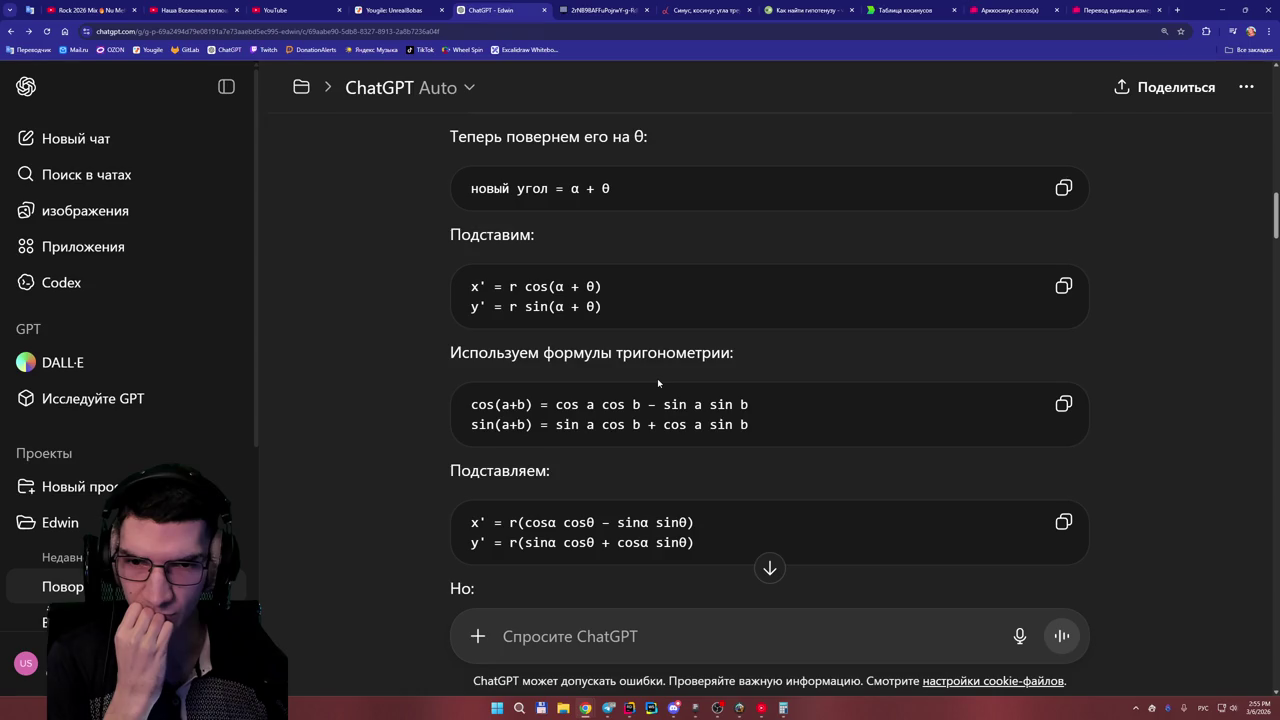
- Scroll back and forth through ChatGPT's rotation derivation to reread it
{"action": "scroll", "coordinate": [657, 378], "scroll_direction": "up", "scroll_amount": 1}
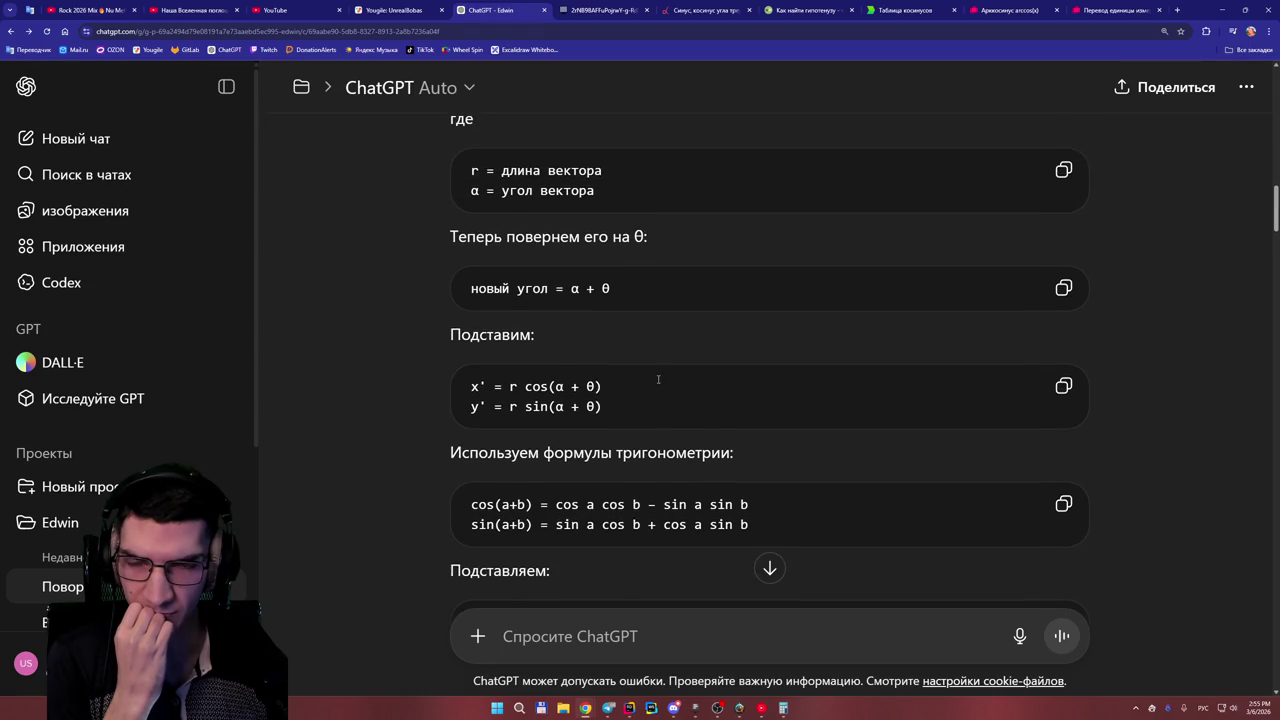
{"action": "scroll", "coordinate": [658, 379], "scroll_direction": "up", "scroll_amount": 5}
{"action": "scroll", "coordinate": [660, 377], "scroll_direction": "up", "scroll_amount": 3}
{"action": "scroll", "coordinate": [660, 377], "scroll_direction": "down", "scroll_amount": 6}
{"action": "scroll", "coordinate": [660, 377], "scroll_direction": "down", "scroll_amount": 7}
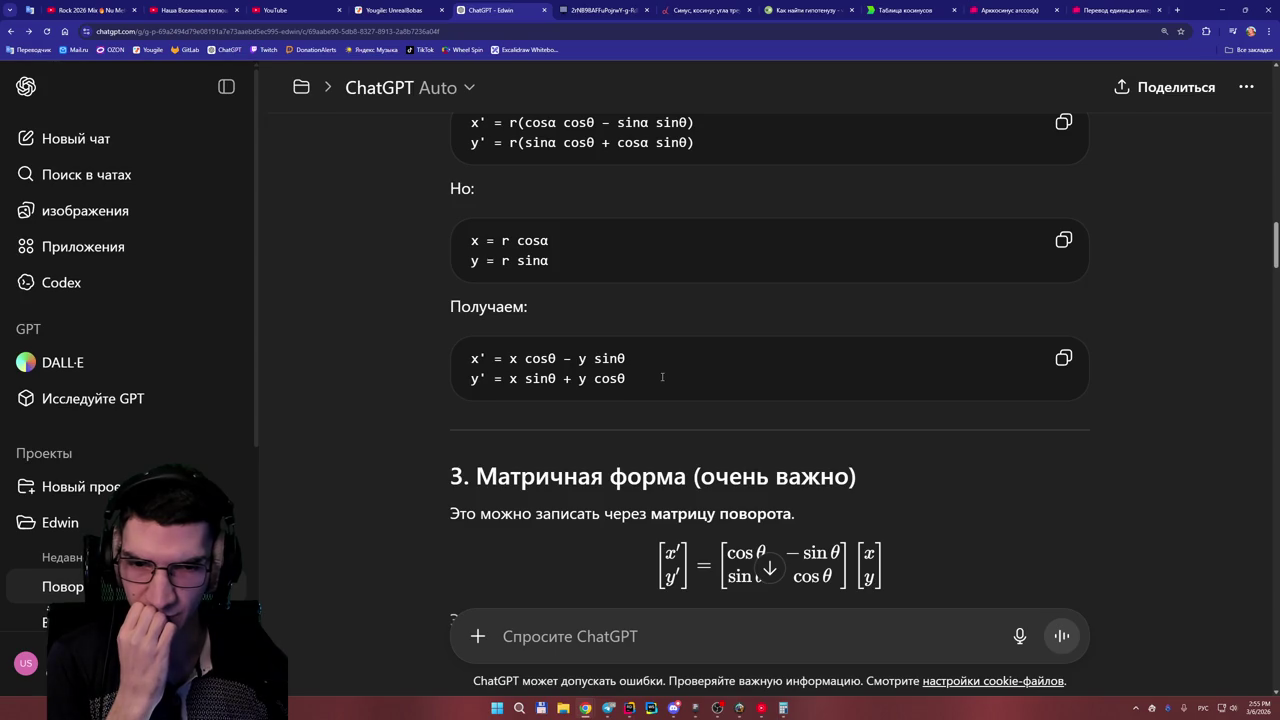
{"action": "scroll", "coordinate": [662, 377], "scroll_direction": "down", "scroll_amount": 1}
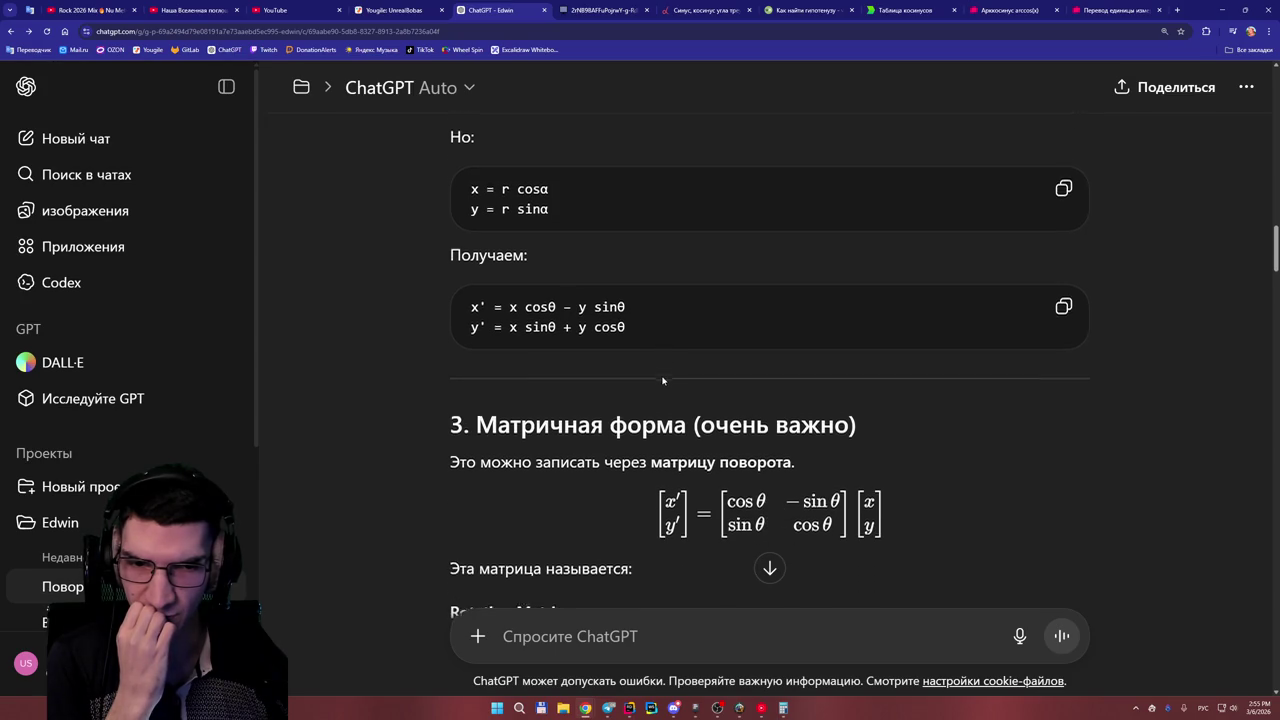
{"action": "scroll", "coordinate": [662, 378], "scroll_direction": "down", "scroll_amount": 3}
{"action": "scroll", "coordinate": [662, 380], "scroll_direction": "down", "scroll_amount": 3}
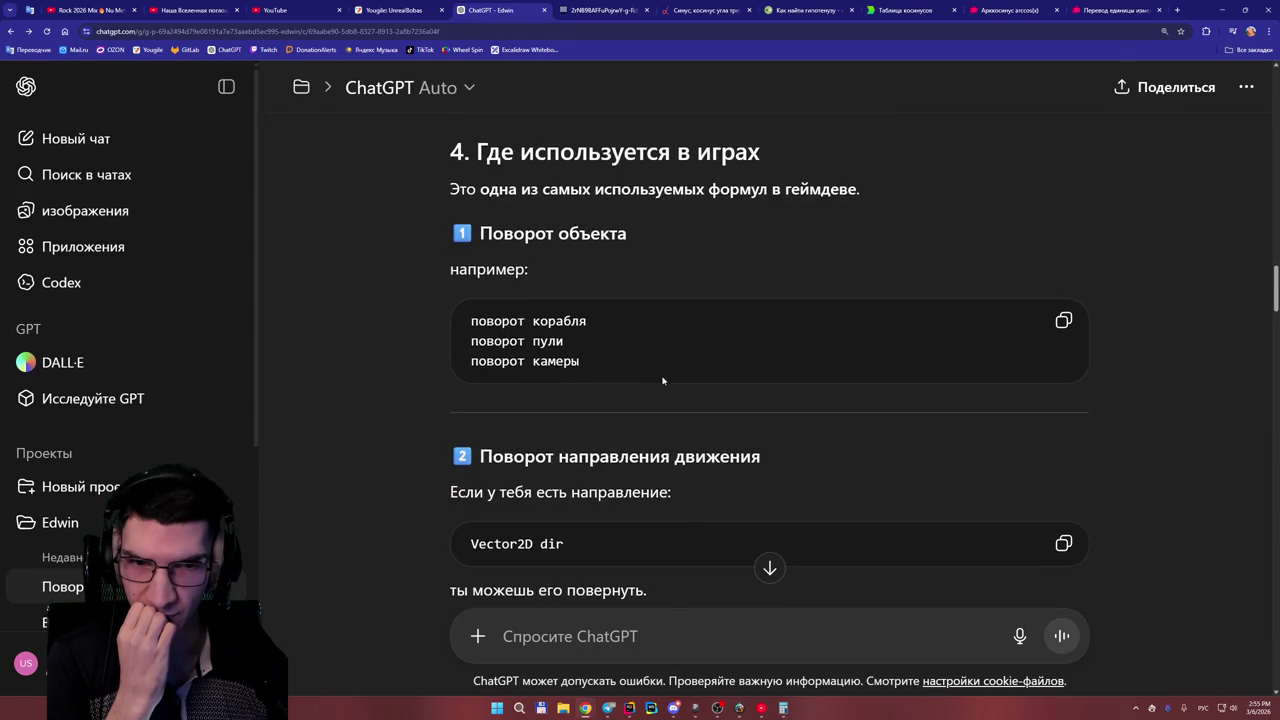
{"action": "scroll", "coordinate": [662, 376], "scroll_direction": "down", "scroll_amount": 3}
{"action": "scroll", "coordinate": [662, 375], "scroll_direction": "up", "scroll_amount": 10}
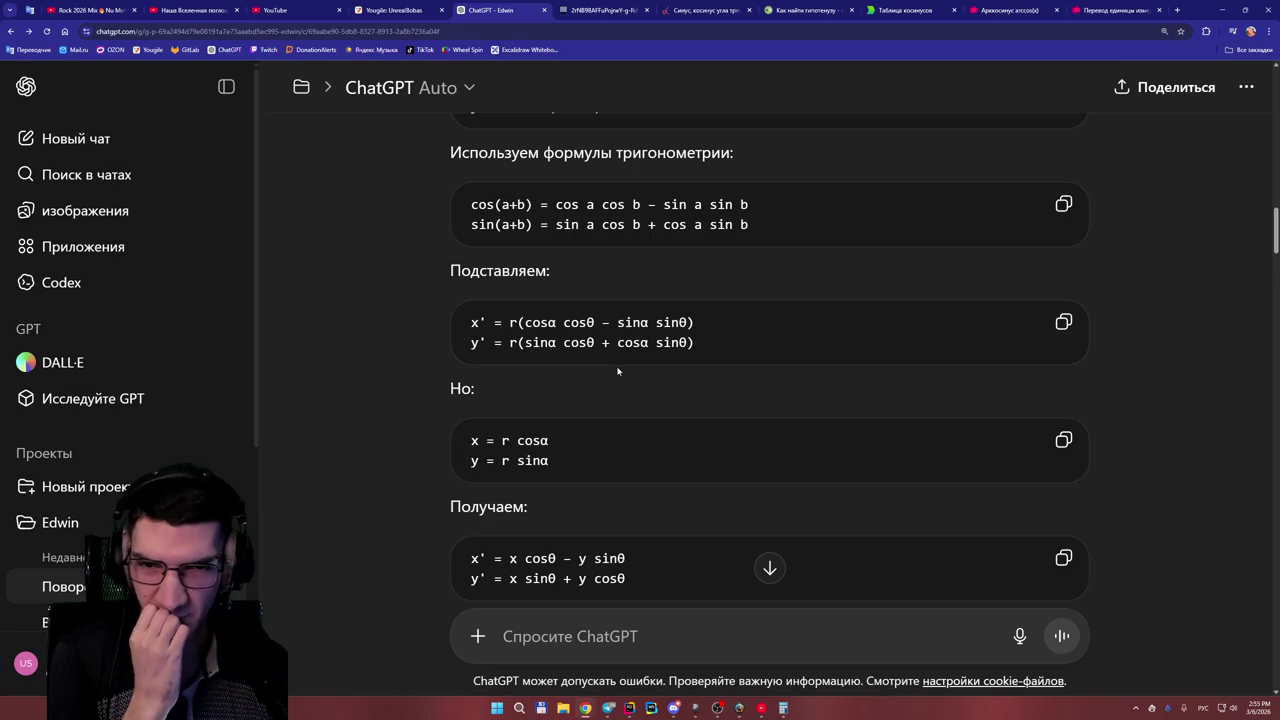
{"action": "scroll", "coordinate": [615, 376], "scroll_direction": "up", "scroll_amount": 4}
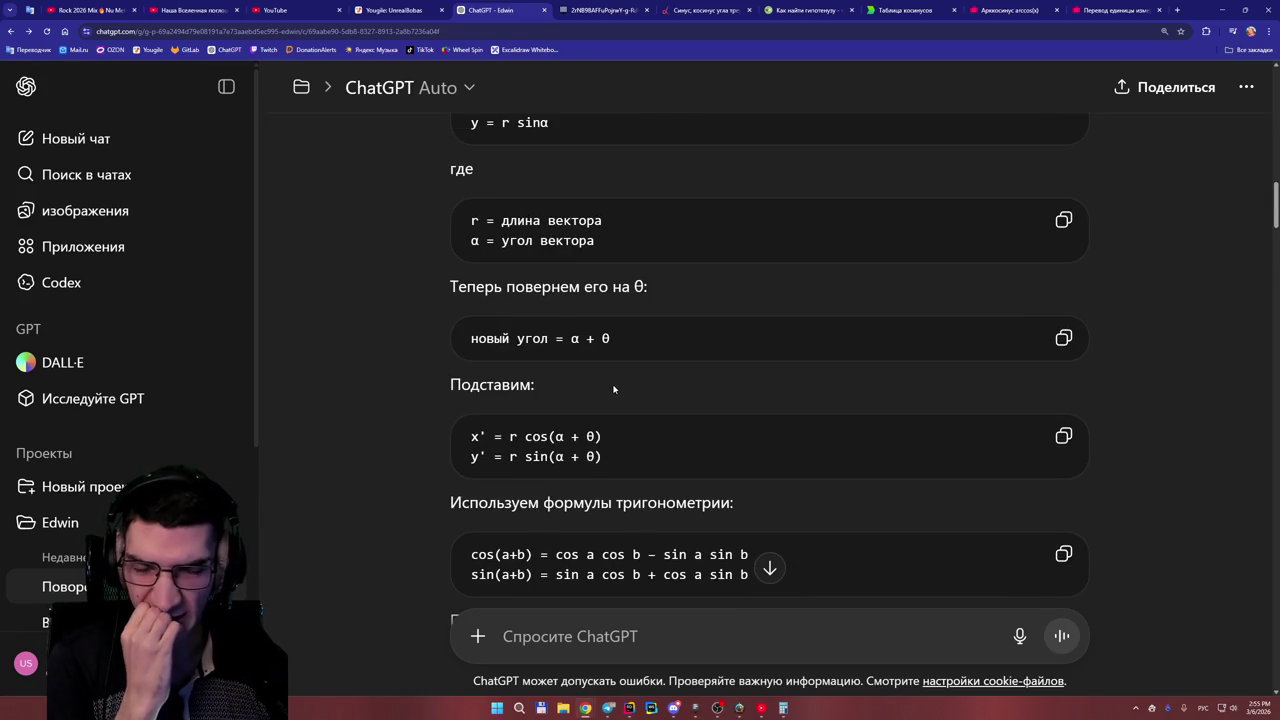
{"action": "scroll", "coordinate": [613, 390], "scroll_direction": "down", "scroll_amount": 2}
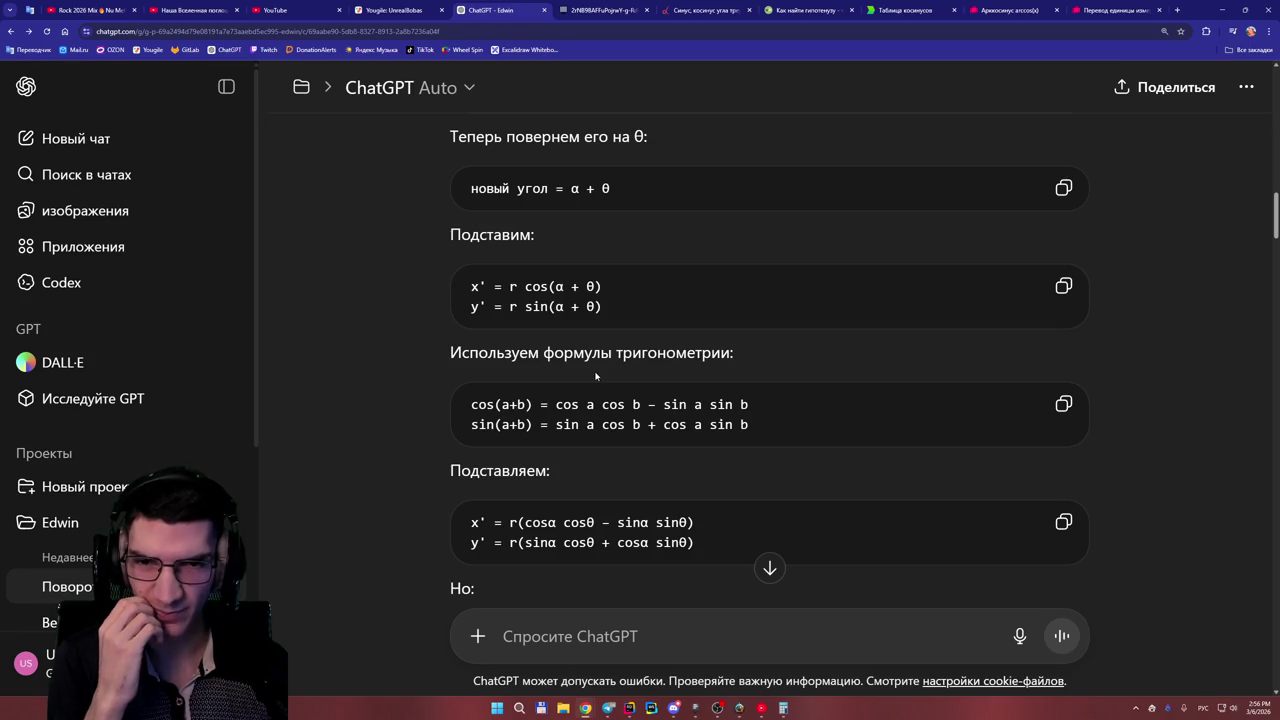
{"action": "scroll", "coordinate": [625, 384], "scroll_direction": "up", "scroll_amount": 3}
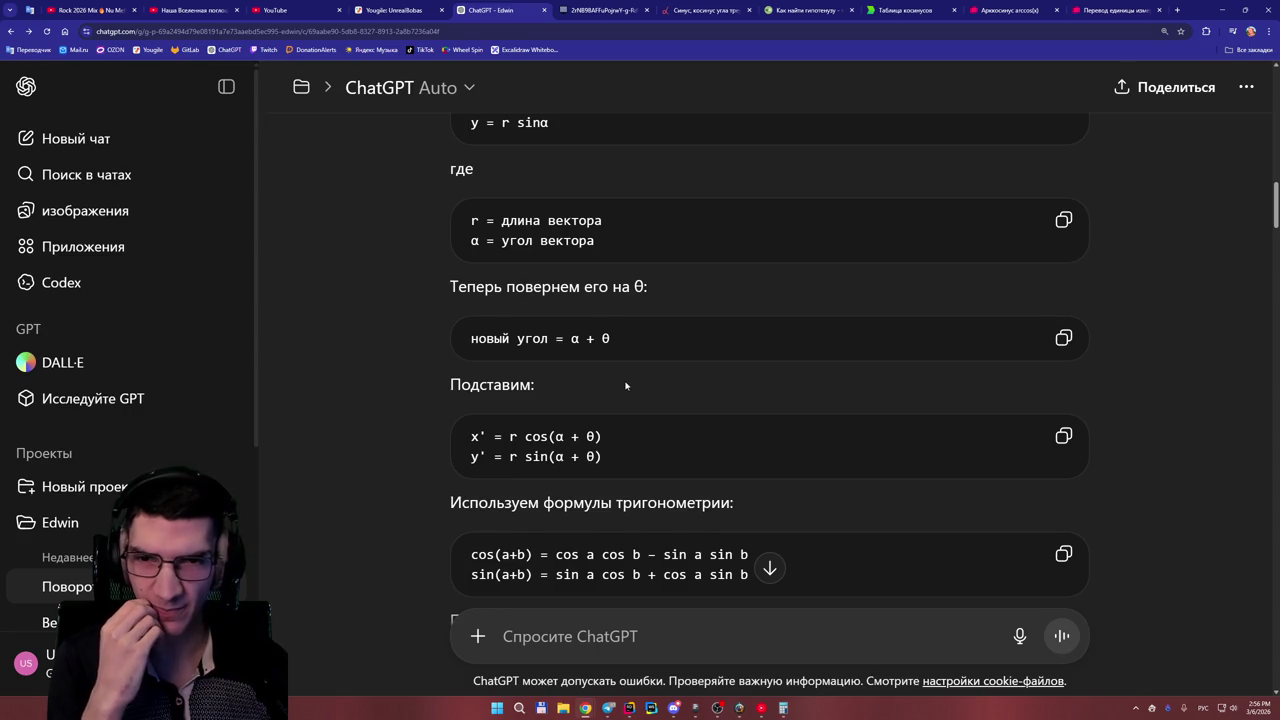
{"action": "scroll", "coordinate": [626, 385], "scroll_direction": "up", "scroll_amount": 3}
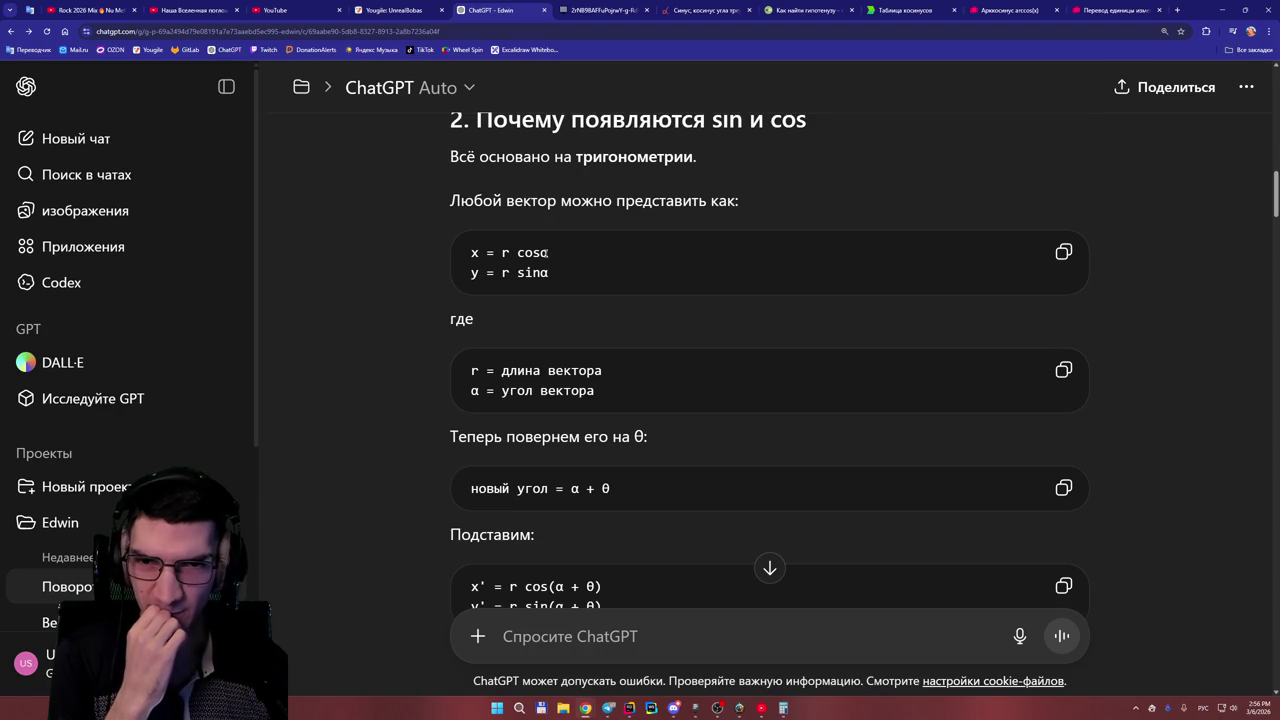
{"action": "scroll", "coordinate": [547, 270], "scroll_direction": "down", "scroll_amount": 1}
{"action": "scroll", "coordinate": [552, 283], "scroll_direction": "down", "scroll_amount": 2}
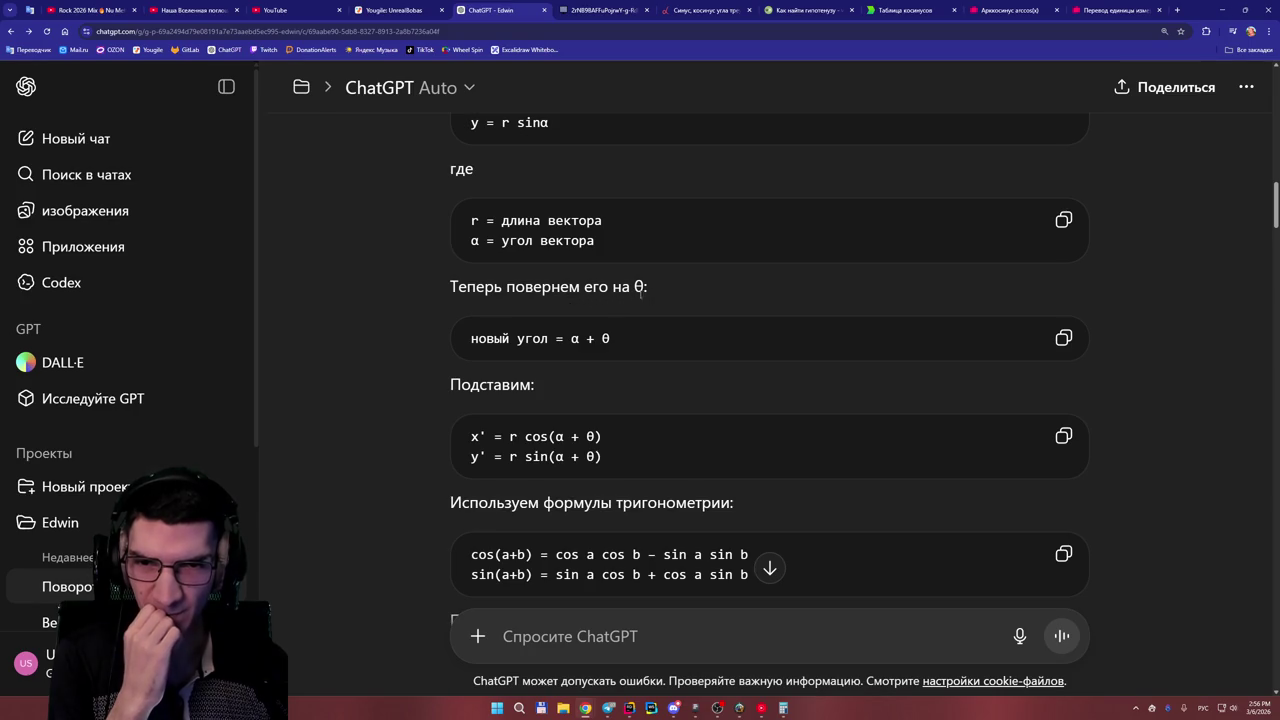
- Highlight θ and α in the rotation sentence, new-angle formula and x' = r cos(α + θ)
{"action": "double_click", "coordinate": [638, 287]}
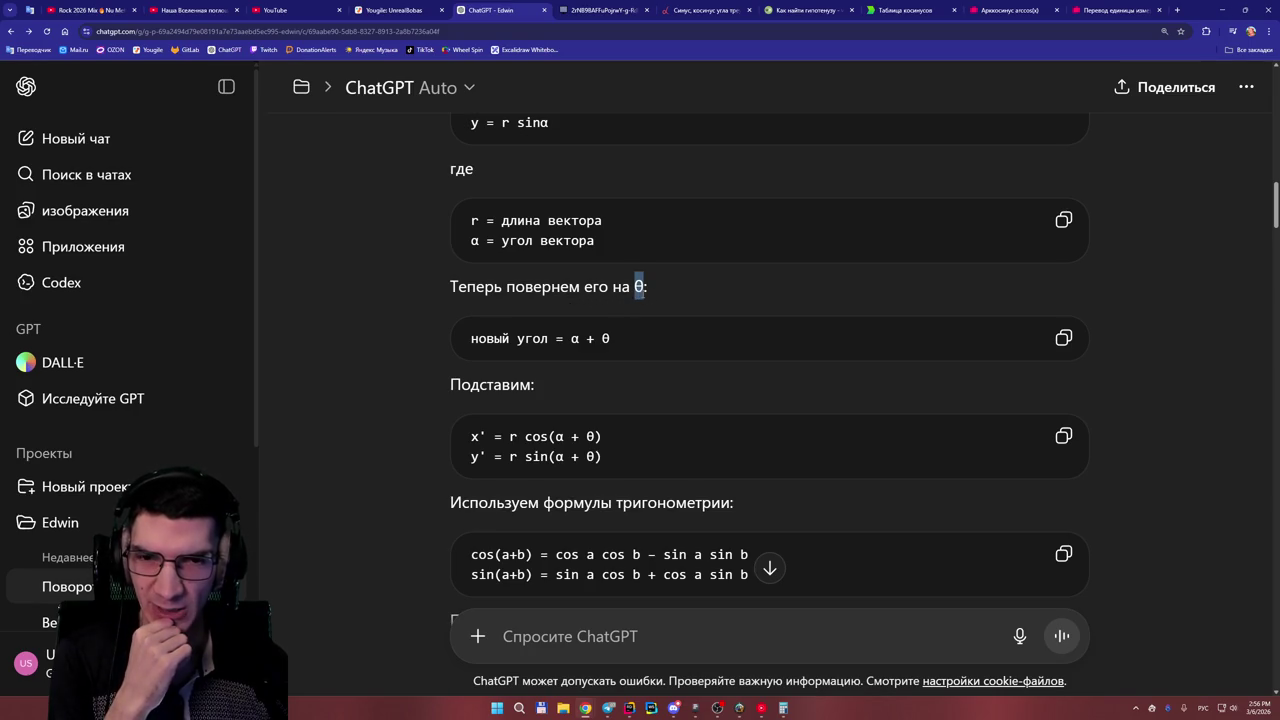
{"action": "left_click", "coordinate": [569, 327]}
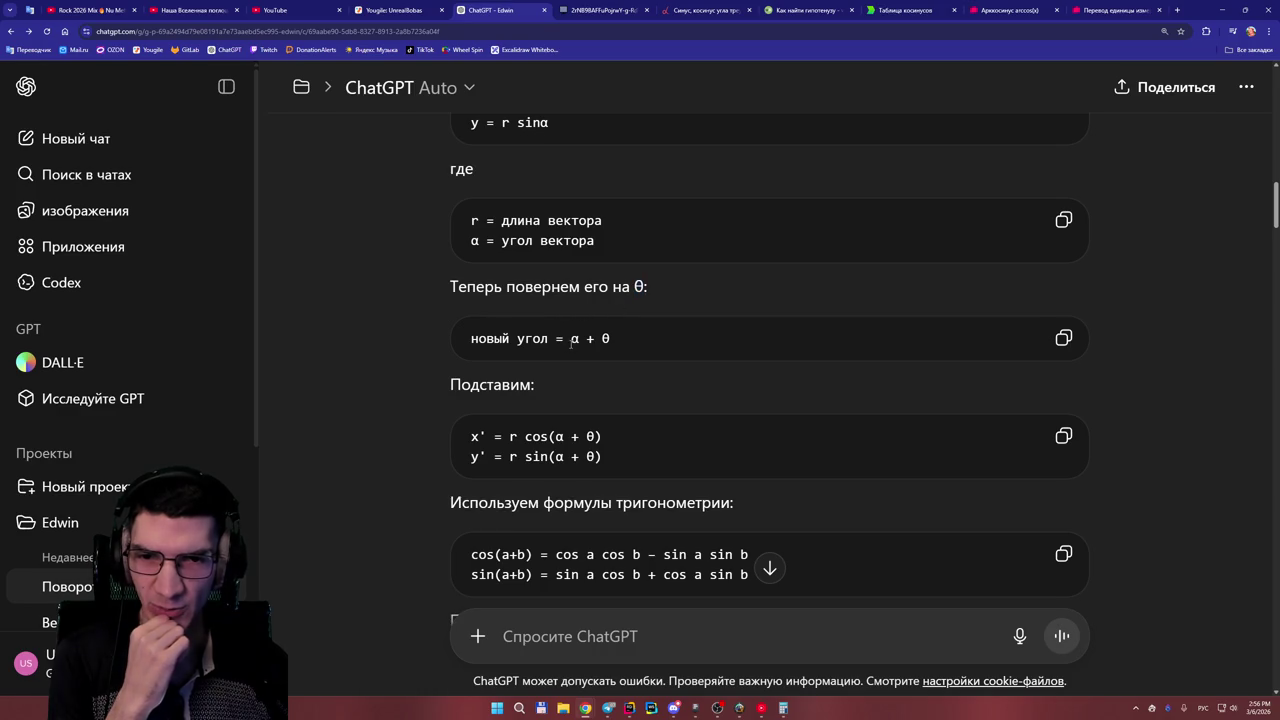
{"action": "double_click", "coordinate": [576, 339]}
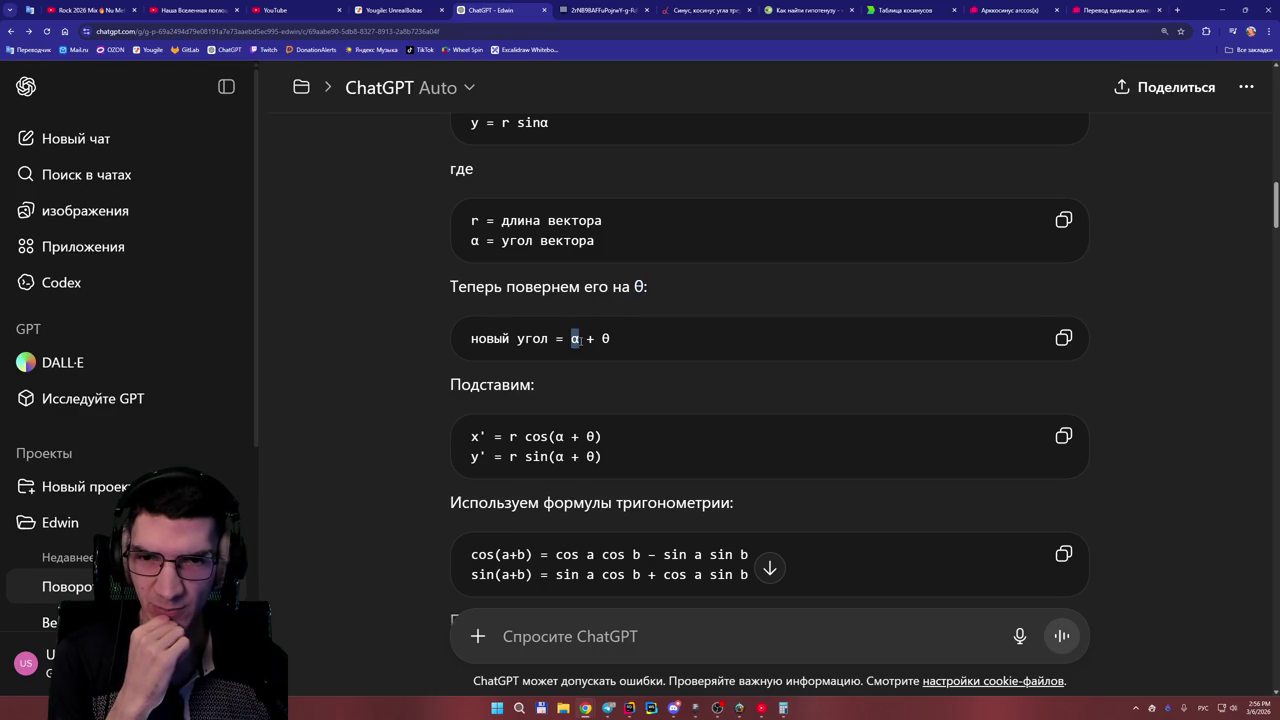
{"action": "double_click", "coordinate": [606, 339]}
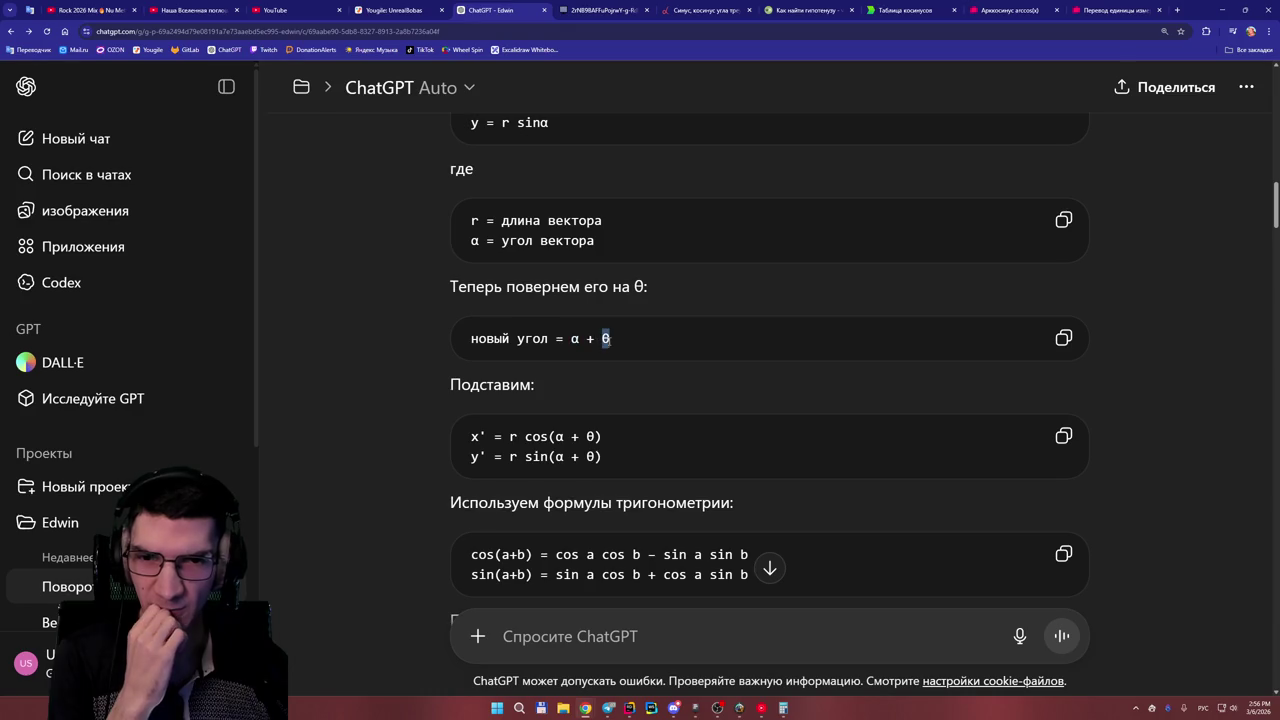
{"action": "left_click", "coordinate": [625, 340]}
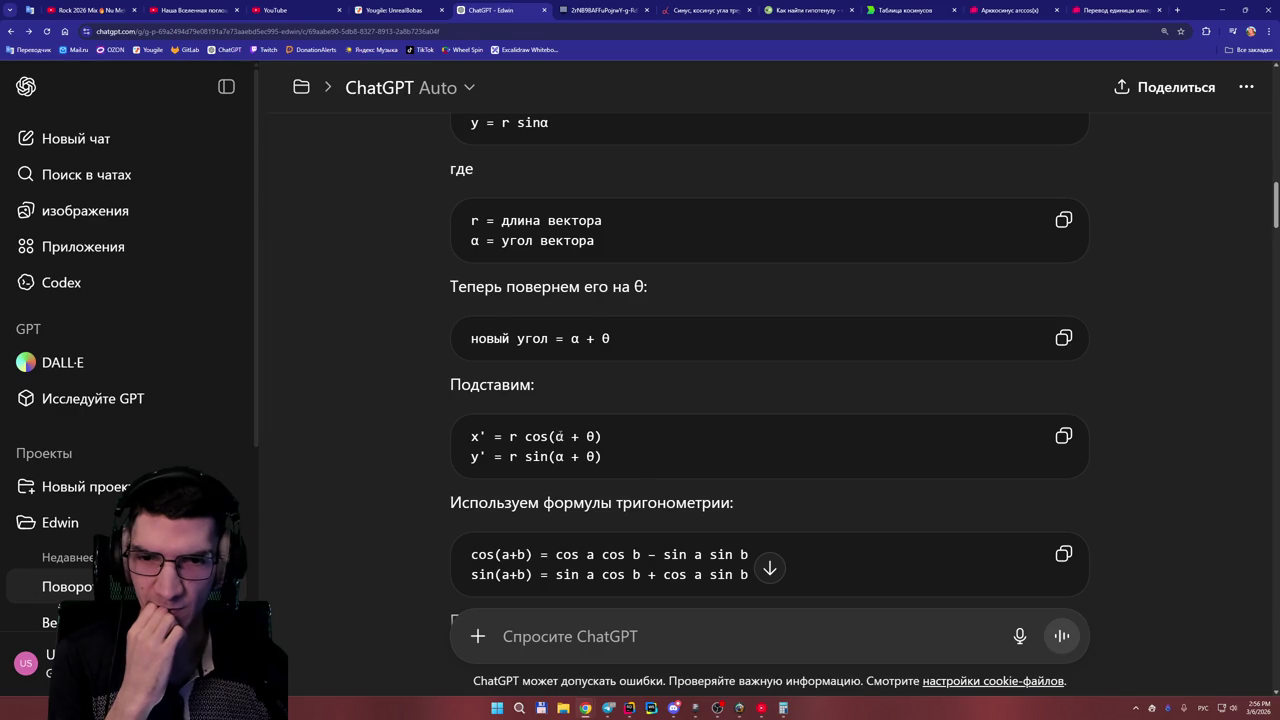
{"action": "double_click", "coordinate": [591, 437]}
{"action": "left_click", "coordinate": [615, 420]}
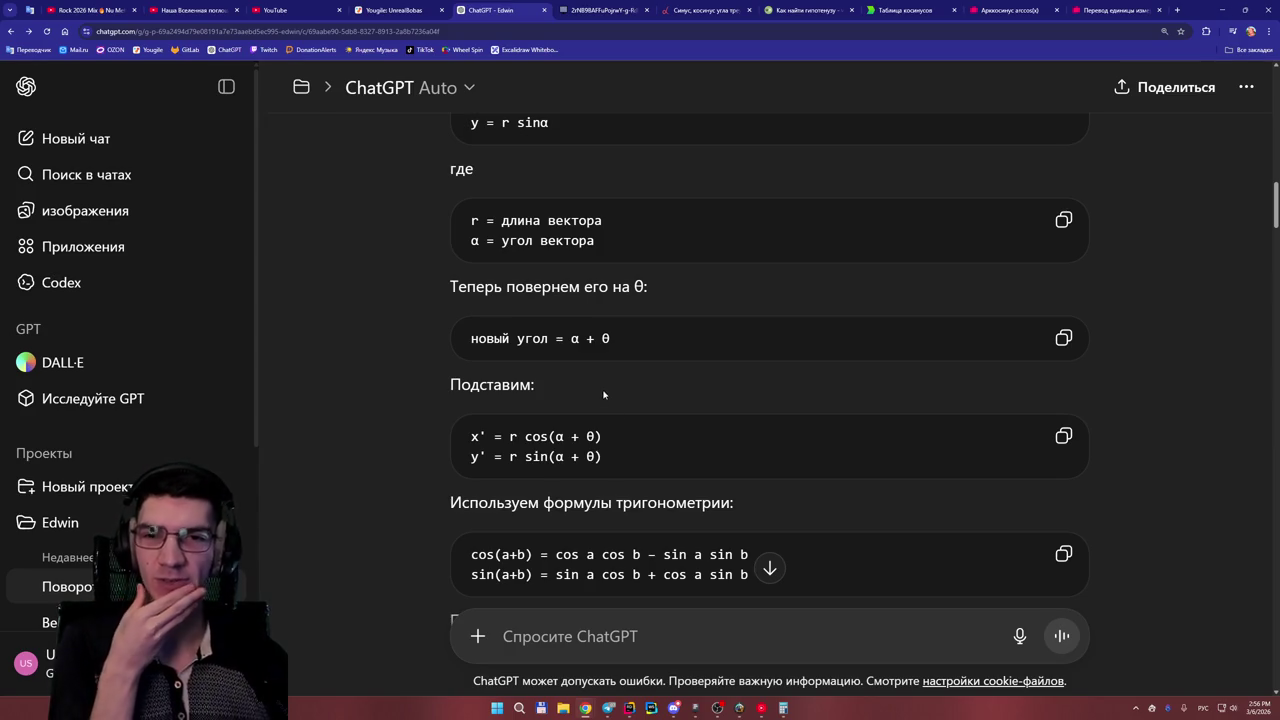
{"action": "scroll", "coordinate": [608, 395], "scroll_direction": "up", "scroll_amount": 1}
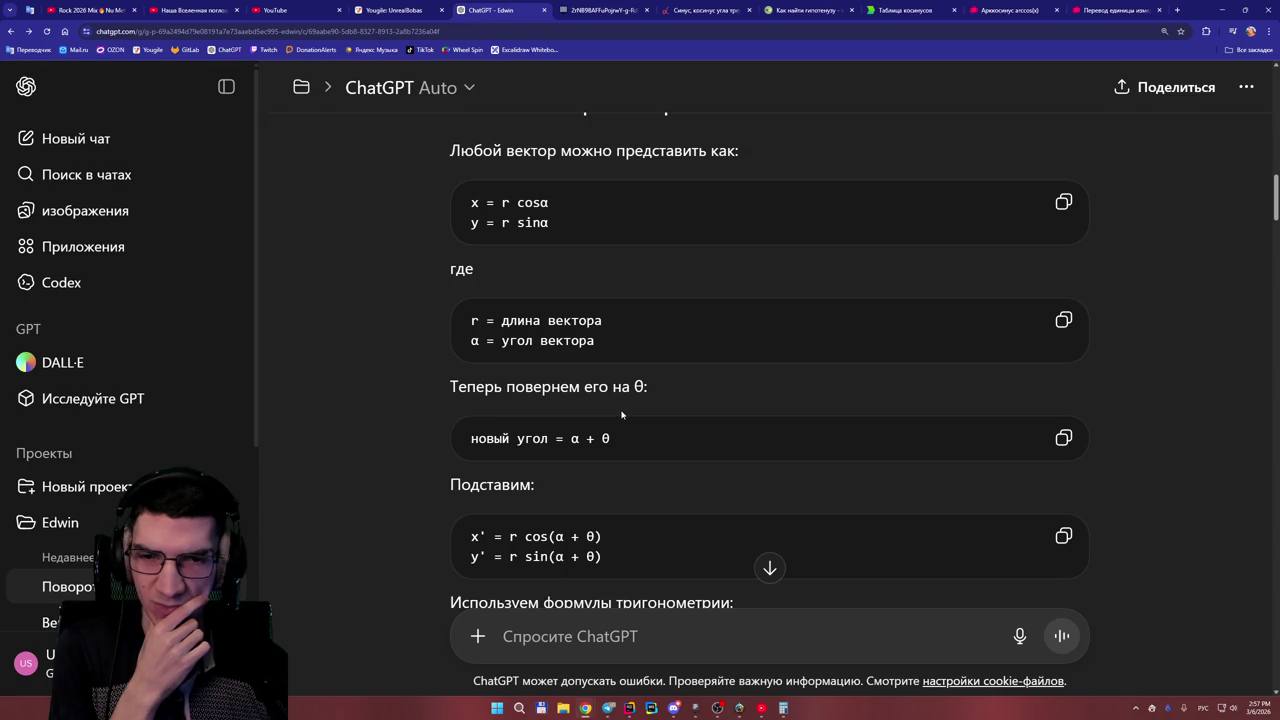
{"action": "scroll", "coordinate": [621, 414], "scroll_direction": "down", "scroll_amount": 4}
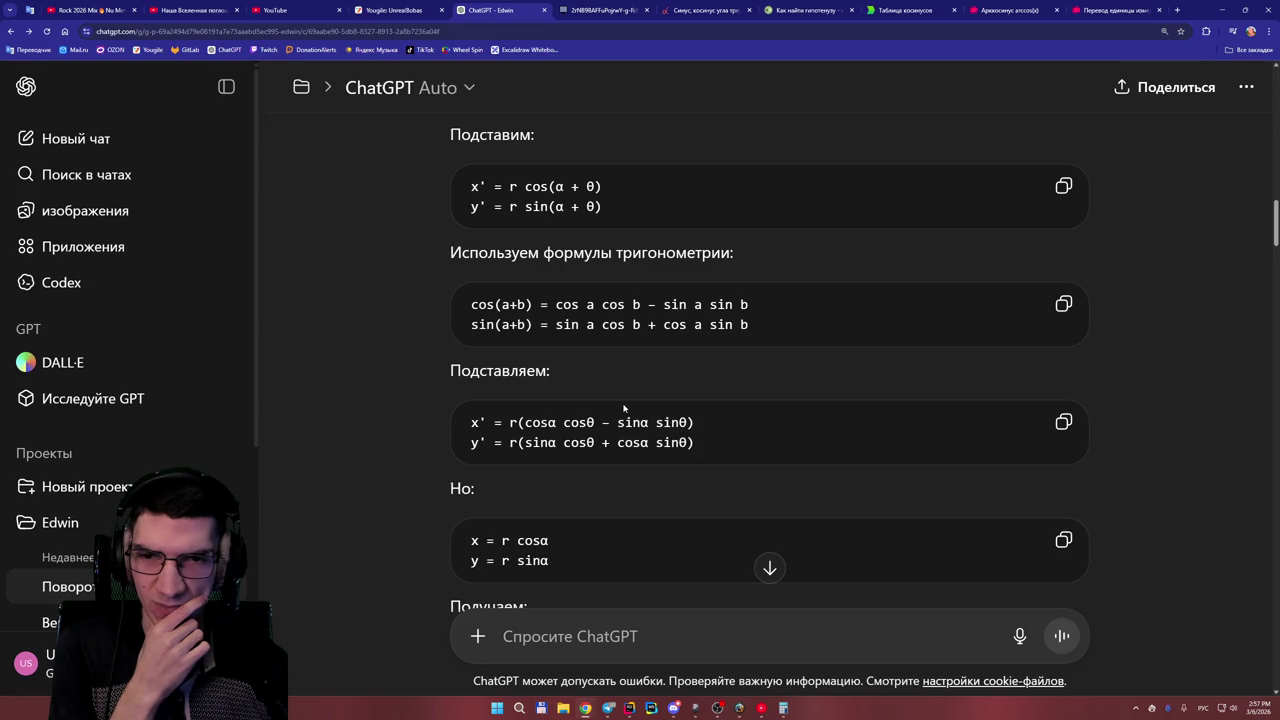
{"action": "scroll", "coordinate": [623, 407], "scroll_direction": "up", "scroll_amount": 2}
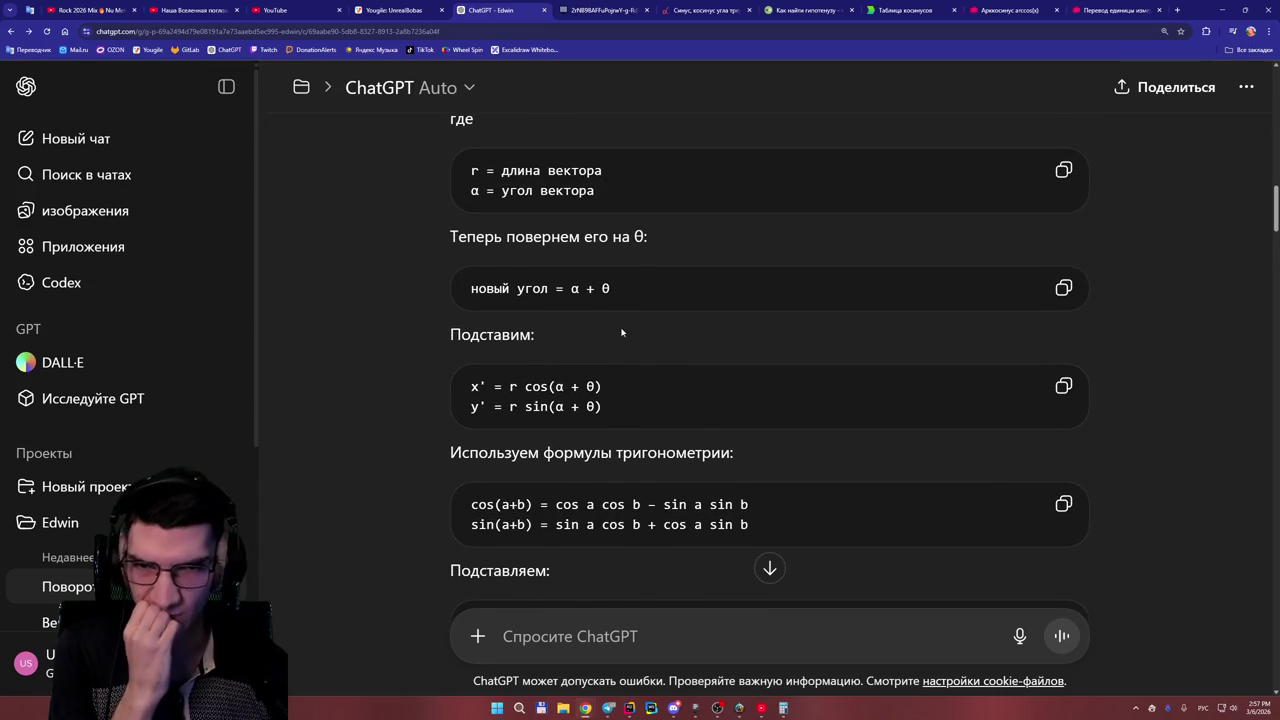
{"action": "scroll", "coordinate": [636, 329], "scroll_direction": "down", "scroll_amount": 1}
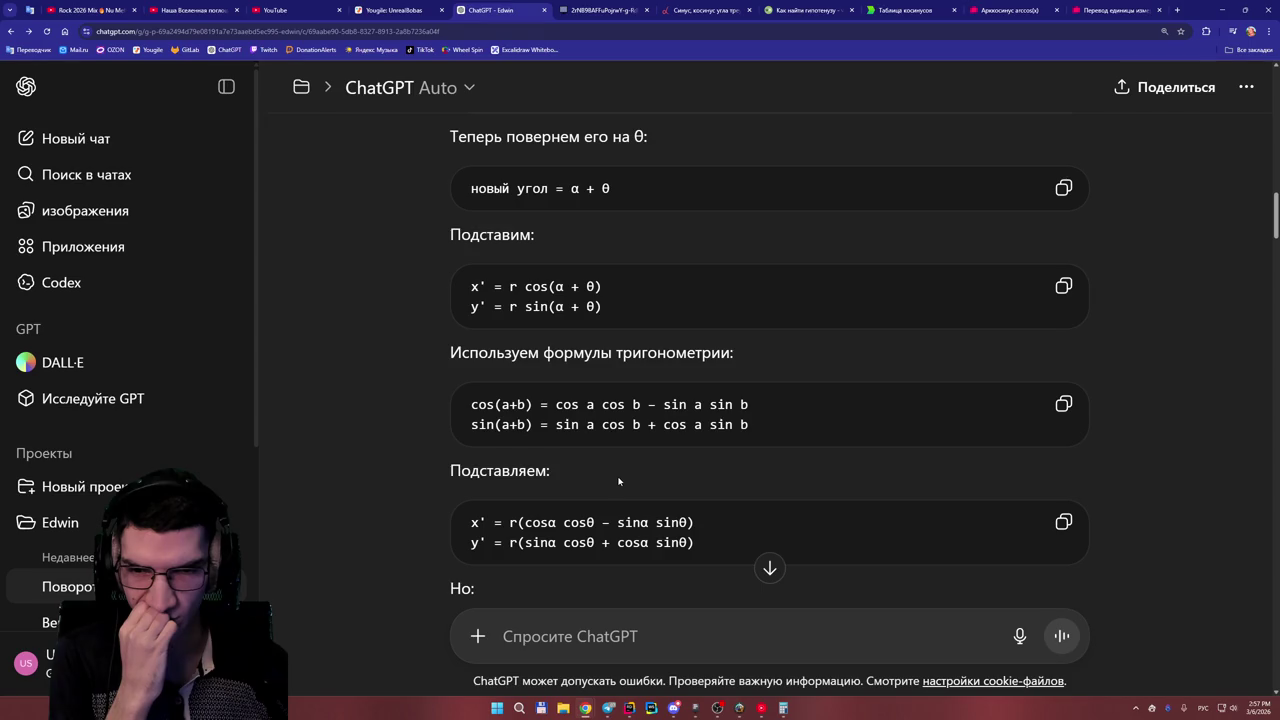
{"action": "scroll", "coordinate": [619, 481], "scroll_direction": "down", "scroll_amount": 1}
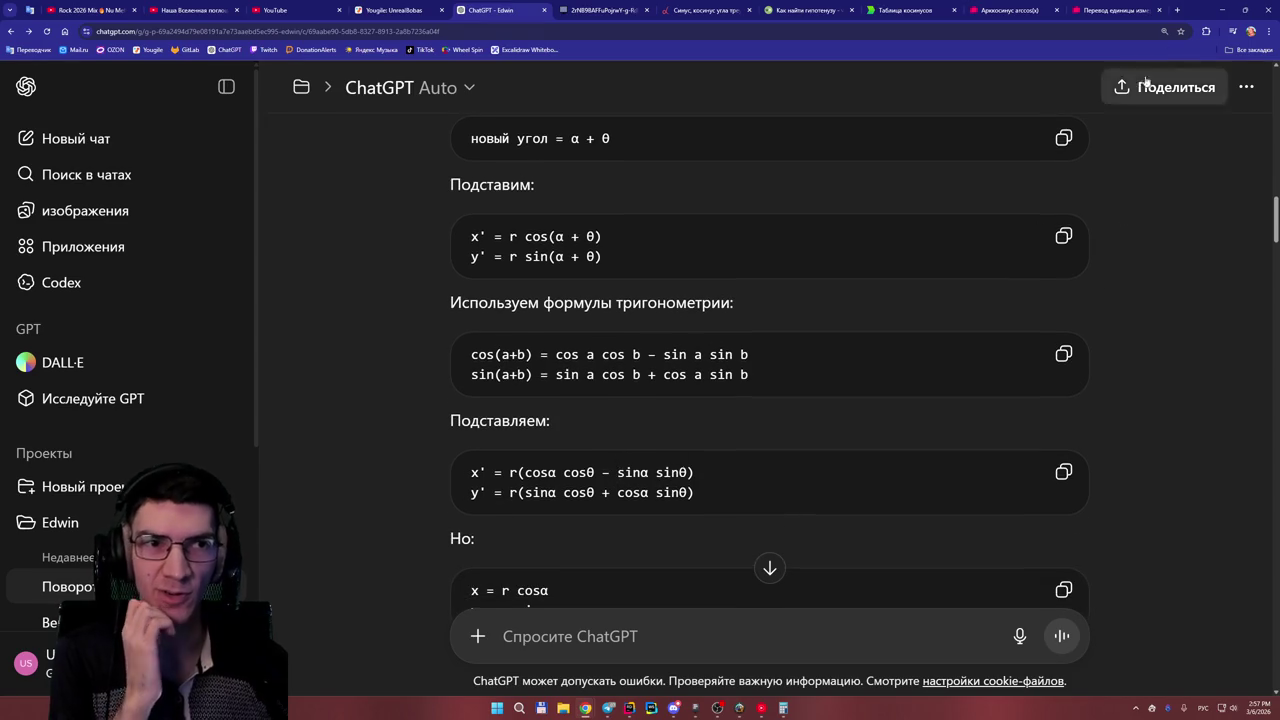
- Search Google in a new tab for 'как считать cos sin'
{"action": "left_click", "coordinate": [1177, 10]}
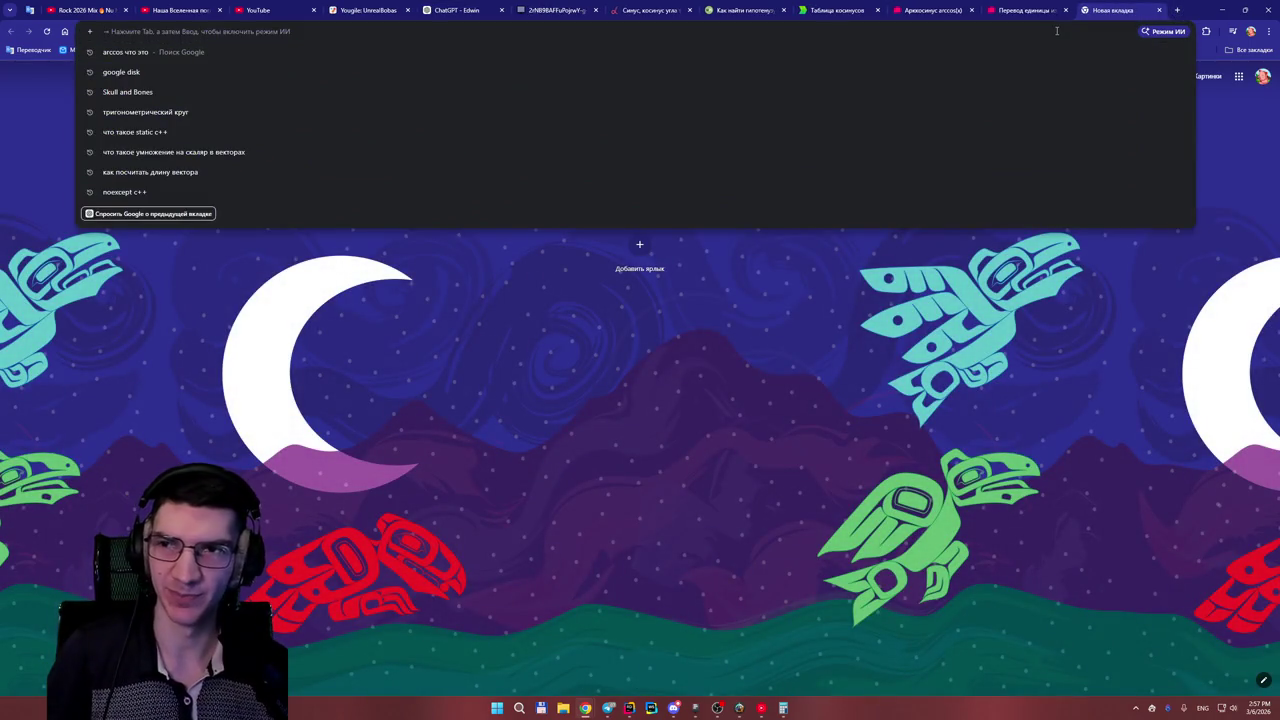
{"action": "type", "text": "arc"}
{"action": "key", "text": "Escape"}
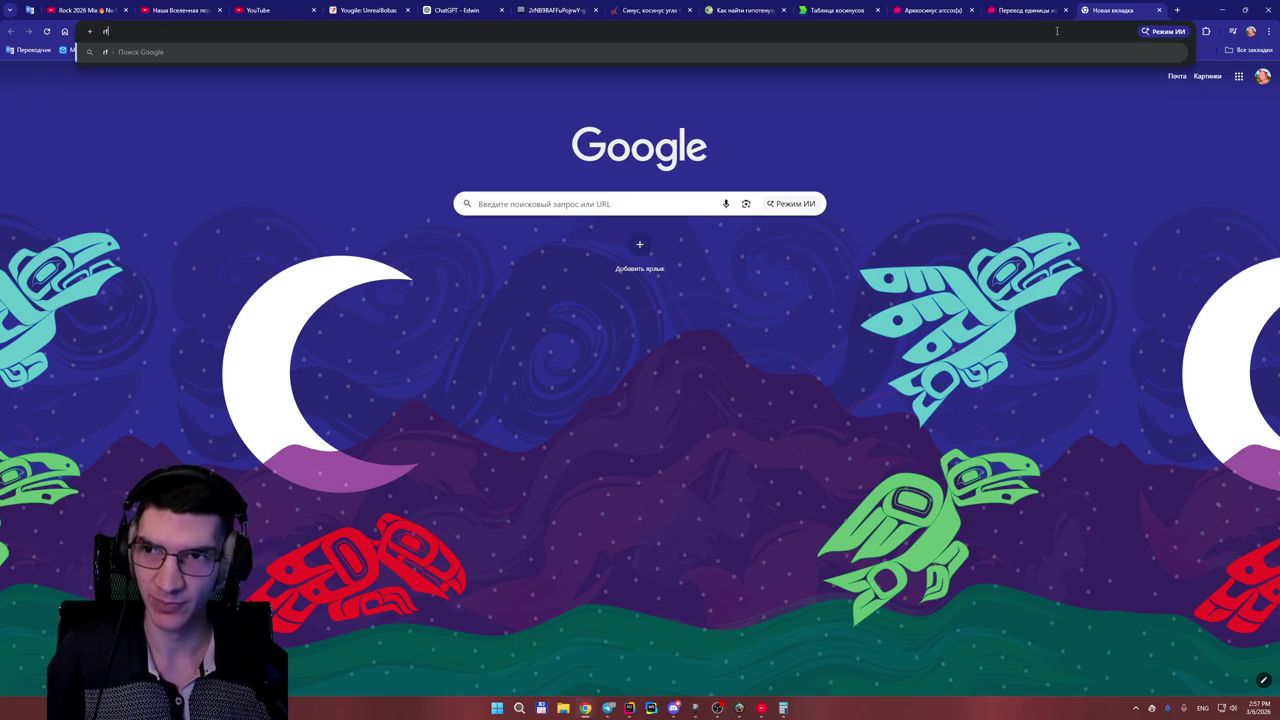
{"action": "type", "text": "как считать с"}
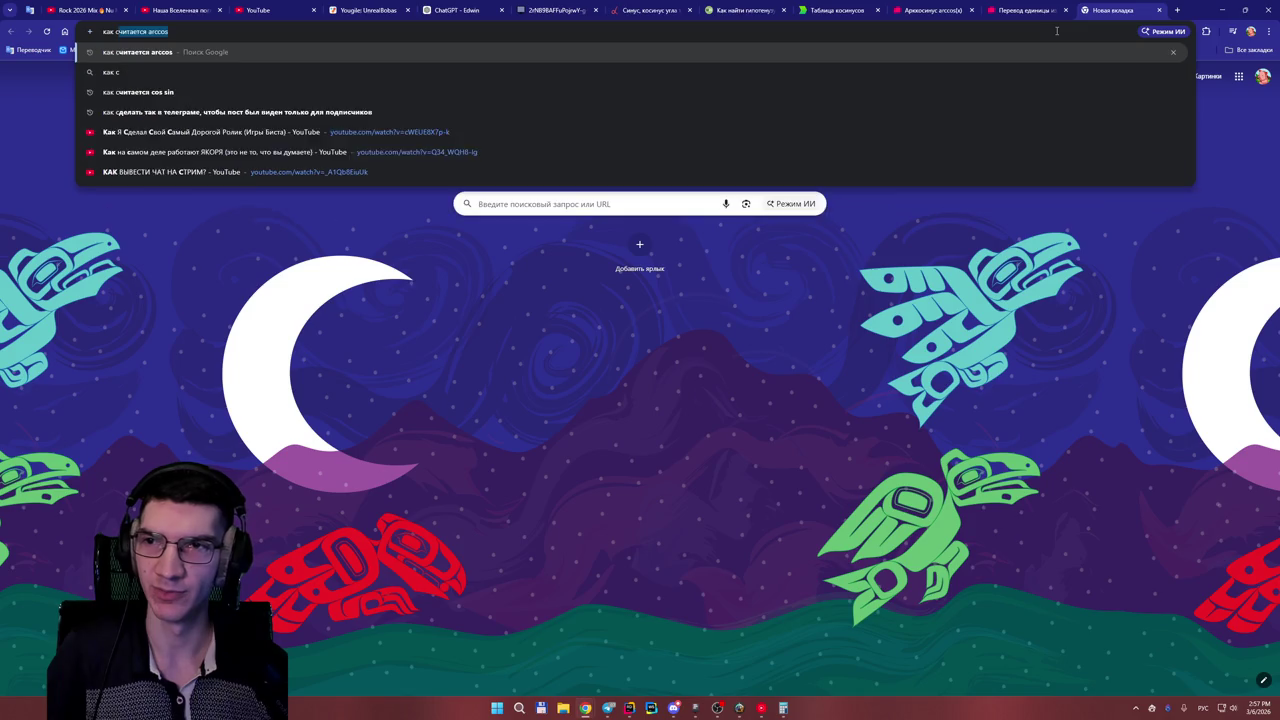
{"action": "key", "text": "alt+shift"}
{"action": "type", "text": "os "}
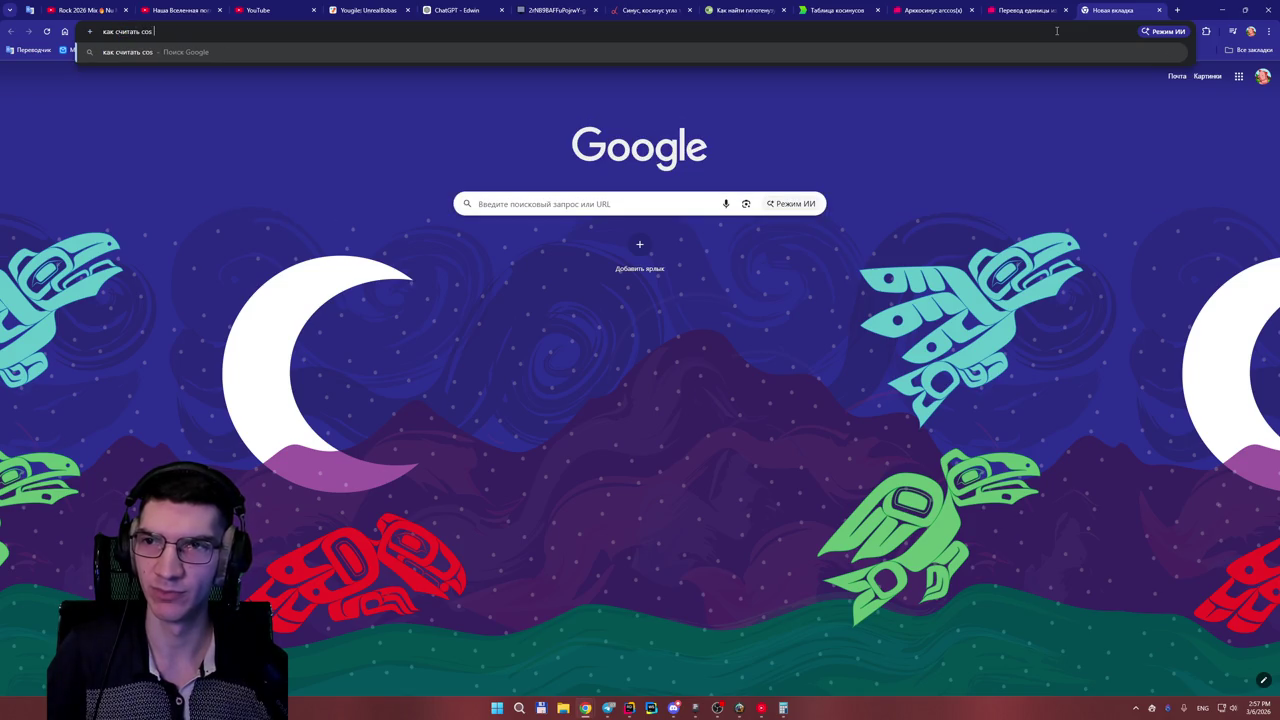
{"action": "type", "text": "sin"}
{"action": "key", "text": "Return"}
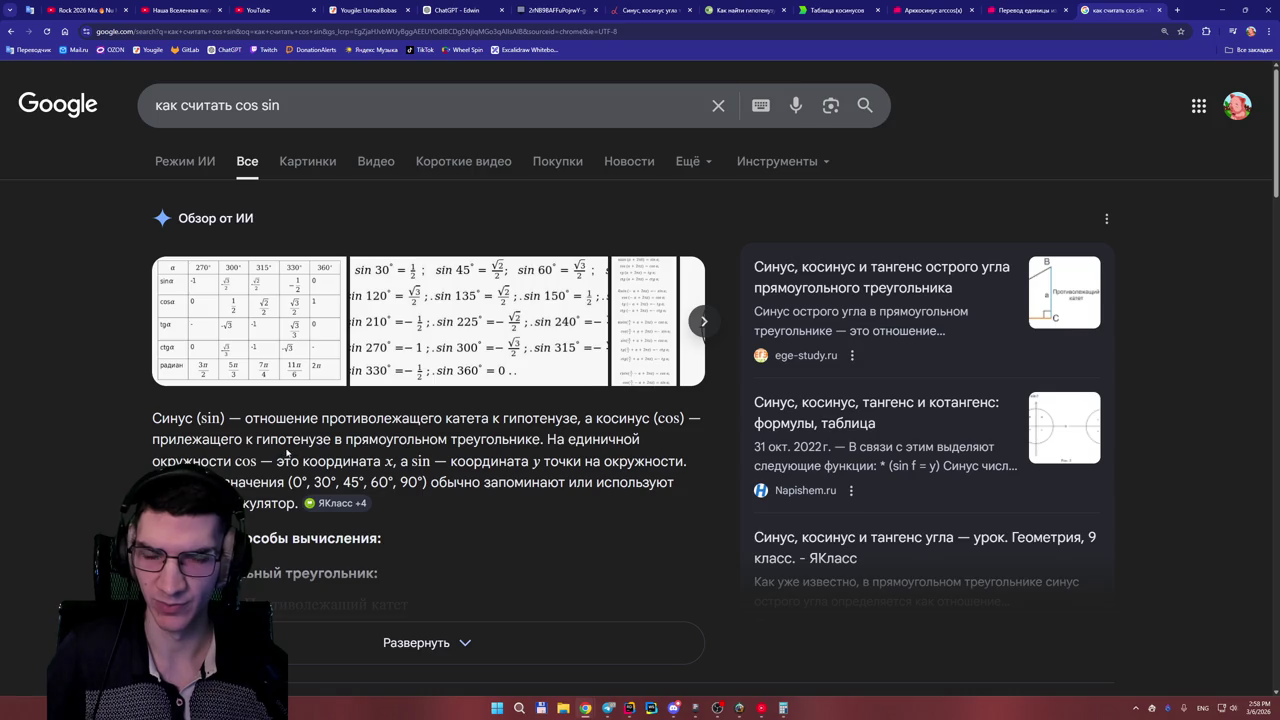
- Return to the whiteboard and bring the P vector sketch into working view
{"action": "left_click", "coordinate": [550, 12]}
{"action": "scroll", "coordinate": [637, 262], "scroll_direction": "down", "scroll_amount": 5}
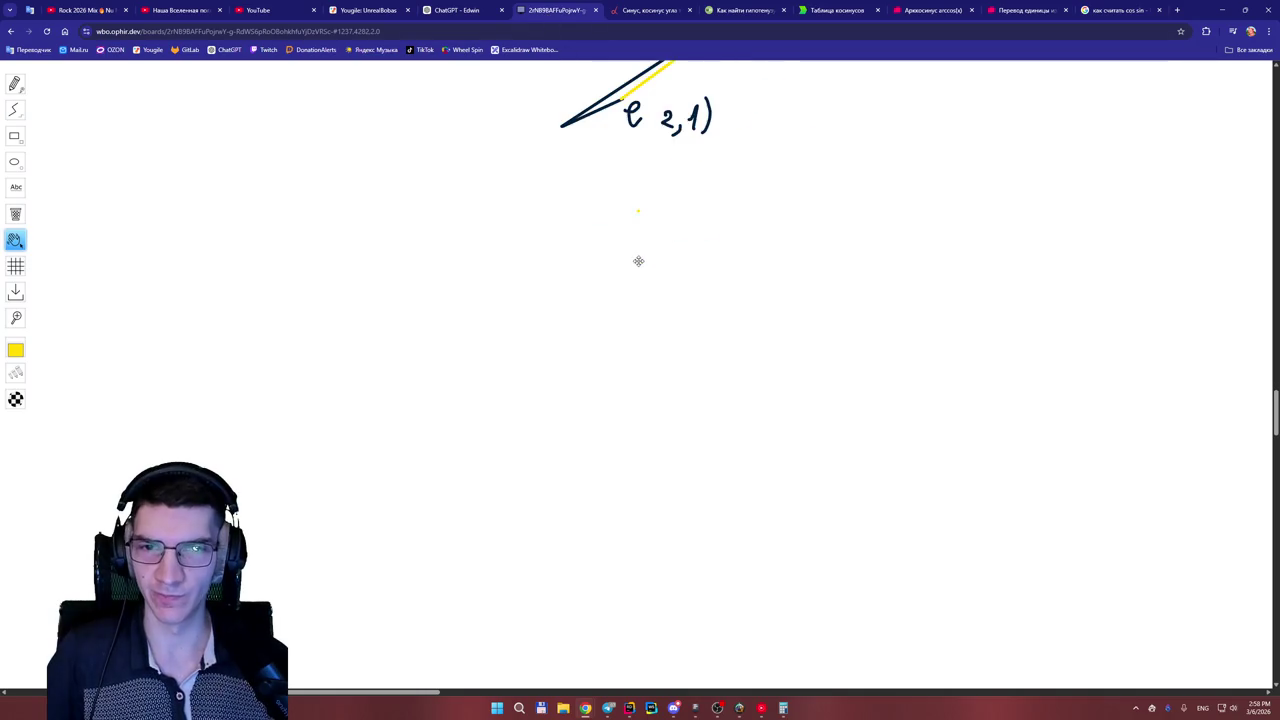
{"action": "scroll", "coordinate": [620, 273], "scroll_direction": "down", "scroll_amount": 5}
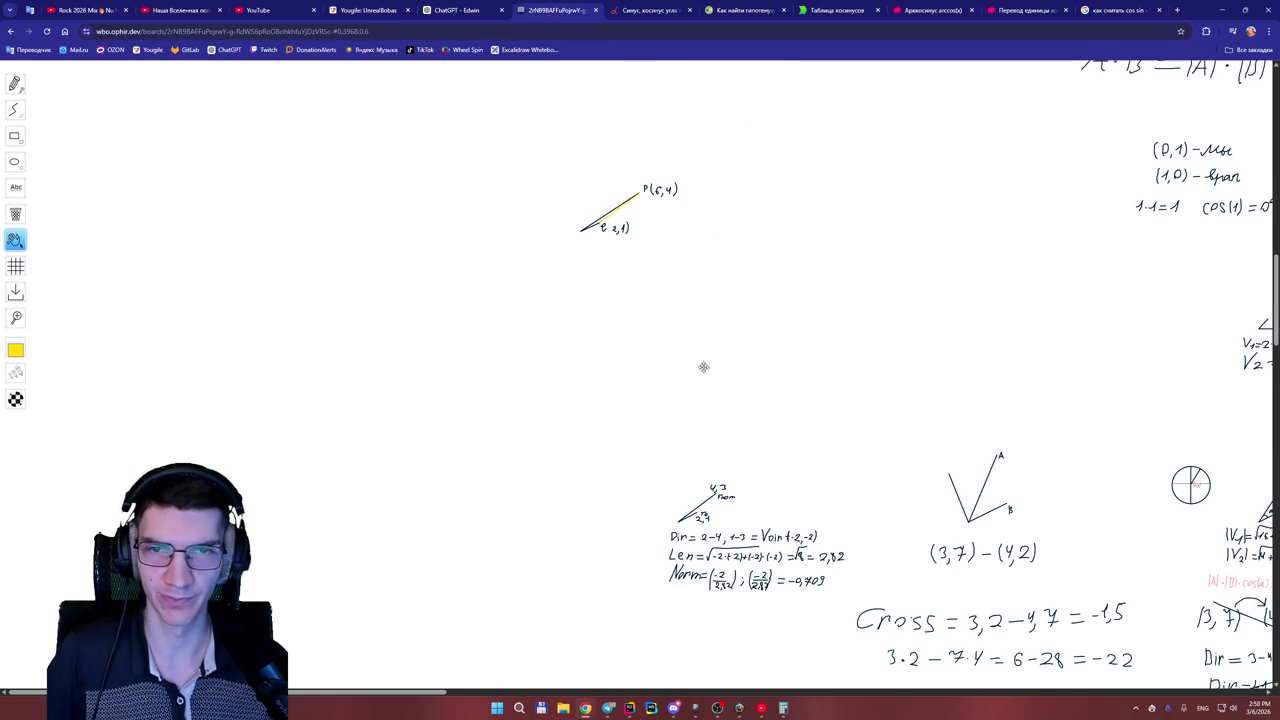
{"action": "scroll", "coordinate": [680, 390], "scroll_direction": "up", "scroll_amount": 3}
{"action": "scroll", "coordinate": [654, 440], "scroll_direction": "down", "scroll_amount": 2}
{"action": "scroll", "coordinate": [571, 460], "scroll_direction": "up", "scroll_amount": 6}
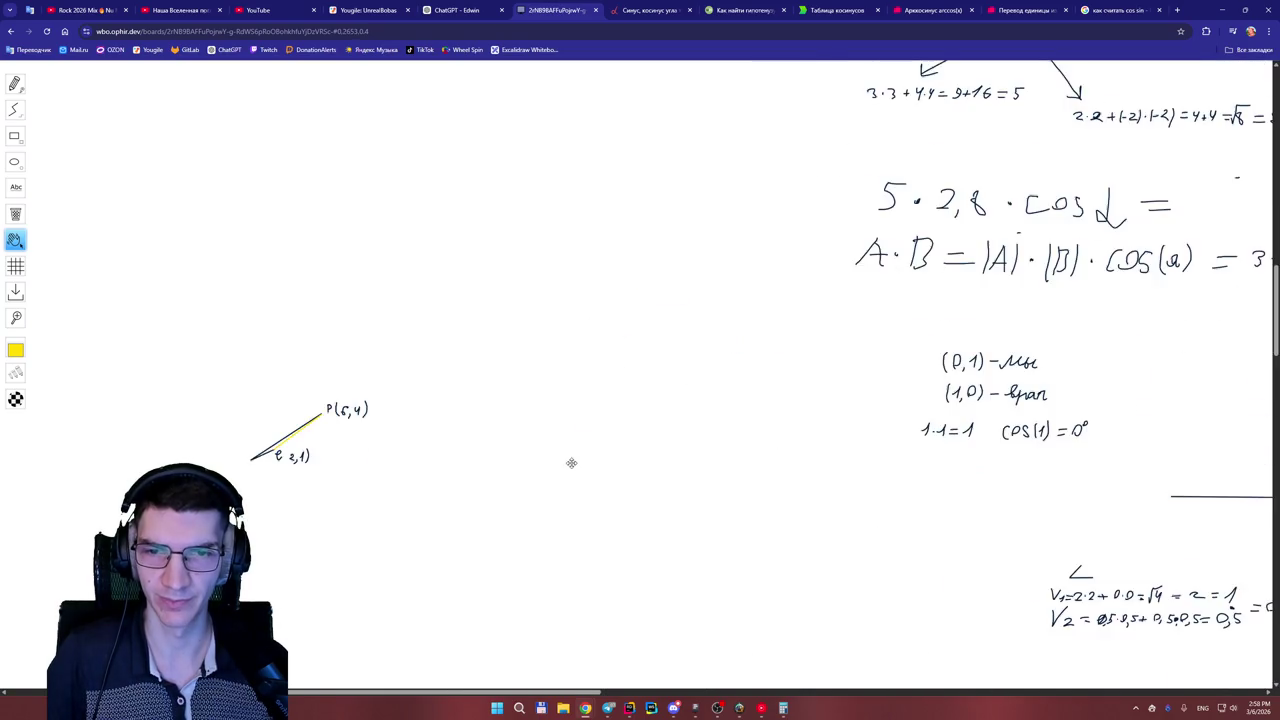
{"action": "mouse_move", "coordinate": [570, 451]}
{"action": "left_mouse_down"}
{"action": "mouse_move", "coordinate": [563, 400]}
{"action": "mouse_move", "coordinate": [603, 360]}
{"action": "mouse_move", "coordinate": [675, 355]}
{"action": "left_mouse_up"}
- Turn on the grid, shift the sketch to the left, and pick the Line tool
{"action": "left_click", "coordinate": [17, 266]}
{"action": "left_click_drag", "start_coordinate": [450, 285], "coordinate": [469, 312]}
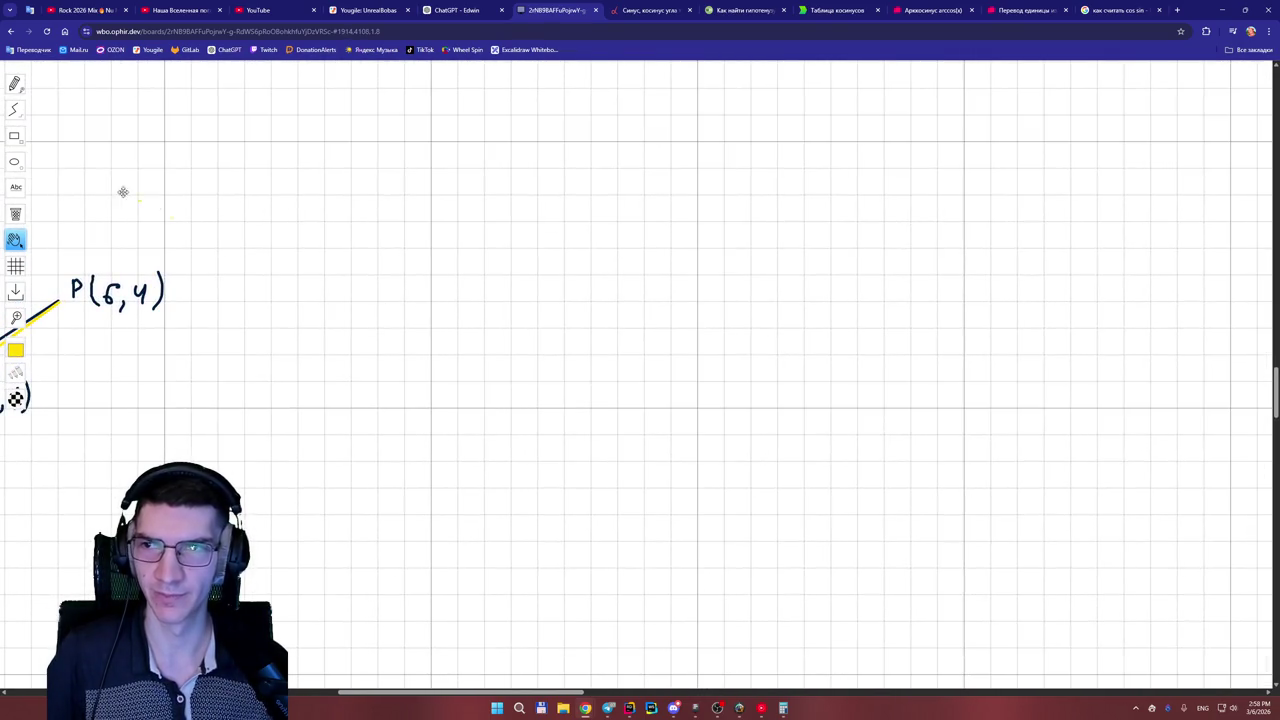
{"action": "left_click", "coordinate": [14, 109]}
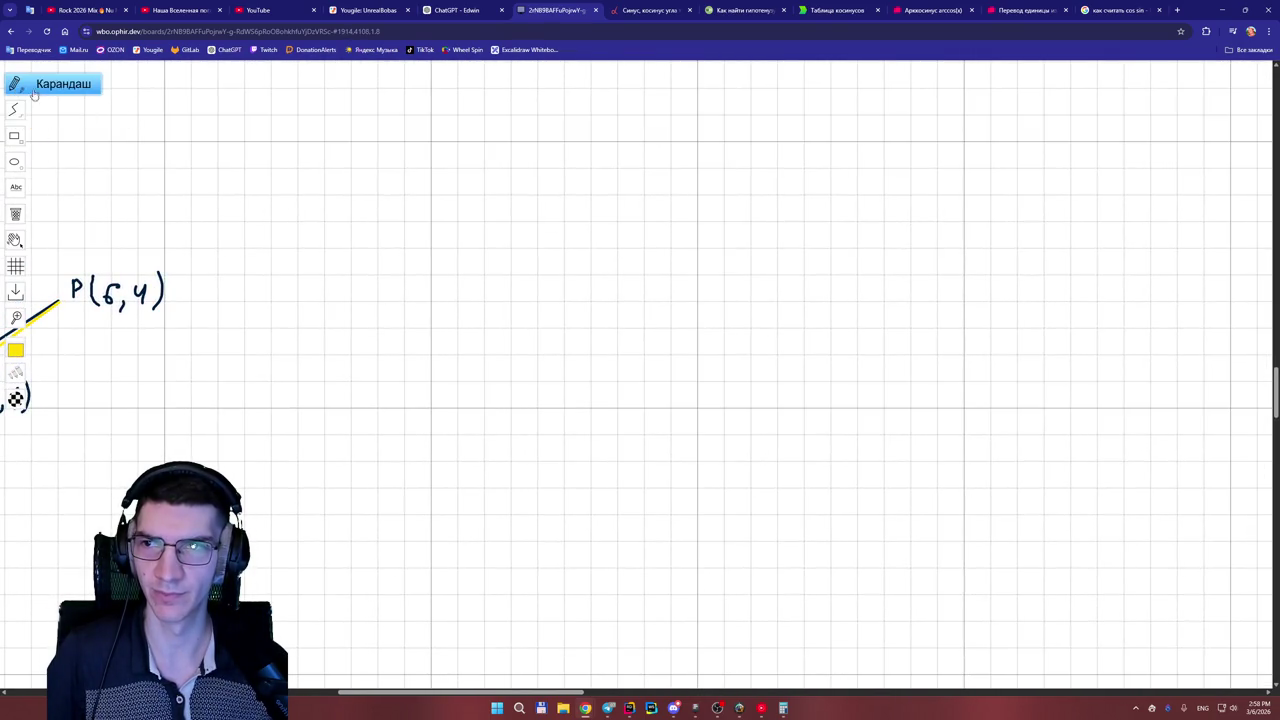
{"action": "left_click", "coordinate": [452, 9]}
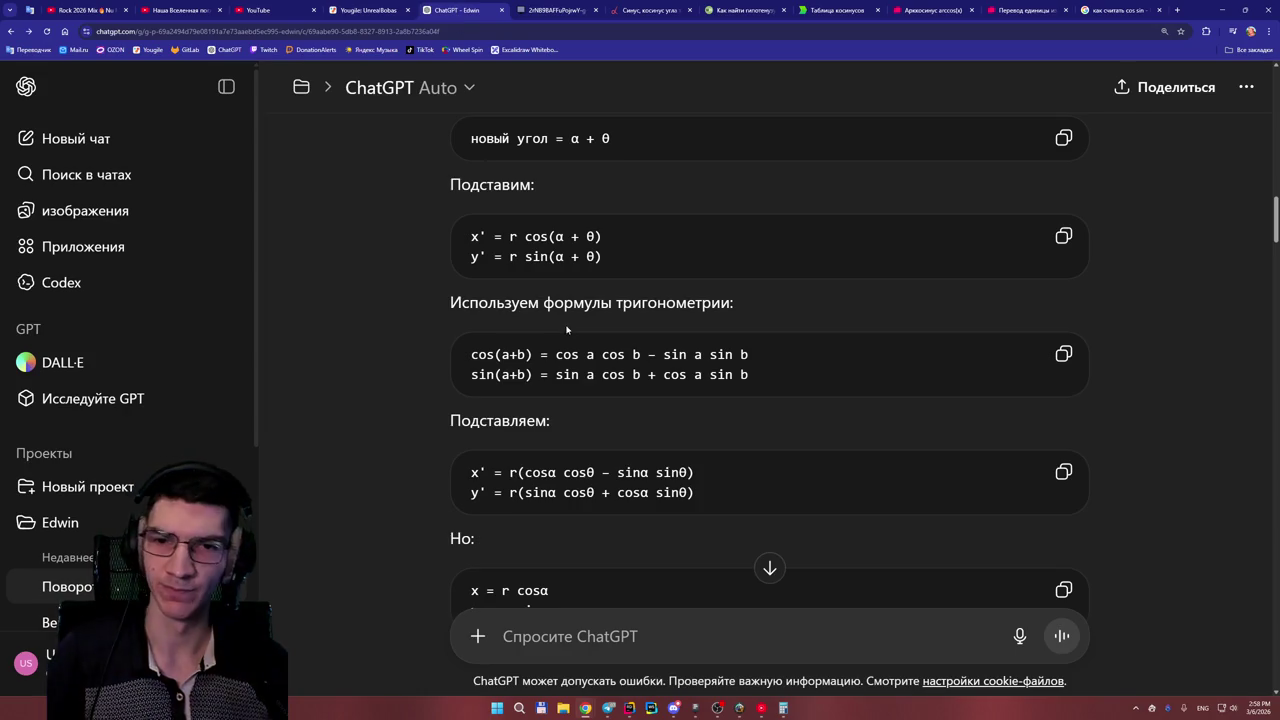
{"action": "scroll", "coordinate": [592, 364], "scroll_direction": "up", "scroll_amount": 2}
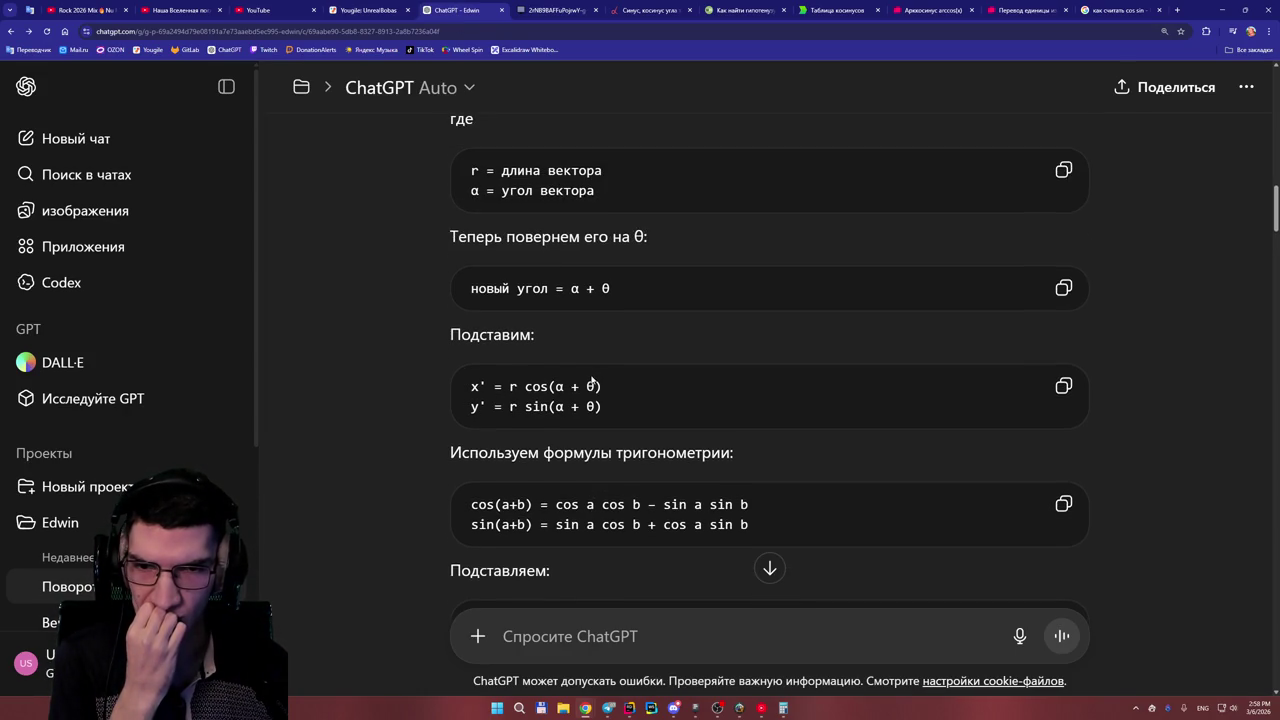
{"action": "scroll", "coordinate": [592, 382], "scroll_direction": "up", "scroll_amount": 2}
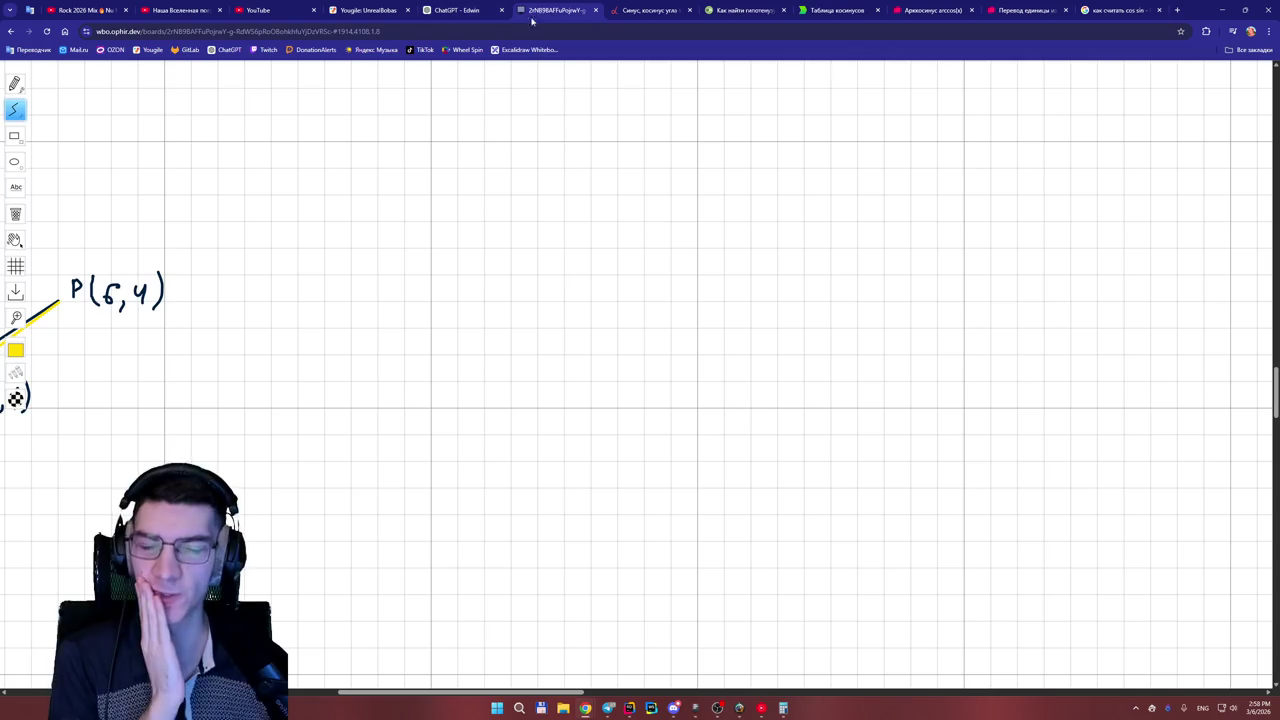
{"action": "left_click", "coordinate": [533, 12]}
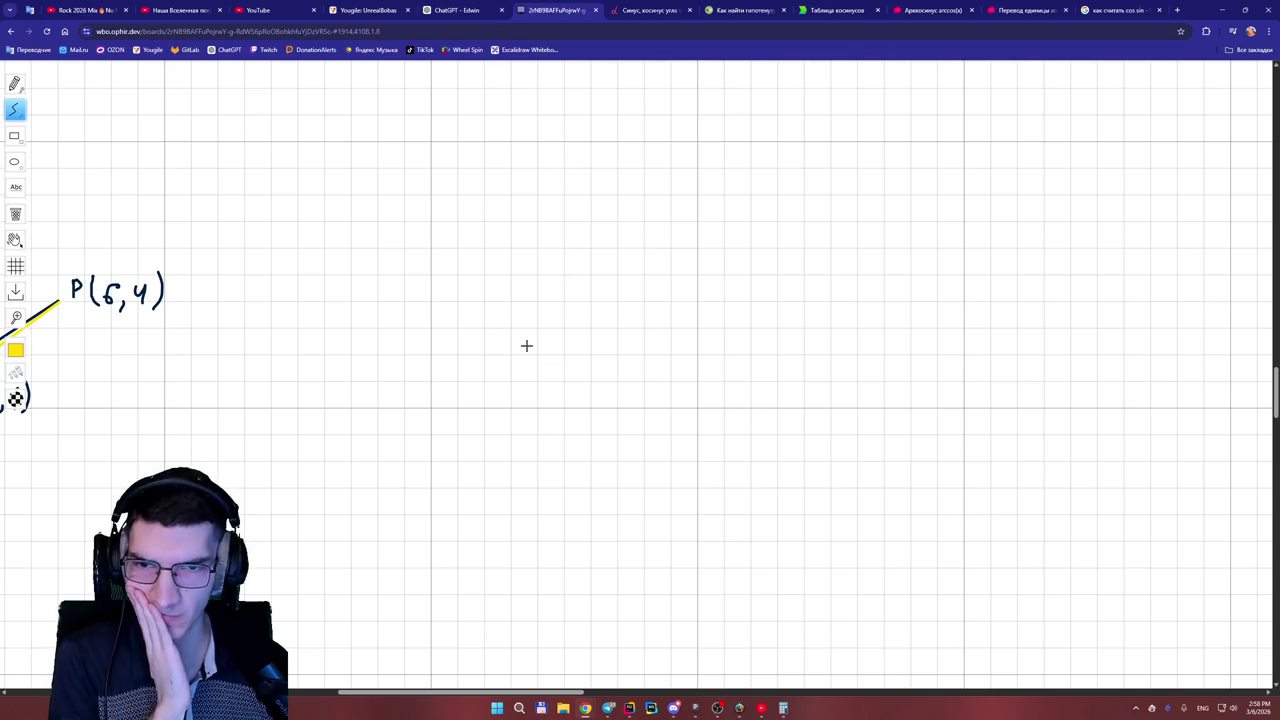
- Draw a short yellow line, then erase it with the Eraser
{"action": "left_click_drag", "start_coordinate": [705, 400], "coordinate": [663, 384]}
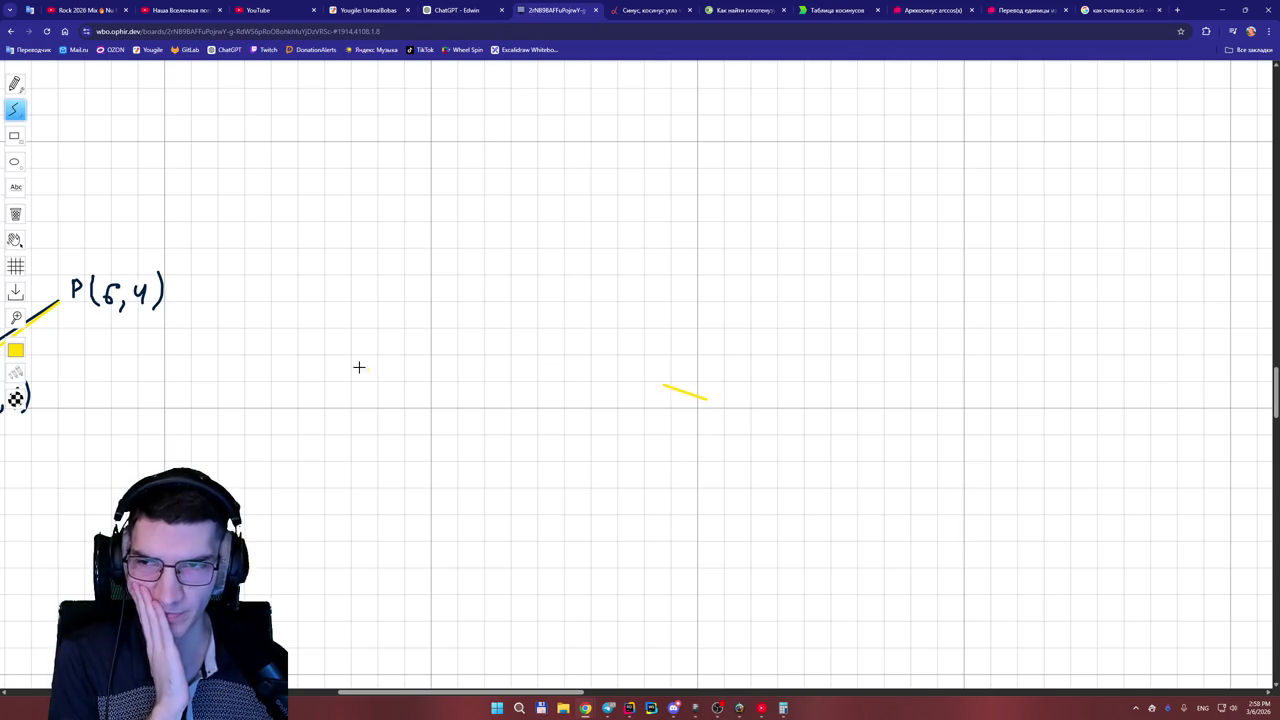
{"action": "left_click", "coordinate": [15, 214]}
{"action": "left_click", "coordinate": [679, 393]}
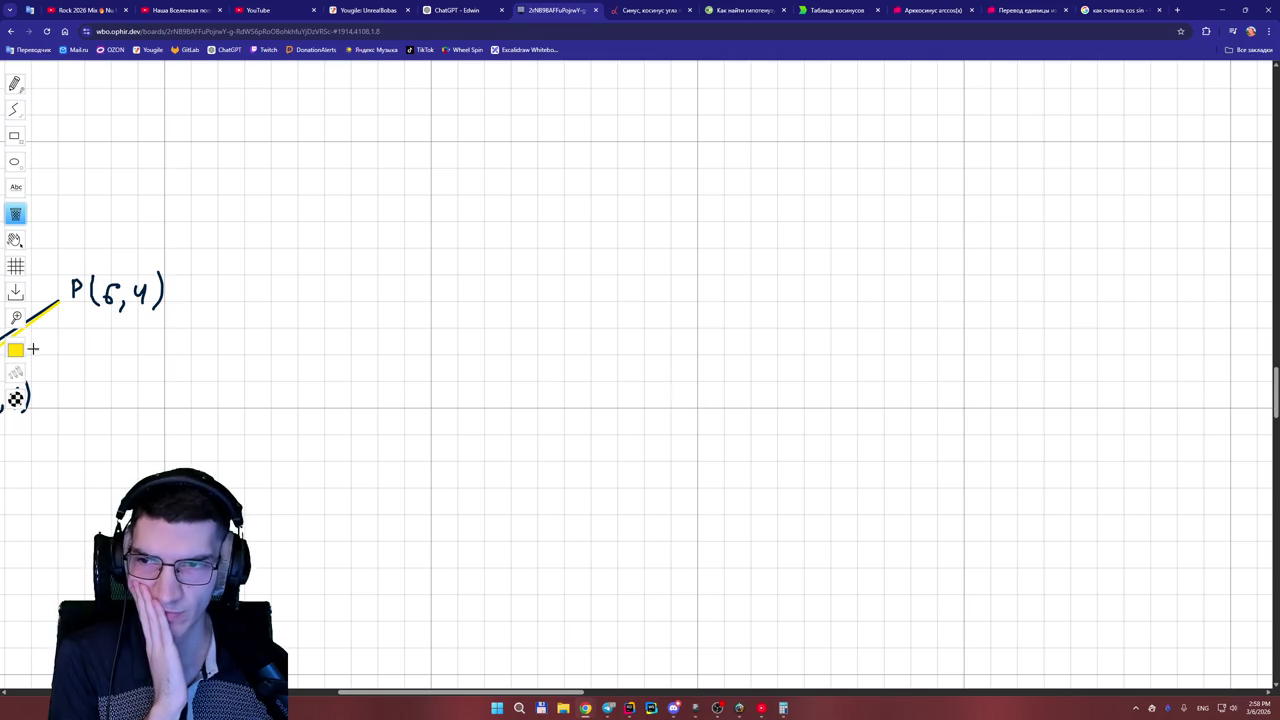
- Switch to dark navy and draw a straight line rising to the right from the origin
{"action": "left_click", "coordinate": [16, 349]}
{"action": "left_click", "coordinate": [86, 347]}
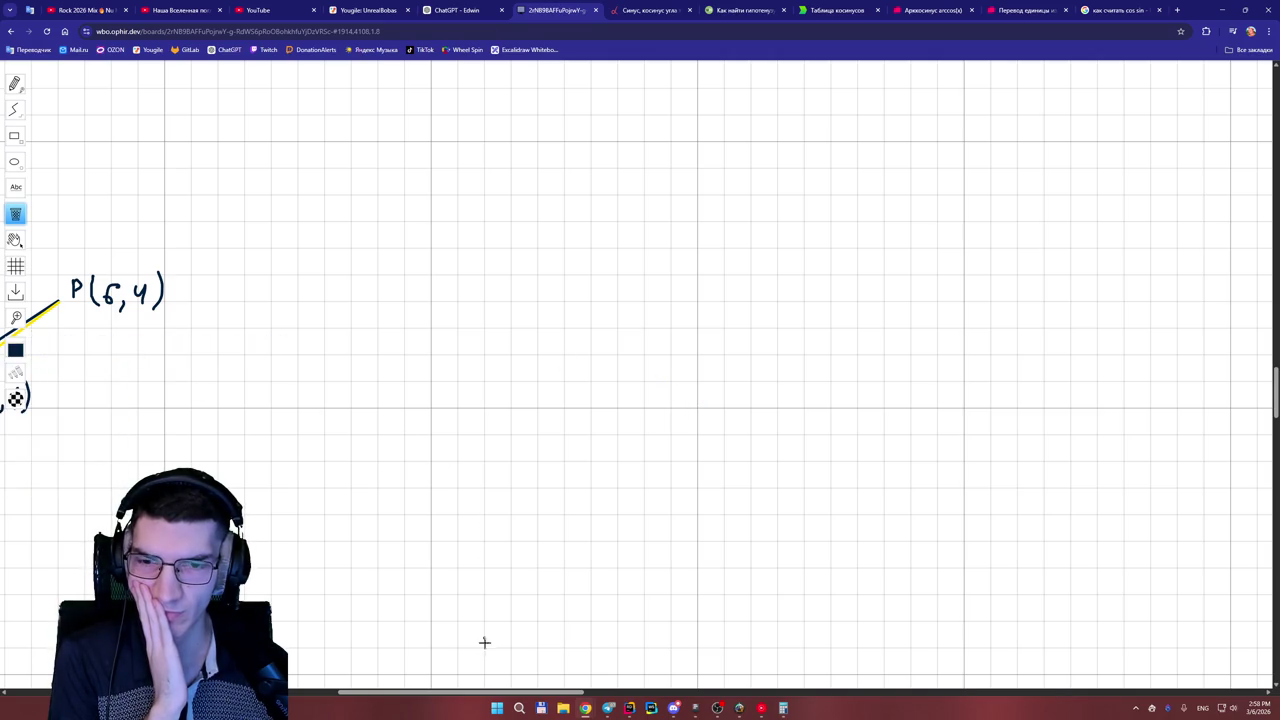
{"action": "left_click_drag", "start_coordinate": [501, 696], "coordinate": [521, 698]}
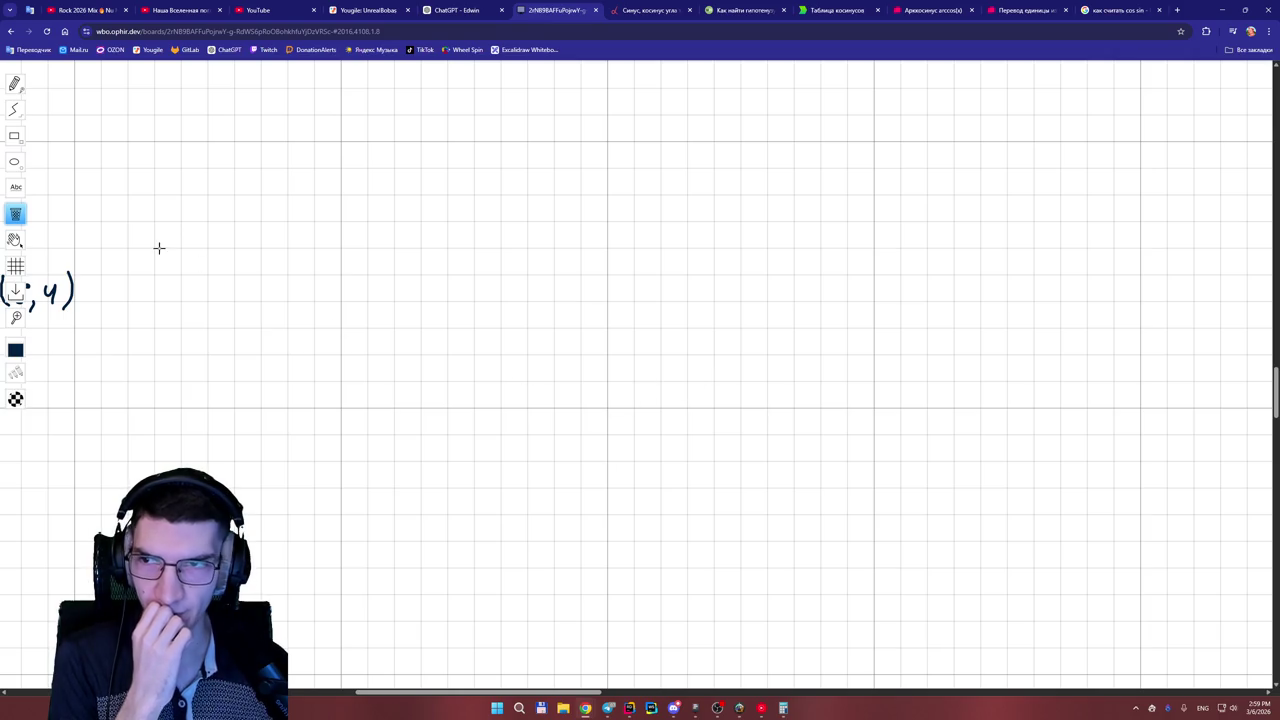
{"action": "left_click", "coordinate": [18, 112]}
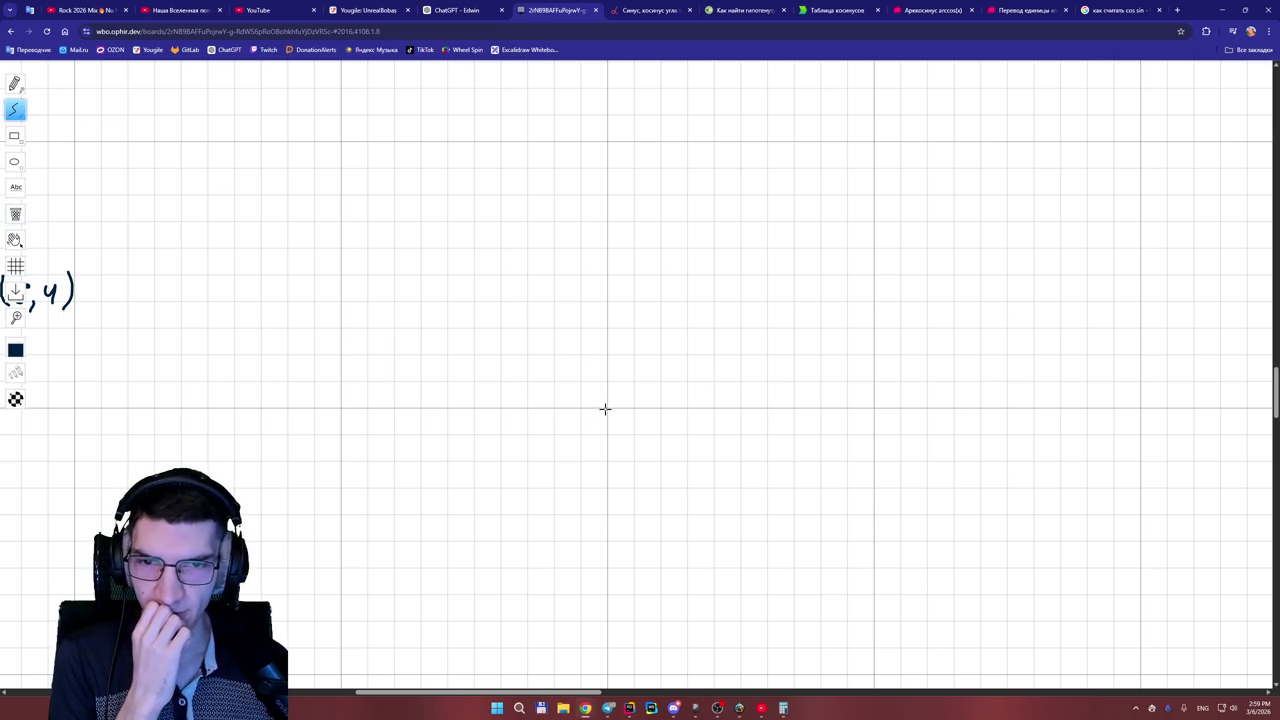
{"action": "left_click_drag", "start_coordinate": [607, 407], "coordinate": [740, 356]}
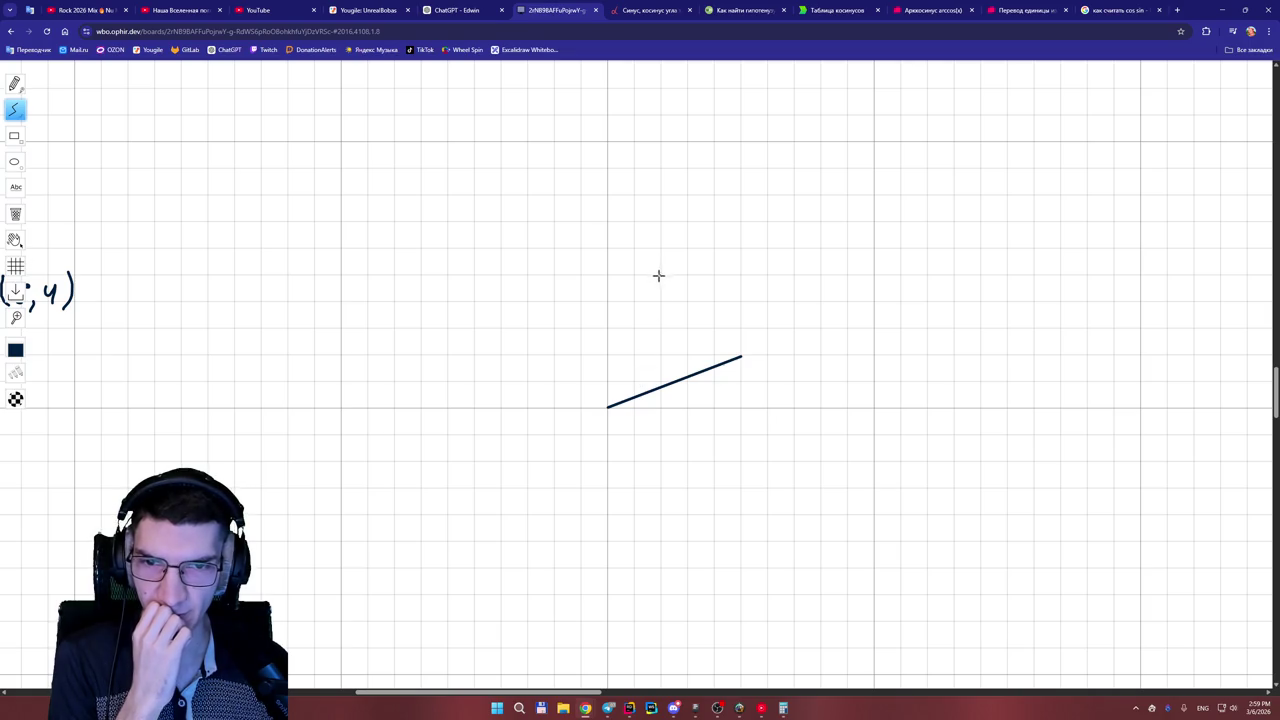
{"action": "left_click", "coordinate": [43, 355]}
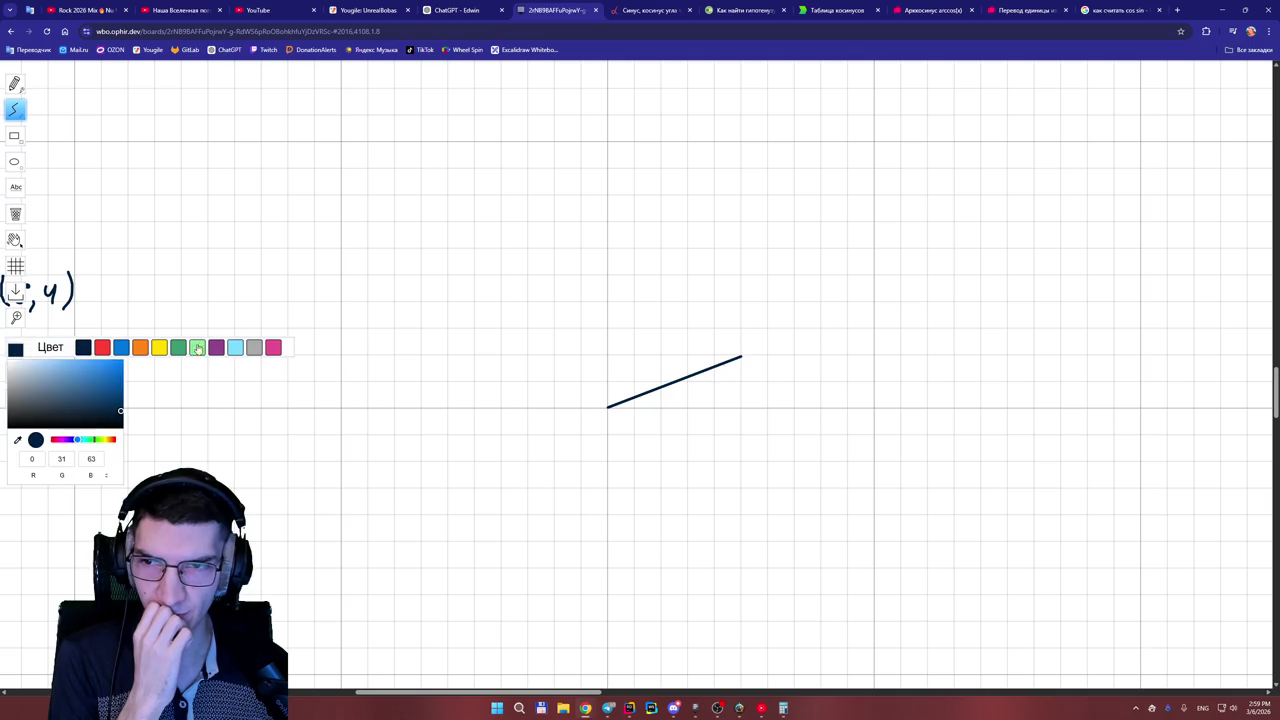
- Draw a steeper light-green line from the origin, then label endpoints (5,2) and (3,5) in navy
{"action": "left_click", "coordinate": [199, 351]}
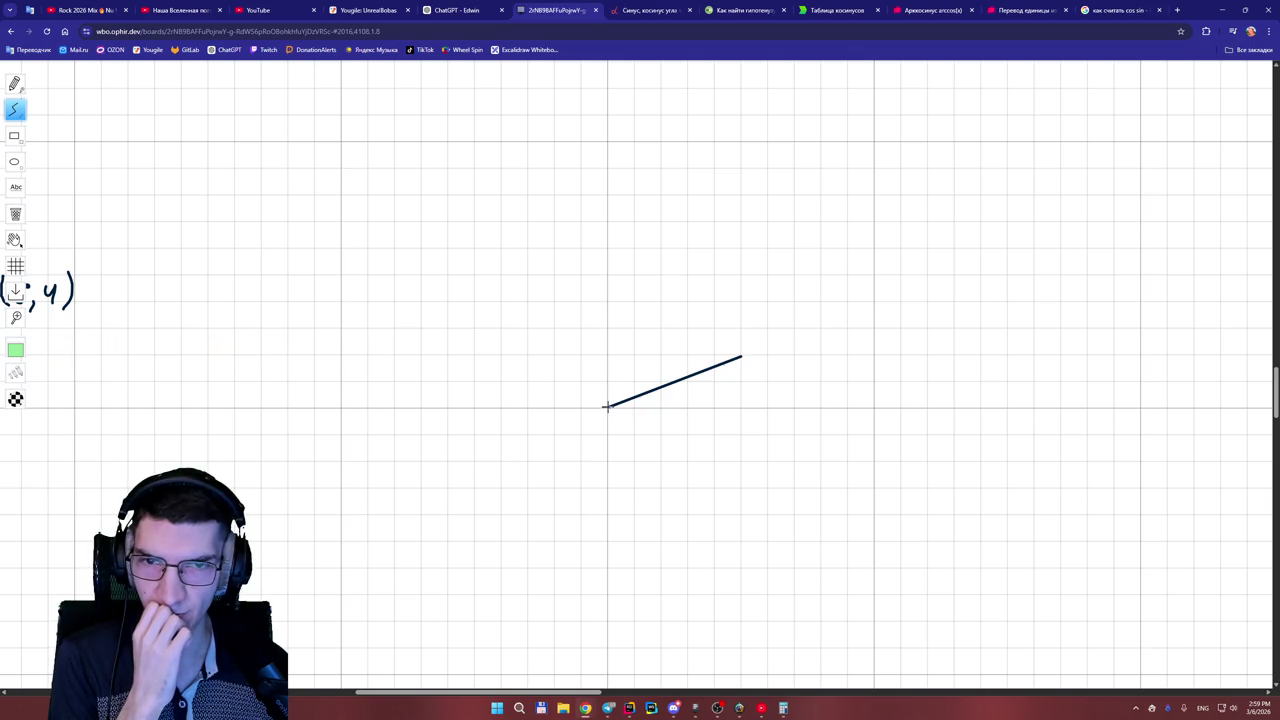
{"action": "left_click_drag", "start_coordinate": [607, 404], "coordinate": [686, 274]}
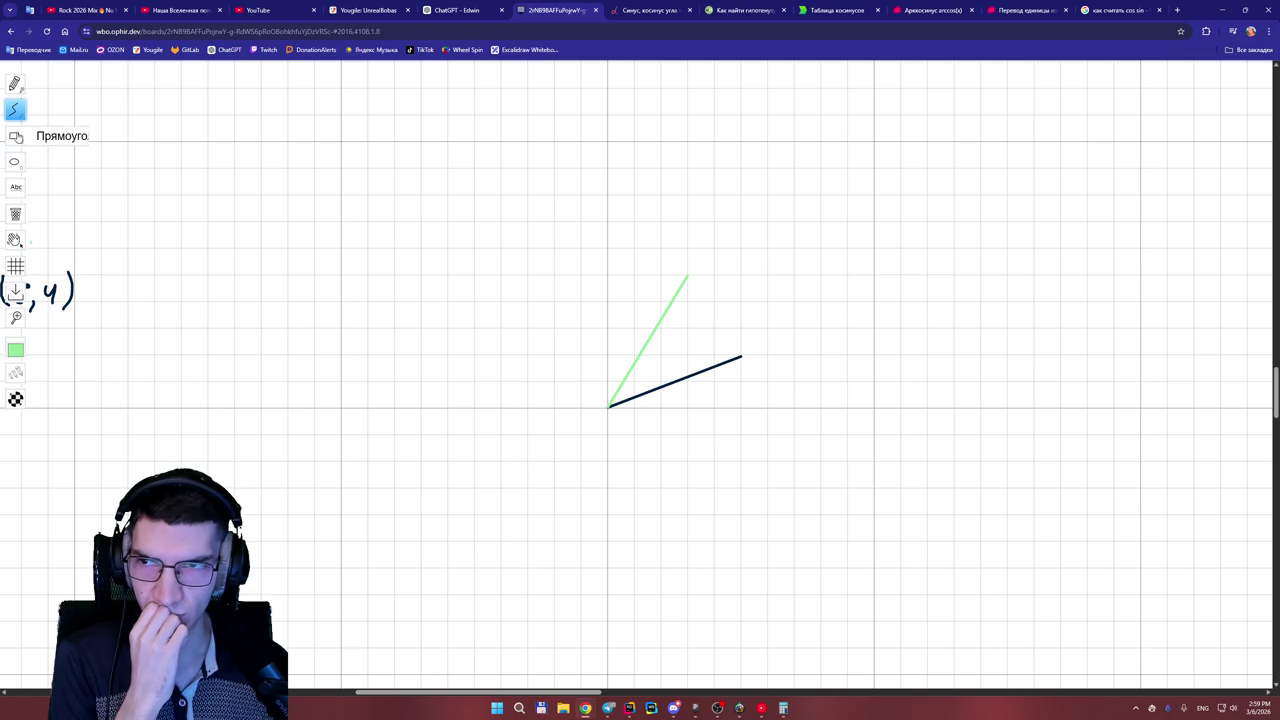
{"action": "left_click", "coordinate": [14, 84]}
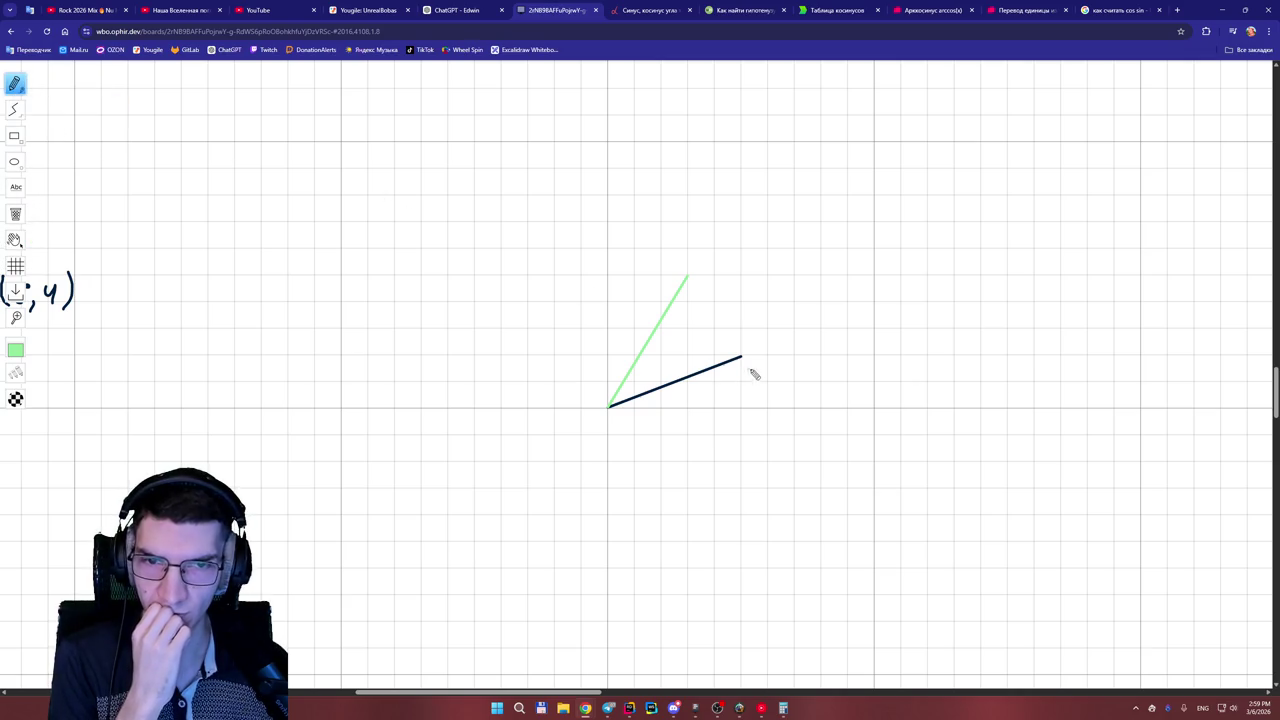
{"action": "mouse_move", "coordinate": [31, 355]}
{"action": "left_click", "coordinate": [84, 349]}
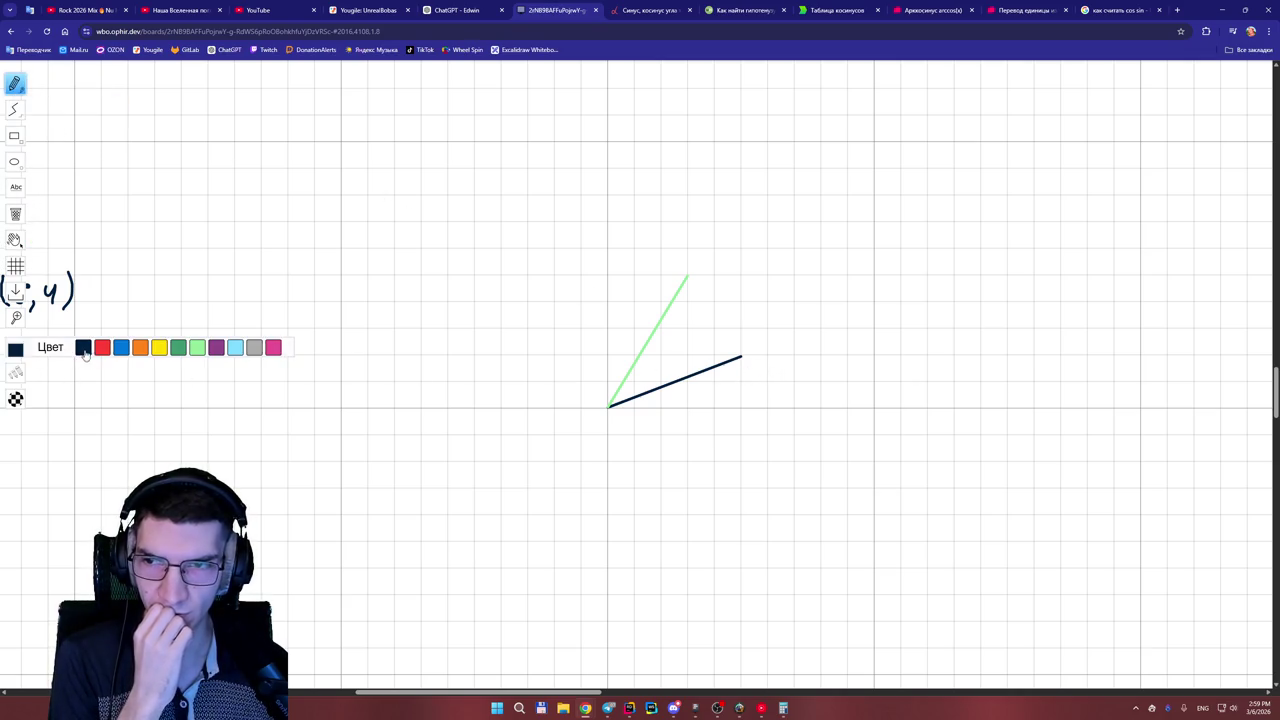
{"action": "mouse_move", "coordinate": [763, 361]}
{"action": "left_mouse_down"}
{"action": "mouse_move", "coordinate": [760, 390]}
{"action": "mouse_move", "coordinate": [776, 370]}
{"action": "mouse_move", "coordinate": [784, 392]}
{"action": "mouse_move", "coordinate": [818, 375]}
{"action": "mouse_move", "coordinate": [818, 390]}
{"action": "left_mouse_up"}
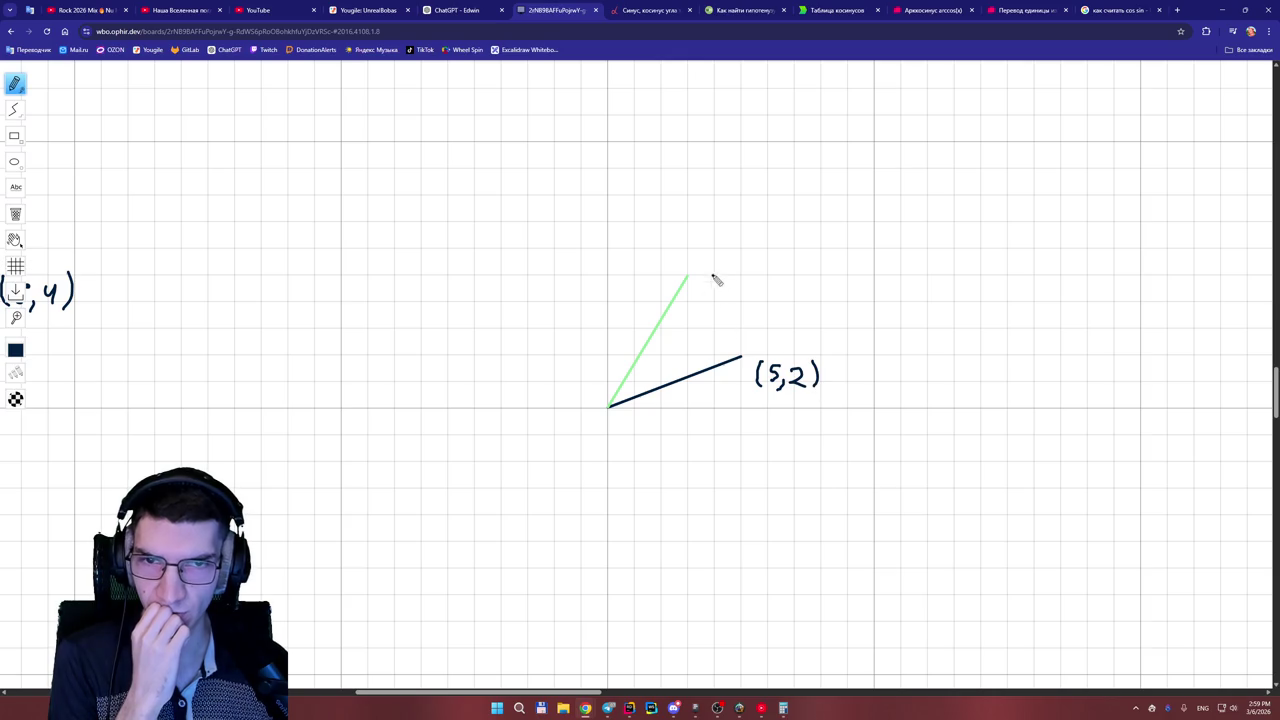
{"action": "mouse_move", "coordinate": [710, 252]}
{"action": "left_mouse_down"}
{"action": "mouse_move", "coordinate": [705, 284]}
{"action": "mouse_move", "coordinate": [758, 270]}
{"action": "mouse_move", "coordinate": [754, 282]}
{"action": "mouse_move", "coordinate": [777, 284]}
{"action": "left_mouse_up"}
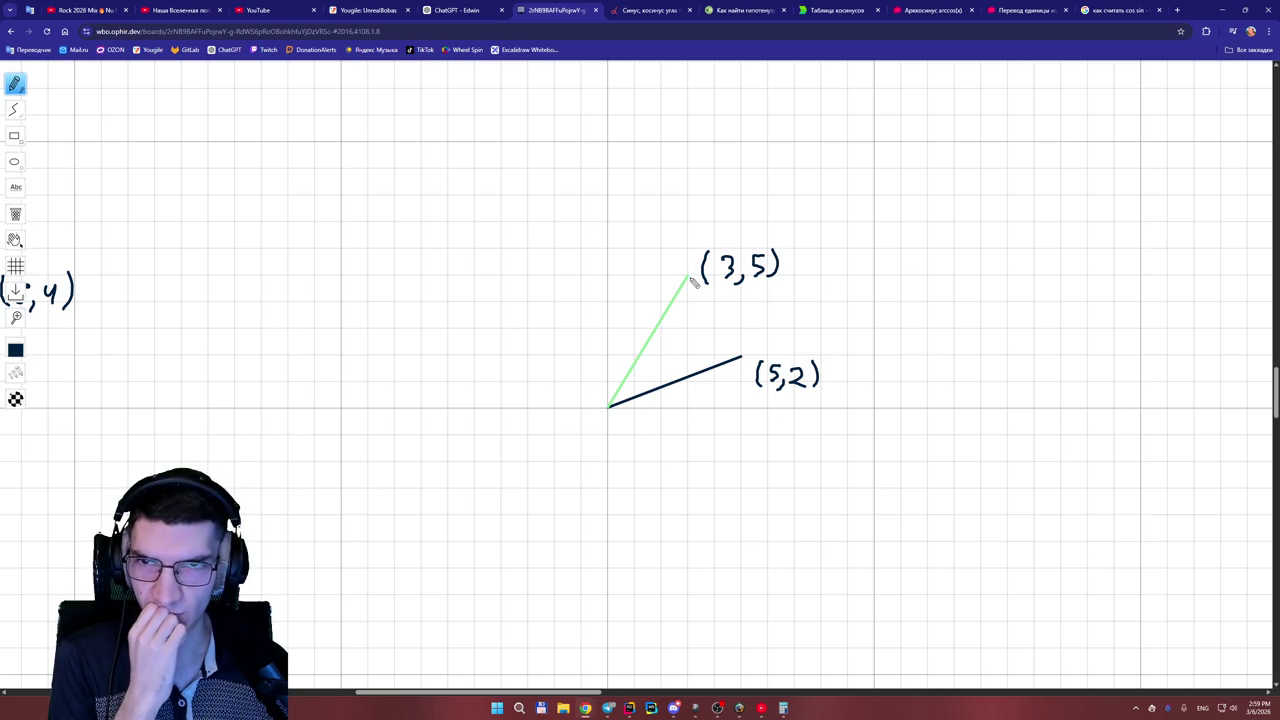
{"action": "left_click_drag", "start_coordinate": [1276, 398], "coordinate": [1276, 411]}
{"action": "key", "text": "ctrl+shift+Tab"}
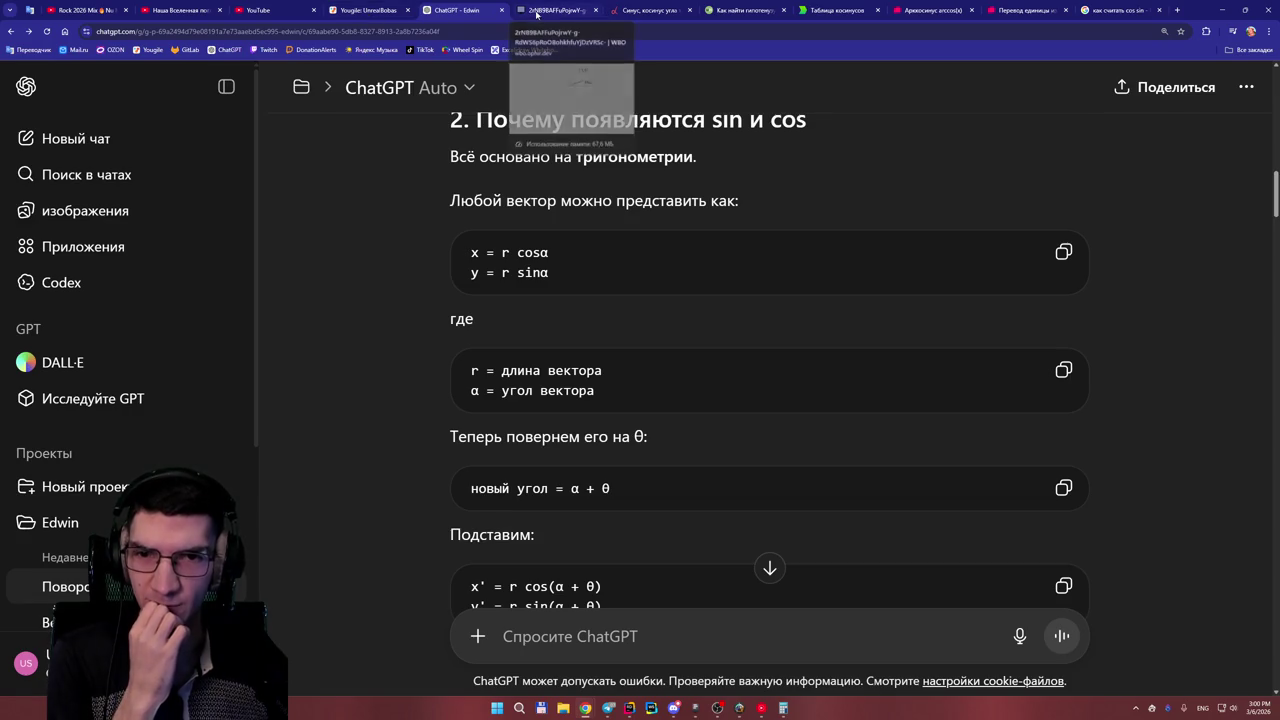
- Switch back to the whiteboard showing the (5,2) and (3,5) vectors
{"action": "left_click", "coordinate": [536, 12]}
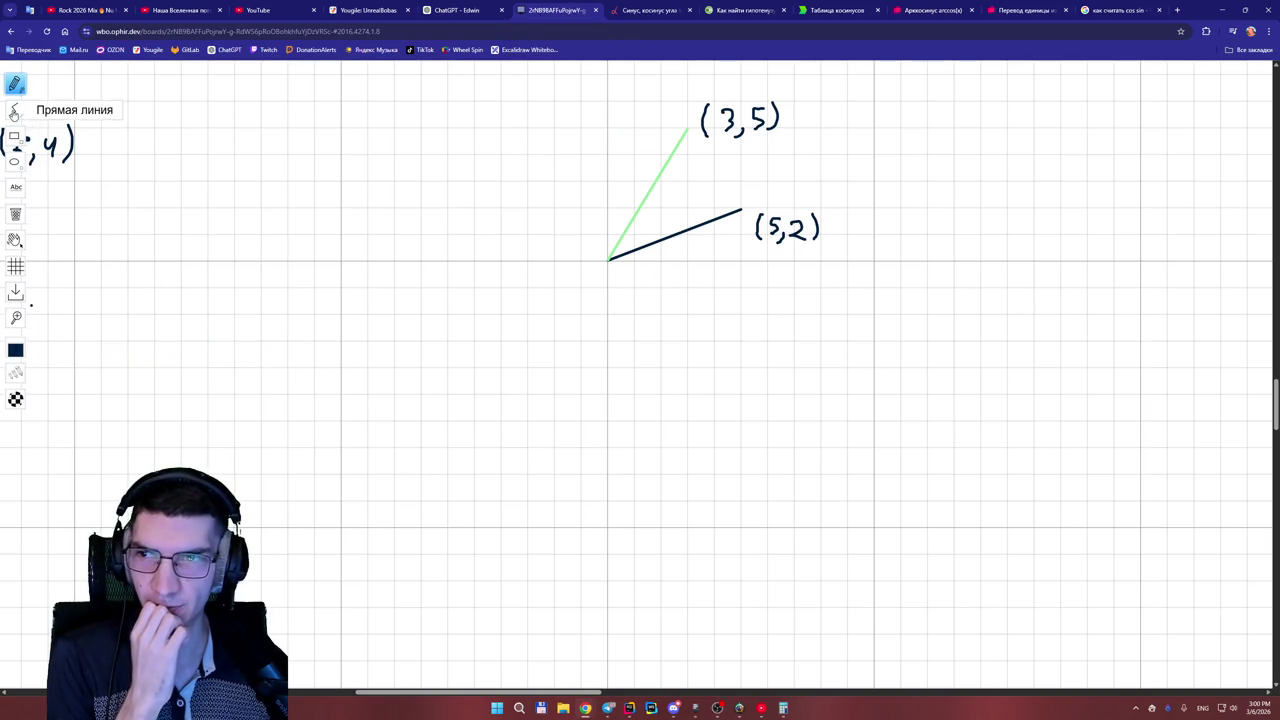
- Draw blue vertical and horizontal axes through the origin with the Line tool
{"action": "left_click", "coordinate": [15, 109]}
{"action": "mouse_move", "coordinate": [18, 348]}
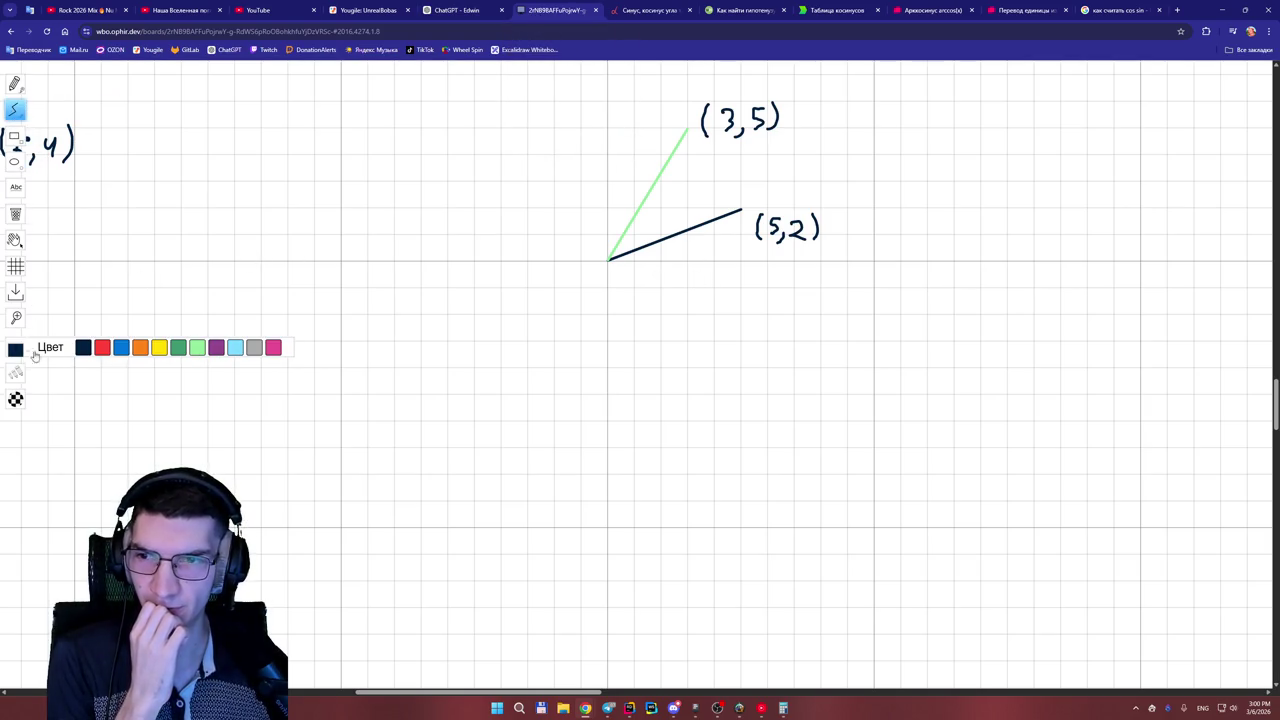
{"action": "left_click", "coordinate": [120, 350]}
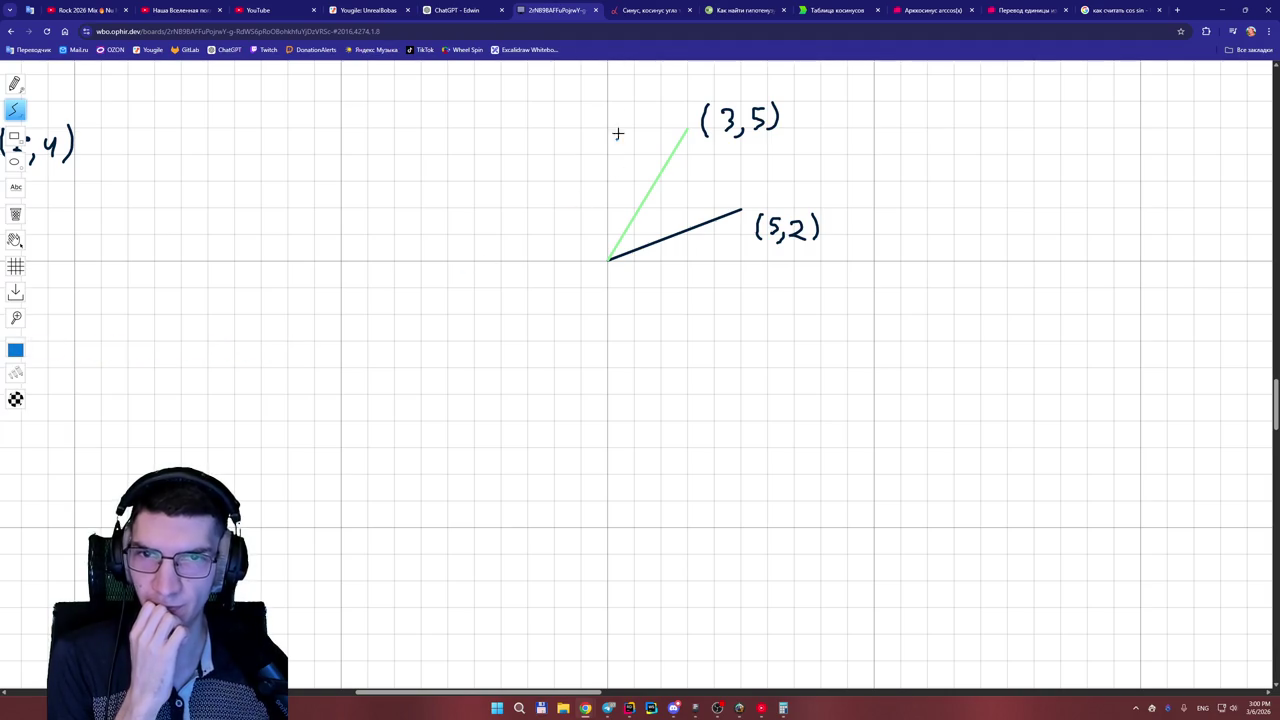
{"action": "left_click_drag", "start_coordinate": [607, 74], "coordinate": [608, 396]}
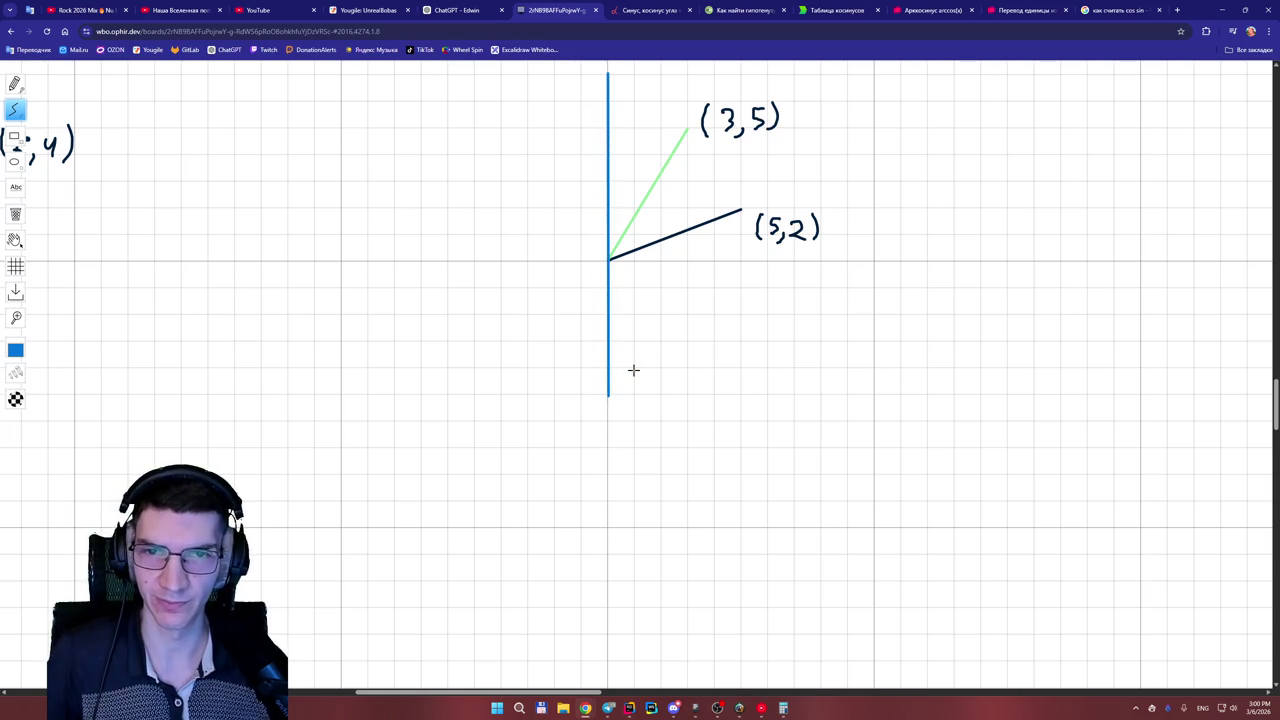
{"action": "left_click_drag", "start_coordinate": [608, 396], "coordinate": [608, 422]}
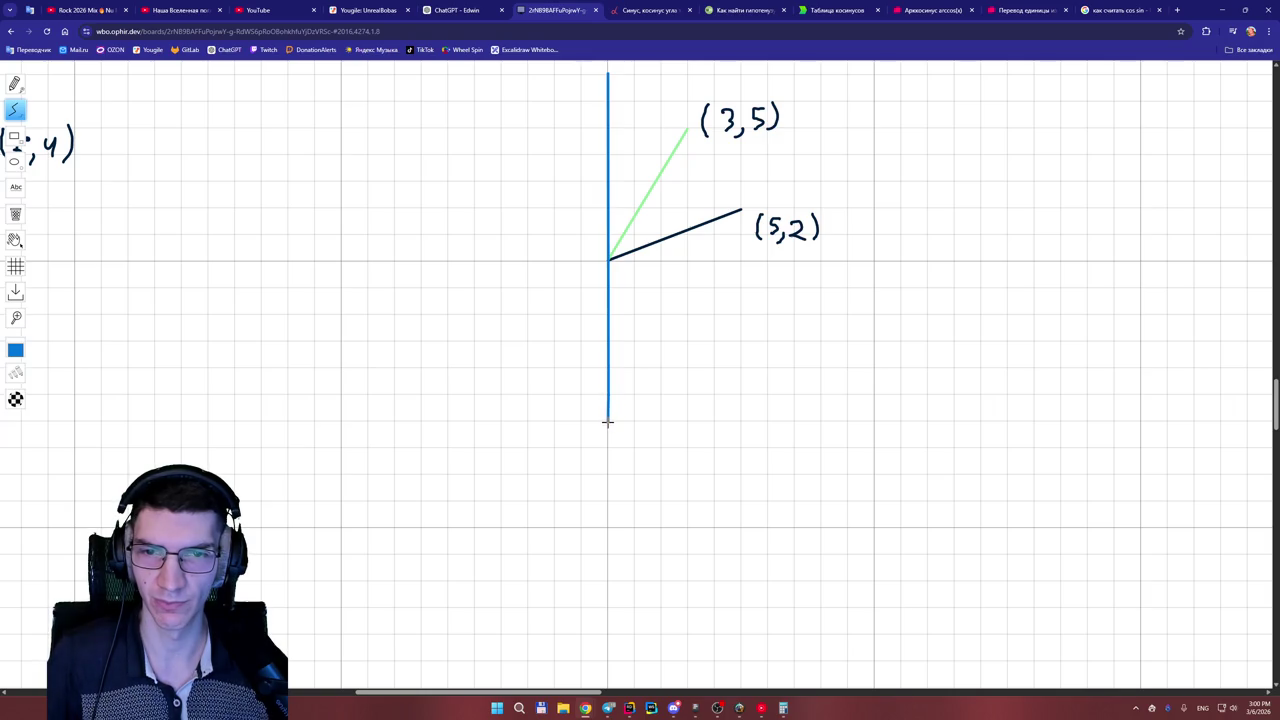
{"action": "left_click_drag", "start_coordinate": [419, 261], "coordinate": [875, 261]}
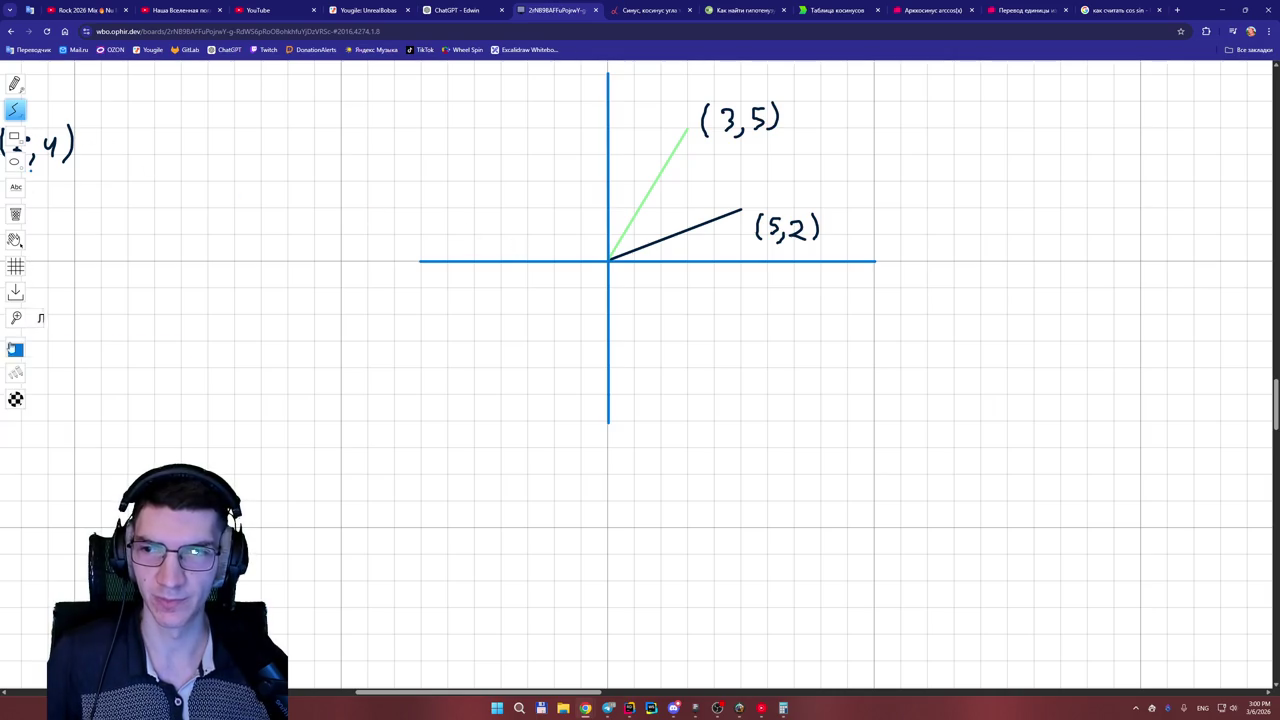
- With the red pencil, draw a dashed drop line from (5,2) to the x-axis
{"action": "mouse_move", "coordinate": [15, 349]}
{"action": "left_click", "coordinate": [102, 347]}
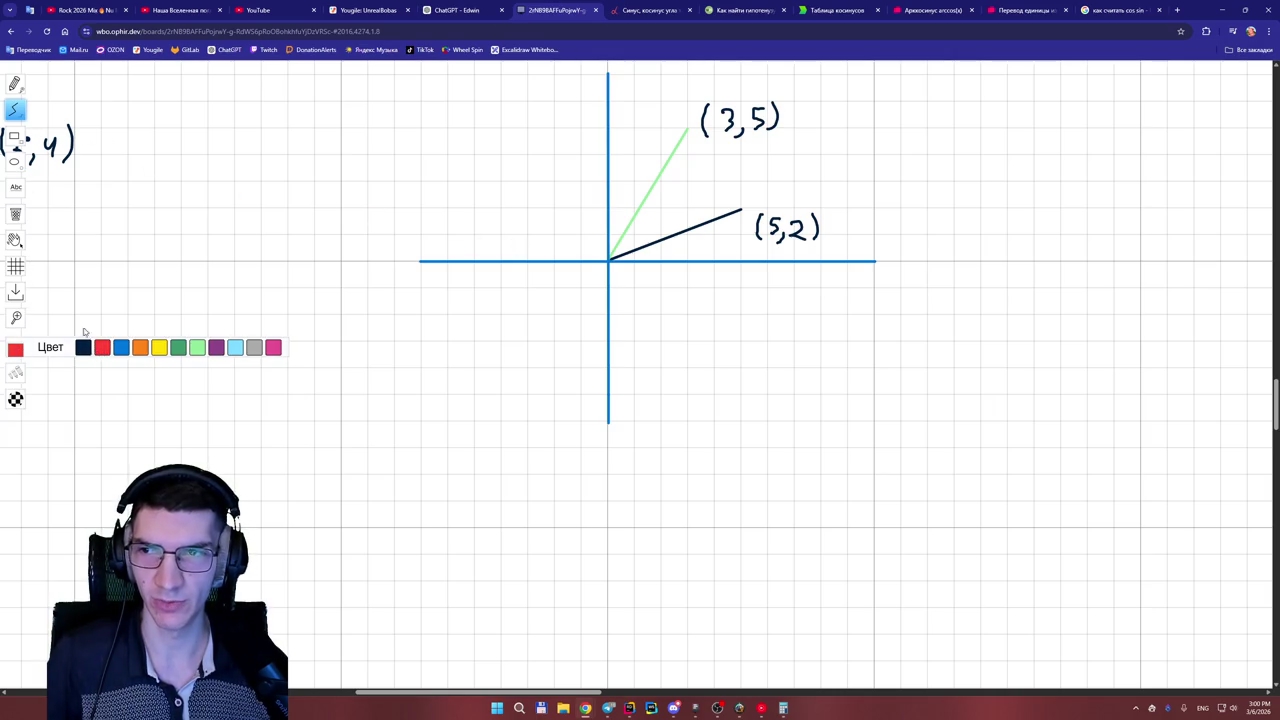
{"action": "left_click", "coordinate": [14, 84]}
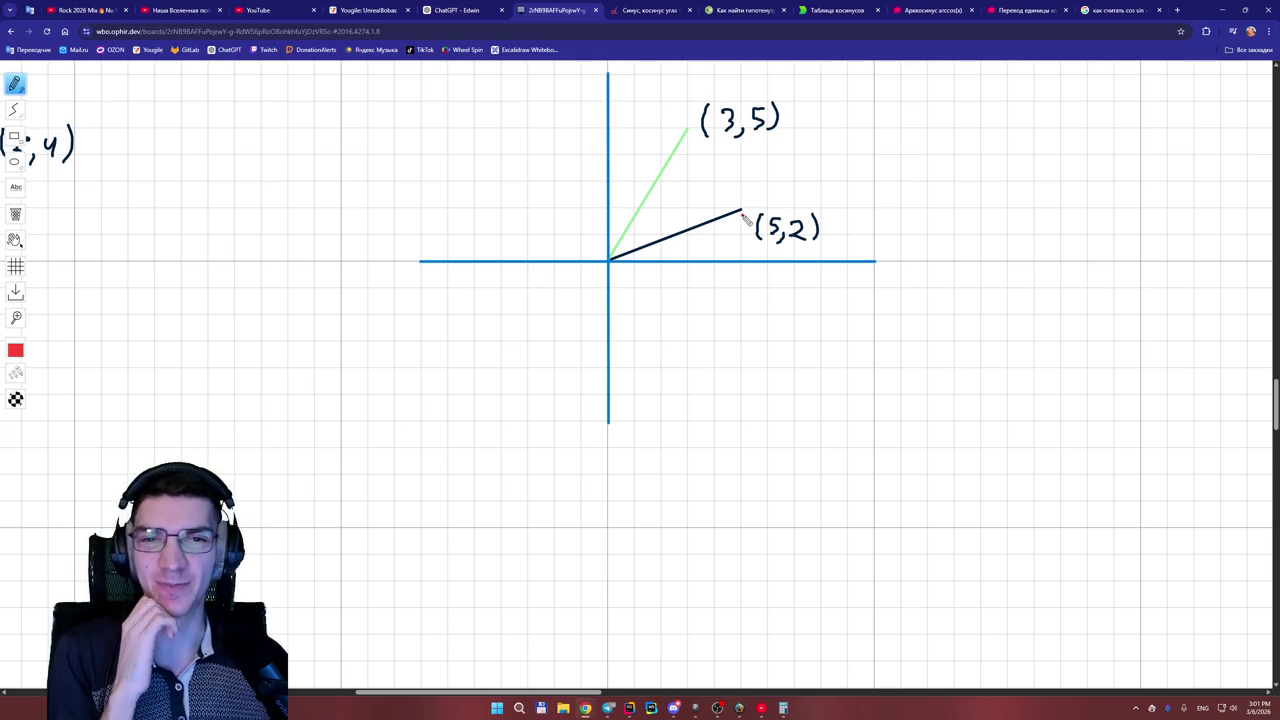
{"action": "left_click_drag", "start_coordinate": [741, 226], "coordinate": [742, 244]}
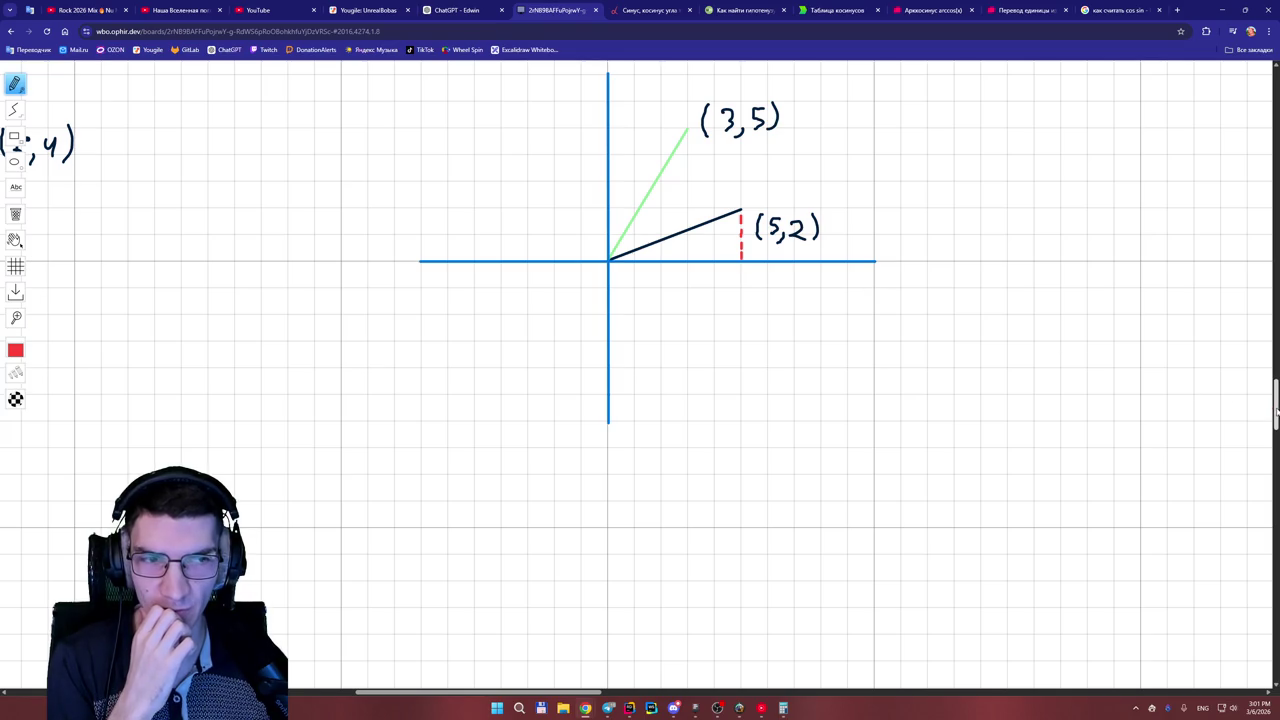
{"action": "scroll", "coordinate": [1276, 410], "scroll_direction": "up", "scroll_amount": 1}
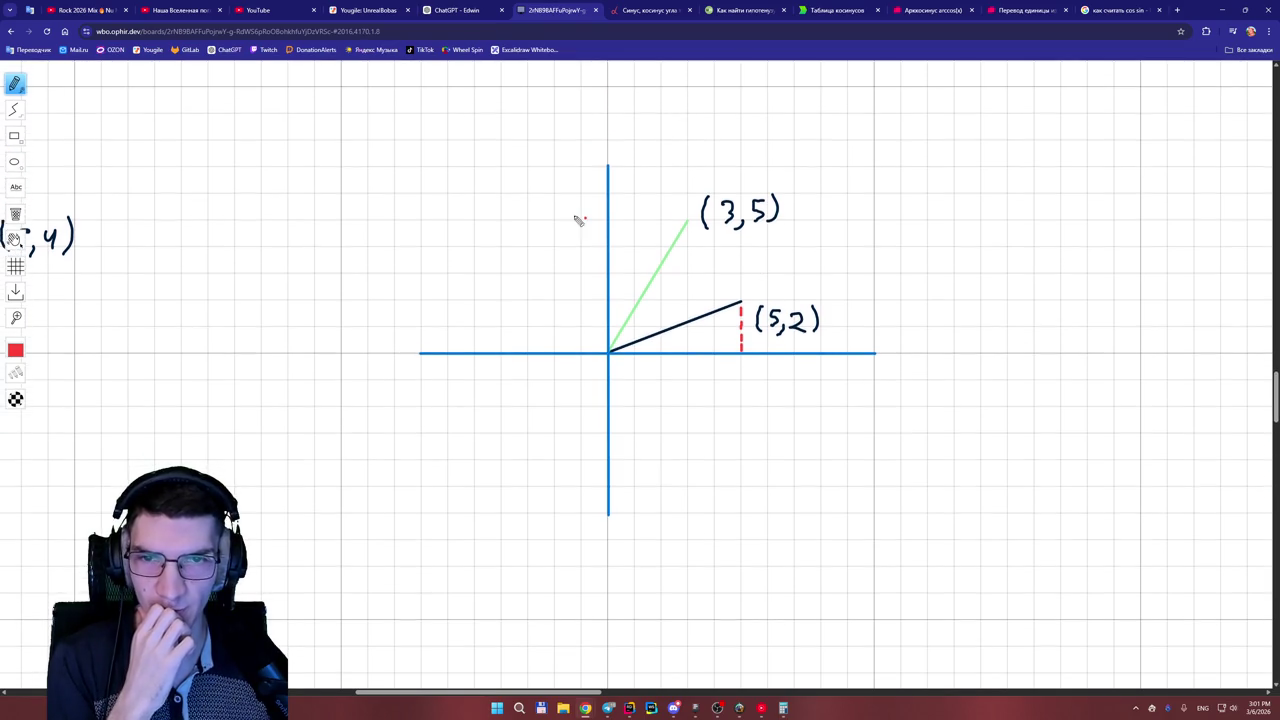
{"action": "left_click", "coordinate": [15, 163]}
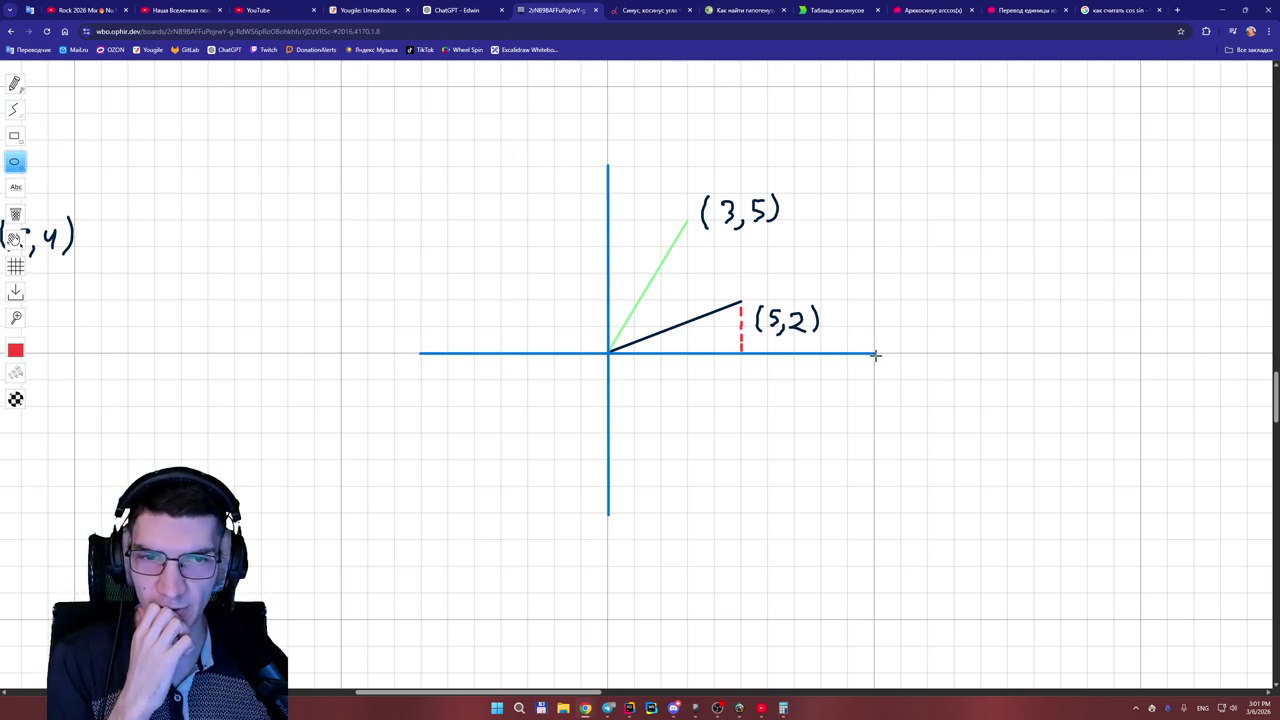
- Sketch a red ellipse over the vectors, then erase it with the axes and old vectors
{"action": "mouse_move", "coordinate": [875, 352]}
{"action": "left_mouse_down"}
{"action": "mouse_move", "coordinate": [674, 379]}
{"action": "mouse_move", "coordinate": [519, 241]}
{"action": "mouse_move", "coordinate": [457, 137]}
{"action": "mouse_move", "coordinate": [484, 135]}
{"action": "mouse_move", "coordinate": [517, 100]}
{"action": "mouse_move", "coordinate": [519, 72]}
{"action": "left_mouse_up"}
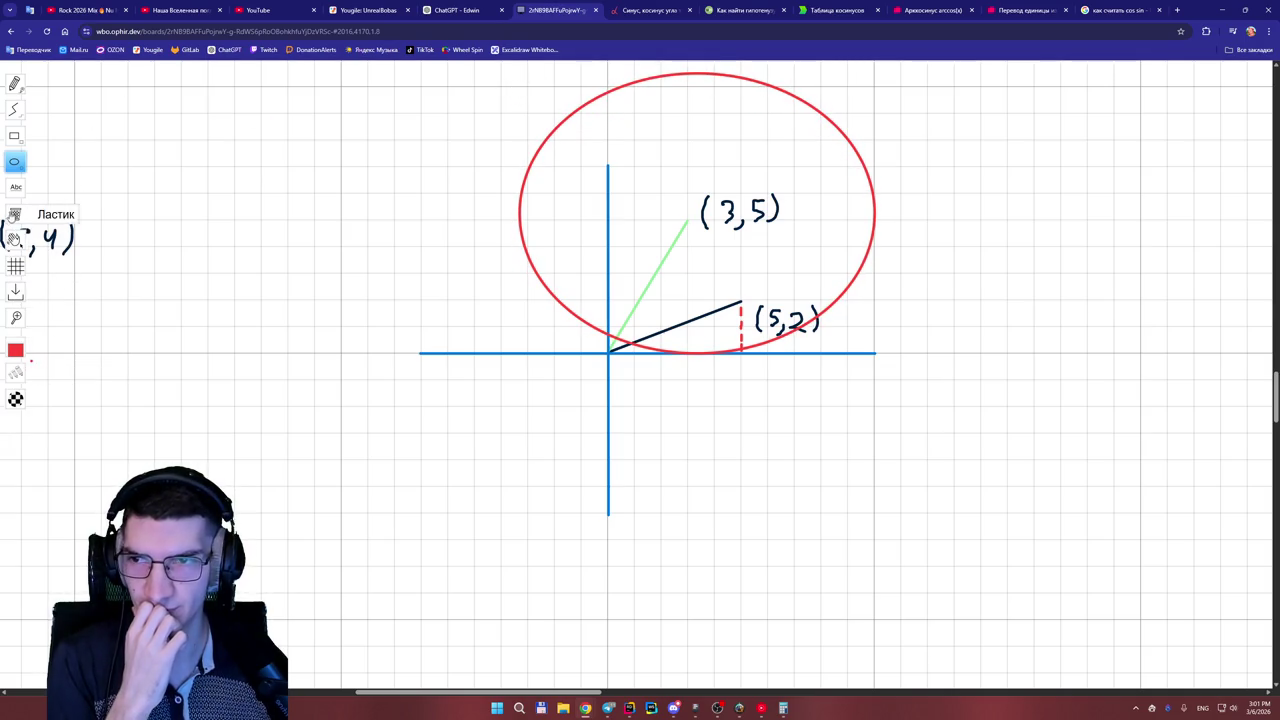
{"action": "left_click", "coordinate": [15, 213]}
{"action": "left_click", "coordinate": [530, 166]}
{"action": "left_click", "coordinate": [600, 208]}
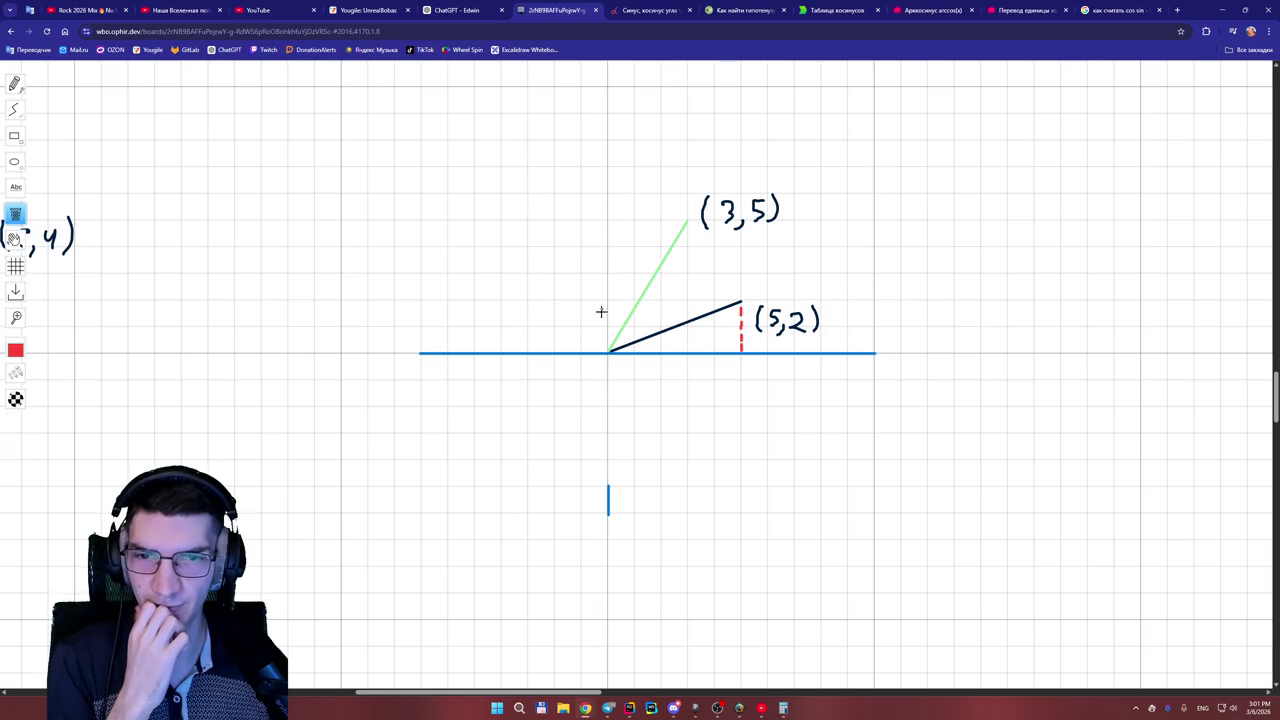
{"action": "left_click", "coordinate": [600, 353]}
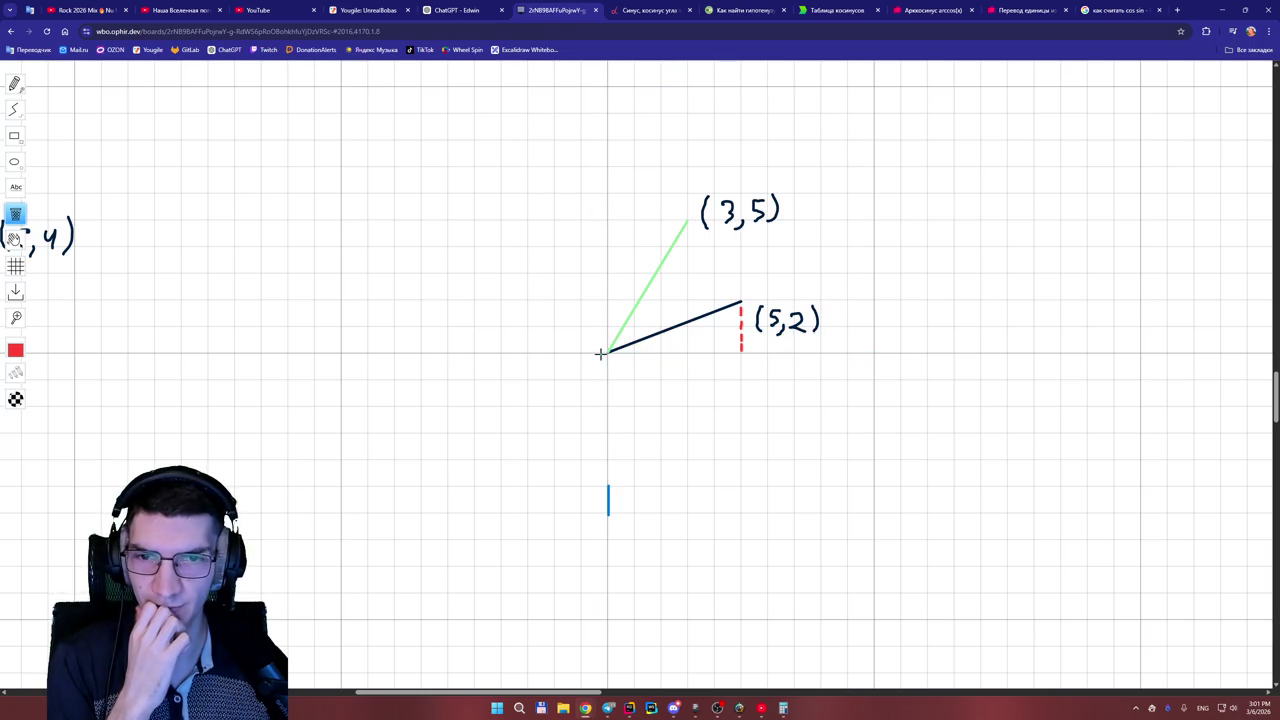
{"action": "left_click", "coordinate": [609, 498]}
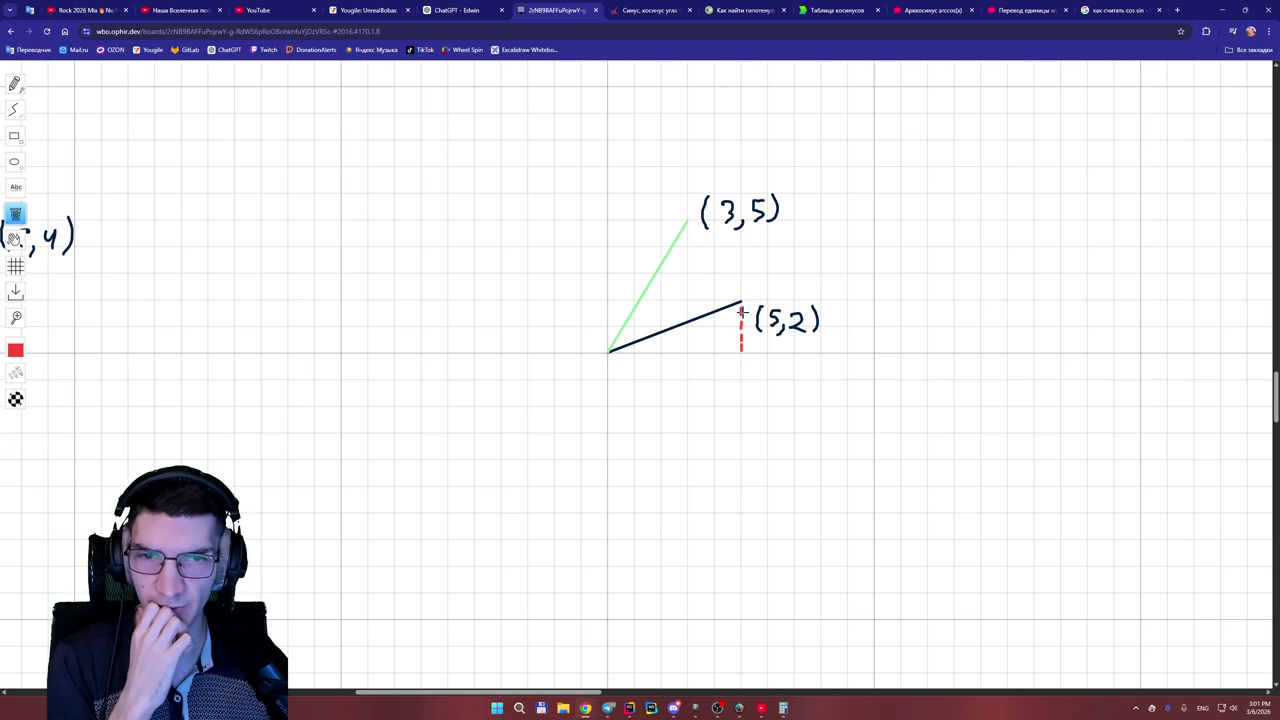
{"action": "mouse_move", "coordinate": [645, 233]}
{"action": "left_mouse_down"}
{"action": "mouse_move", "coordinate": [786, 189]}
{"action": "mouse_move", "coordinate": [800, 331]}
{"action": "mouse_move", "coordinate": [598, 323]}
{"action": "left_mouse_up"}
{"action": "left_click", "coordinate": [14, 161]}
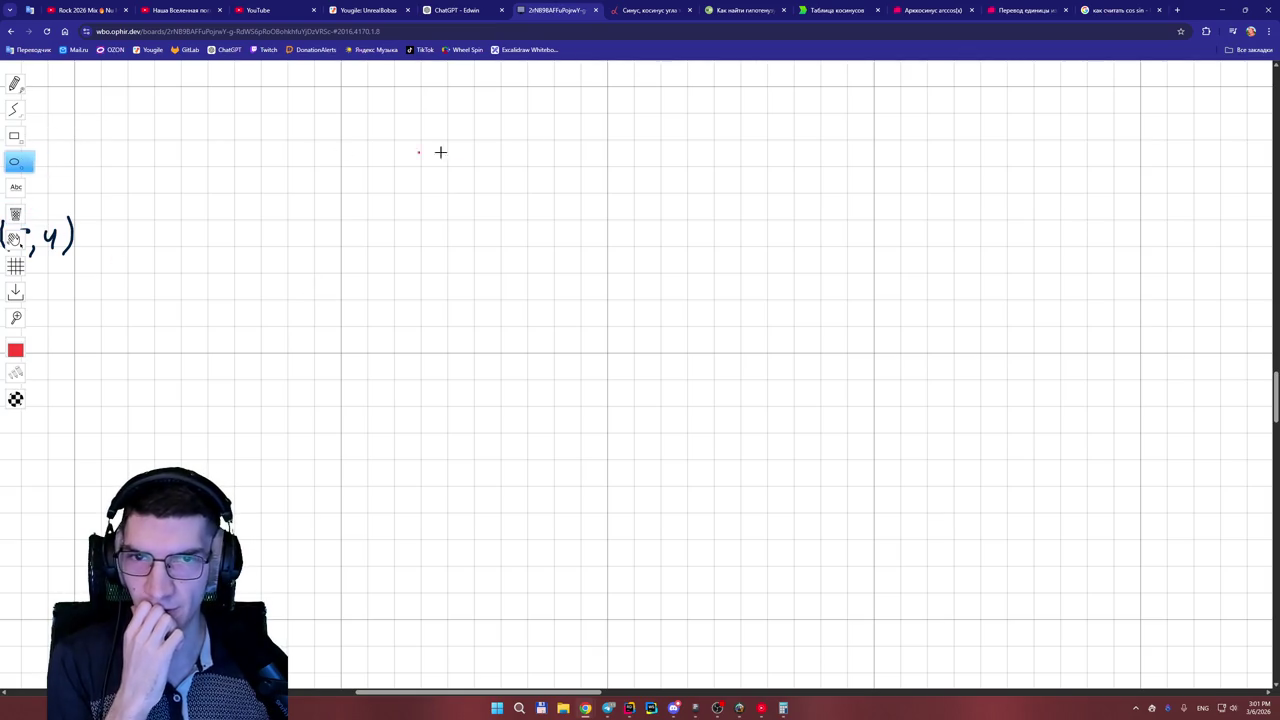
- Draw a red circle and cross it with blue vertical and horizontal axes
{"action": "mouse_move", "coordinate": [607, 86]}
{"action": "left_mouse_down"}
{"action": "mouse_move", "coordinate": [728, 174]}
{"action": "mouse_move", "coordinate": [871, 347]}
{"action": "left_mouse_up"}
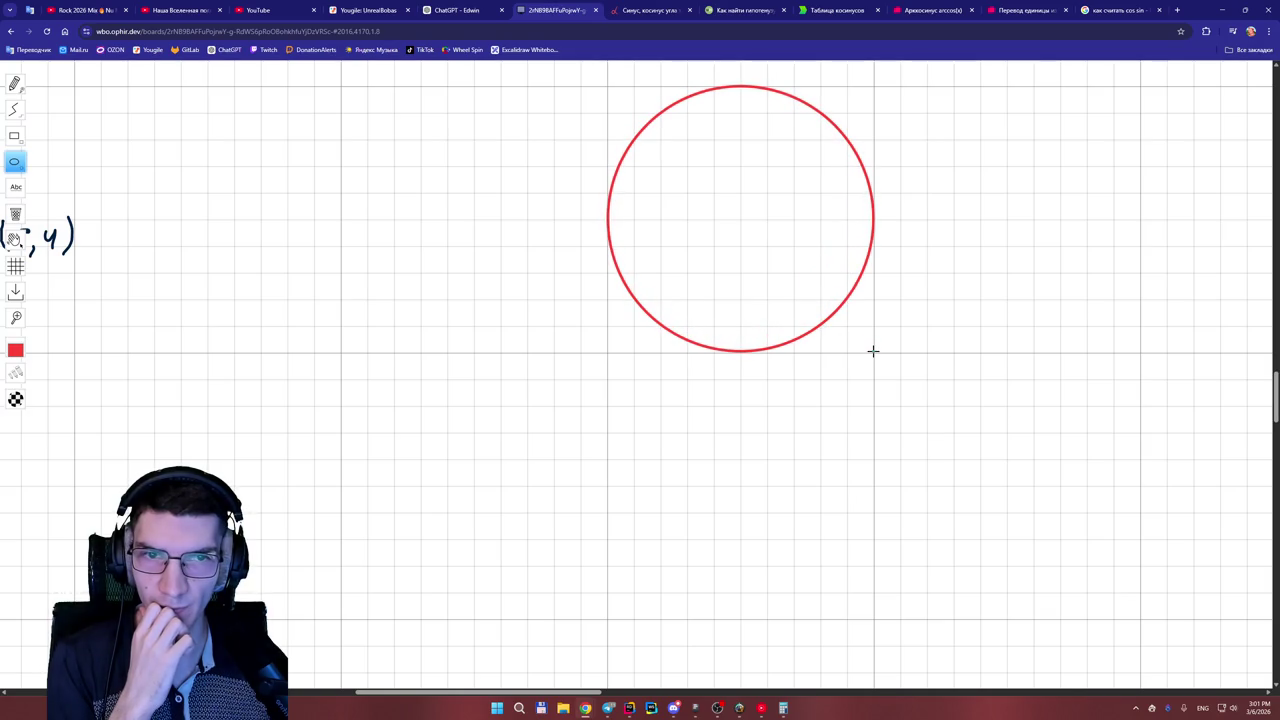
{"action": "left_click_drag", "start_coordinate": [873, 351], "coordinate": [873, 352]}
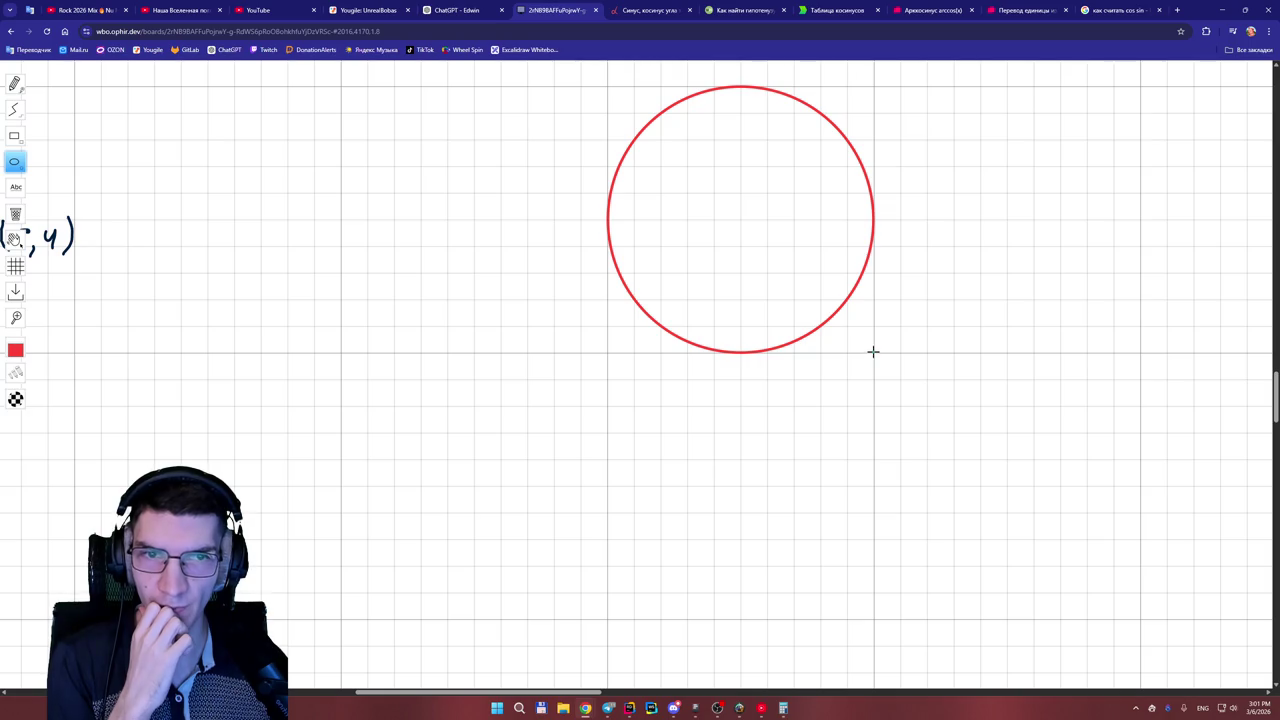
{"action": "mouse_move", "coordinate": [26, 360]}
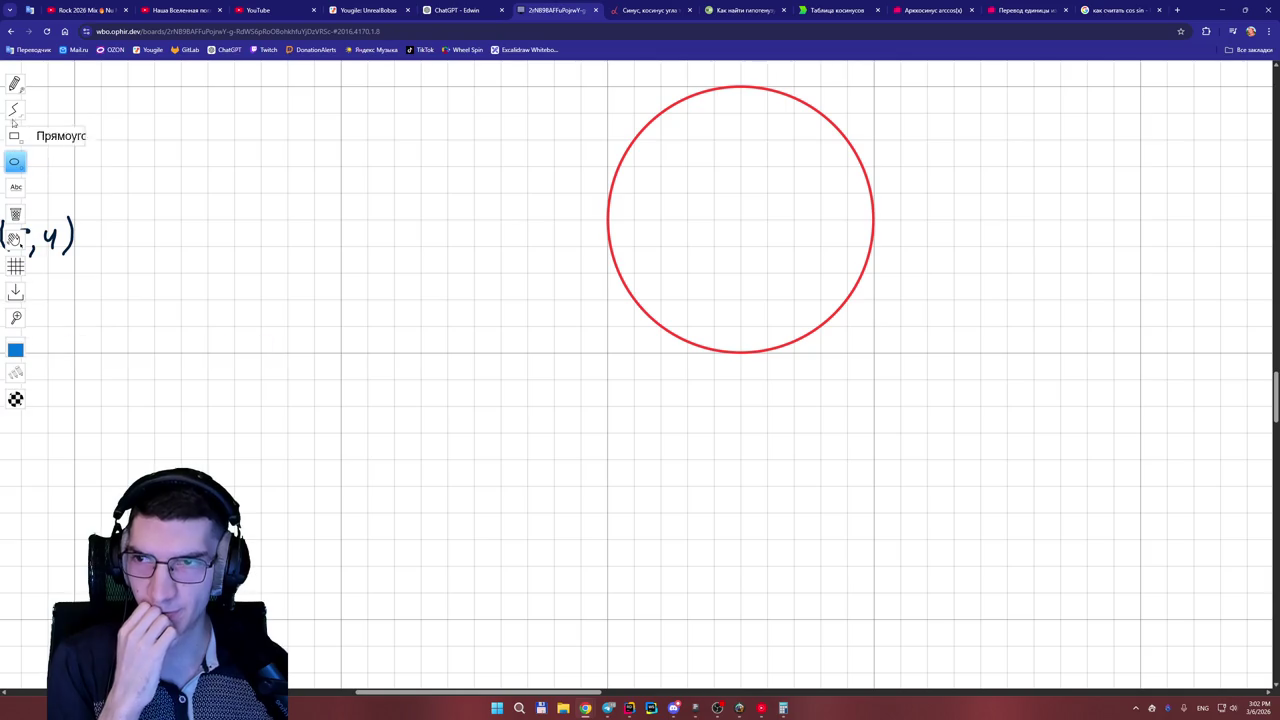
{"action": "left_click", "coordinate": [14, 109]}
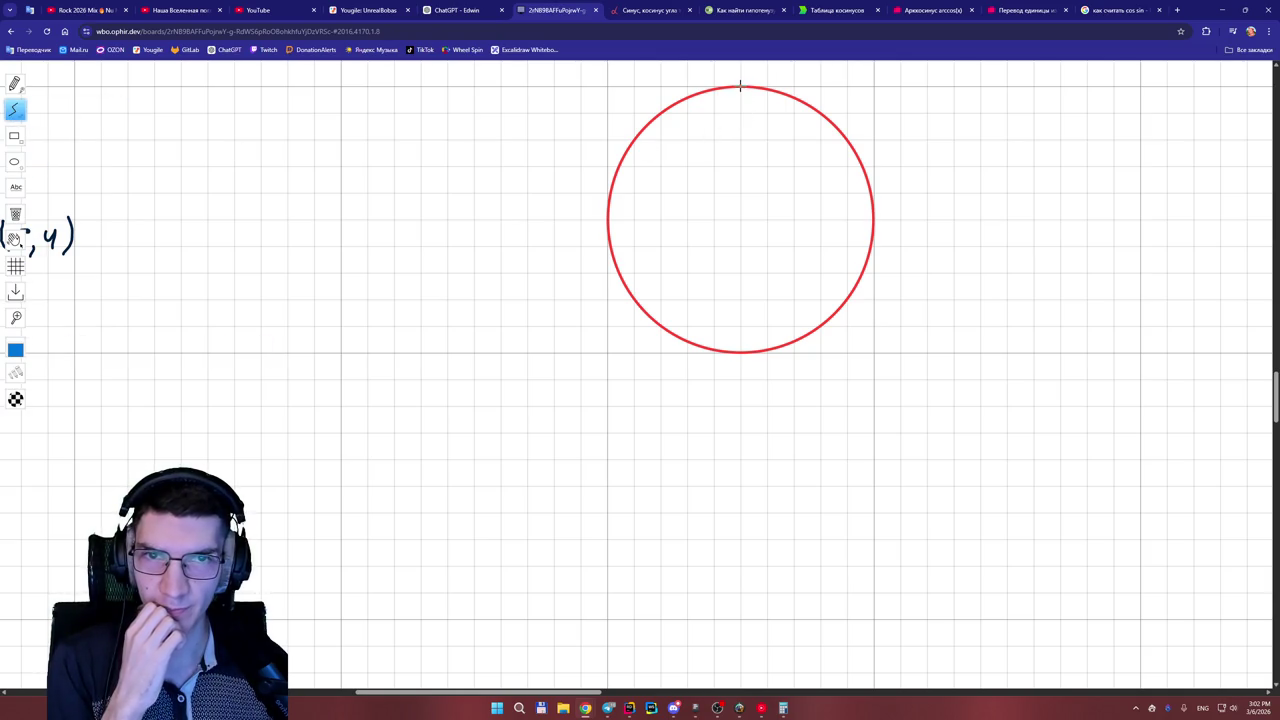
{"action": "left_click_drag", "start_coordinate": [740, 72], "coordinate": [740, 382]}
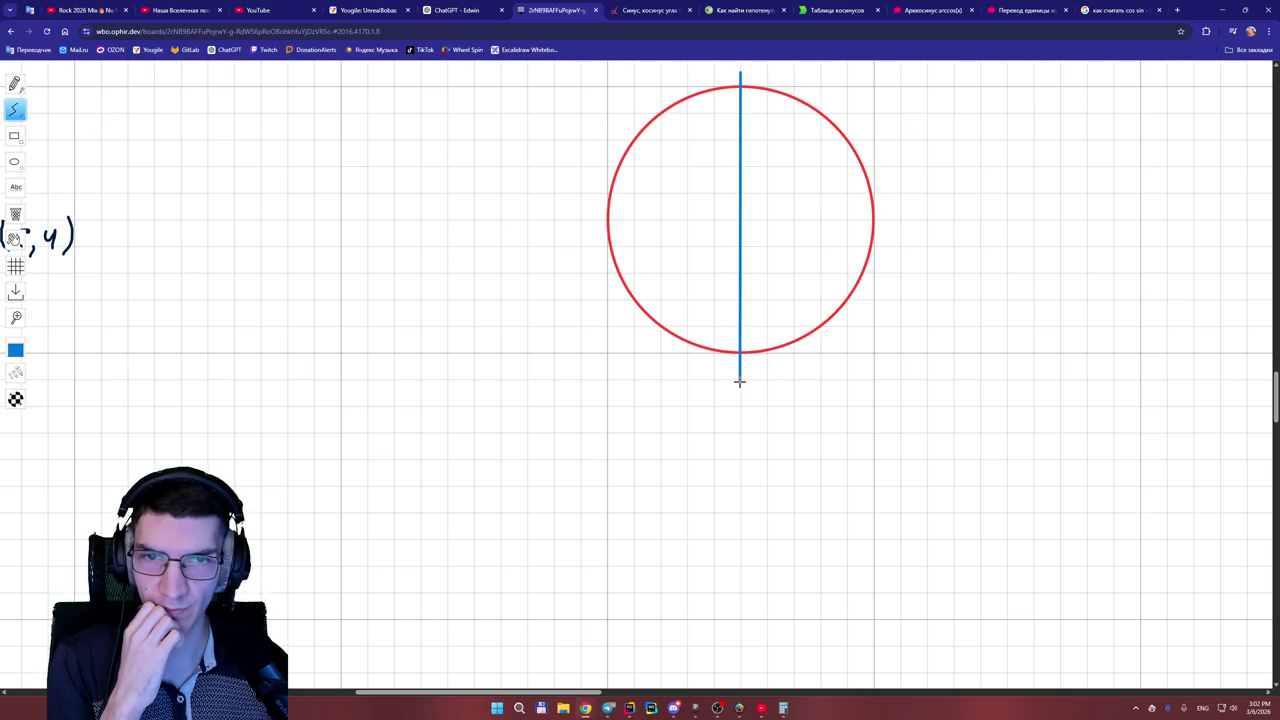
{"action": "left_click_drag", "start_coordinate": [583, 219], "coordinate": [896, 219]}
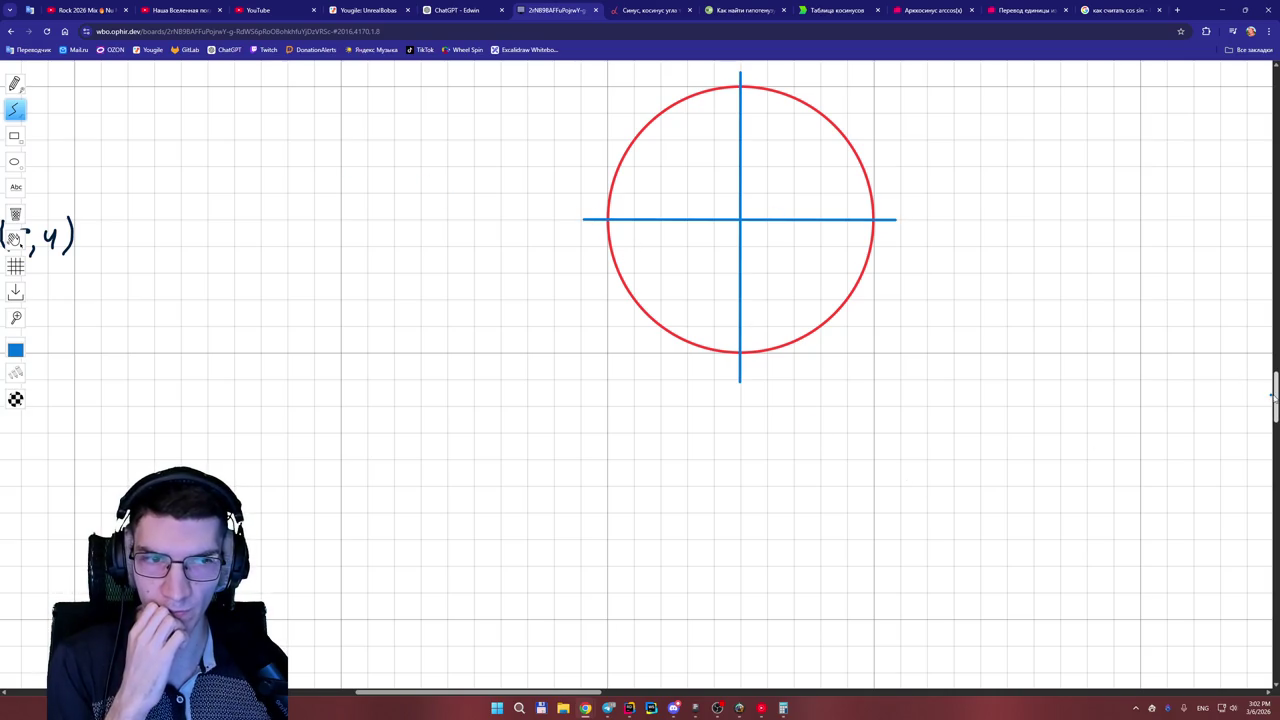
- In dark navy, draw a shallow and a steeper vector from the circle's centre
{"action": "scroll", "coordinate": [1273, 396], "scroll_direction": "up", "scroll_amount": 1}
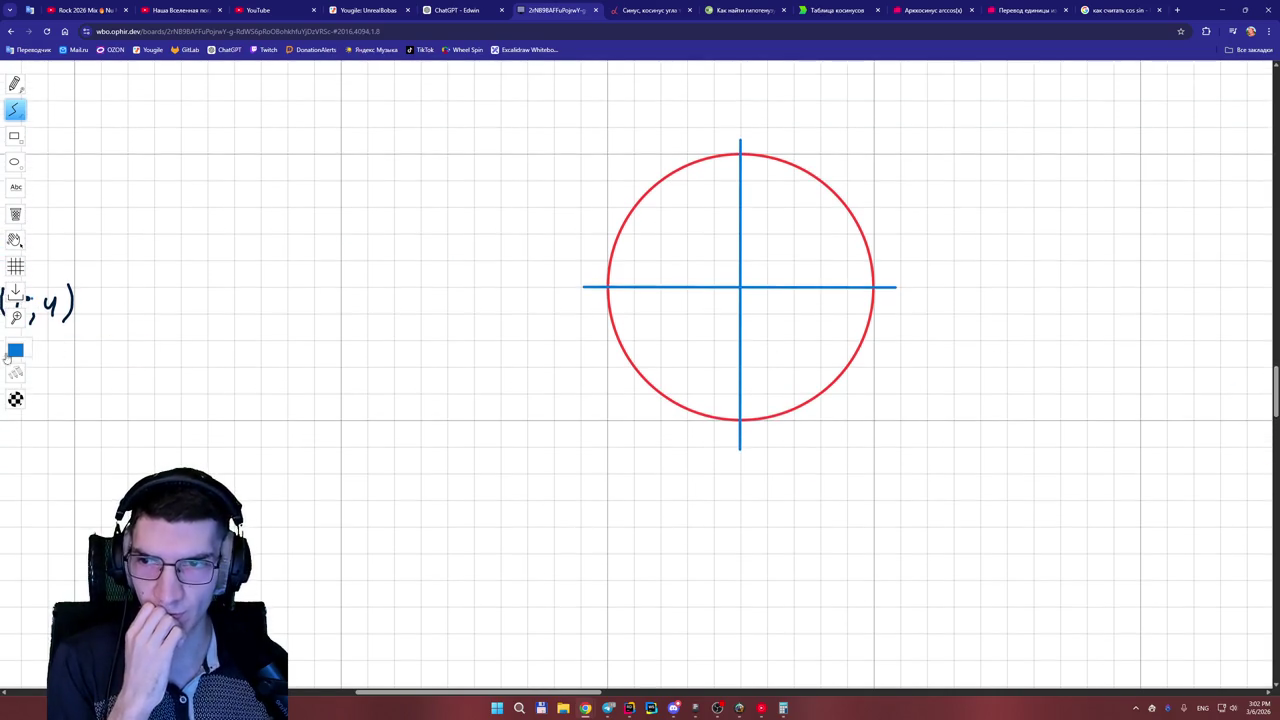
{"action": "mouse_move", "coordinate": [15, 352]}
{"action": "left_click", "coordinate": [87, 351]}
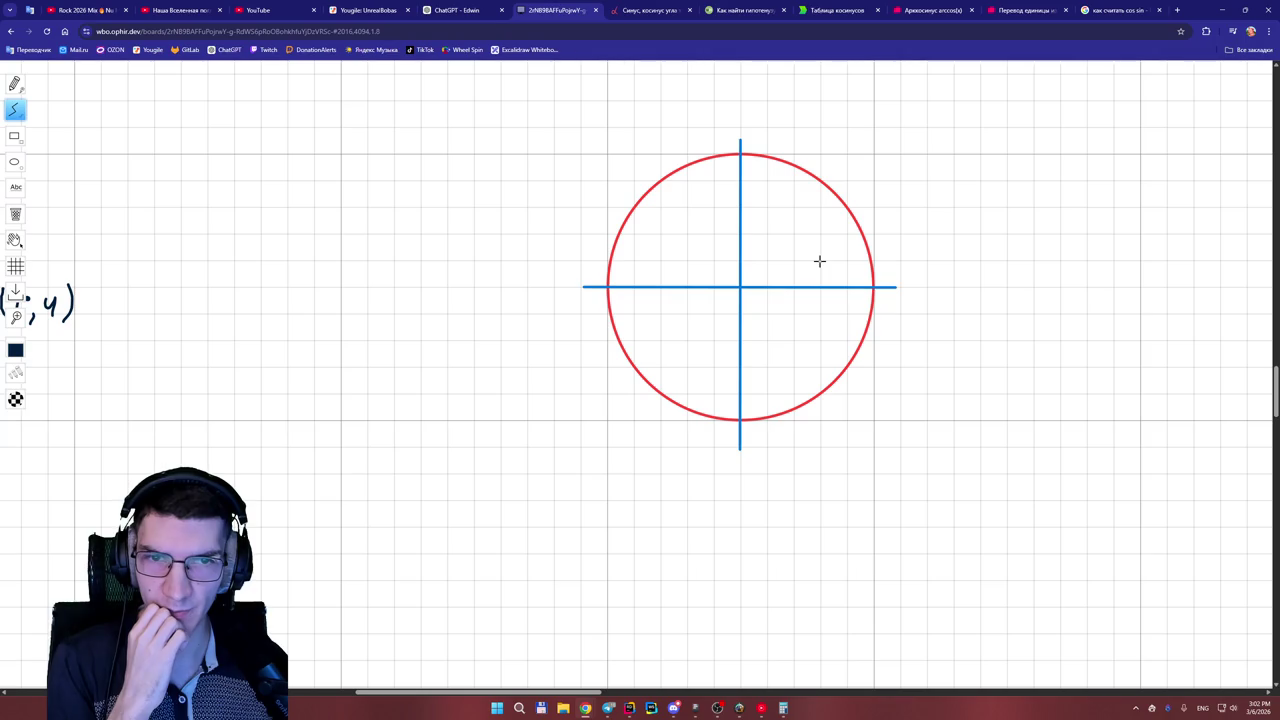
{"action": "left_click_drag", "start_coordinate": [740, 287], "coordinate": [820, 261]}
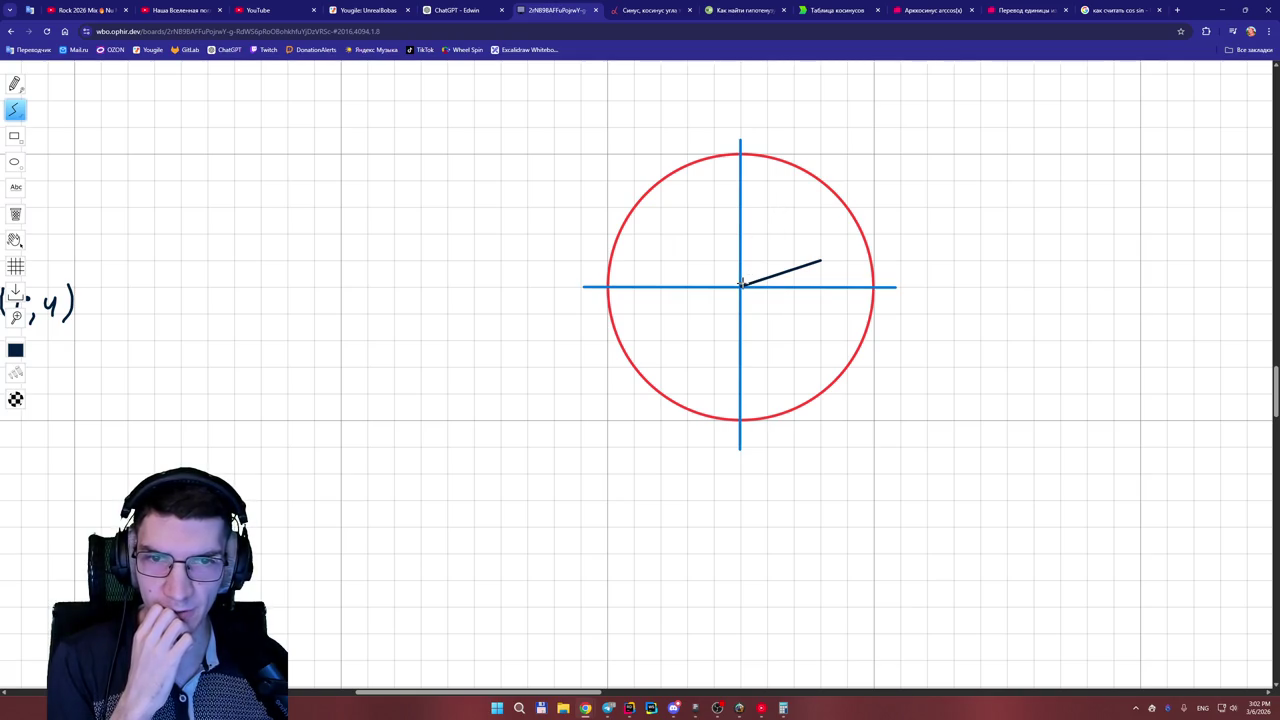
{"action": "mouse_move", "coordinate": [741, 285]}
{"action": "left_mouse_down"}
{"action": "mouse_move", "coordinate": [797, 262]}
{"action": "mouse_move", "coordinate": [793, 181]}
{"action": "left_mouse_up"}
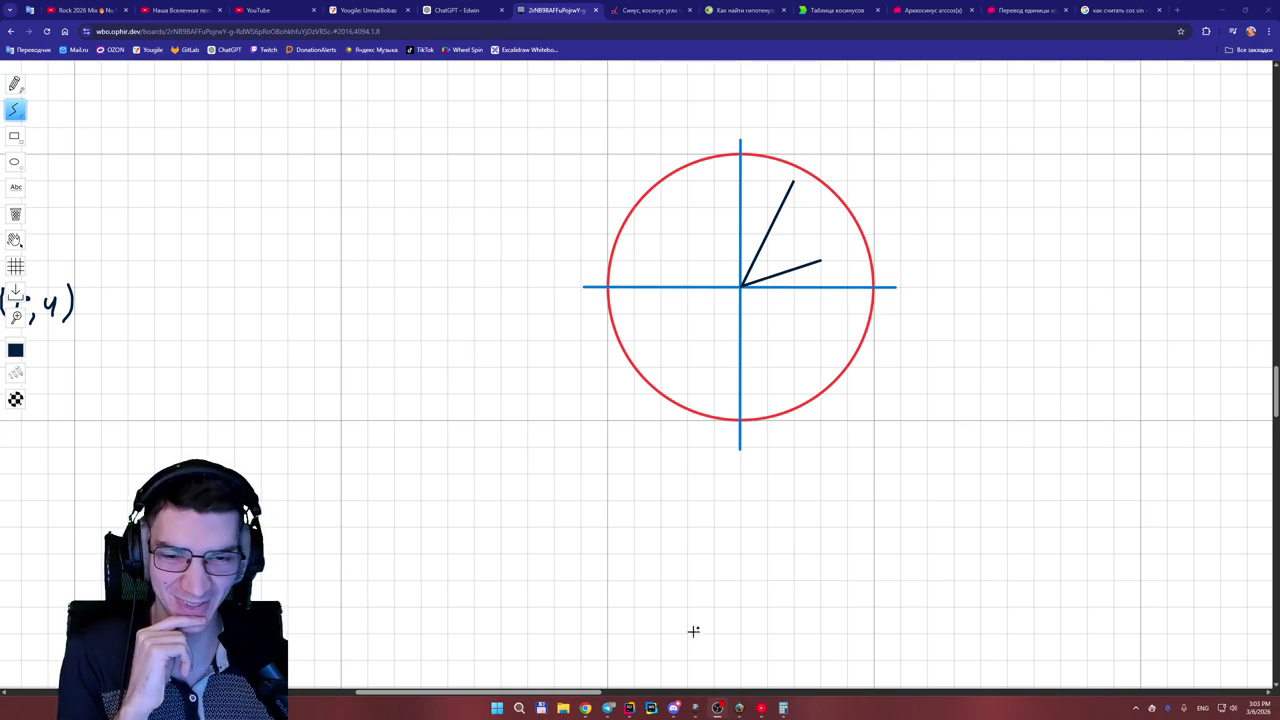
{"action": "left_click_drag", "start_coordinate": [588, 693], "coordinate": [602, 693]}
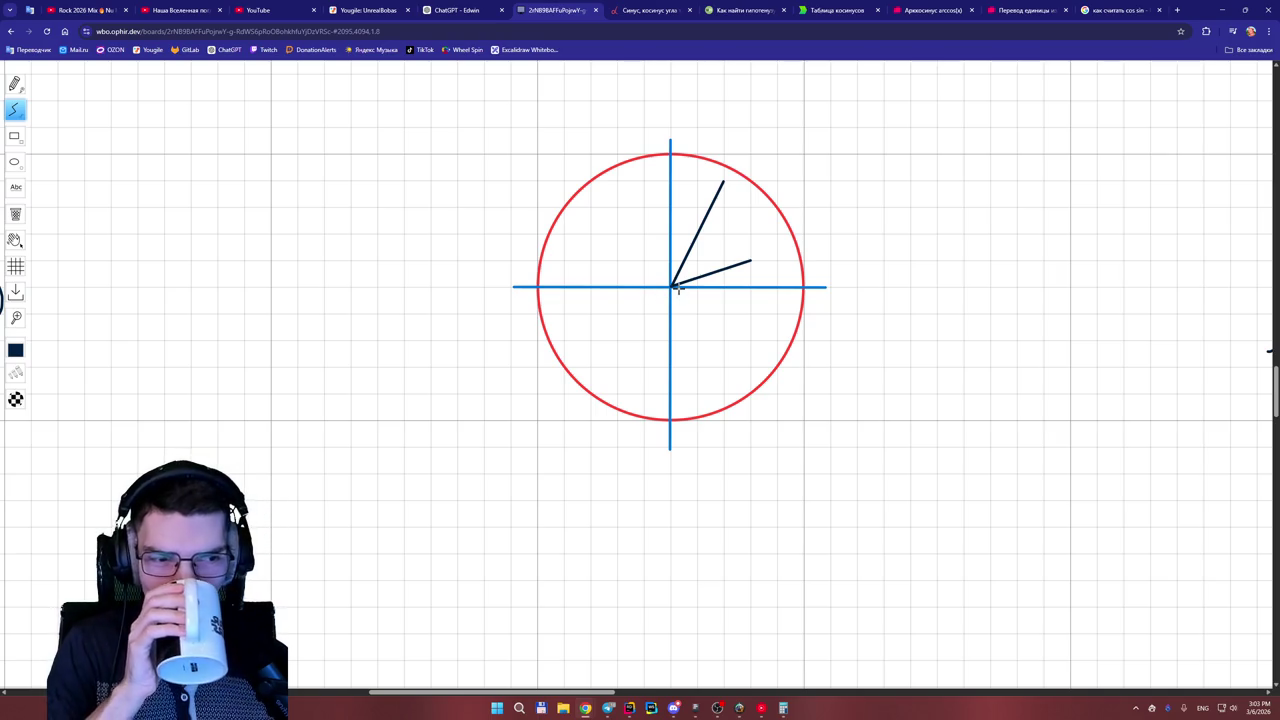
{"action": "scroll", "coordinate": [759, 283], "scroll_direction": "up", "scroll_amount": 5}
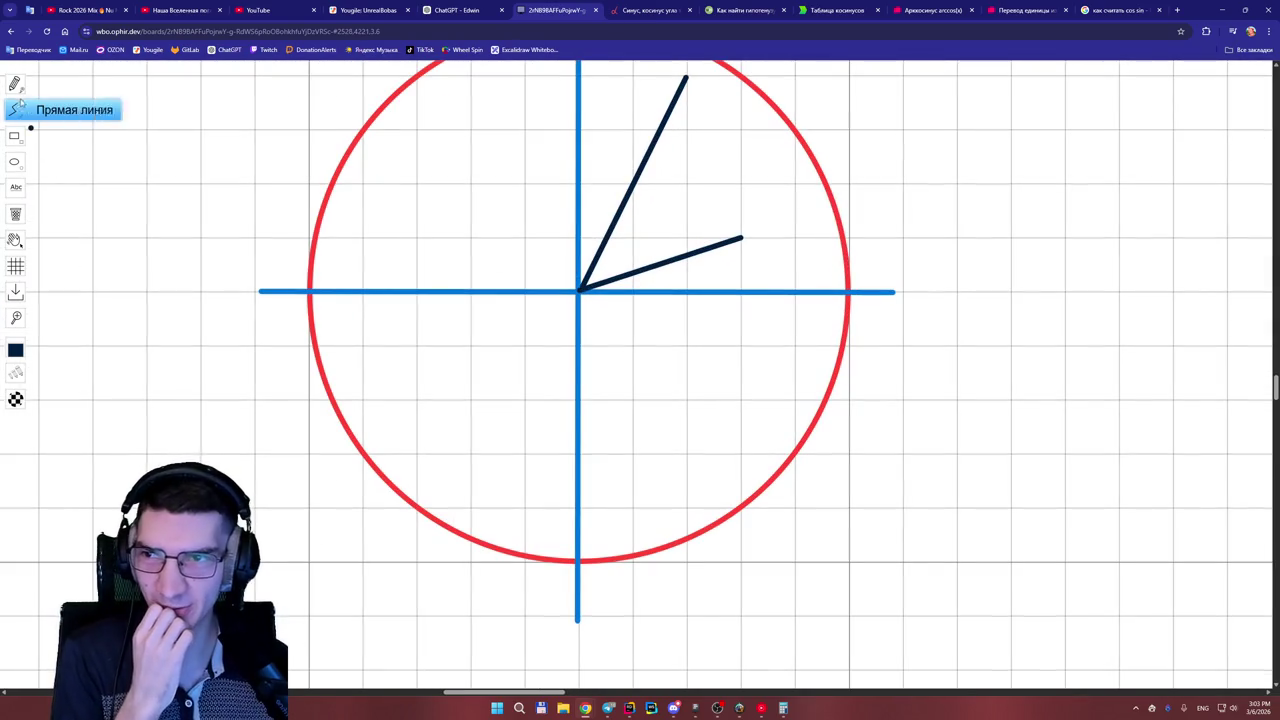
- Write the labels (1,3) and (2,4) beside the two vectors with the pencil
{"action": "left_click", "coordinate": [80, 92]}
{"action": "mouse_move", "coordinate": [28, 352]}
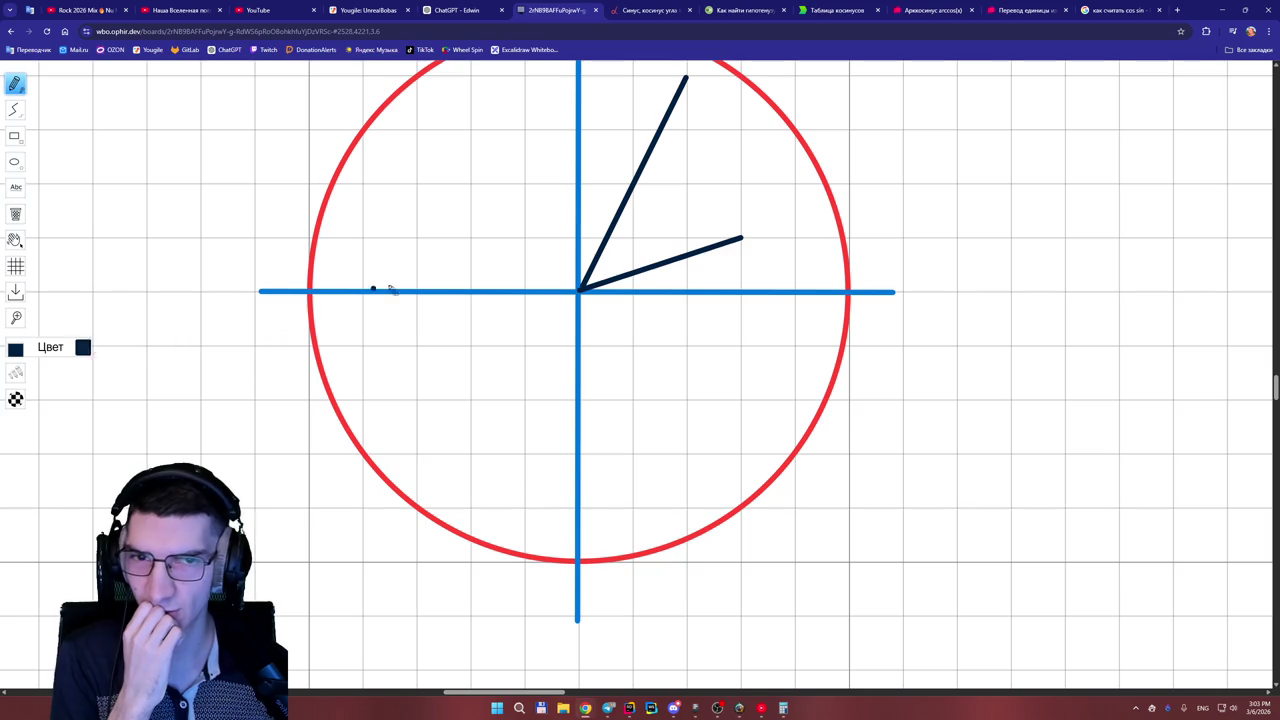
{"action": "mouse_move", "coordinate": [695, 191]}
{"action": "left_mouse_down"}
{"action": "mouse_move", "coordinate": [690, 226]}
{"action": "mouse_move", "coordinate": [722, 236]}
{"action": "mouse_move", "coordinate": [758, 206]}
{"action": "mouse_move", "coordinate": [752, 228]}
{"action": "mouse_move", "coordinate": [770, 216]}
{"action": "left_mouse_up"}
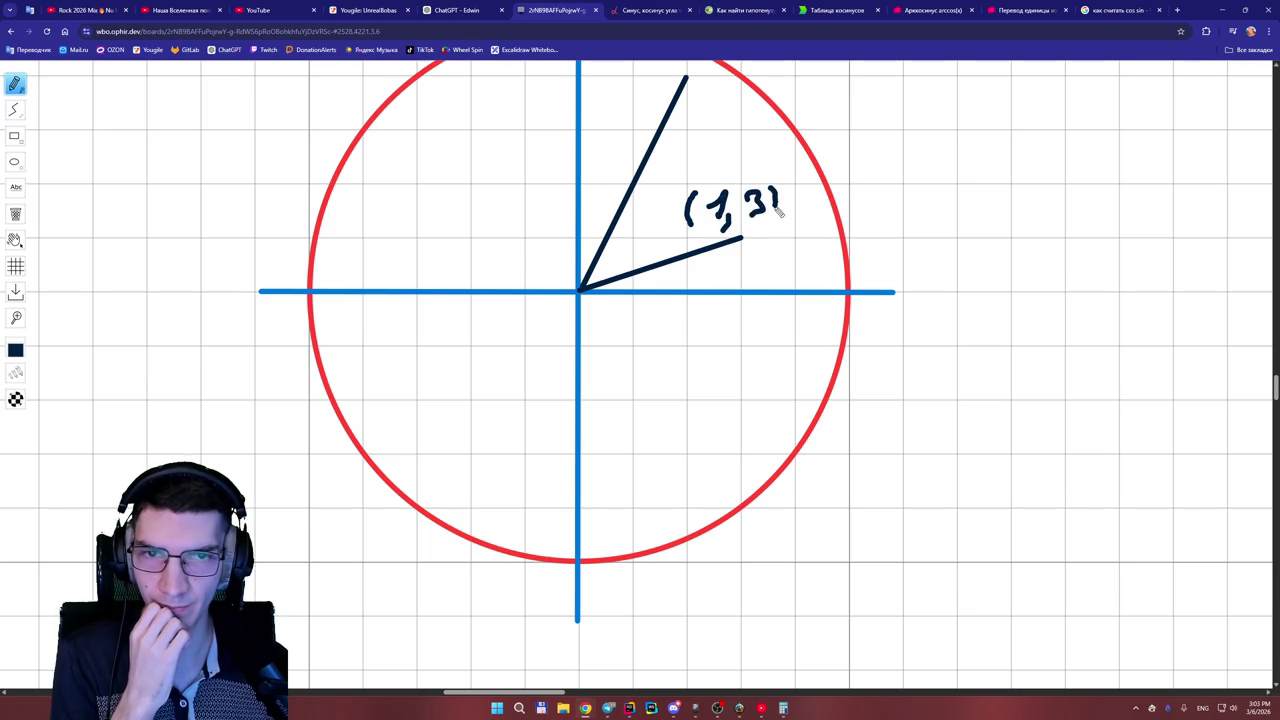
{"action": "left_click_drag", "start_coordinate": [1274, 388], "coordinate": [1274, 383]}
{"action": "mouse_move", "coordinate": [594, 174]}
{"action": "left_mouse_down"}
{"action": "mouse_move", "coordinate": [597, 204]}
{"action": "mouse_move", "coordinate": [614, 182]}
{"action": "mouse_move", "coordinate": [627, 208]}
{"action": "left_mouse_up"}
{"action": "left_click_drag", "start_coordinate": [643, 177], "coordinate": [656, 194]}
{"action": "left_click_drag", "start_coordinate": [654, 178], "coordinate": [661, 204]}
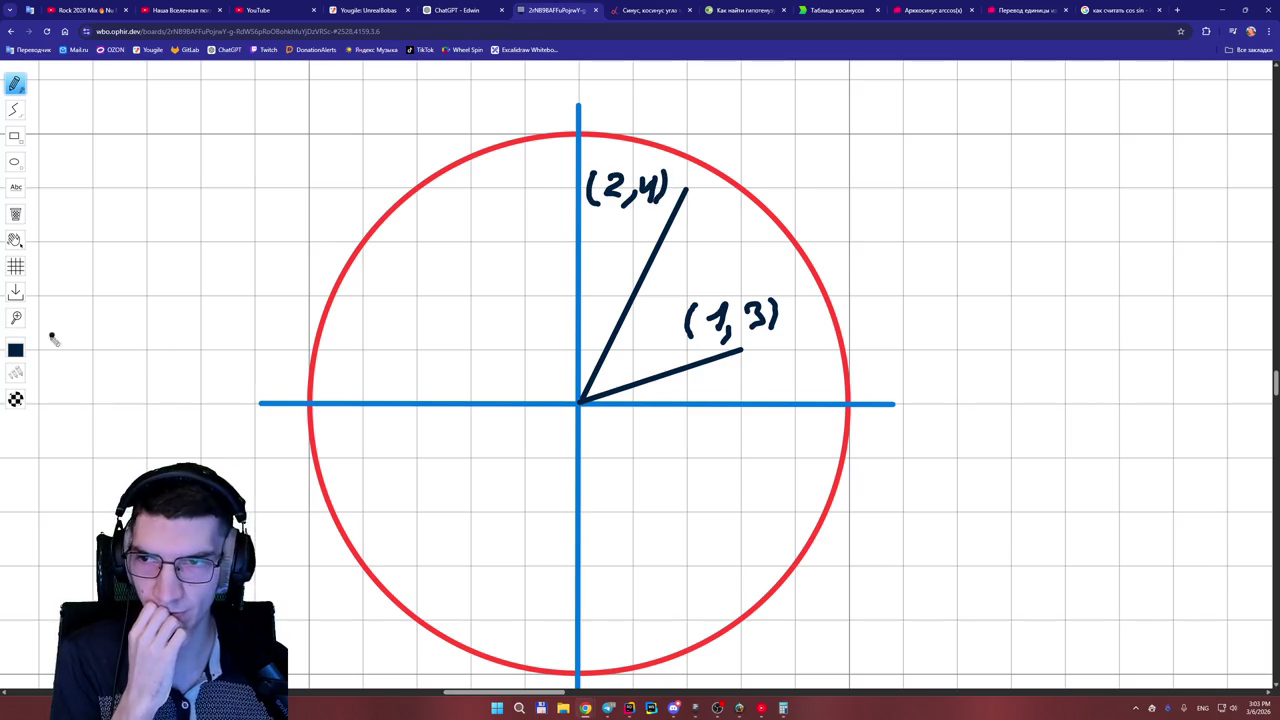
- In red, draw the (1,3) vector's dashed drop to the x-axis and its angle mark
{"action": "mouse_move", "coordinate": [20, 350]}
{"action": "left_click", "coordinate": [100, 352]}
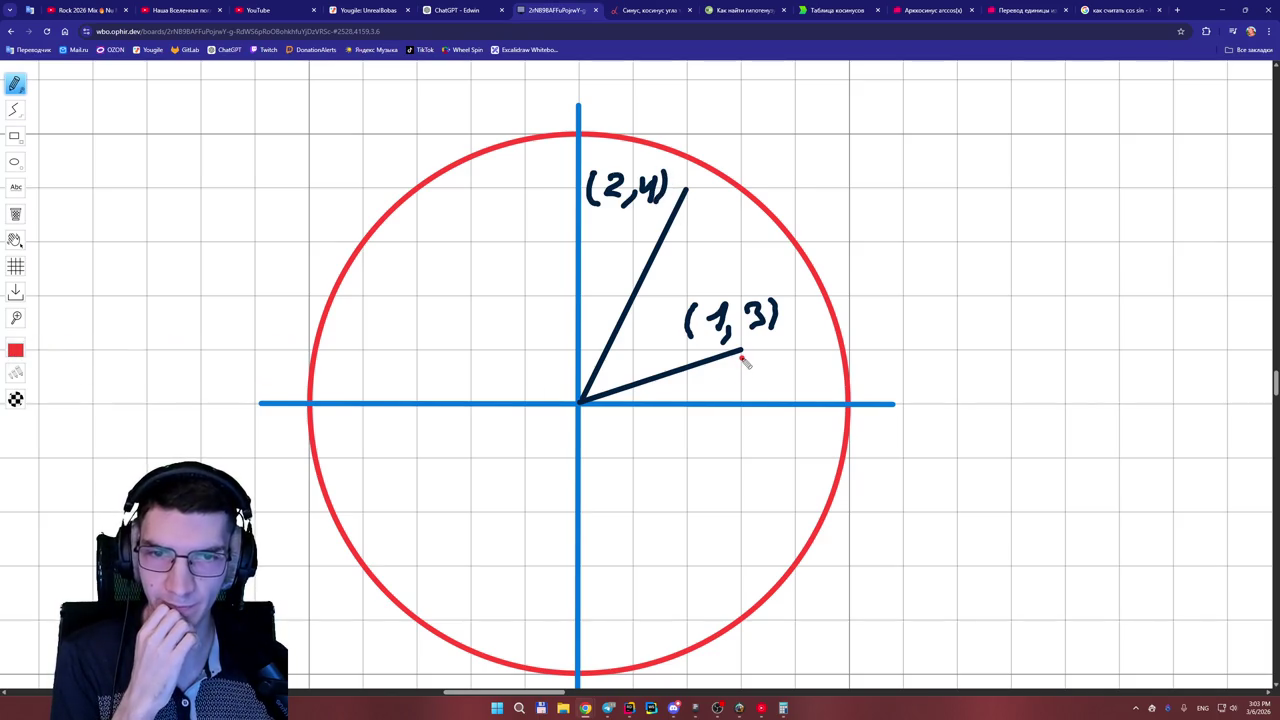
{"action": "left_click_drag", "start_coordinate": [741, 356], "coordinate": [741, 398]}
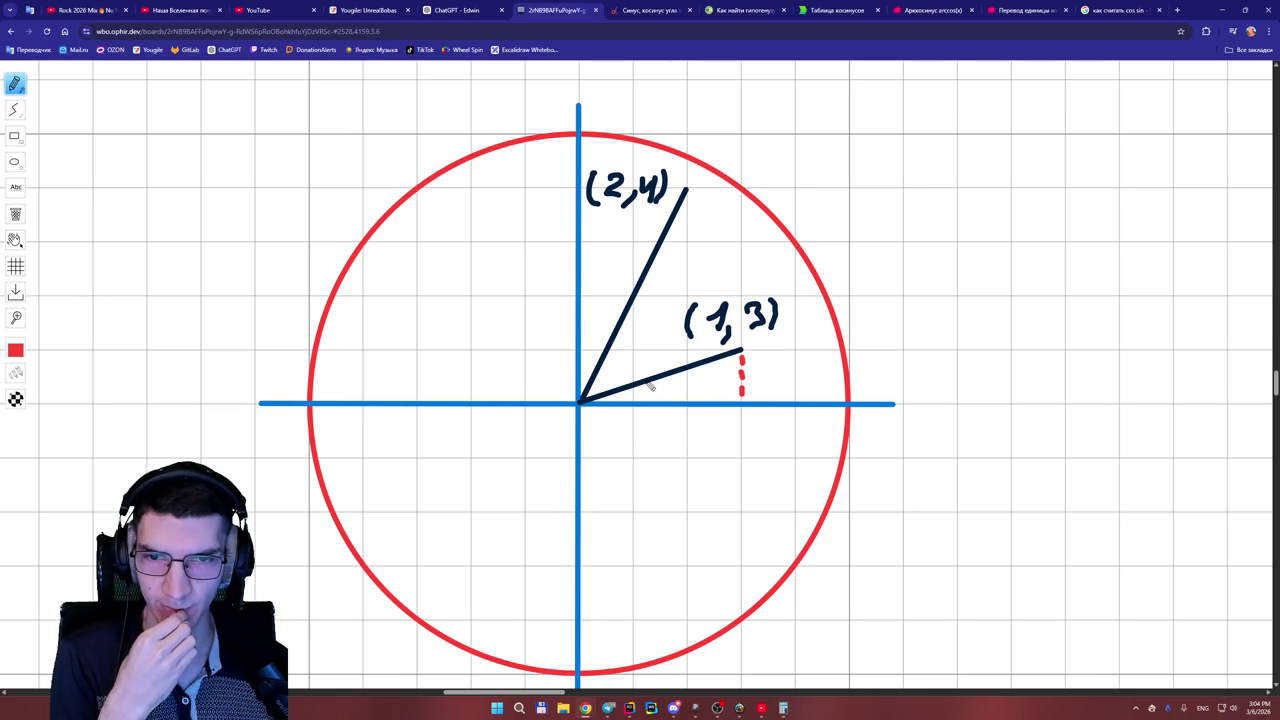
{"action": "left_click_drag", "start_coordinate": [626, 391], "coordinate": [628, 398]}
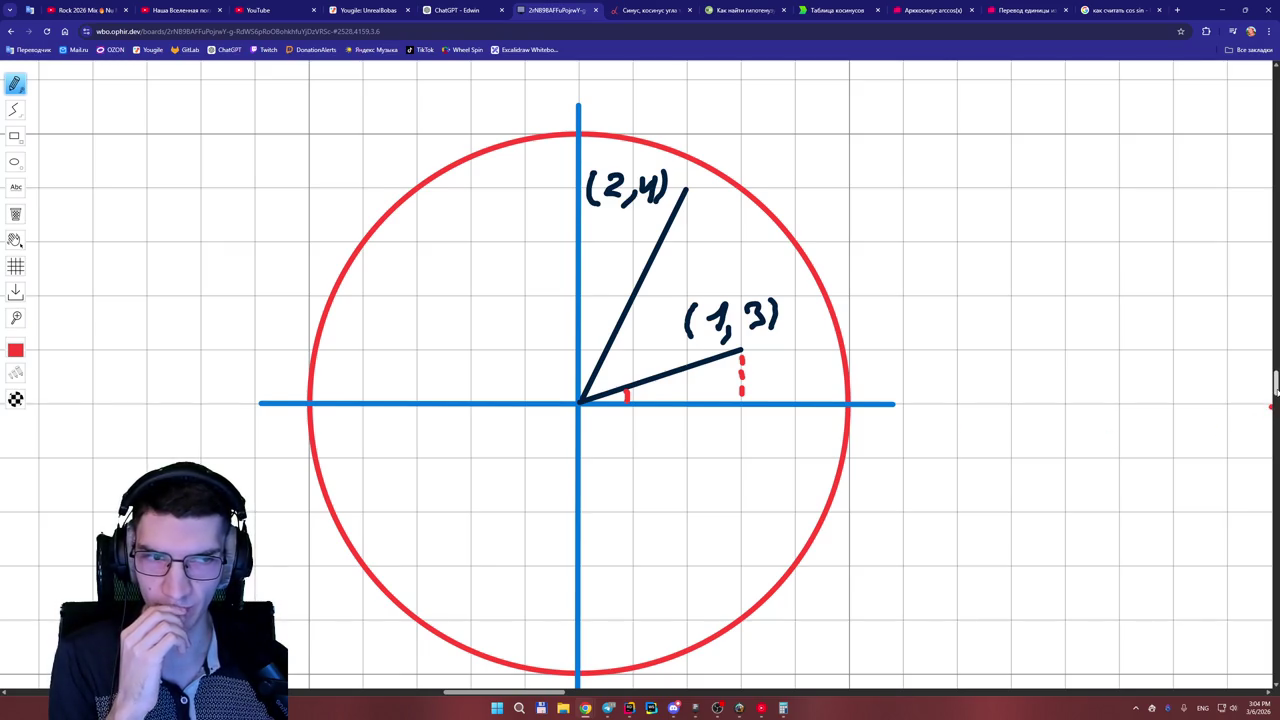
- Bring up the Google results for 'как считать cos sin'
{"action": "scroll", "coordinate": [1270, 357], "scroll_direction": "down", "scroll_amount": 1}
{"action": "scroll", "coordinate": [1270, 357], "scroll_direction": "up", "scroll_amount": 1}
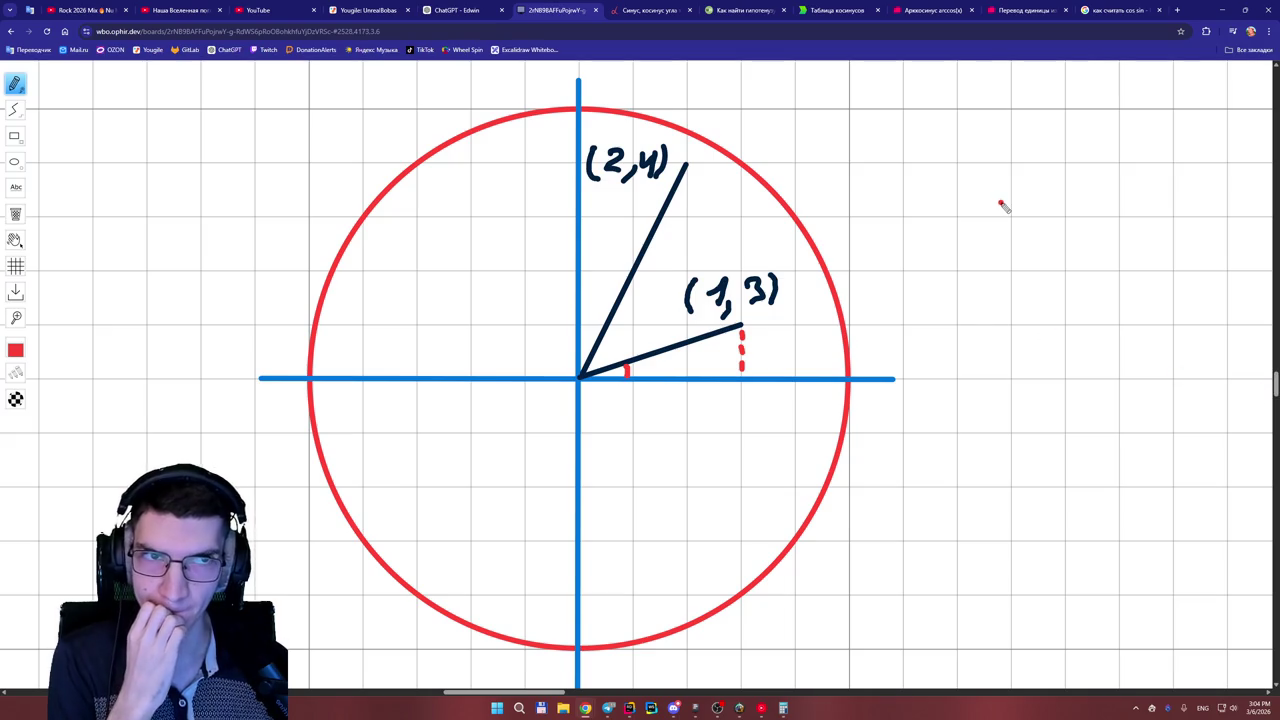
{"action": "left_click", "coordinate": [1122, 9]}
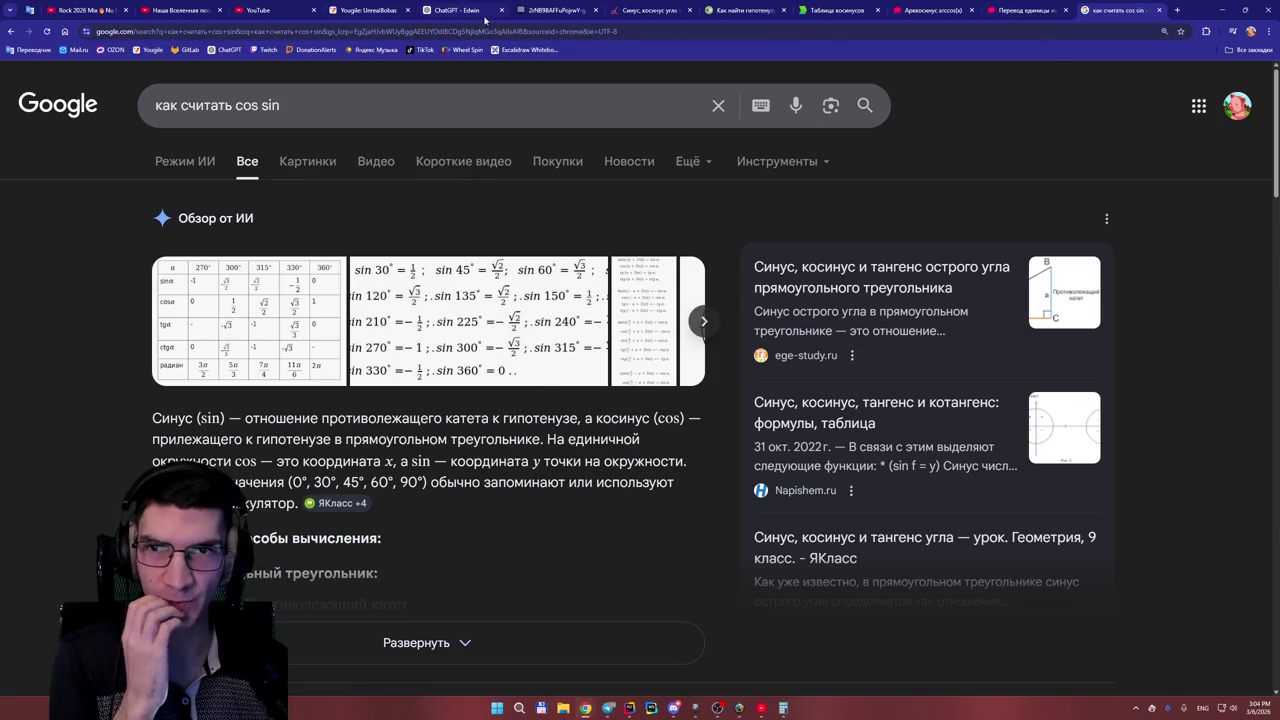
{"action": "left_click", "coordinate": [484, 12]}
- Return to the whiteboard and capture the circle drawing with Win+Shift+S
{"action": "left_click", "coordinate": [555, 10]}
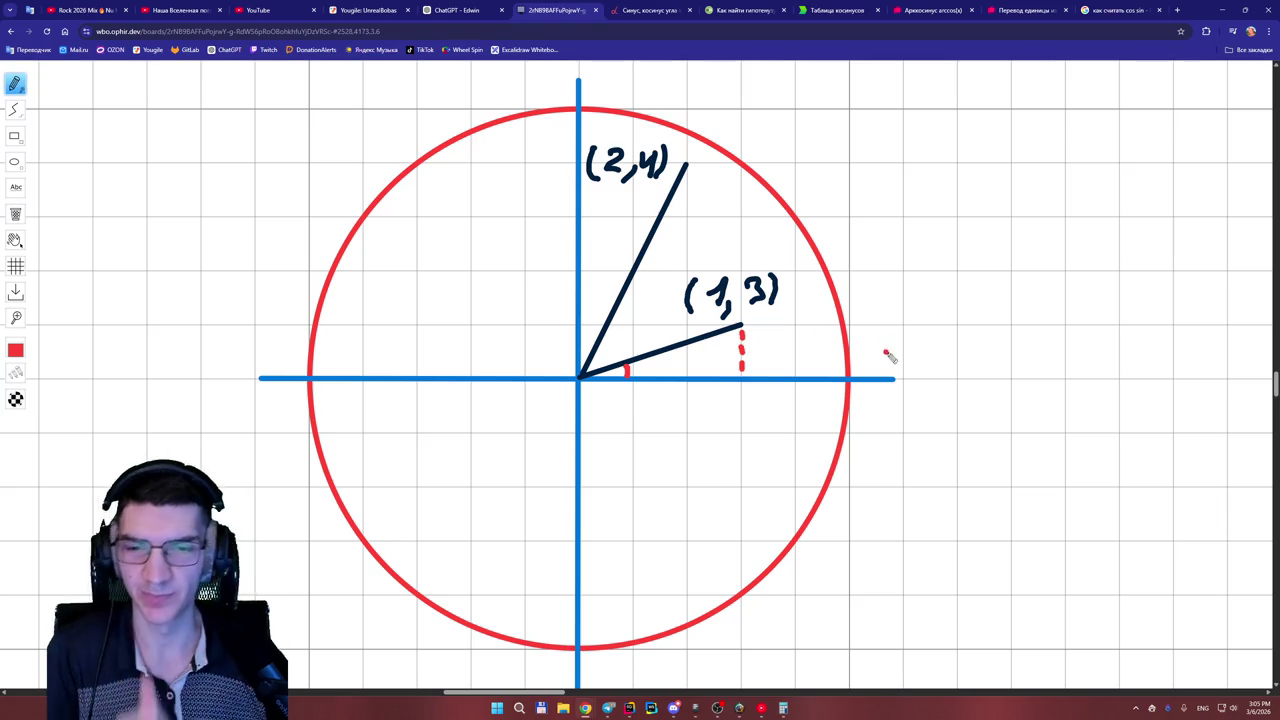
{"action": "key", "text": "p"}
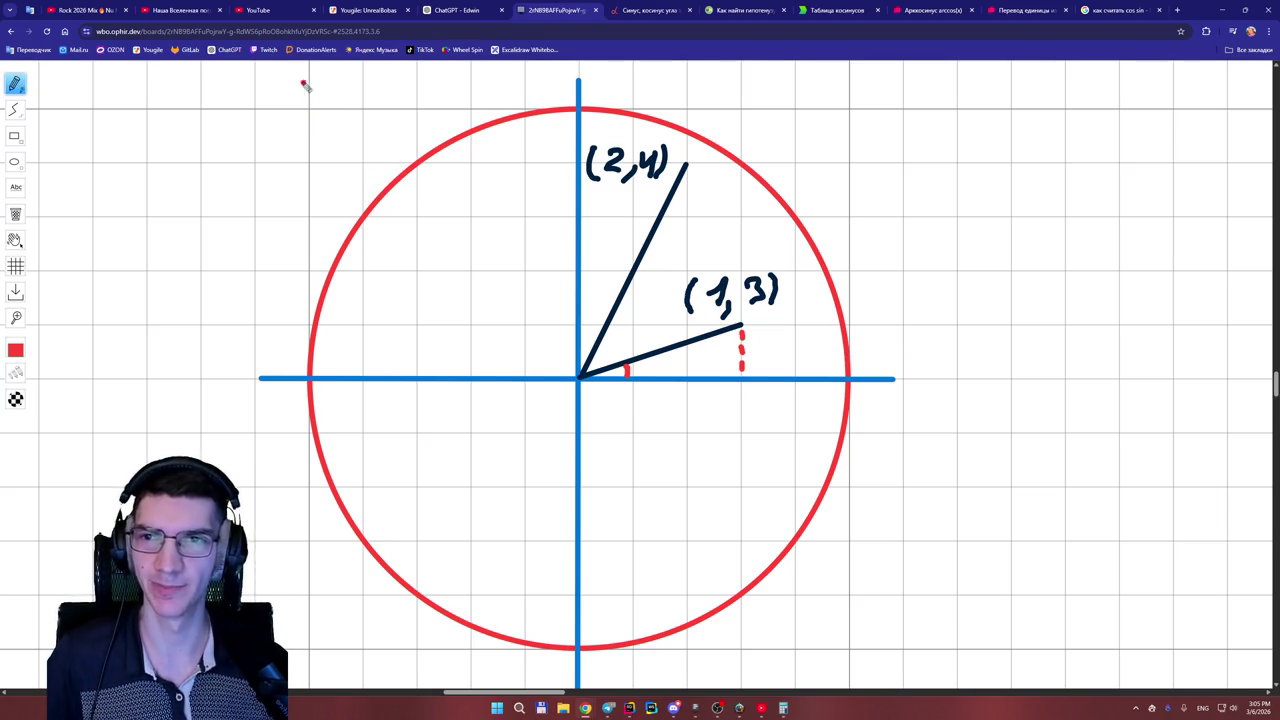
{"action": "key", "text": "super+shift+s"}
{"action": "mouse_move", "coordinate": [258, 66]}
{"action": "left_mouse_down"}
{"action": "mouse_move", "coordinate": [875, 646]}
{"action": "mouse_move", "coordinate": [943, 694]}
{"action": "left_mouse_up"}
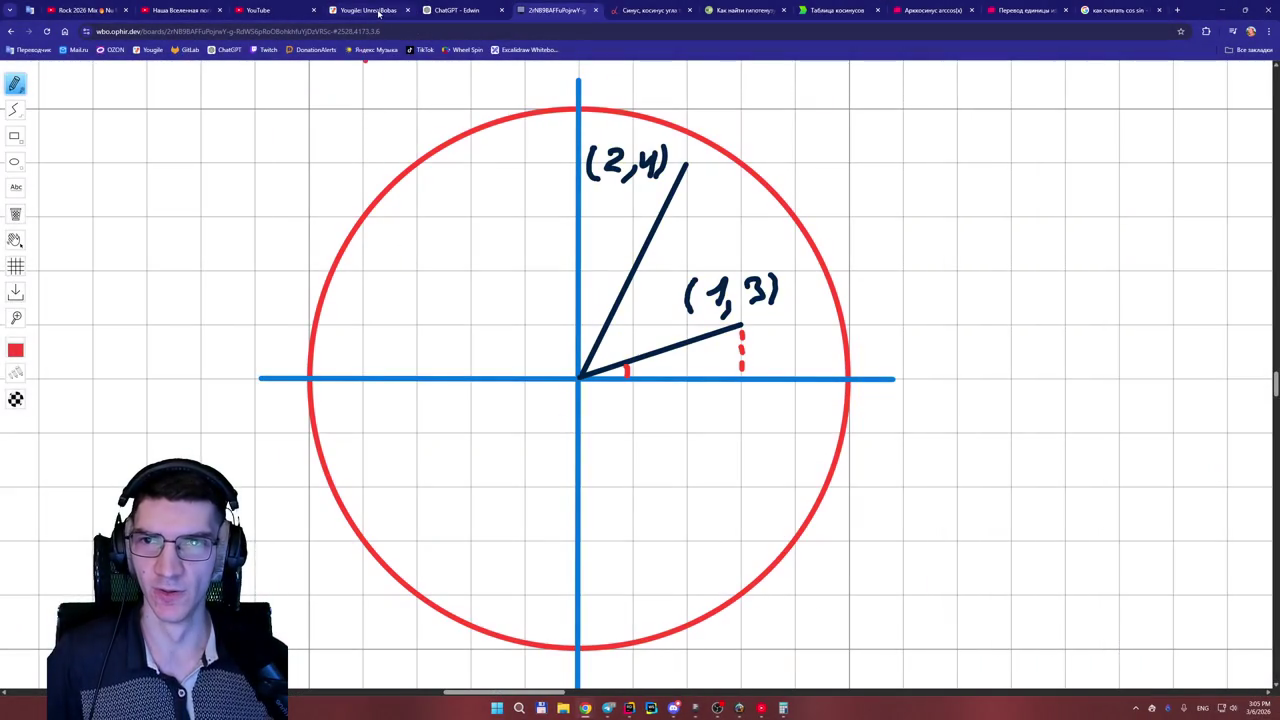
{"action": "key", "text": "ctrl+shift+Tab"}
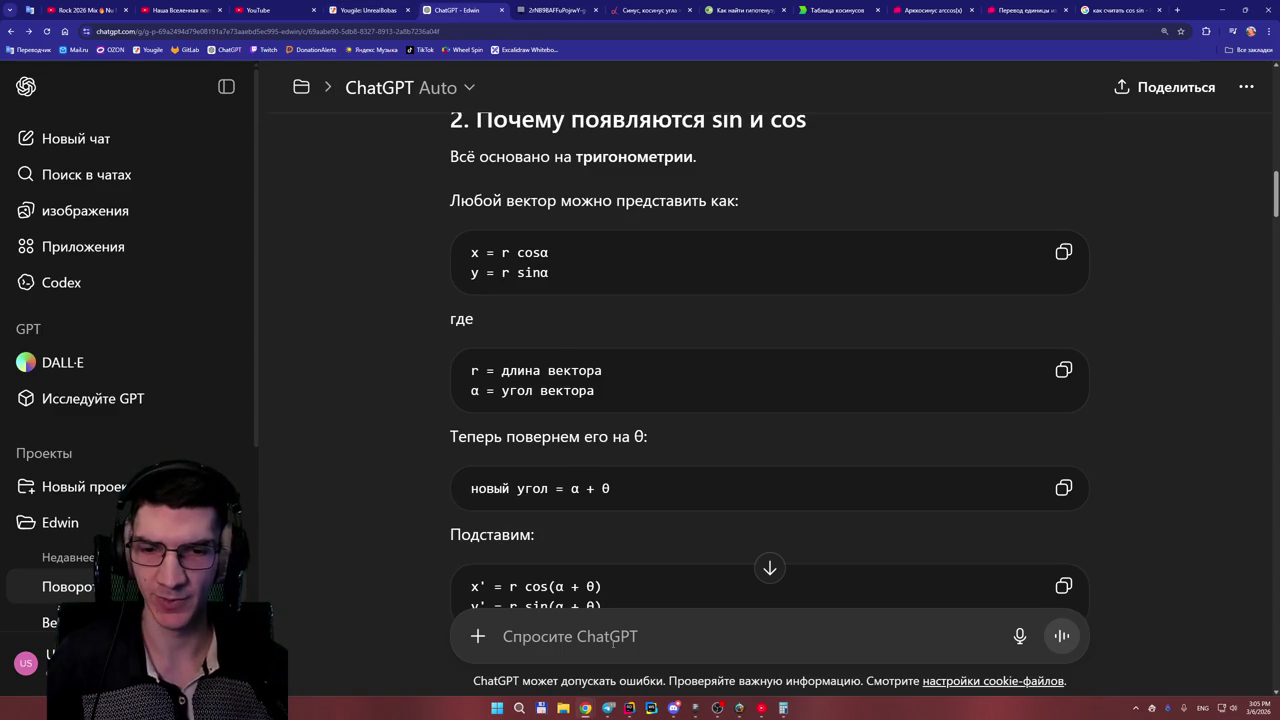
- Paste the circle drawing and send the question 'Объясни как считать Cos…' about solving further
{"action": "key", "text": "ctrl+v"}
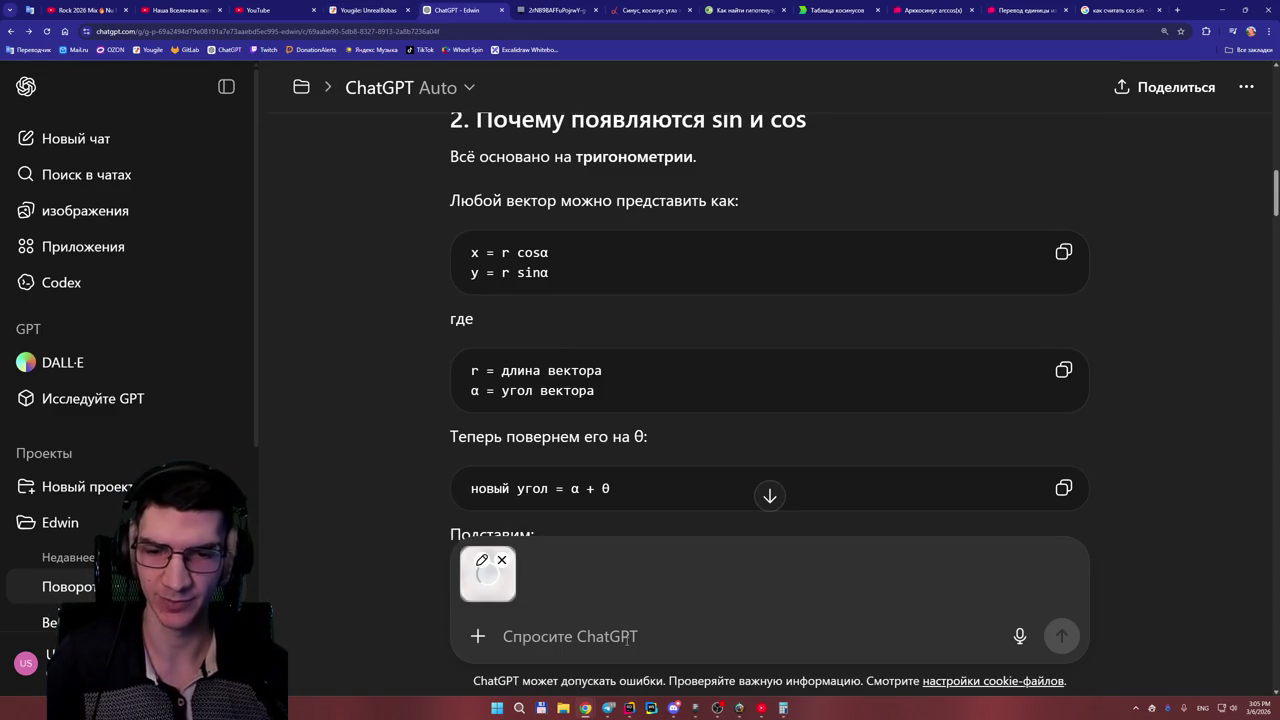
{"action": "type", "text": "Объясни как считать"}
{"action": "key", "text": "alt+shift"}
{"action": "type", "text": "Cos"}
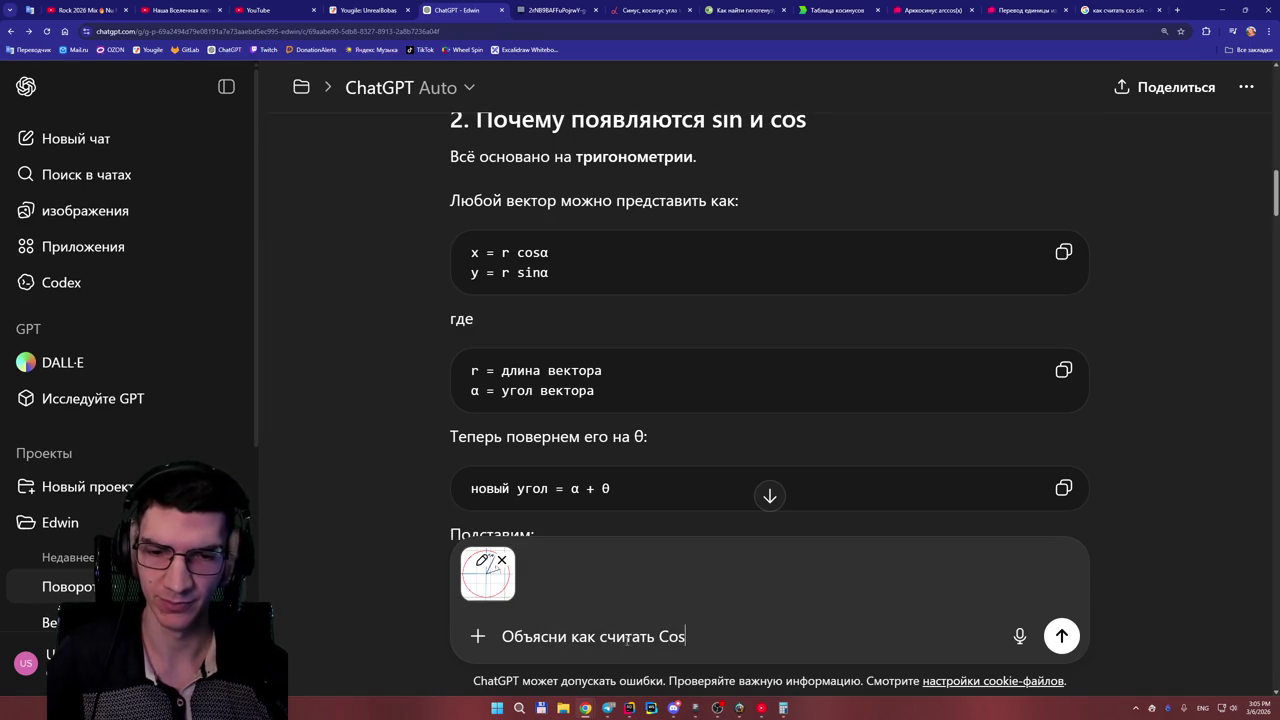
{"action": "type", "text": ", Sin "}
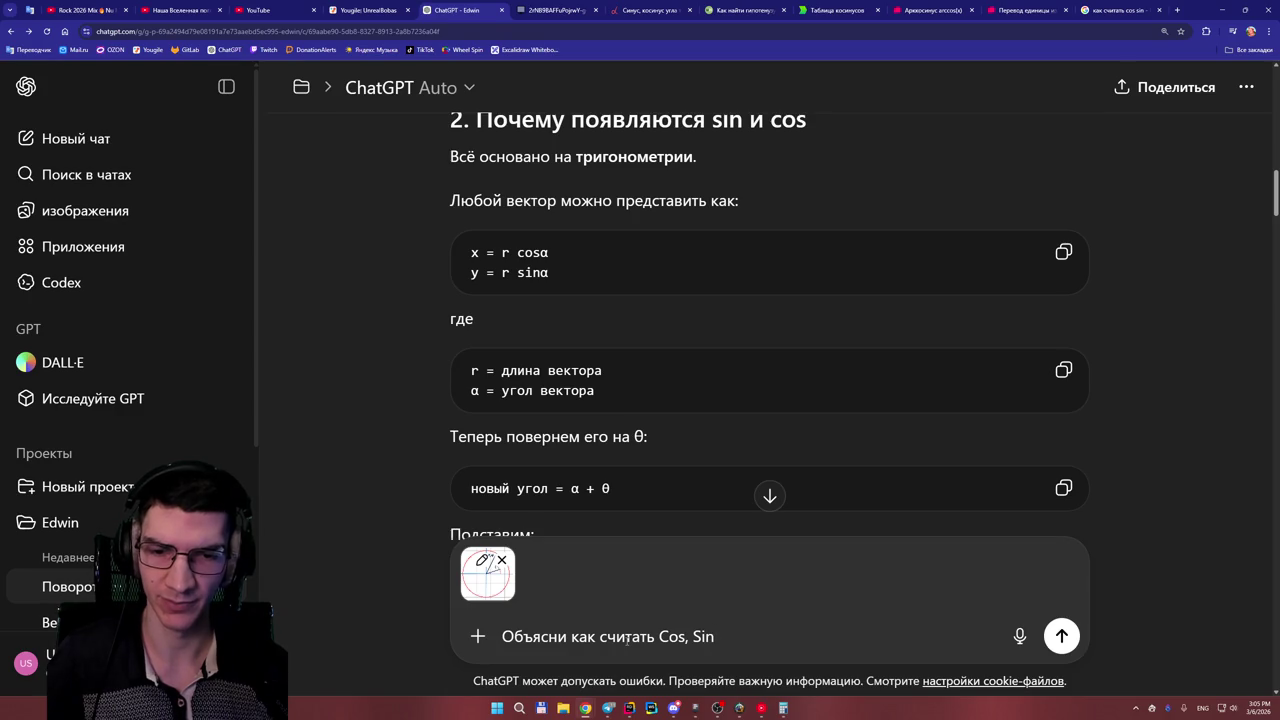
{"action": "type", "text": ", по"}
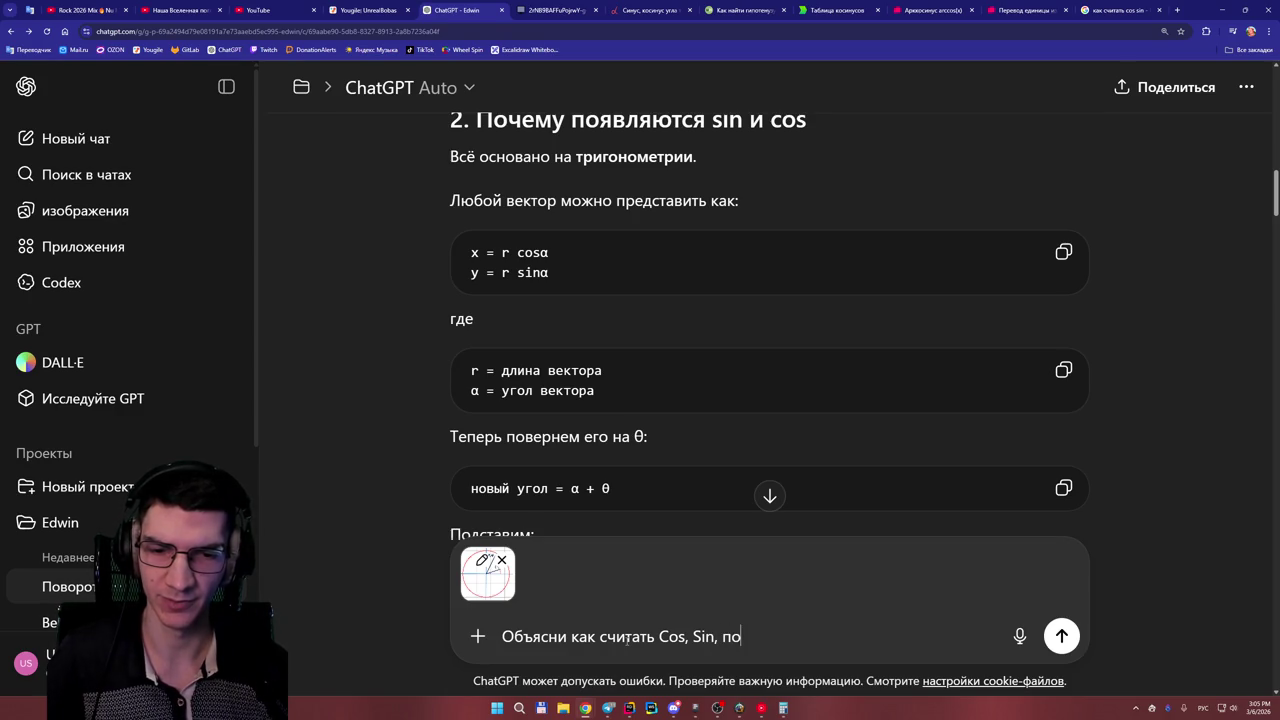
{"action": "type", "text": "тому что я не поним"}
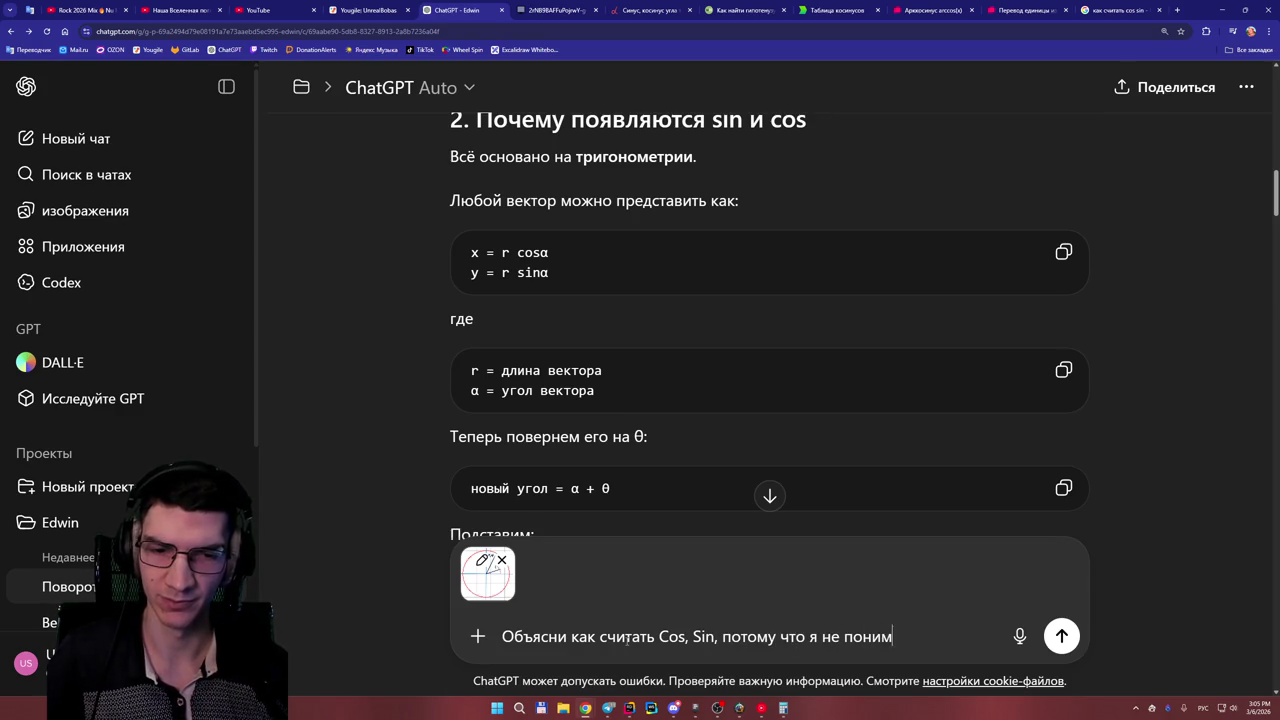
{"action": "type", "text": "аю как м"}
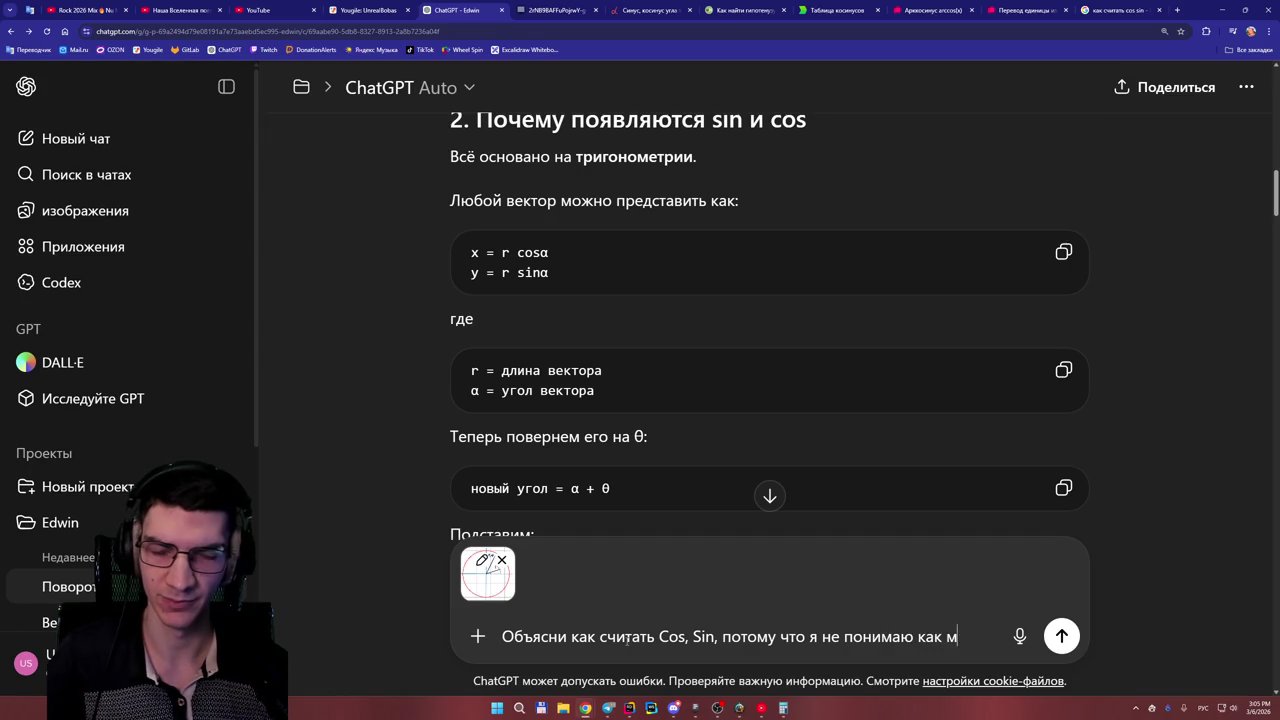
{"action": "type", "text": "не решать дальше"}
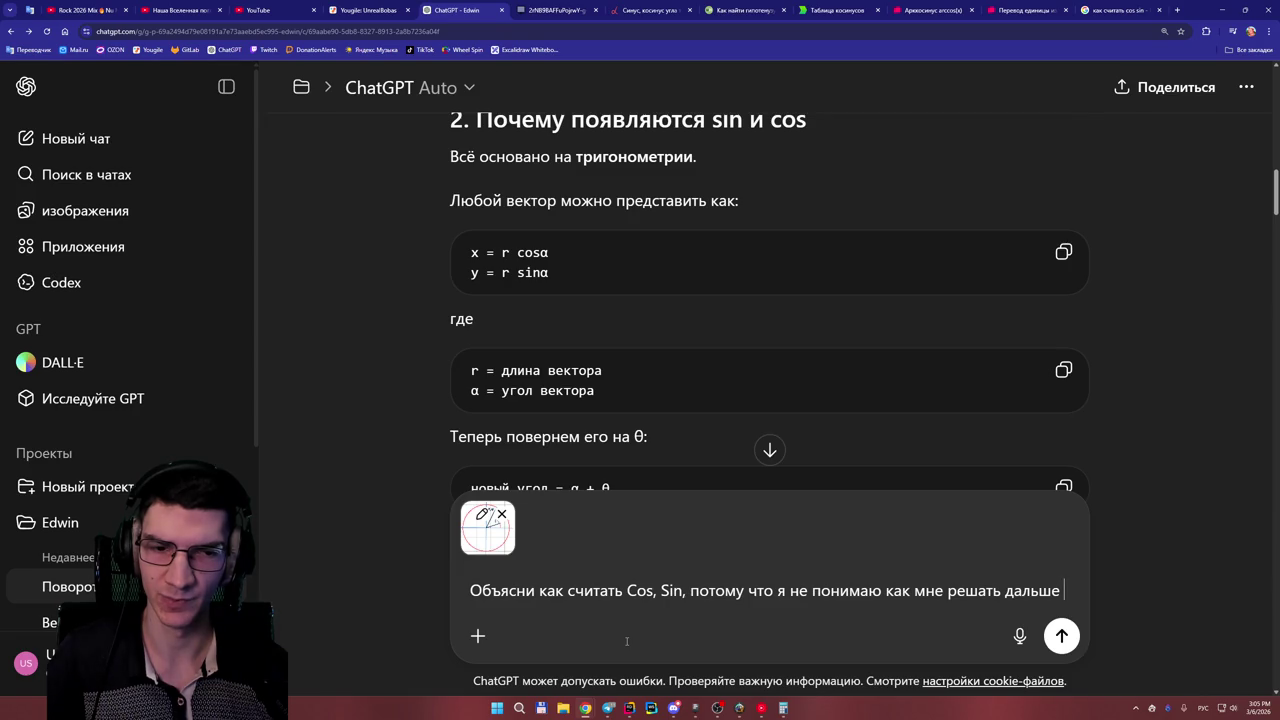
{"action": "type", "text": ", что"}
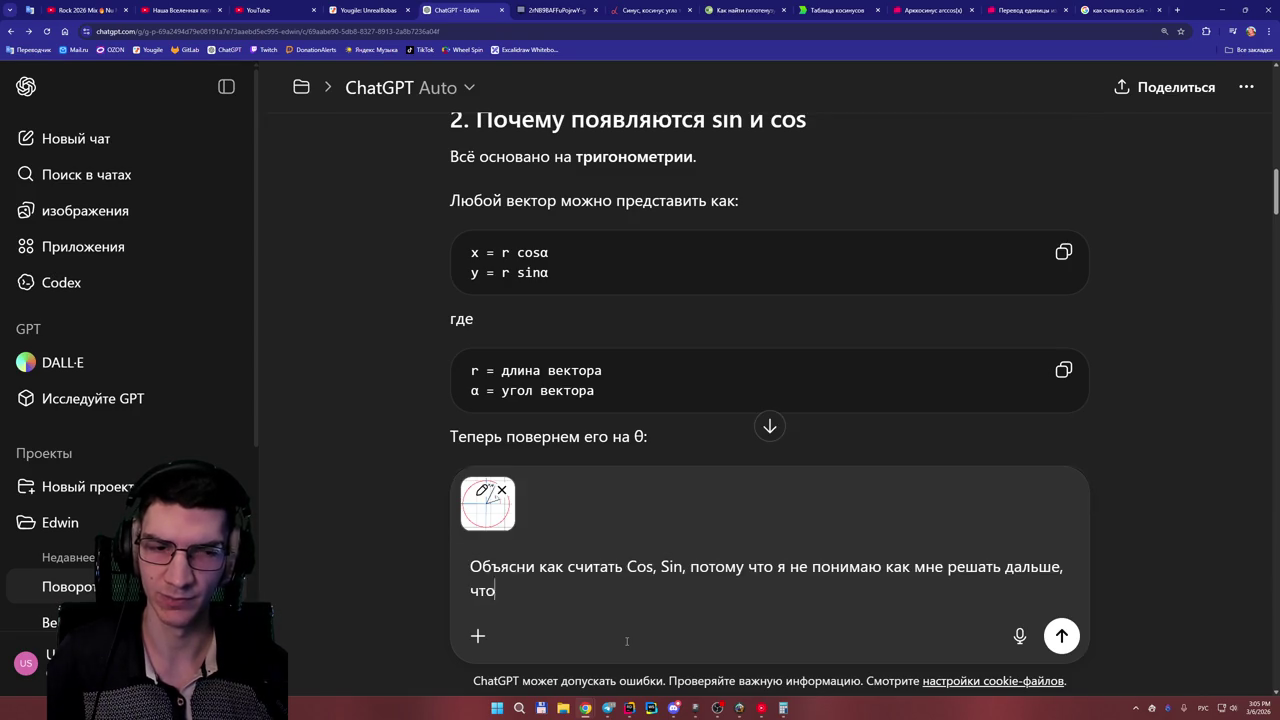
{"action": "type", "text": " ты мне пишешь"}
{"action": "key", "text": "Return"}
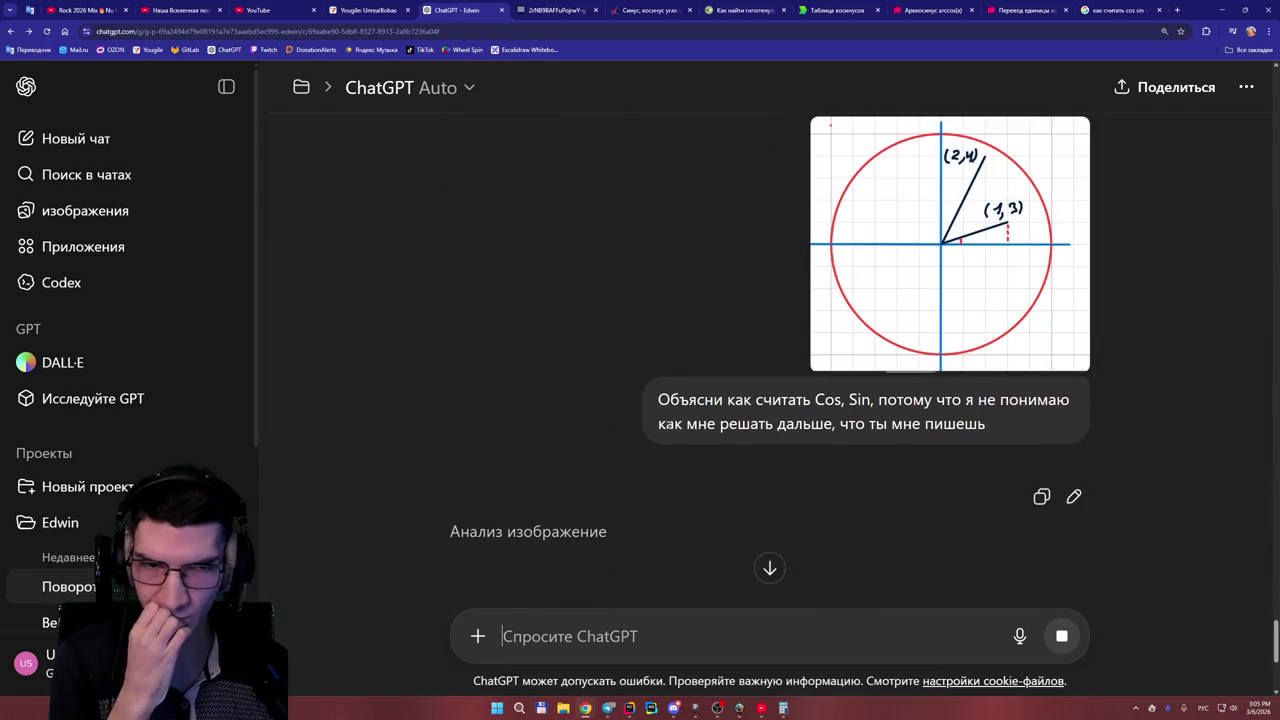
- Scroll the reply to |V| = √10 ≈ 3.162 and the cosθ = x/|V|, sinθ = y/|V| formulas
{"action": "scroll", "coordinate": [667, 418], "scroll_direction": "down", "scroll_amount": 1}
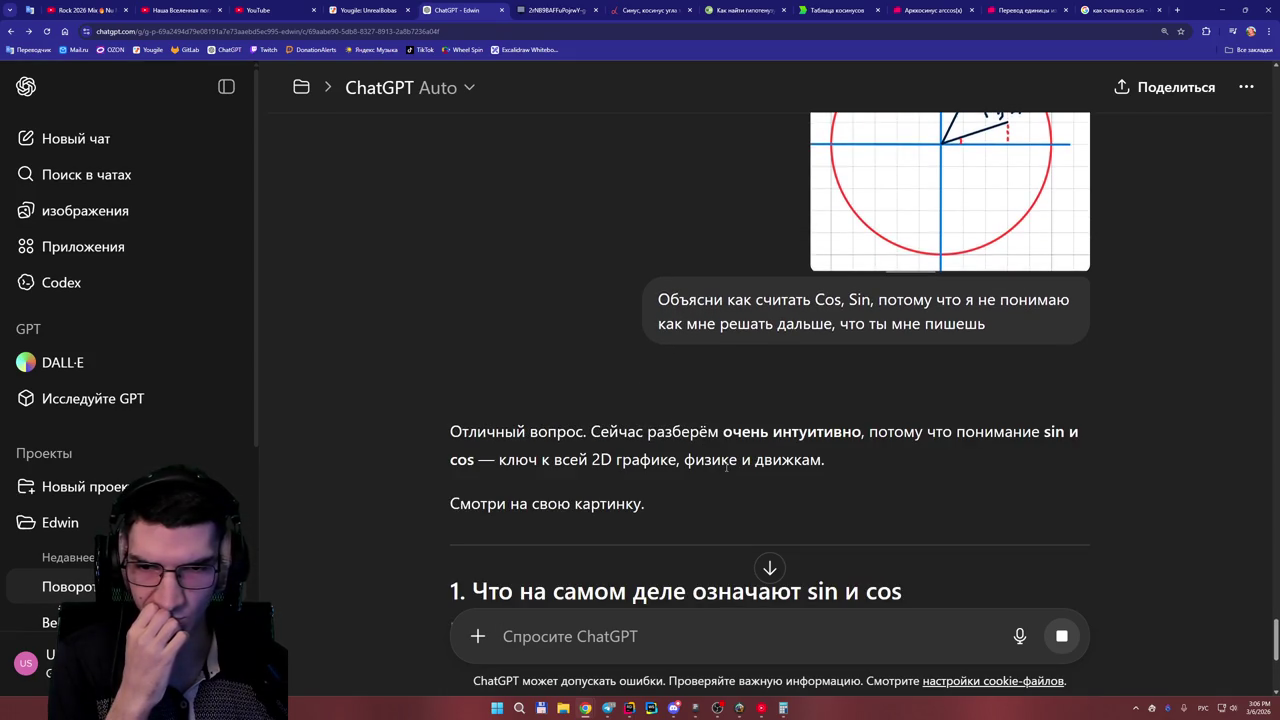
{"action": "scroll", "coordinate": [728, 472], "scroll_direction": "down", "scroll_amount": 3}
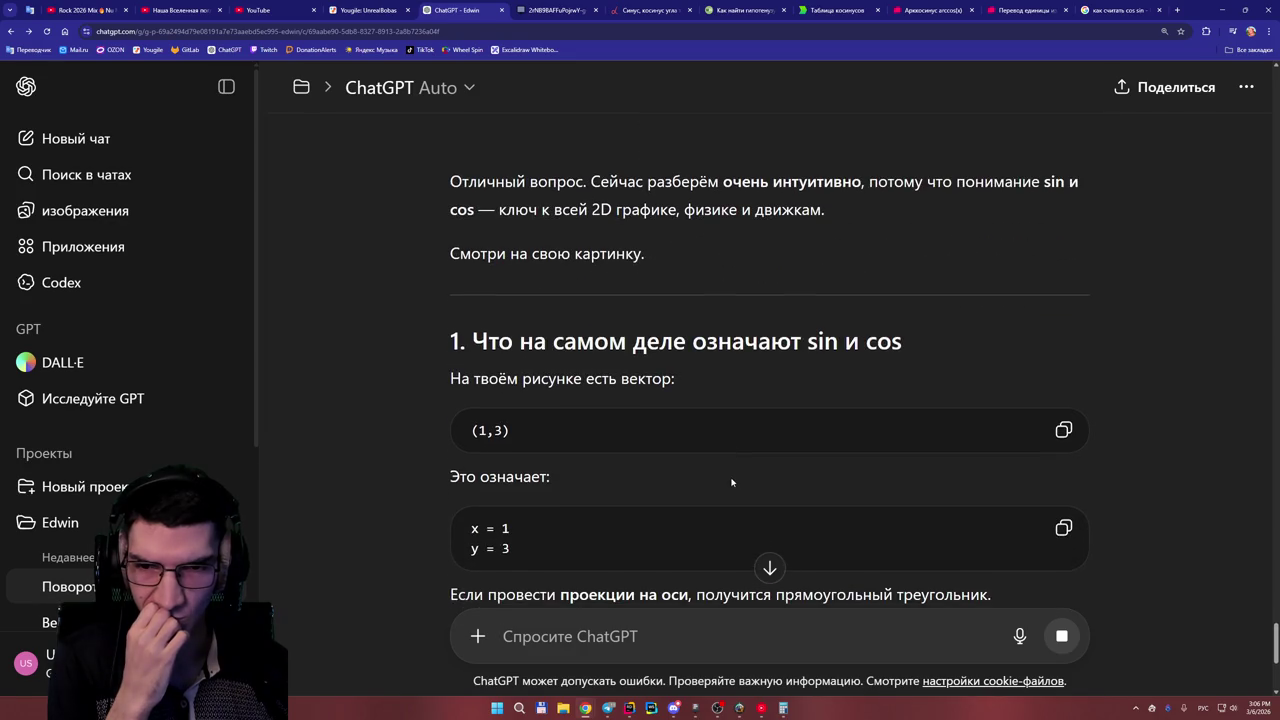
{"action": "scroll", "coordinate": [731, 482], "scroll_direction": "down", "scroll_amount": 1}
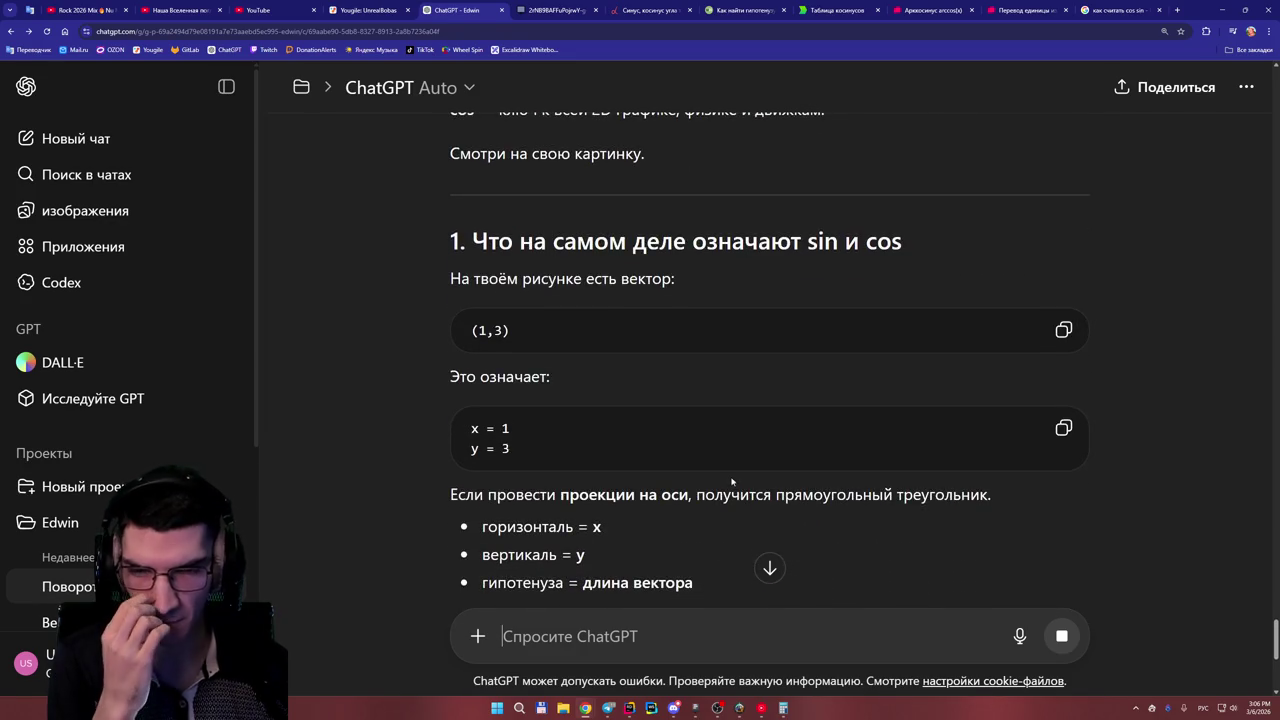
{"action": "scroll", "coordinate": [730, 474], "scroll_direction": "up", "scroll_amount": 4}
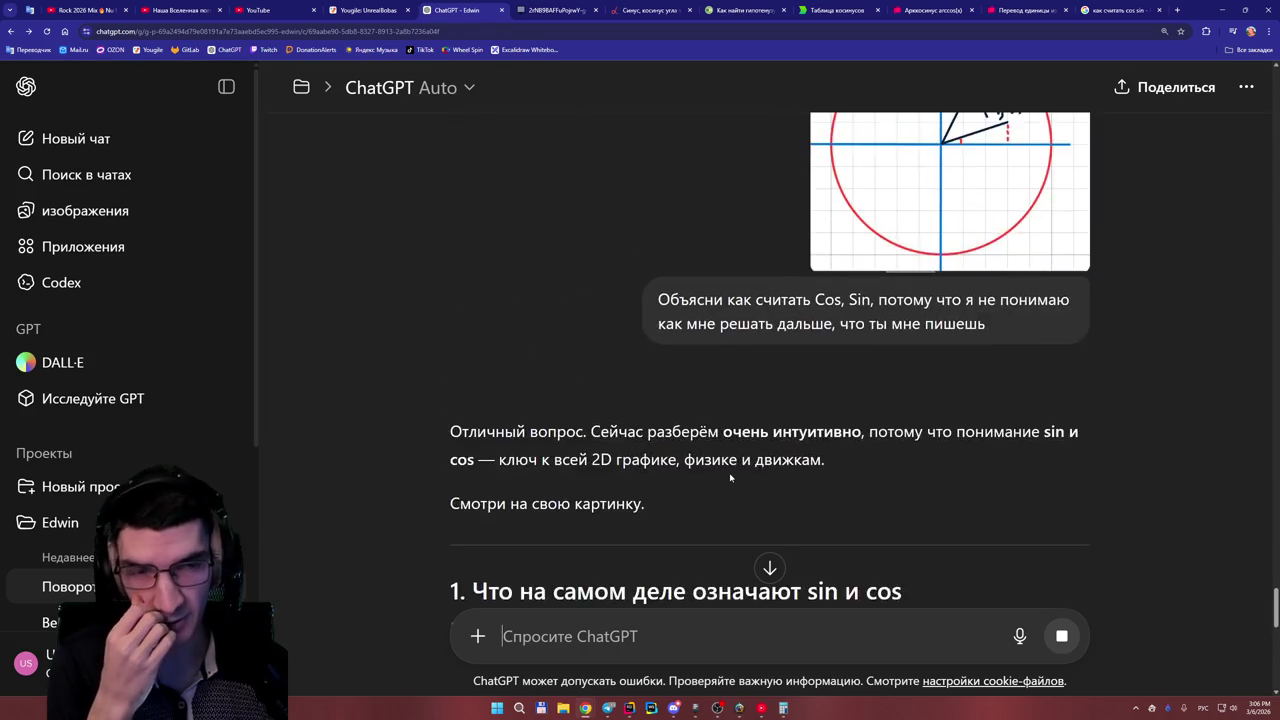
{"action": "scroll", "coordinate": [729, 470], "scroll_direction": "down", "scroll_amount": 4}
{"action": "scroll", "coordinate": [729, 470], "scroll_direction": "down", "scroll_amount": 2}
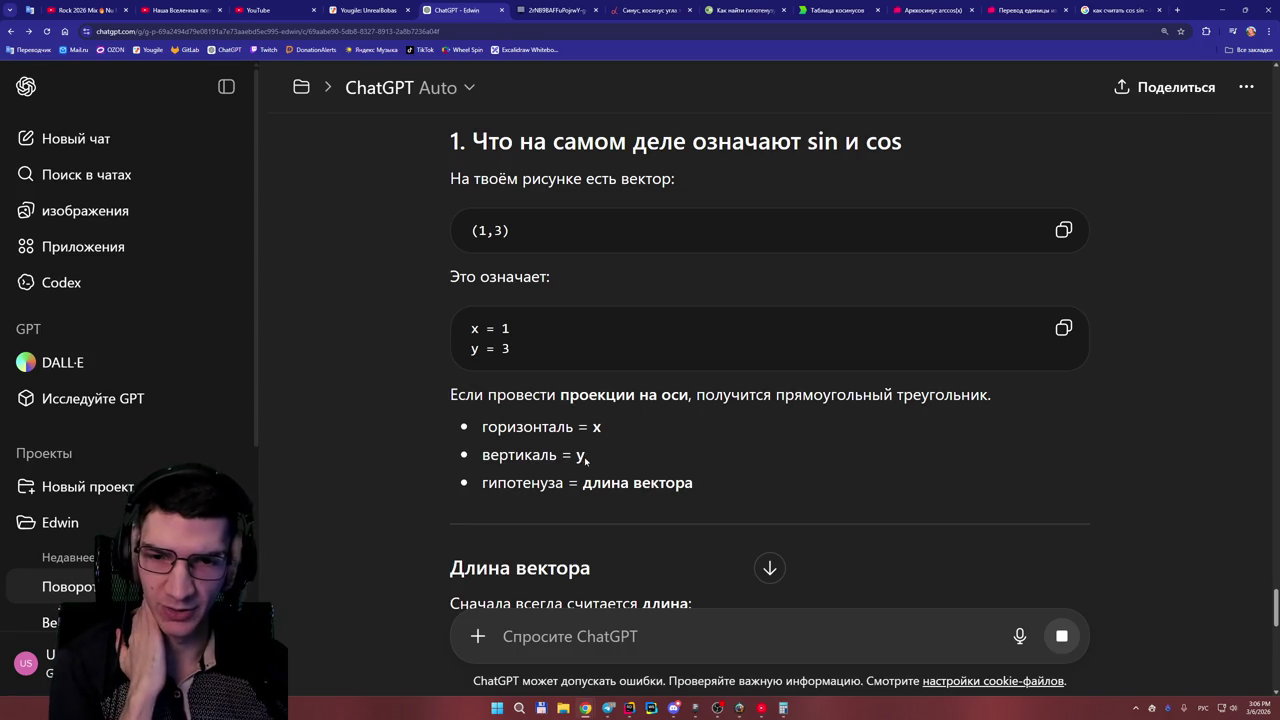
{"action": "scroll", "coordinate": [640, 460], "scroll_direction": "down", "scroll_amount": 1}
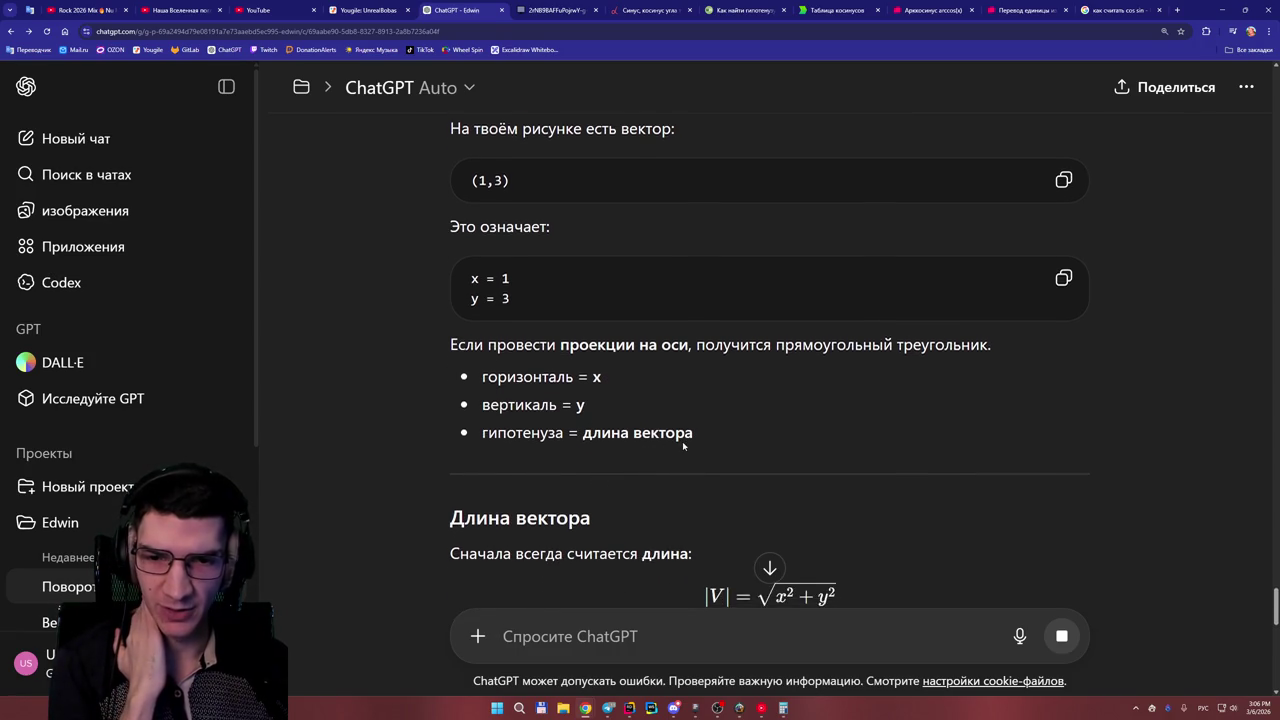
{"action": "scroll", "coordinate": [682, 441], "scroll_direction": "down", "scroll_amount": 3}
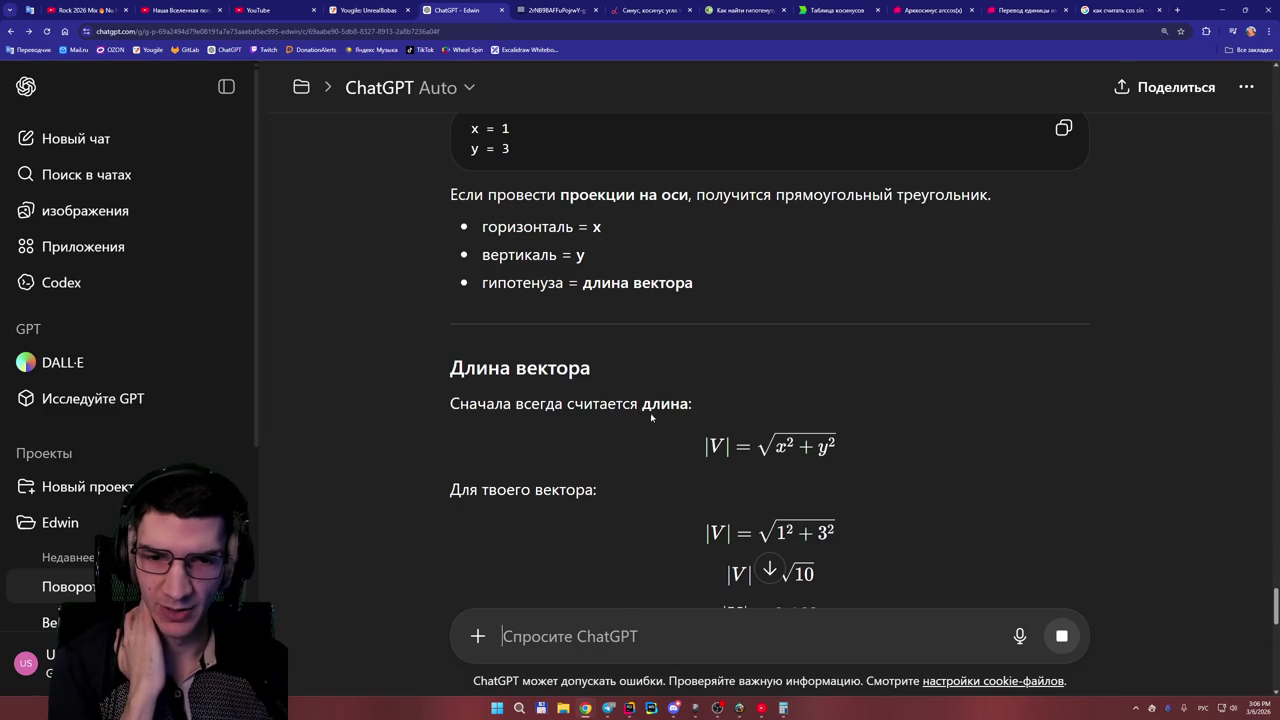
{"action": "scroll", "coordinate": [718, 436], "scroll_direction": "down", "scroll_amount": 2}
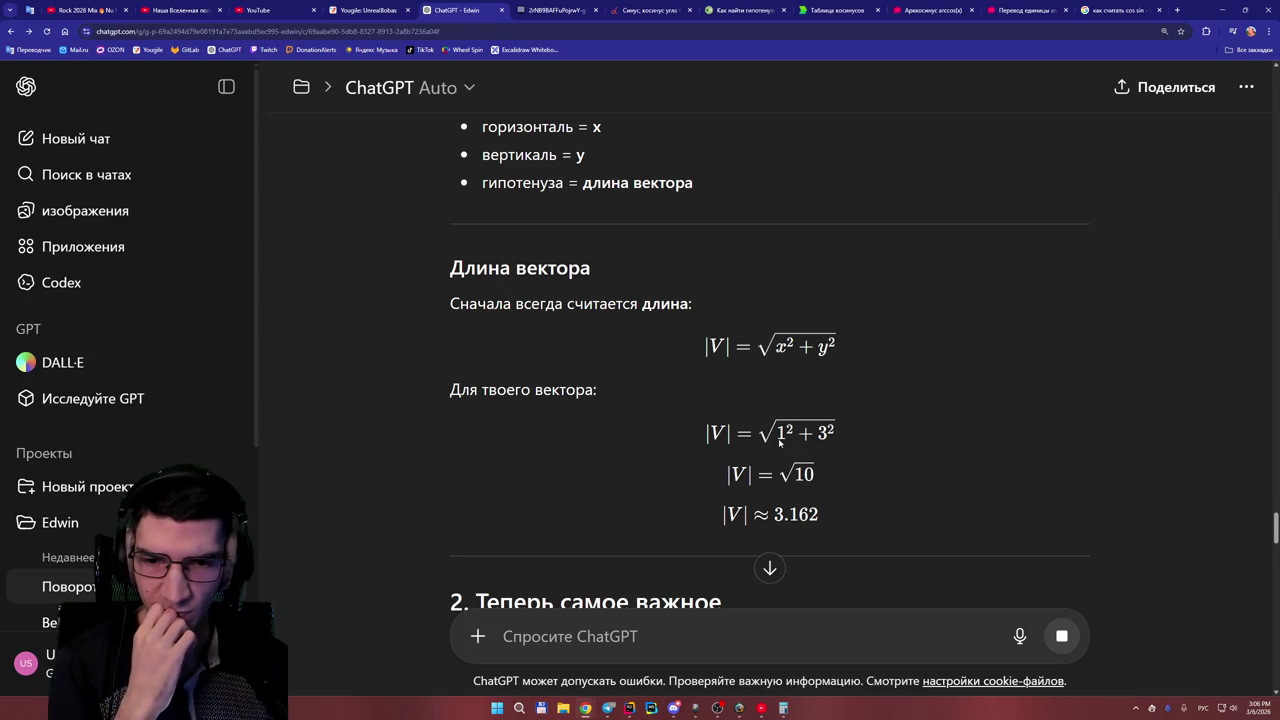
{"action": "scroll", "coordinate": [779, 441], "scroll_direction": "down", "scroll_amount": 3}
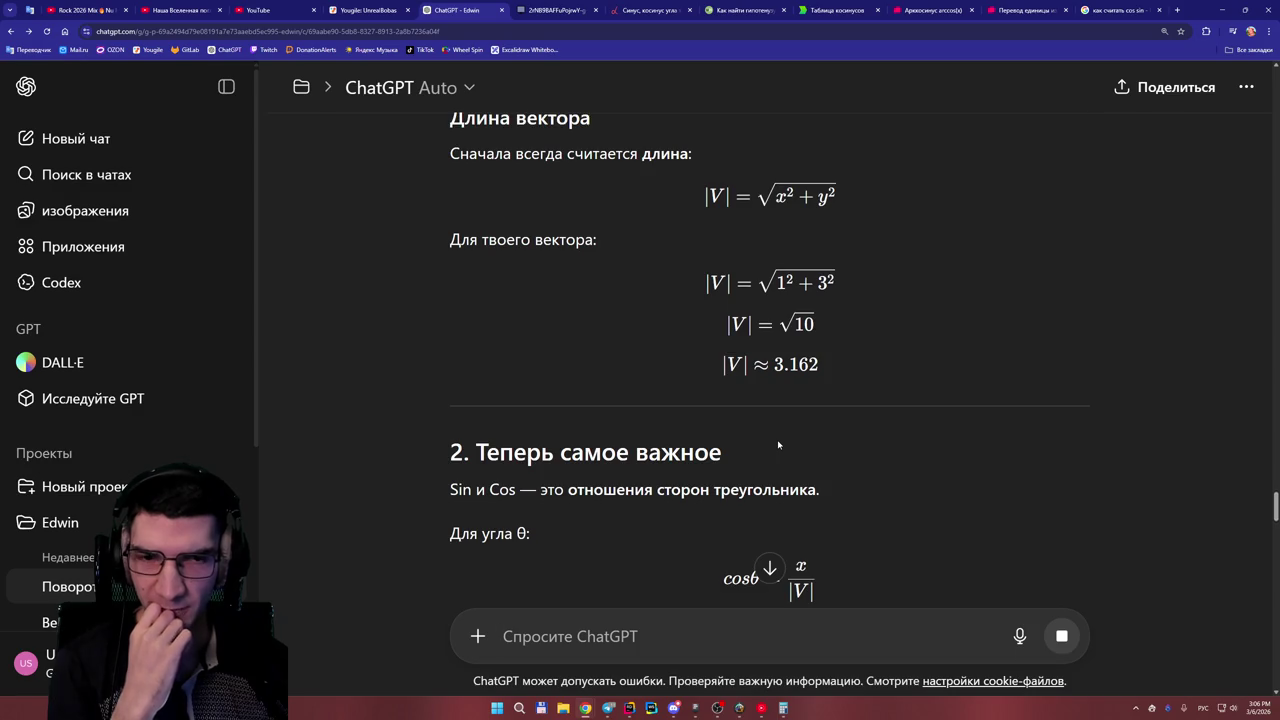
{"action": "scroll", "coordinate": [780, 446], "scroll_direction": "down", "scroll_amount": 1}
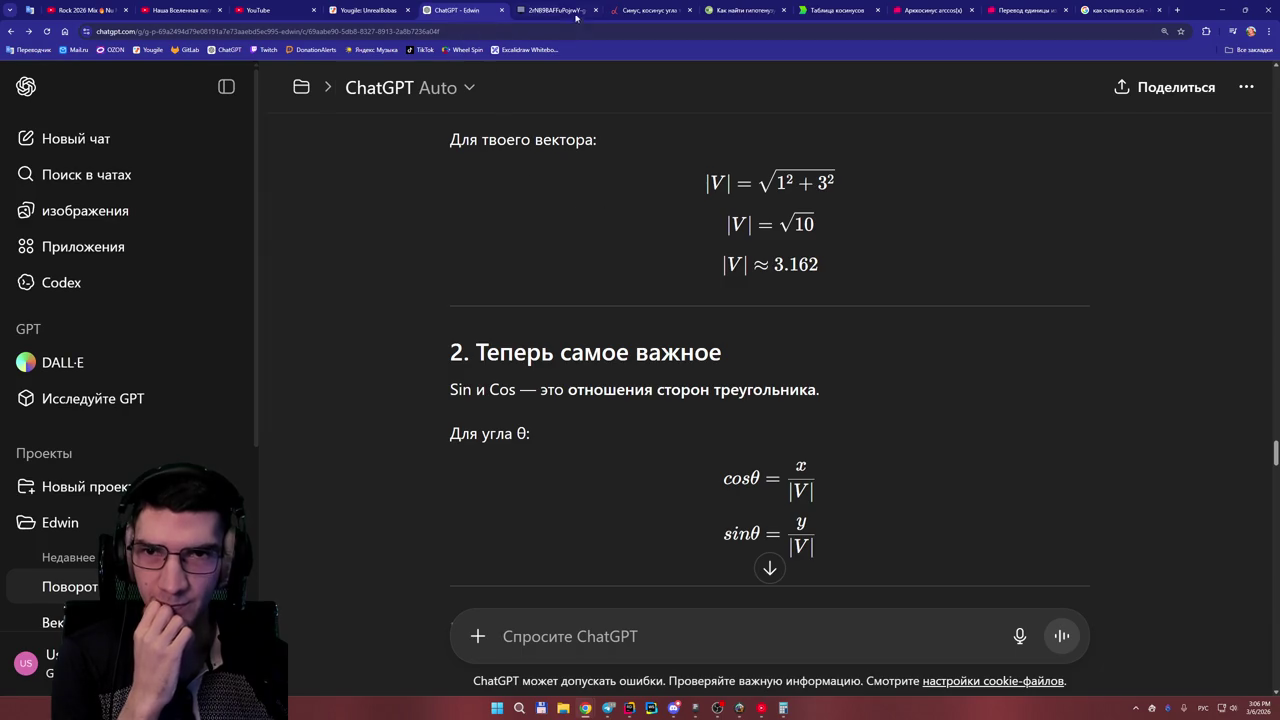
{"action": "key", "text": "ctrl+Tab"}
- Scroll the board right of the circle, switch the pen to black, and write Д
{"action": "left_click_drag", "start_coordinate": [540, 694], "coordinate": [569, 700]}
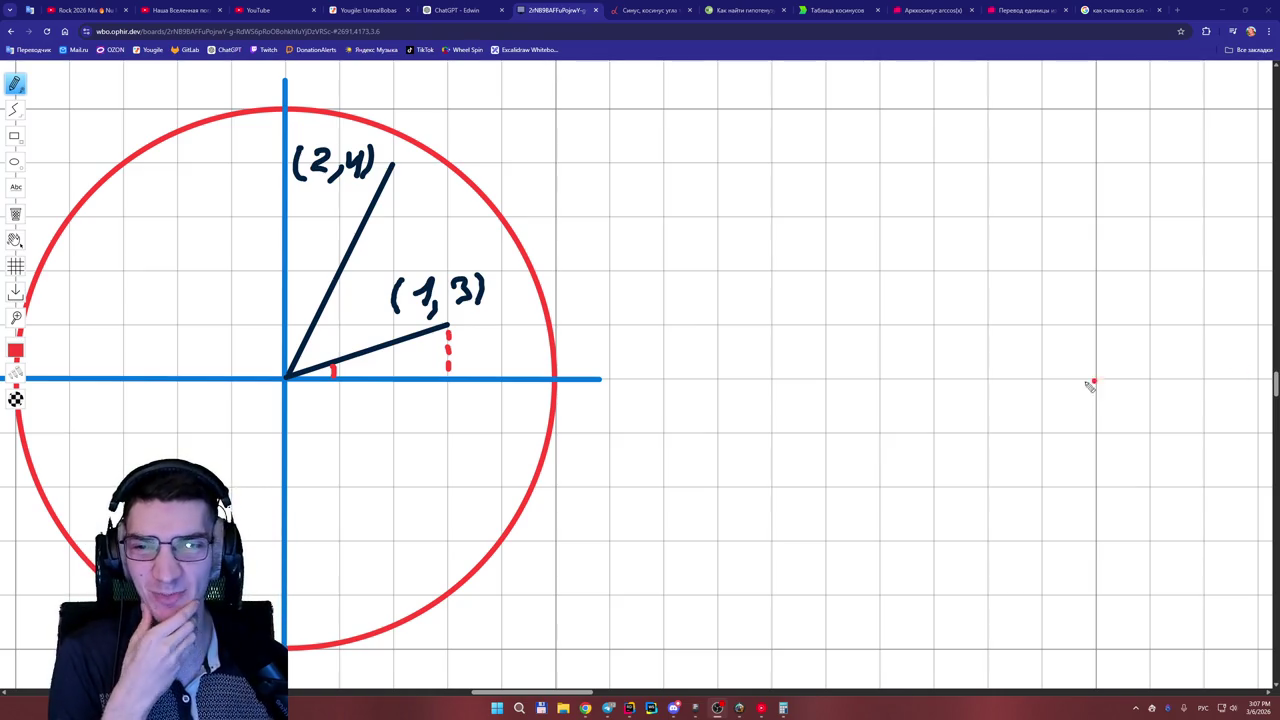
{"action": "left_click_drag", "start_coordinate": [587, 695], "coordinate": [594, 697]}
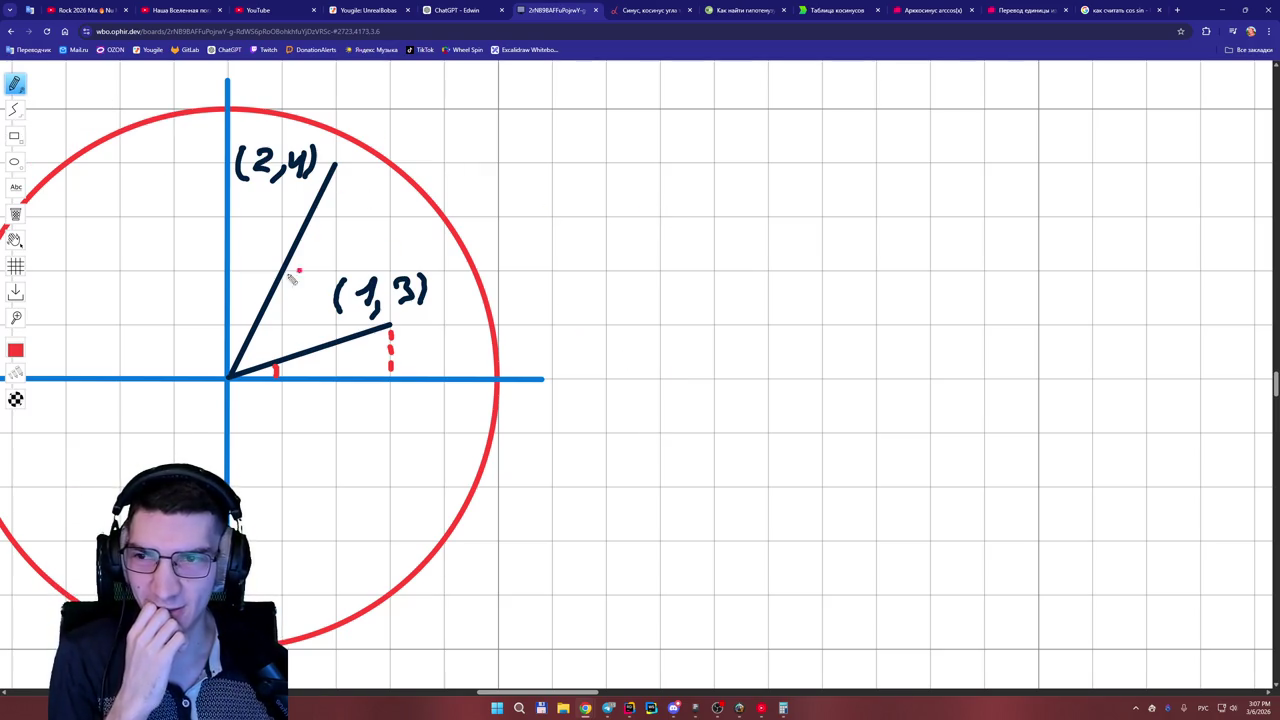
{"action": "mouse_move", "coordinate": [15, 349]}
{"action": "left_click", "coordinate": [84, 348]}
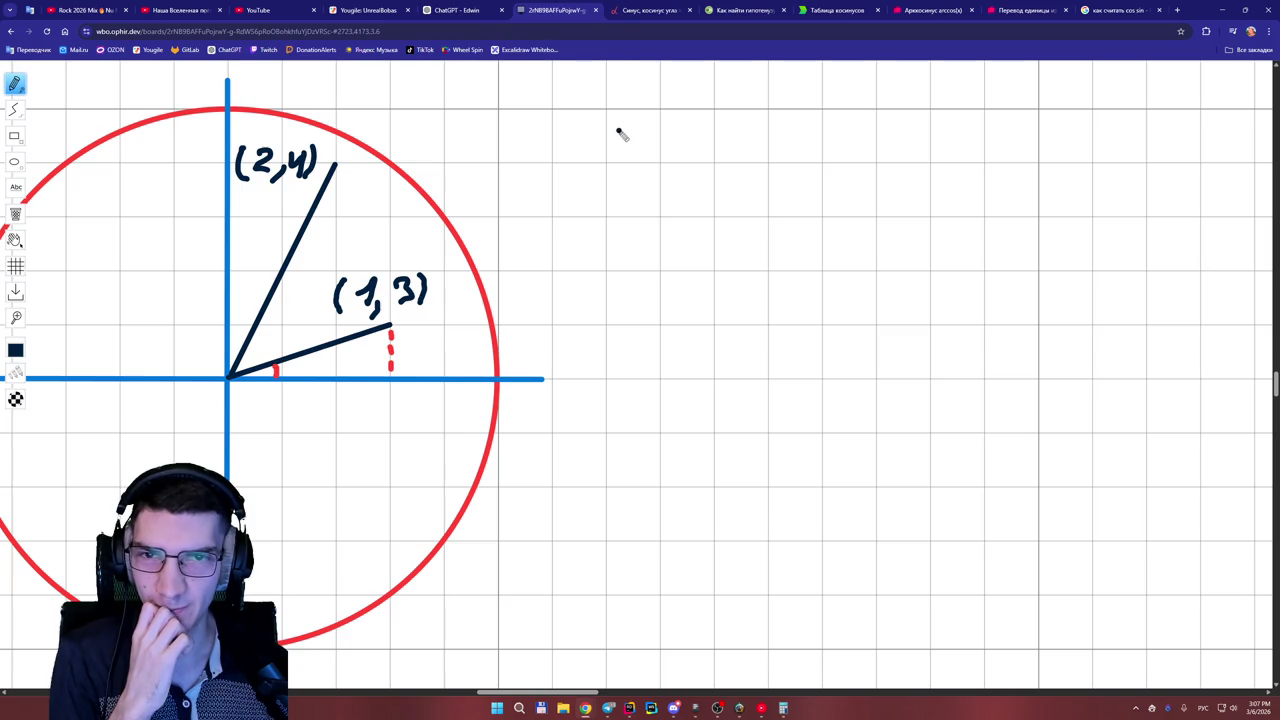
{"action": "mouse_move", "coordinate": [561, 146]}
{"action": "left_mouse_down"}
{"action": "mouse_move", "coordinate": [603, 160]}
{"action": "mouse_move", "coordinate": [586, 126]}
{"action": "mouse_move", "coordinate": [658, 141]}
{"action": "left_mouse_up"}
- Handwrite '= 1² + 3² = √10 =' after Д, then bring up and clear Calculator
{"action": "left_click_drag", "start_coordinate": [636, 150], "coordinate": [660, 151]}
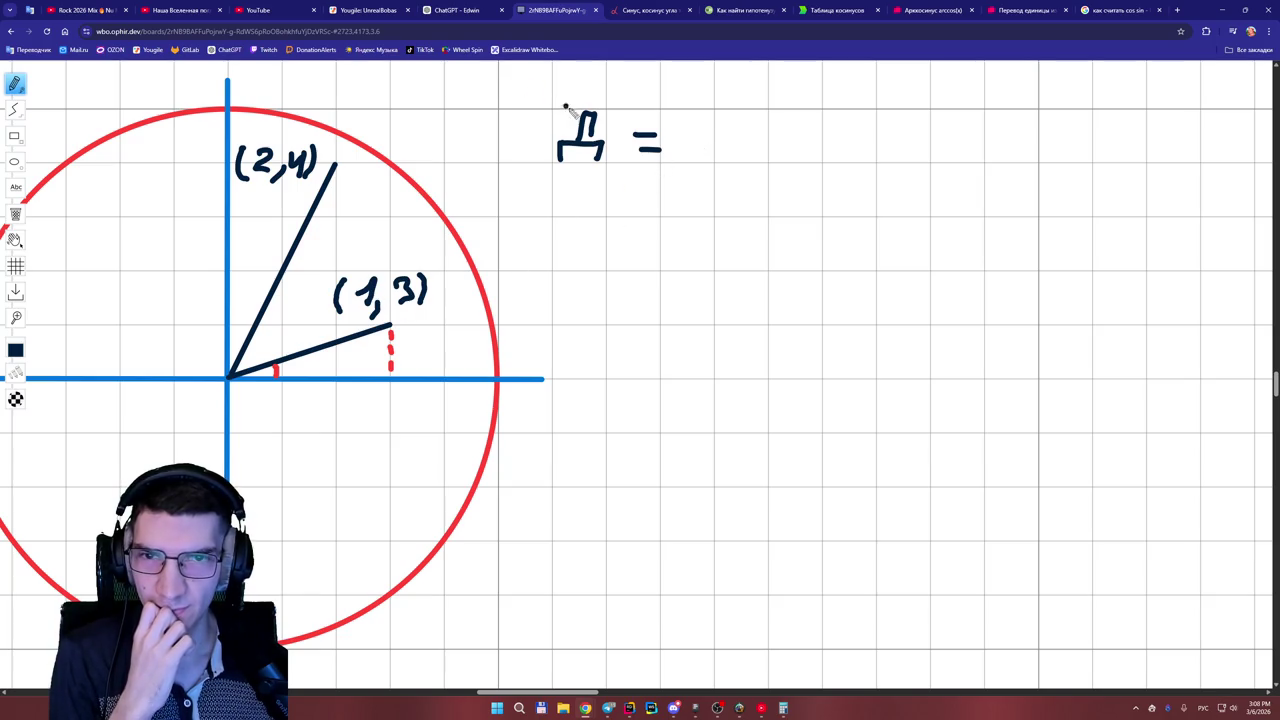
{"action": "left_click_drag", "start_coordinate": [689, 146], "coordinate": [713, 132]}
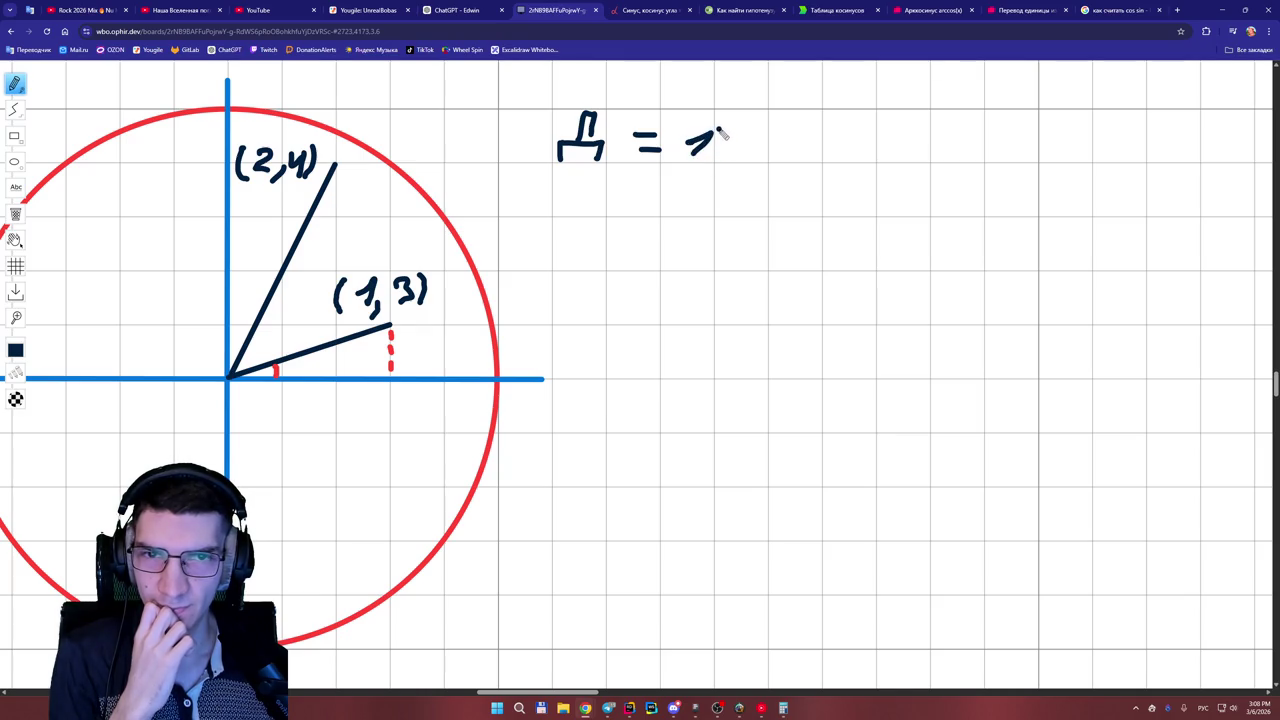
{"action": "mouse_move", "coordinate": [717, 122]}
{"action": "left_mouse_down"}
{"action": "mouse_move", "coordinate": [765, 146]}
{"action": "mouse_move", "coordinate": [754, 160]}
{"action": "left_mouse_up"}
{"action": "mouse_move", "coordinate": [776, 140]}
{"action": "left_mouse_down"}
{"action": "mouse_move", "coordinate": [791, 160]}
{"action": "mouse_move", "coordinate": [806, 144]}
{"action": "mouse_move", "coordinate": [782, 160]}
{"action": "mouse_move", "coordinate": [818, 140]}
{"action": "mouse_move", "coordinate": [873, 153]}
{"action": "mouse_move", "coordinate": [982, 118]}
{"action": "mouse_move", "coordinate": [934, 160]}
{"action": "mouse_move", "coordinate": [950, 152]}
{"action": "left_mouse_up"}
{"action": "mouse_move", "coordinate": [958, 140]}
{"action": "left_mouse_down"}
{"action": "mouse_move", "coordinate": [1020, 143]}
{"action": "mouse_move", "coordinate": [1022, 155]}
{"action": "left_mouse_up"}
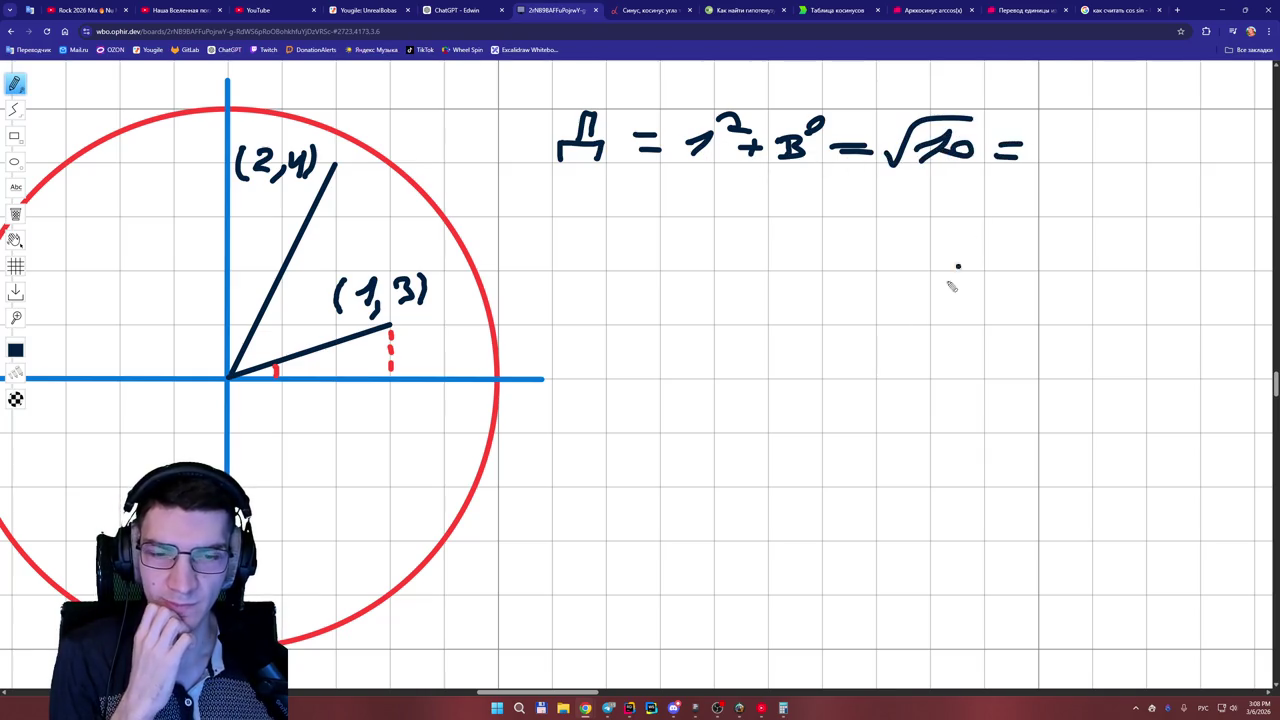
{"action": "left_click", "coordinate": [783, 708]}
{"action": "left_click", "coordinate": [1038, 315]}
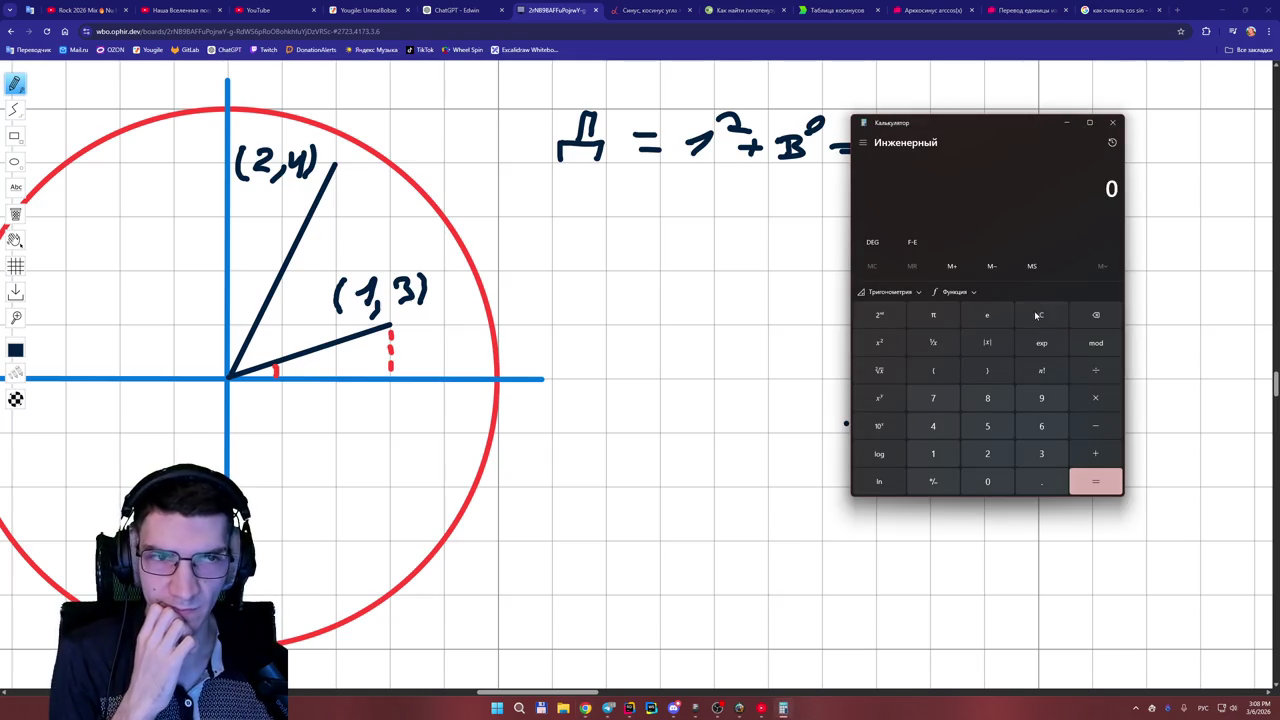
- Compute √10 ≈ 3.16 in Calculator, write 3,16 on the board, and return to ChatGPT
{"action": "left_click", "coordinate": [933, 454]}
{"action": "left_click", "coordinate": [987, 481]}
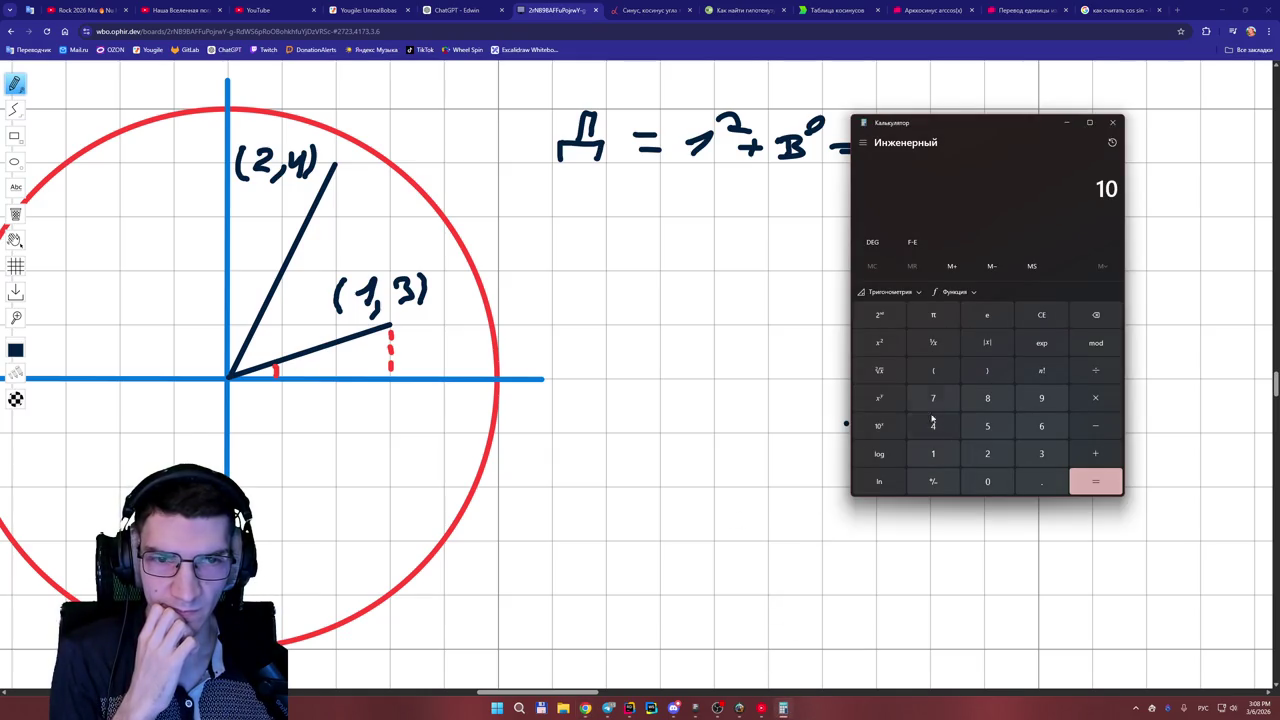
{"action": "left_click", "coordinate": [881, 370]}
{"action": "left_click_drag", "start_coordinate": [1015, 124], "coordinate": [630, 176]}
{"action": "mouse_move", "coordinate": [1044, 132]}
{"action": "left_mouse_down"}
{"action": "mouse_move", "coordinate": [1052, 176]}
{"action": "mouse_move", "coordinate": [1092, 158]}
{"action": "mouse_move", "coordinate": [1130, 168]}
{"action": "mouse_move", "coordinate": [1116, 156]}
{"action": "left_mouse_up"}
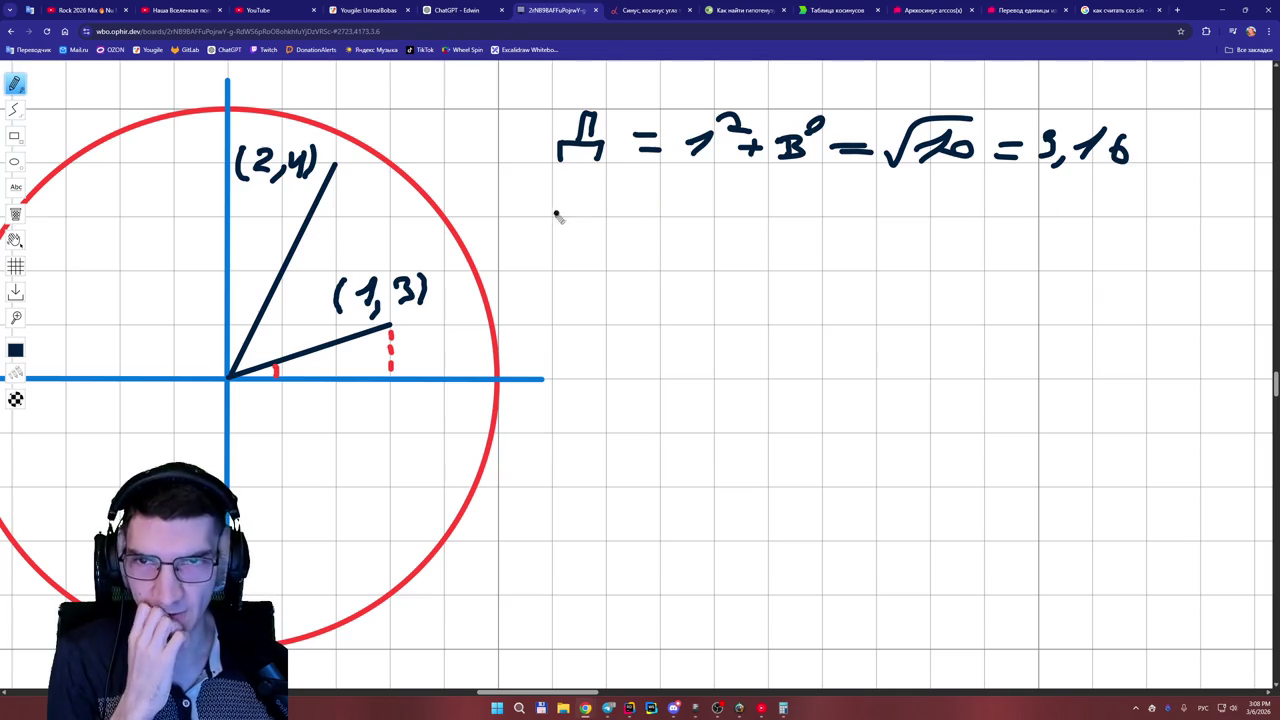
{"action": "left_click", "coordinate": [458, 10]}
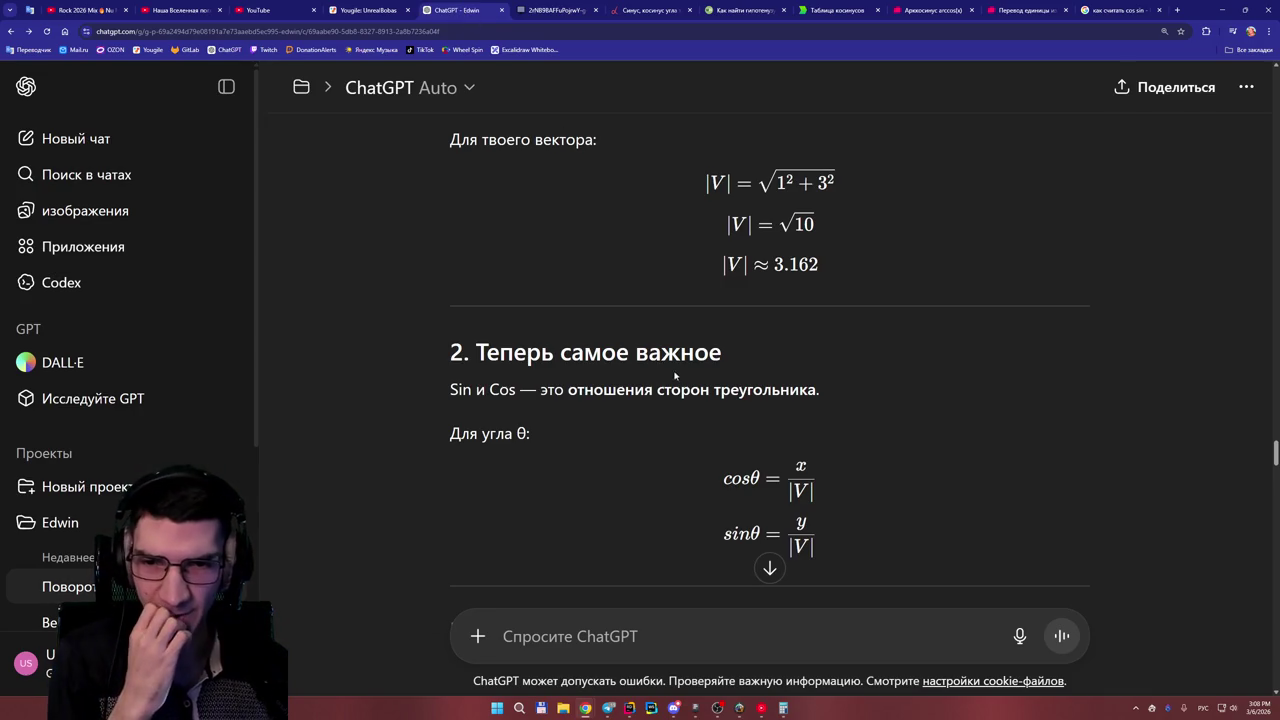
- Scroll to the cosθ = 1/3.162 ≈ 0.316 substitution, then return to the whiteboard
{"action": "scroll", "coordinate": [749, 343], "scroll_direction": "down", "scroll_amount": 3}
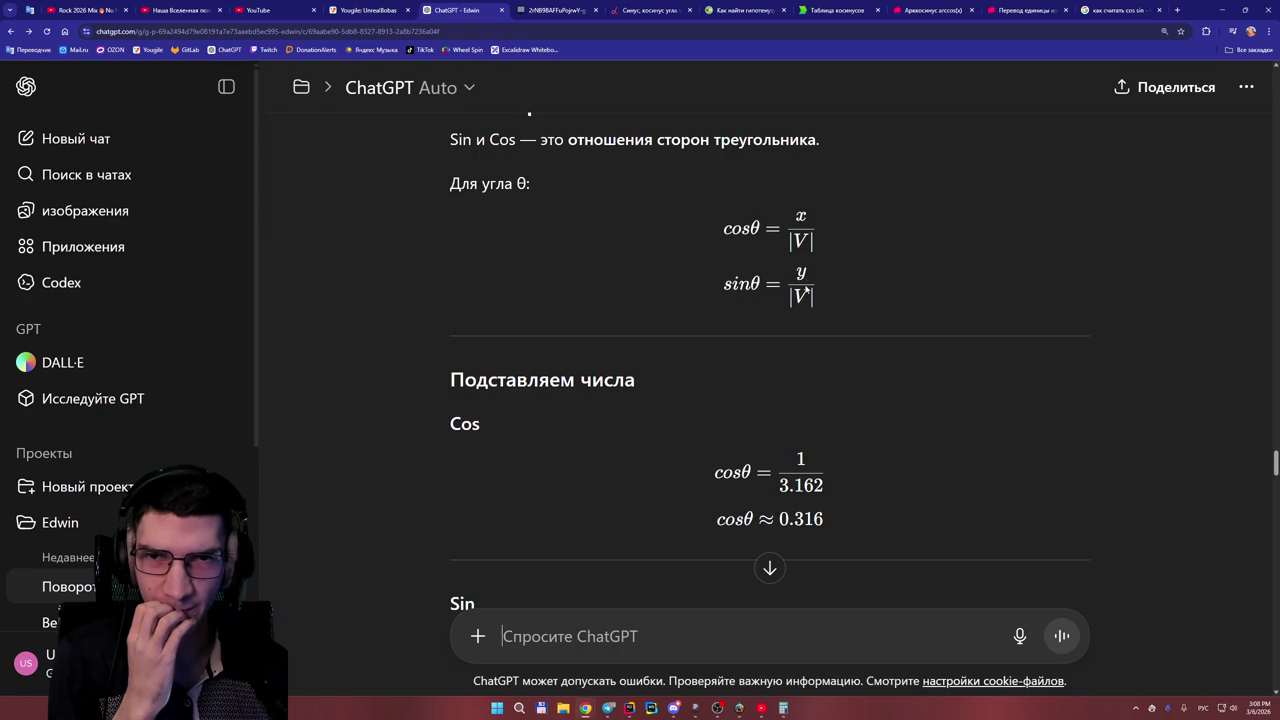
{"action": "key", "text": "ctrl+Tab"}
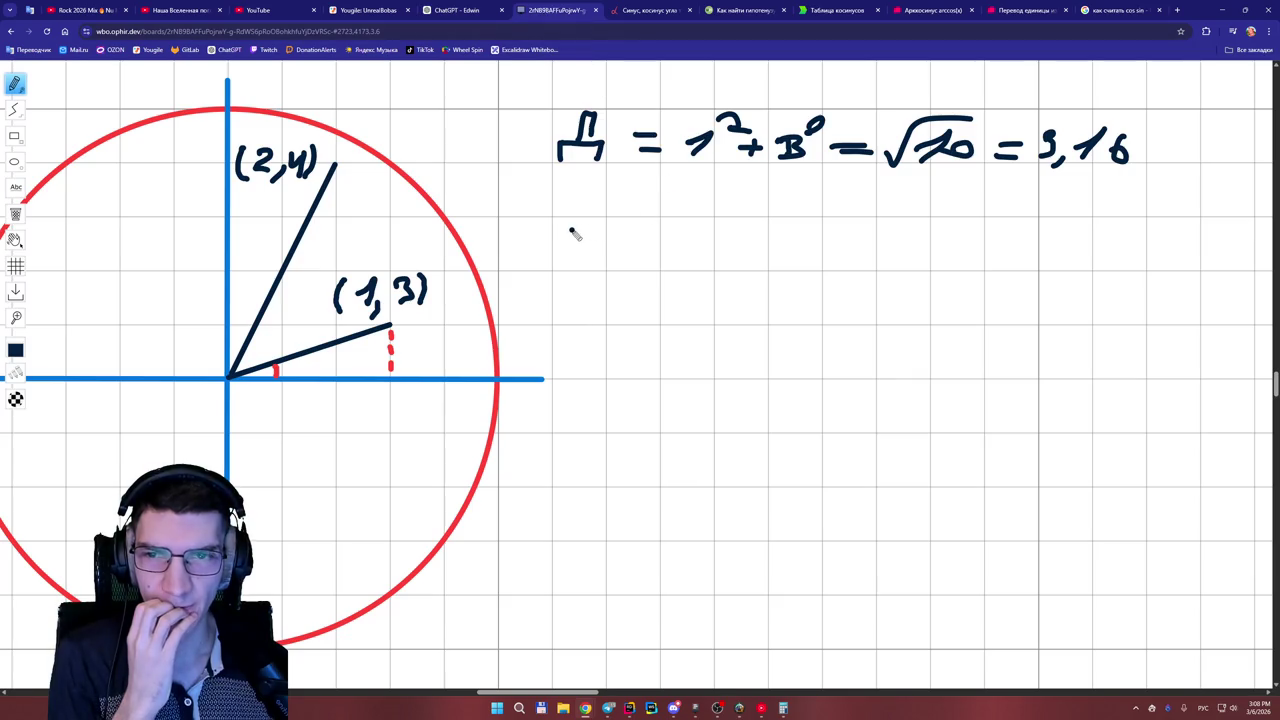
- Handwrite 'x = 1/3,16 =' below the length line and bring Calculator back up
{"action": "left_click_drag", "start_coordinate": [606, 204], "coordinate": [574, 234]}
{"action": "left_click_drag", "start_coordinate": [578, 208], "coordinate": [612, 236]}
{"action": "mouse_move", "coordinate": [617, 213]}
{"action": "left_mouse_down"}
{"action": "mouse_move", "coordinate": [660, 228]}
{"action": "mouse_move", "coordinate": [716, 210]}
{"action": "mouse_move", "coordinate": [705, 232]}
{"action": "mouse_move", "coordinate": [732, 229]}
{"action": "mouse_move", "coordinate": [680, 266]}
{"action": "mouse_move", "coordinate": [740, 266]}
{"action": "left_mouse_up"}
{"action": "left_click_drag", "start_coordinate": [769, 224], "coordinate": [804, 223]}
{"action": "left_click_drag", "start_coordinate": [769, 231], "coordinate": [806, 231]}
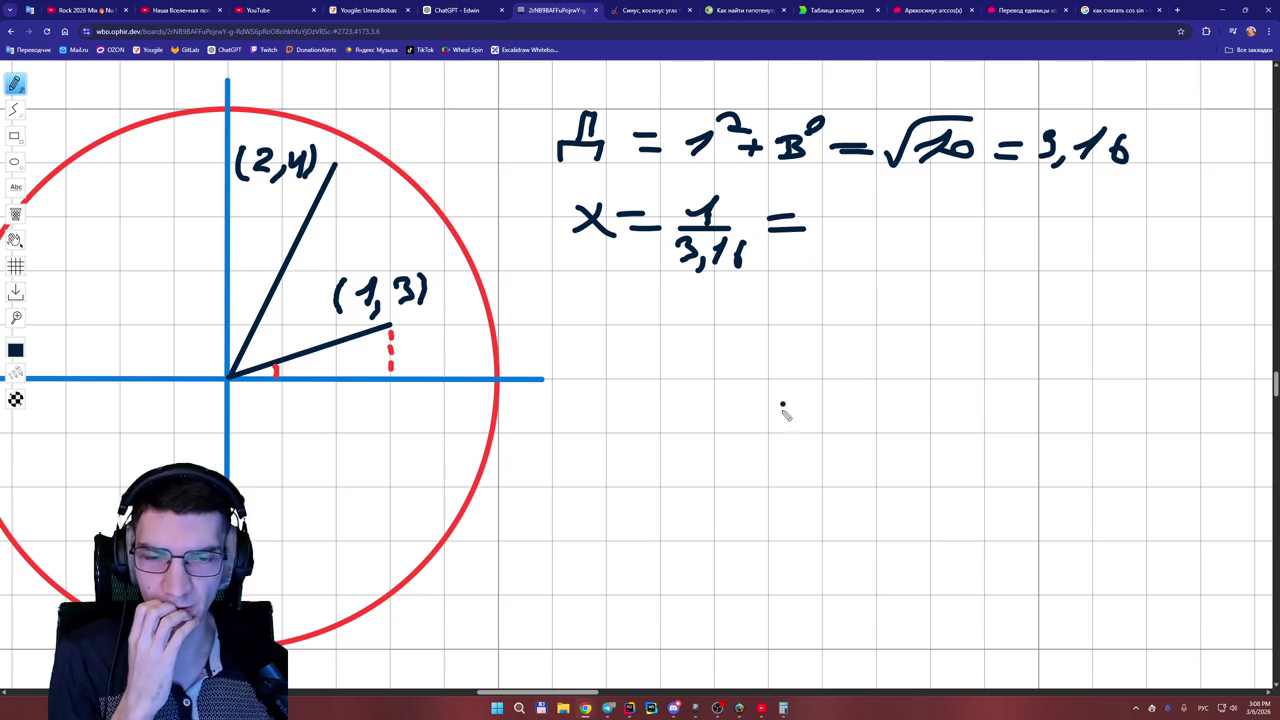
{"action": "mouse_move", "coordinate": [785, 710]}
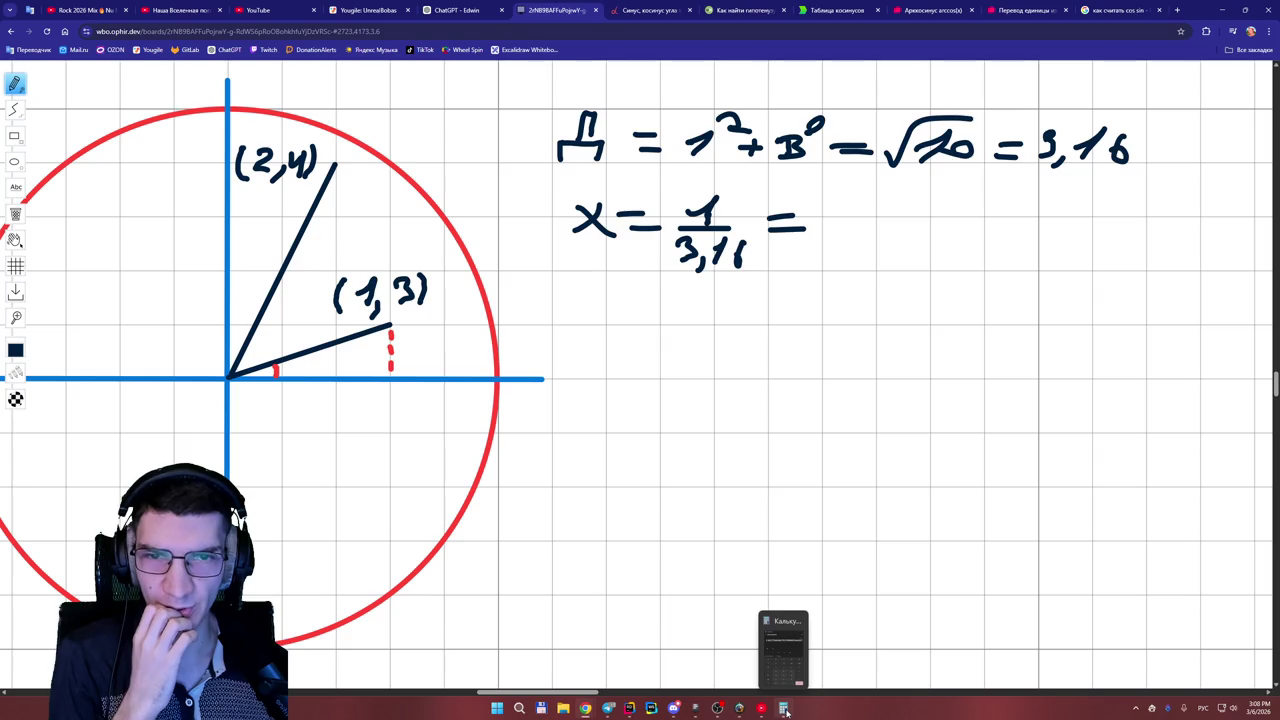
{"action": "left_click", "coordinate": [787, 711]}
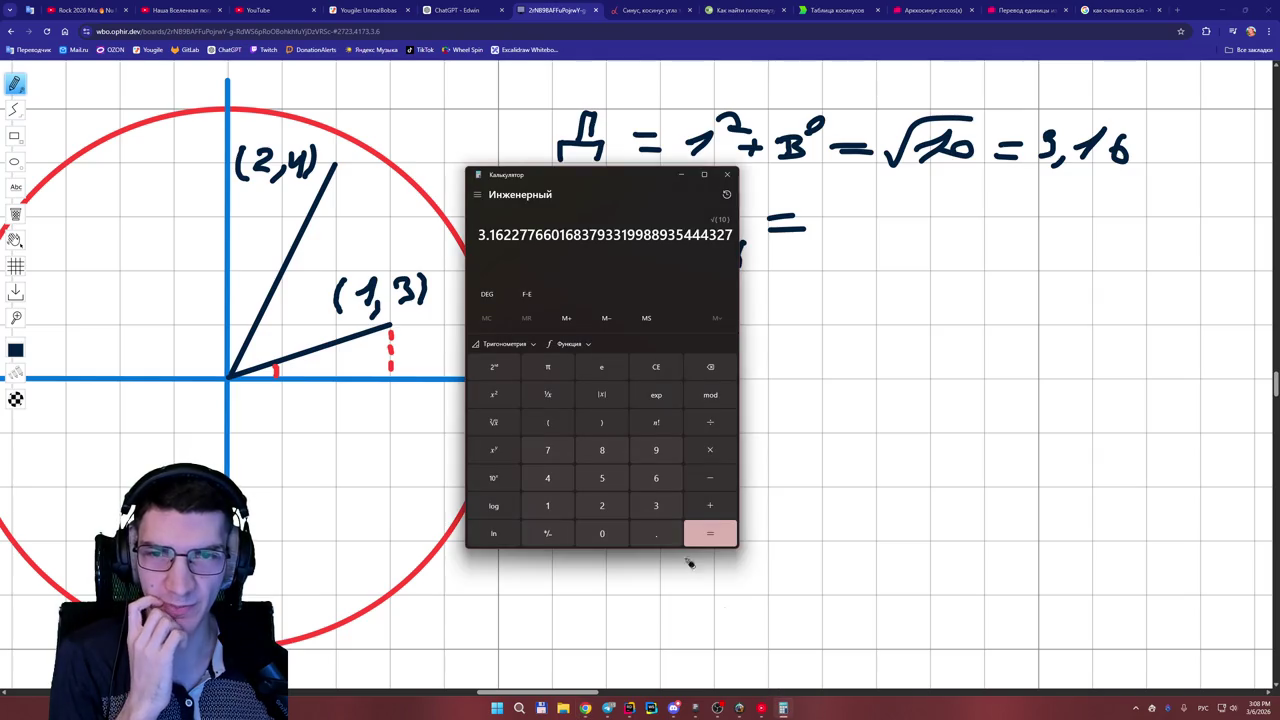
- Divide 1 by 3.16 in Calculator (≈0.316) and start writing 0, after x =
{"action": "left_click", "coordinate": [656, 367]}
{"action": "left_click_drag", "start_coordinate": [624, 187], "coordinate": [505, 168]}
{"action": "left_click", "coordinate": [428, 487]}
{"action": "left_click", "coordinate": [590, 403]}
{"action": "left_click", "coordinate": [536, 490]}
{"action": "left_click", "coordinate": [520, 514]}
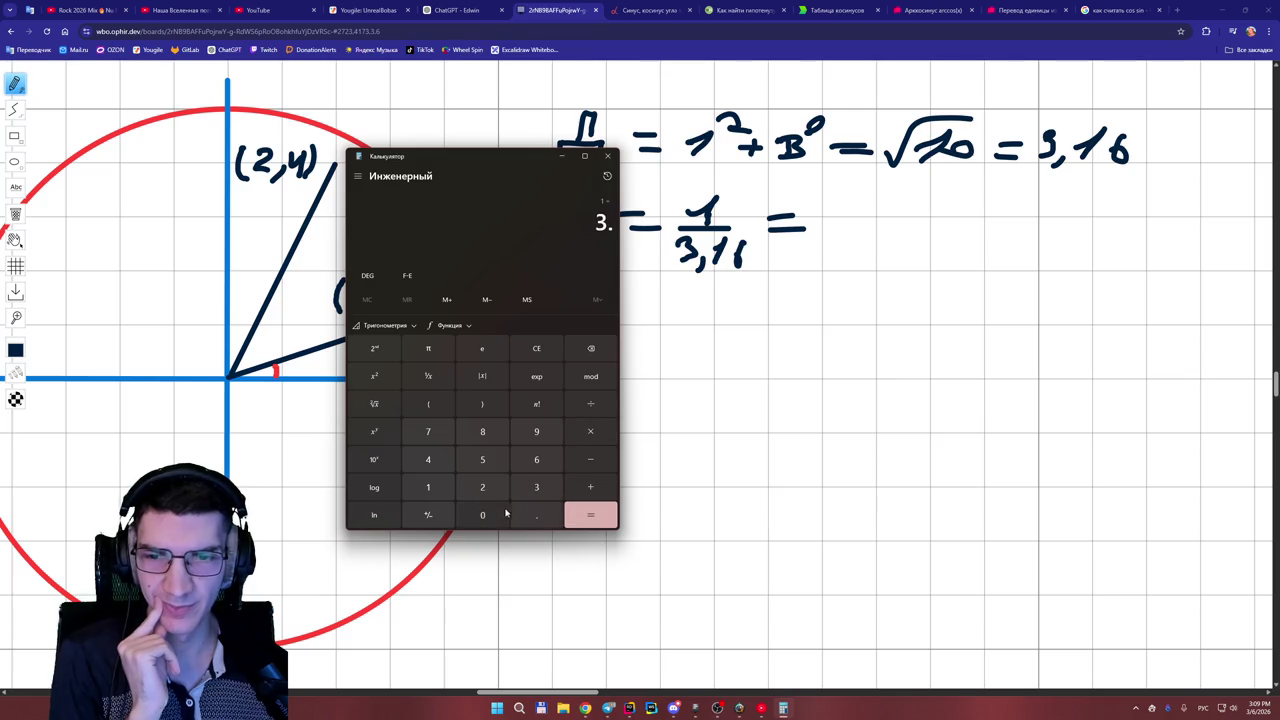
{"action": "left_click", "coordinate": [428, 487]}
{"action": "left_click", "coordinate": [536, 460]}
{"action": "left_click", "coordinate": [590, 514]}
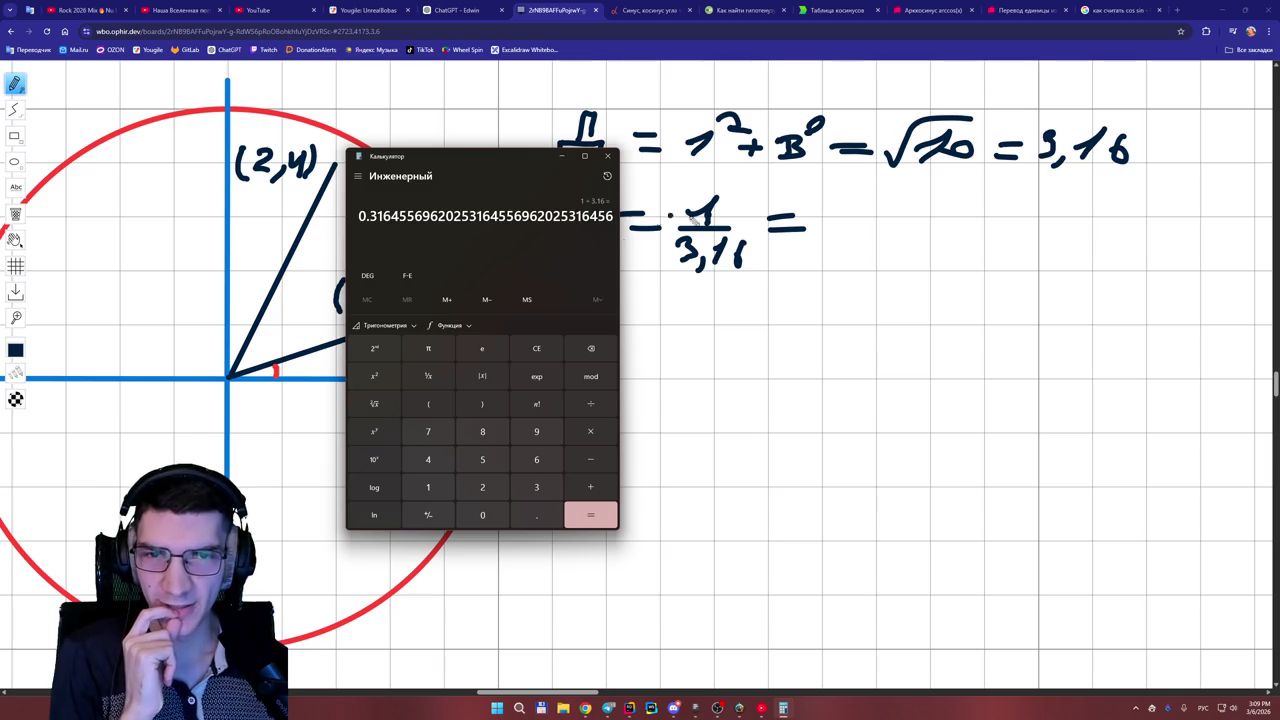
{"action": "left_click", "coordinate": [842, 230]}
{"action": "left_click_drag", "start_coordinate": [838, 205], "coordinate": [850, 258]}
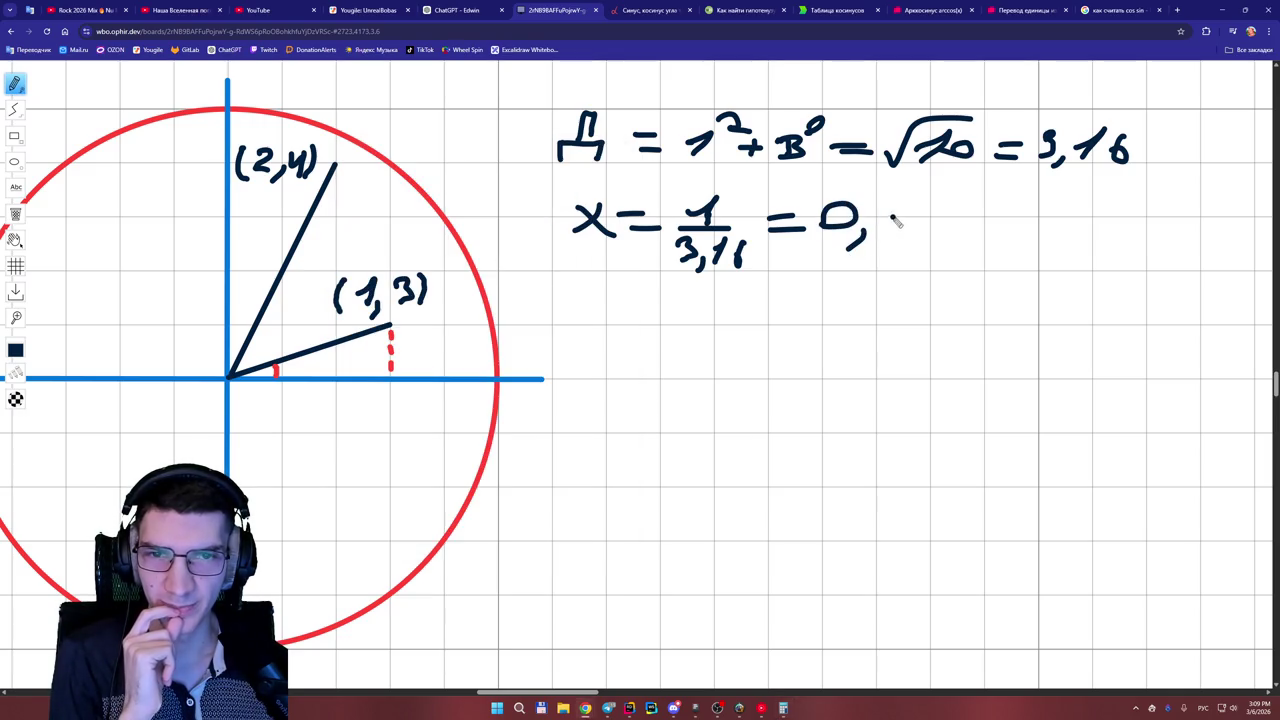
- Finish x = 0,31, begin the line 'y = 3/3,16', and bring Calculator back
{"action": "mouse_move", "coordinate": [886, 201]}
{"action": "left_mouse_down"}
{"action": "mouse_move", "coordinate": [914, 214]}
{"action": "mouse_move", "coordinate": [886, 236]}
{"action": "left_mouse_up"}
{"action": "mouse_move", "coordinate": [934, 222]}
{"action": "left_mouse_down"}
{"action": "mouse_move", "coordinate": [952, 206]}
{"action": "mouse_move", "coordinate": [936, 236]}
{"action": "left_mouse_up"}
{"action": "mouse_move", "coordinate": [594, 302]}
{"action": "left_mouse_down"}
{"action": "mouse_move", "coordinate": [610, 328]}
{"action": "mouse_move", "coordinate": [590, 355]}
{"action": "left_mouse_up"}
{"action": "mouse_move", "coordinate": [652, 320]}
{"action": "left_mouse_down"}
{"action": "mouse_move", "coordinate": [676, 320]}
{"action": "mouse_move", "coordinate": [674, 342]}
{"action": "mouse_move", "coordinate": [779, 331]}
{"action": "mouse_move", "coordinate": [724, 352]}
{"action": "mouse_move", "coordinate": [718, 376]}
{"action": "mouse_move", "coordinate": [740, 388]}
{"action": "mouse_move", "coordinate": [780, 345]}
{"action": "mouse_move", "coordinate": [780, 366]}
{"action": "mouse_move", "coordinate": [791, 360]}
{"action": "left_mouse_up"}
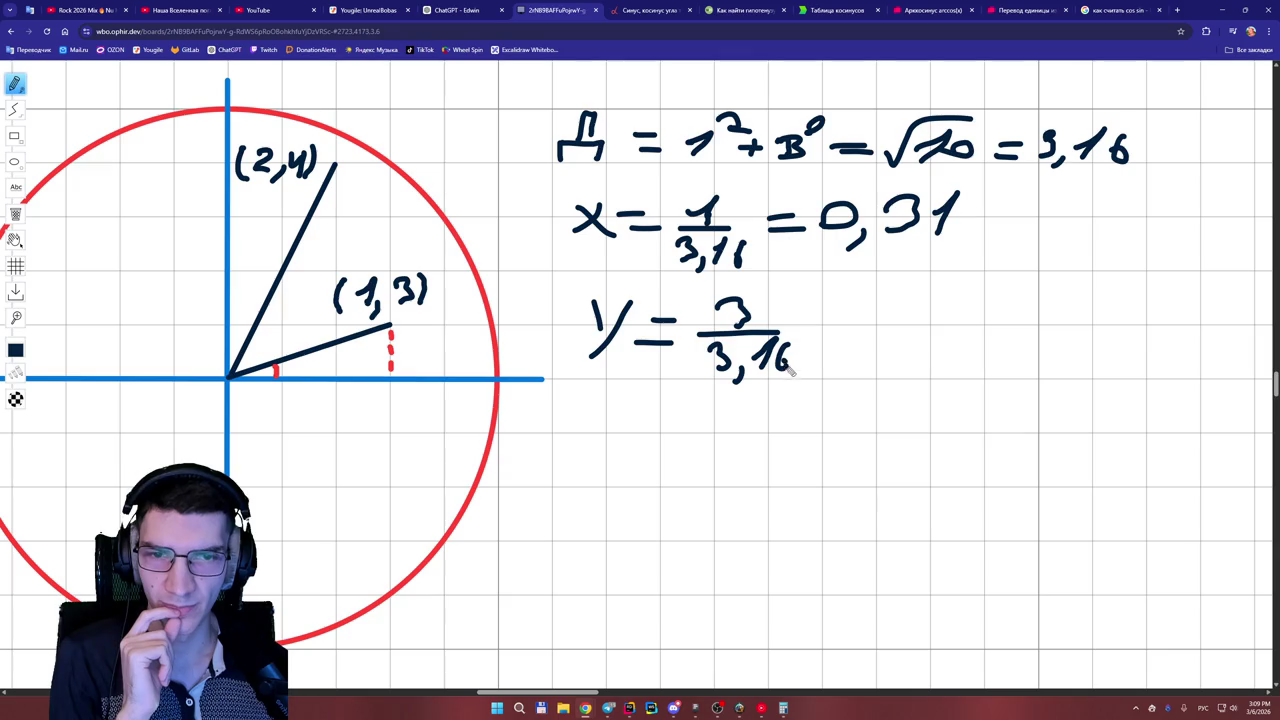
{"action": "left_click", "coordinate": [783, 708]}
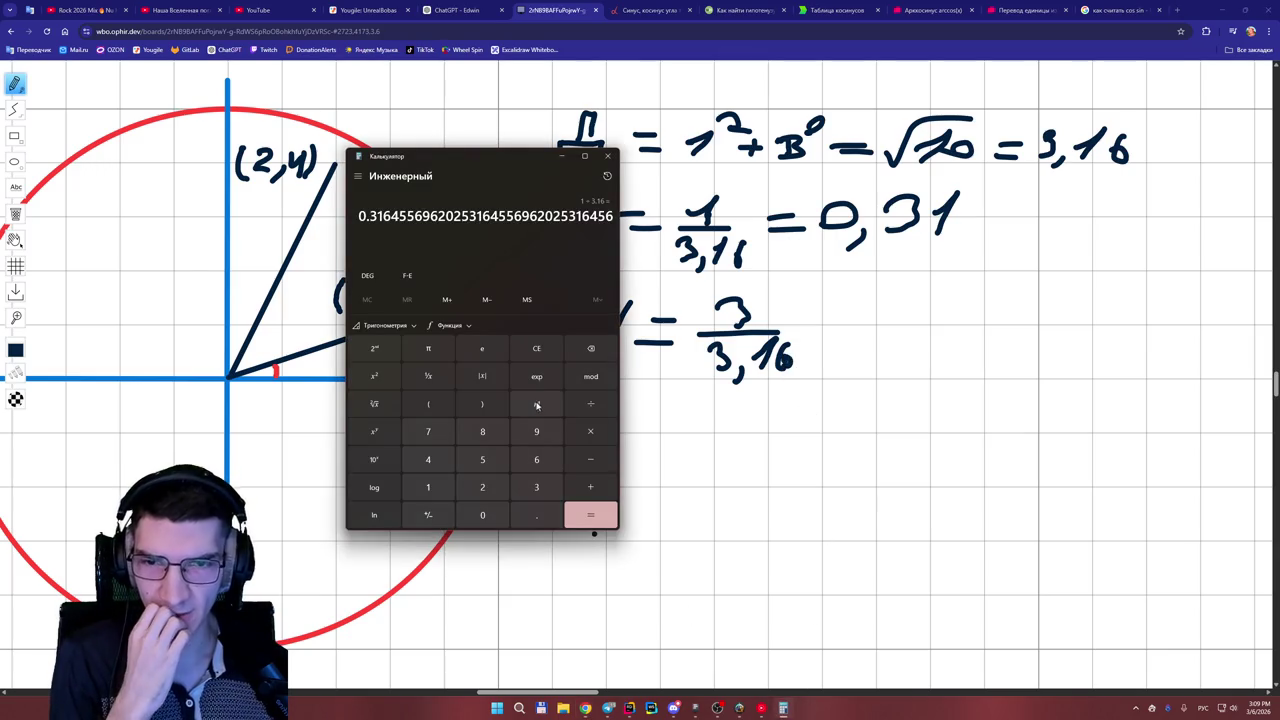
- Compute 3 ÷ 3.16 ≈ 0.949 and write '= 0,94' as the y value on the board
{"action": "key", "text": "Escape"}
{"action": "left_click", "coordinate": [537, 489]}
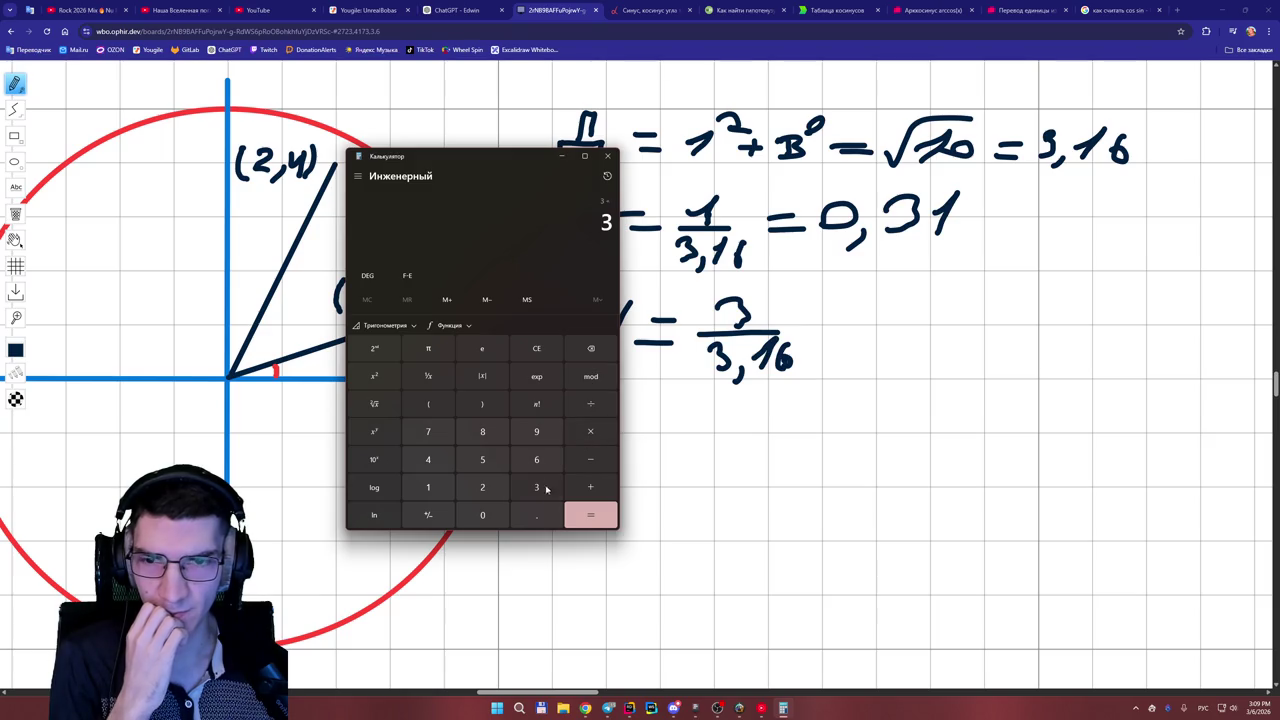
{"action": "left_click", "coordinate": [537, 515]}
{"action": "left_click", "coordinate": [428, 487]}
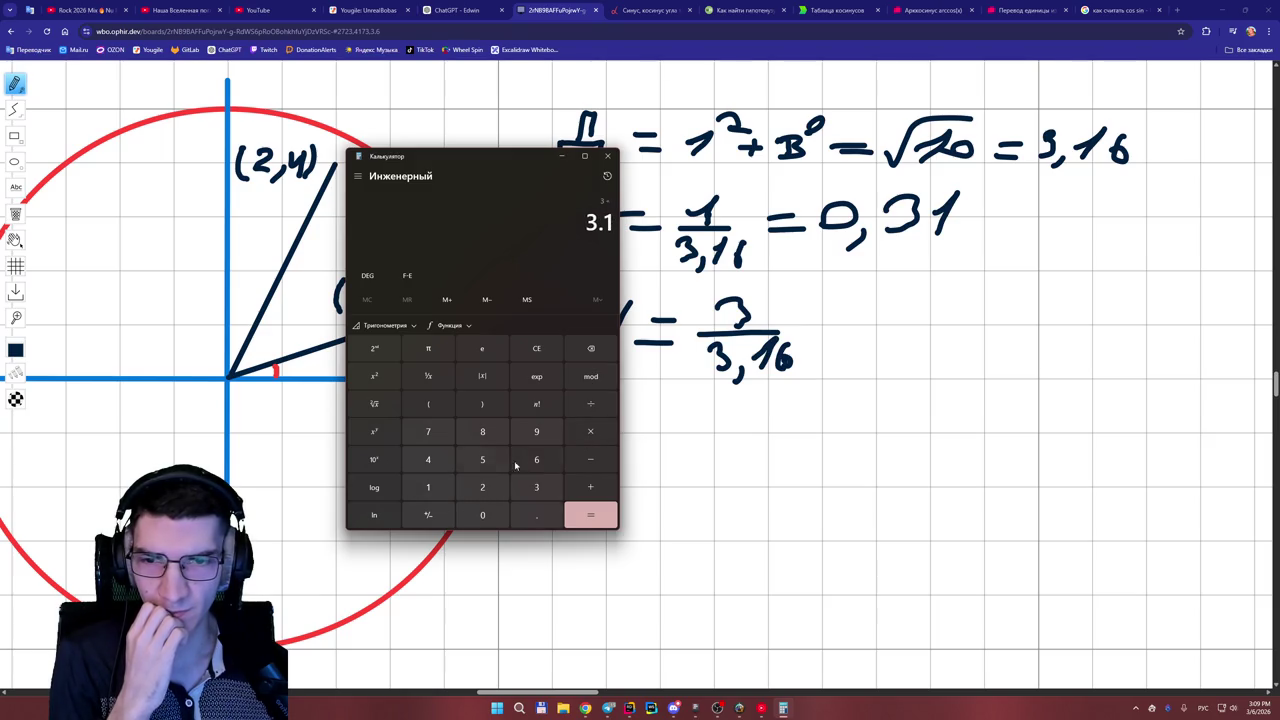
{"action": "left_click", "coordinate": [536, 459]}
{"action": "left_click", "coordinate": [590, 515]}
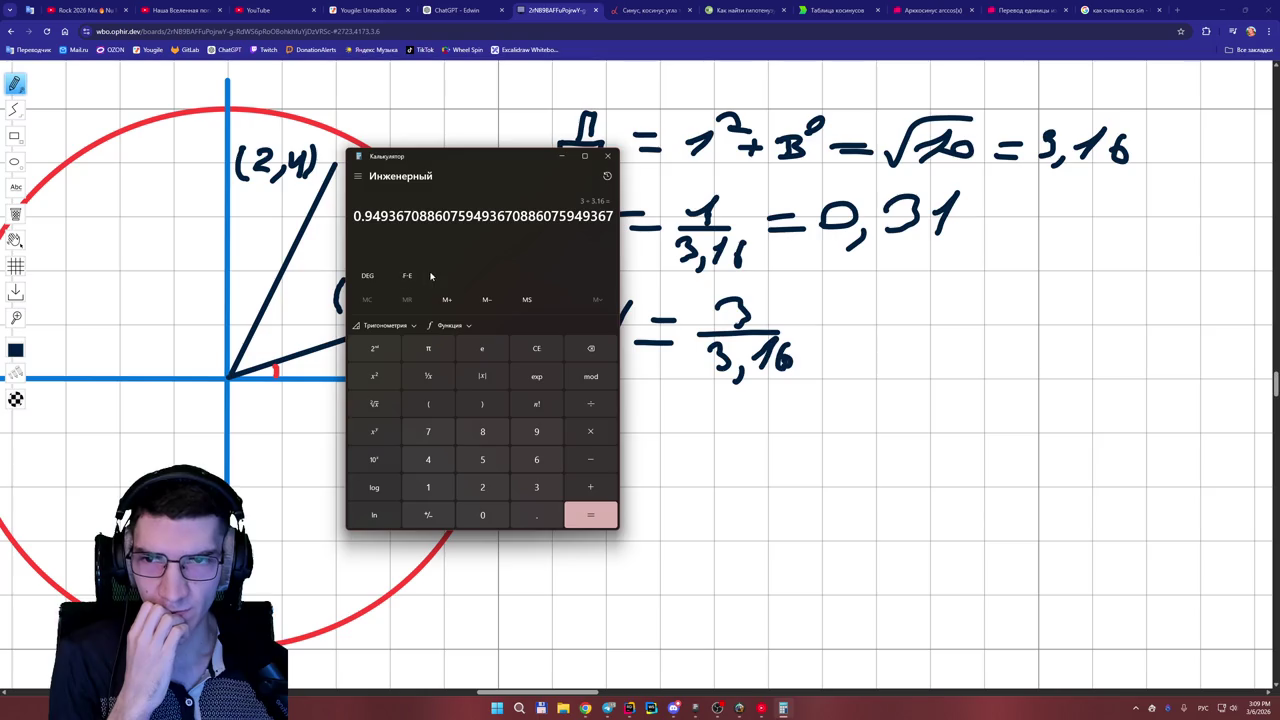
{"action": "mouse_move", "coordinate": [806, 328]}
{"action": "left_mouse_down"}
{"action": "mouse_move", "coordinate": [877, 338]}
{"action": "mouse_move", "coordinate": [876, 358]}
{"action": "left_mouse_up"}
{"action": "mouse_move", "coordinate": [906, 328]}
{"action": "left_mouse_down"}
{"action": "mouse_move", "coordinate": [894, 338]}
{"action": "mouse_move", "coordinate": [910, 346]}
{"action": "mouse_move", "coordinate": [942, 328]}
{"action": "mouse_move", "coordinate": [943, 346]}
{"action": "left_mouse_up"}
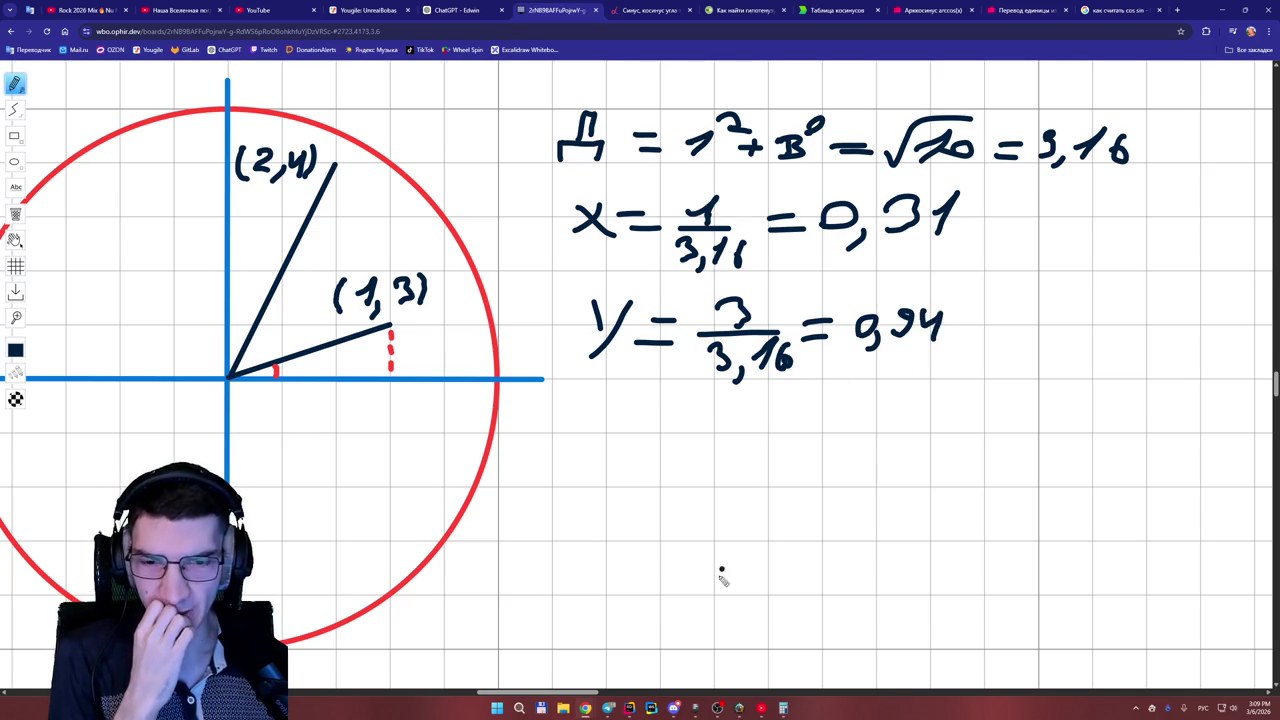
{"action": "left_click_drag", "start_coordinate": [581, 696], "coordinate": [575, 696]}
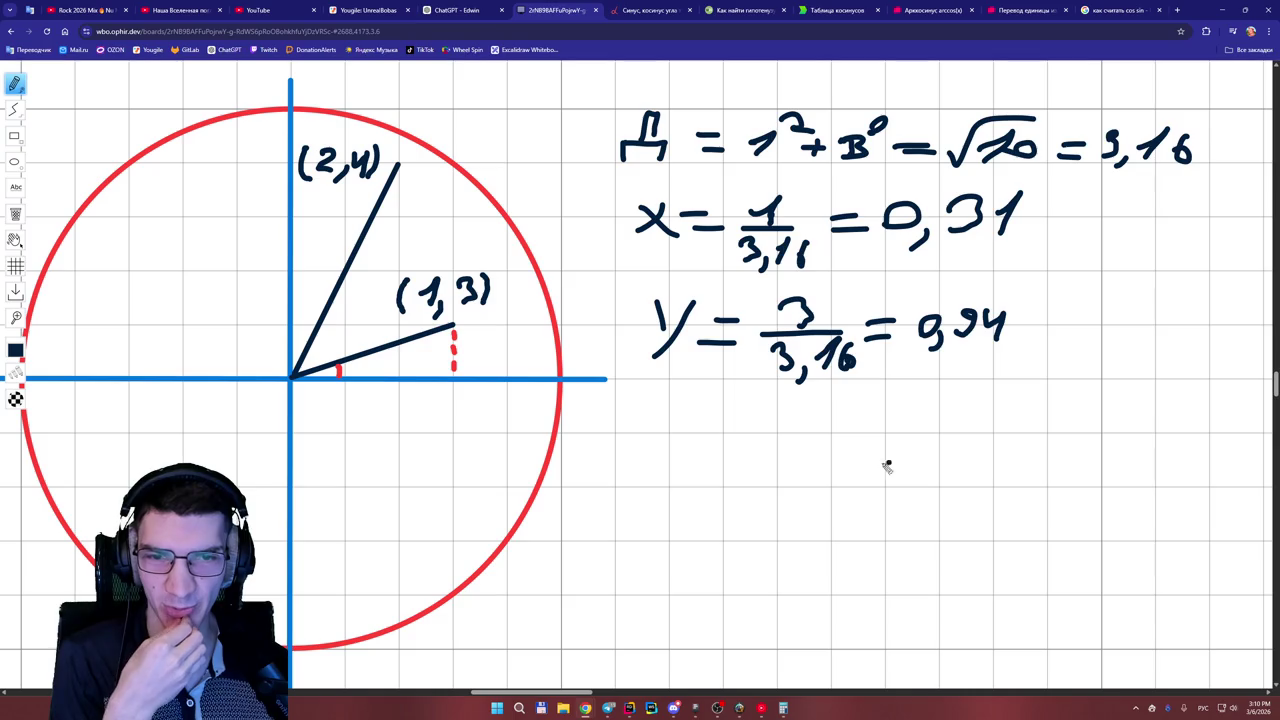
- Leave the normalization notes and return to ChatGPT's answer showing cosθ = 1/3.162 ≈ 0.316
{"action": "scroll", "coordinate": [575, 695], "scroll_direction": "right", "scroll_amount": 1}
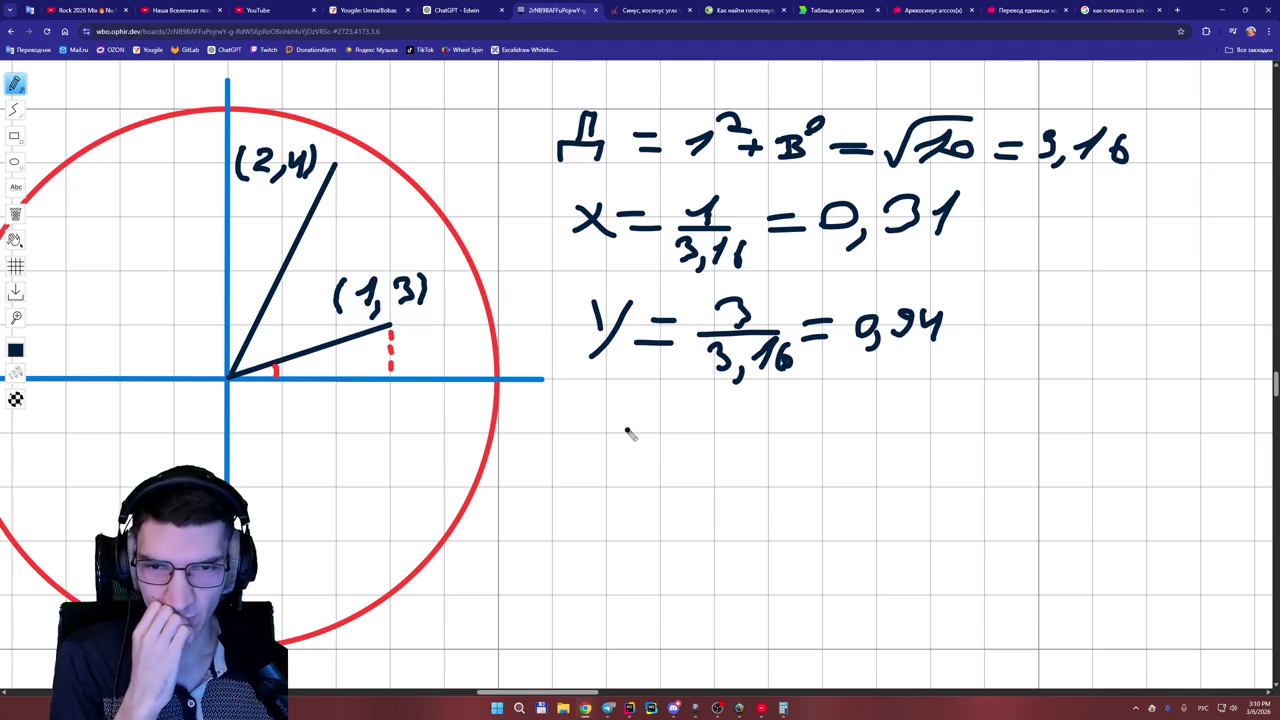
{"action": "scroll", "coordinate": [590, 695], "scroll_direction": "left", "scroll_amount": 1}
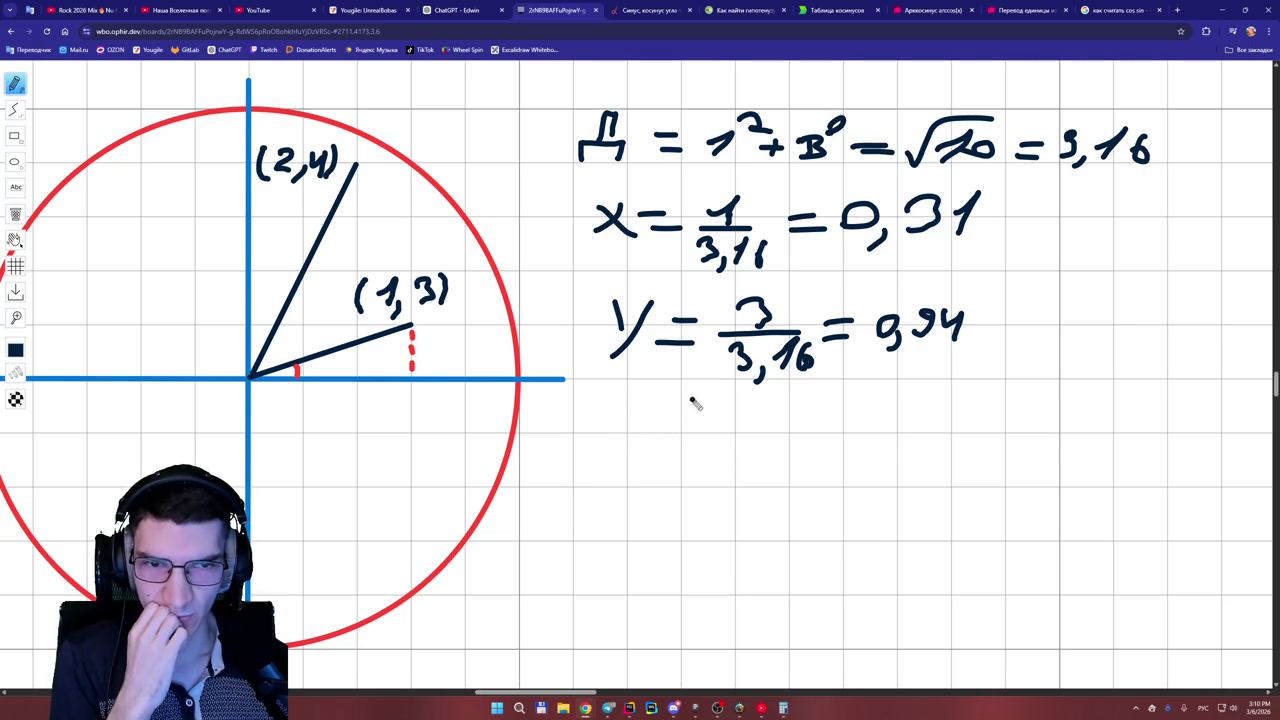
{"action": "key", "text": "ctrl+shift+Tab"}
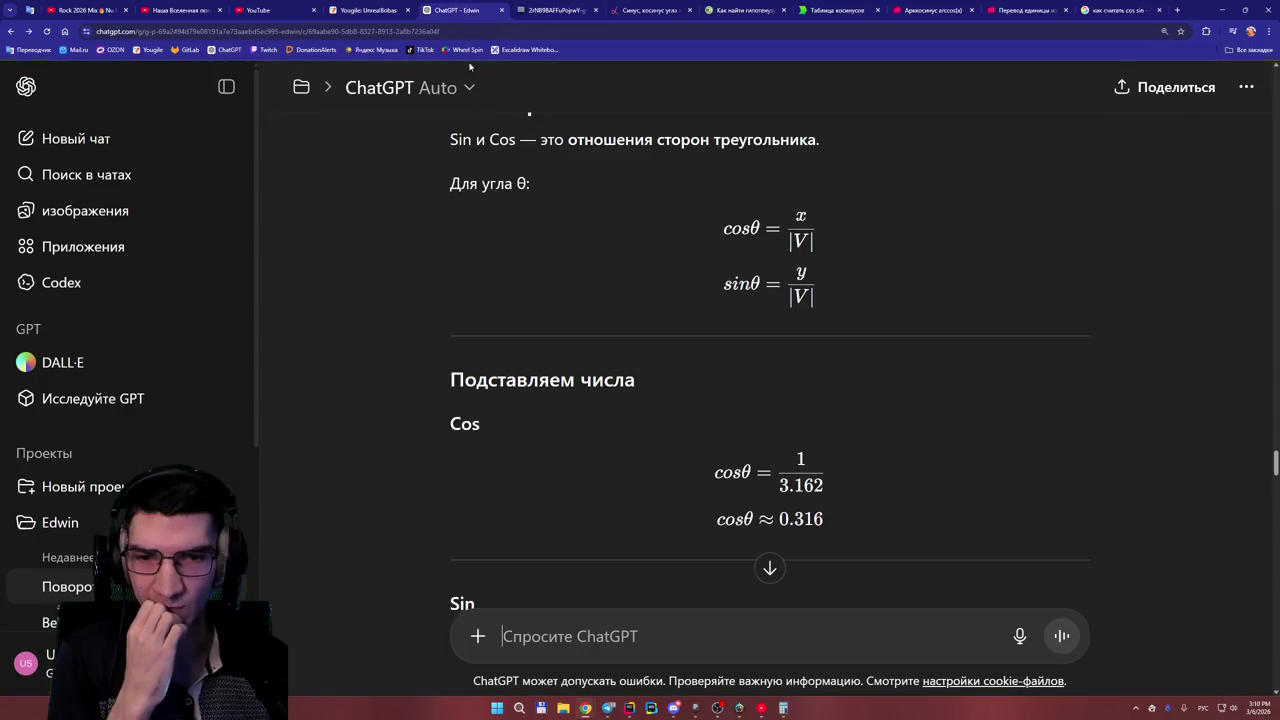
{"action": "scroll", "coordinate": [716, 388], "scroll_direction": "down", "scroll_amount": 2}
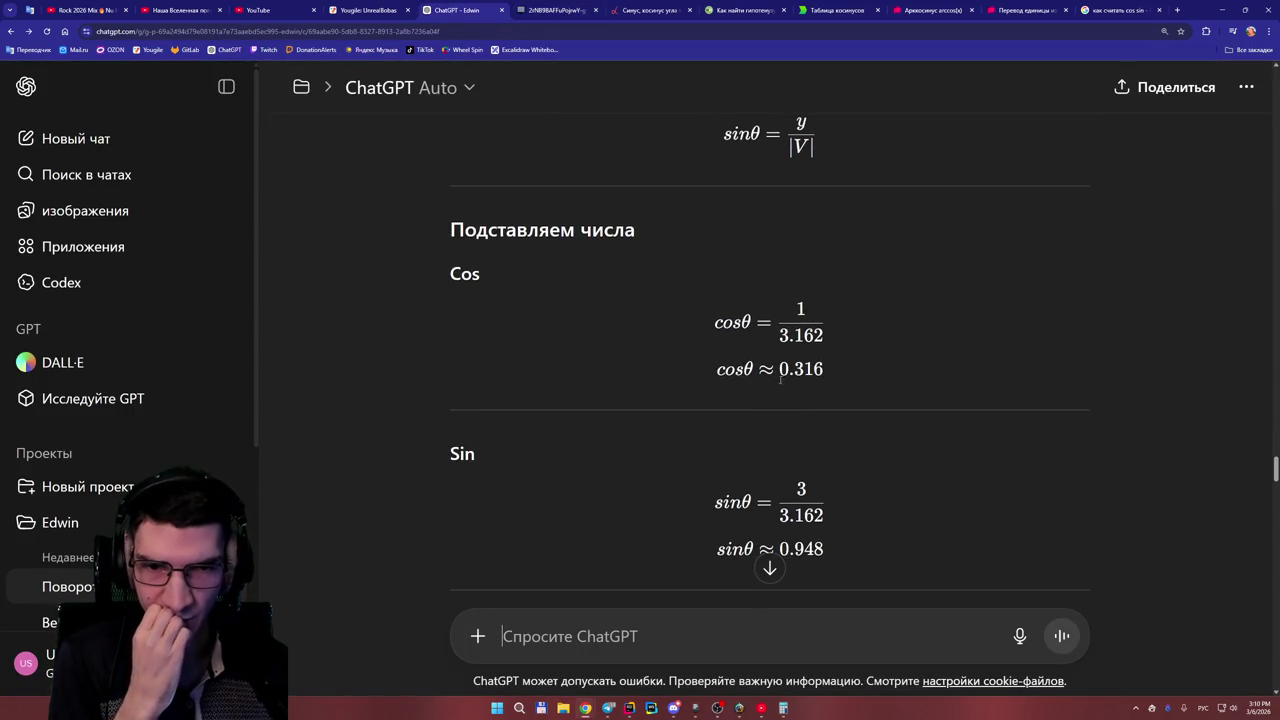
{"action": "scroll", "coordinate": [796, 385], "scroll_direction": "down", "scroll_amount": 1}
{"action": "scroll", "coordinate": [796, 385], "scroll_direction": "down", "scroll_amount": 1}
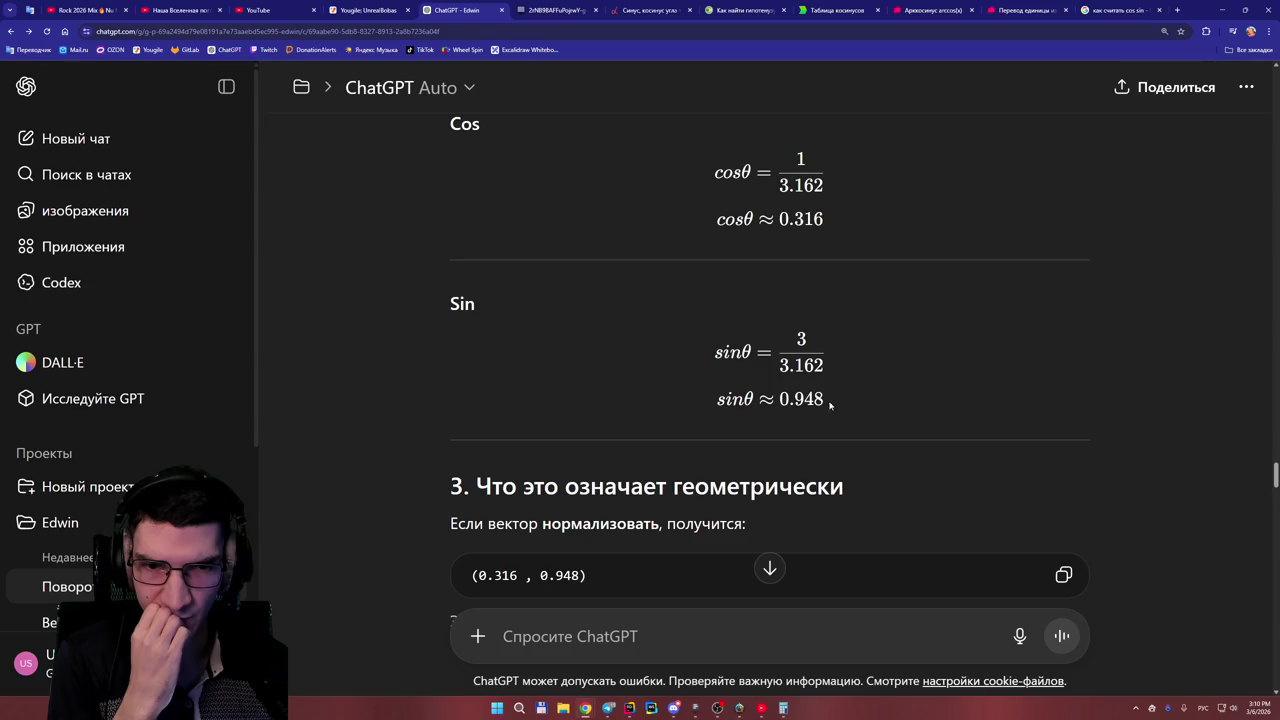
{"action": "scroll", "coordinate": [795, 380], "scroll_direction": "down", "scroll_amount": 2}
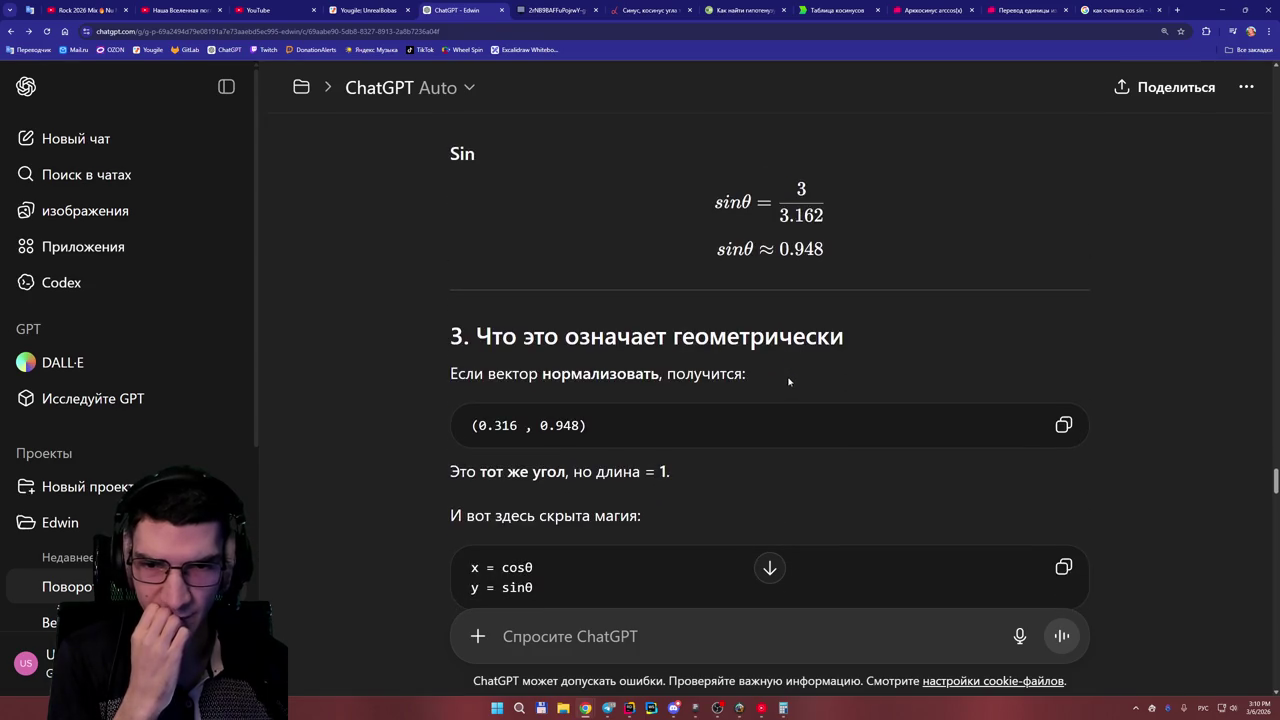
{"action": "scroll", "coordinate": [765, 358], "scroll_direction": "down", "scroll_amount": 1}
{"action": "scroll", "coordinate": [765, 358], "scroll_direction": "down", "scroll_amount": 1}
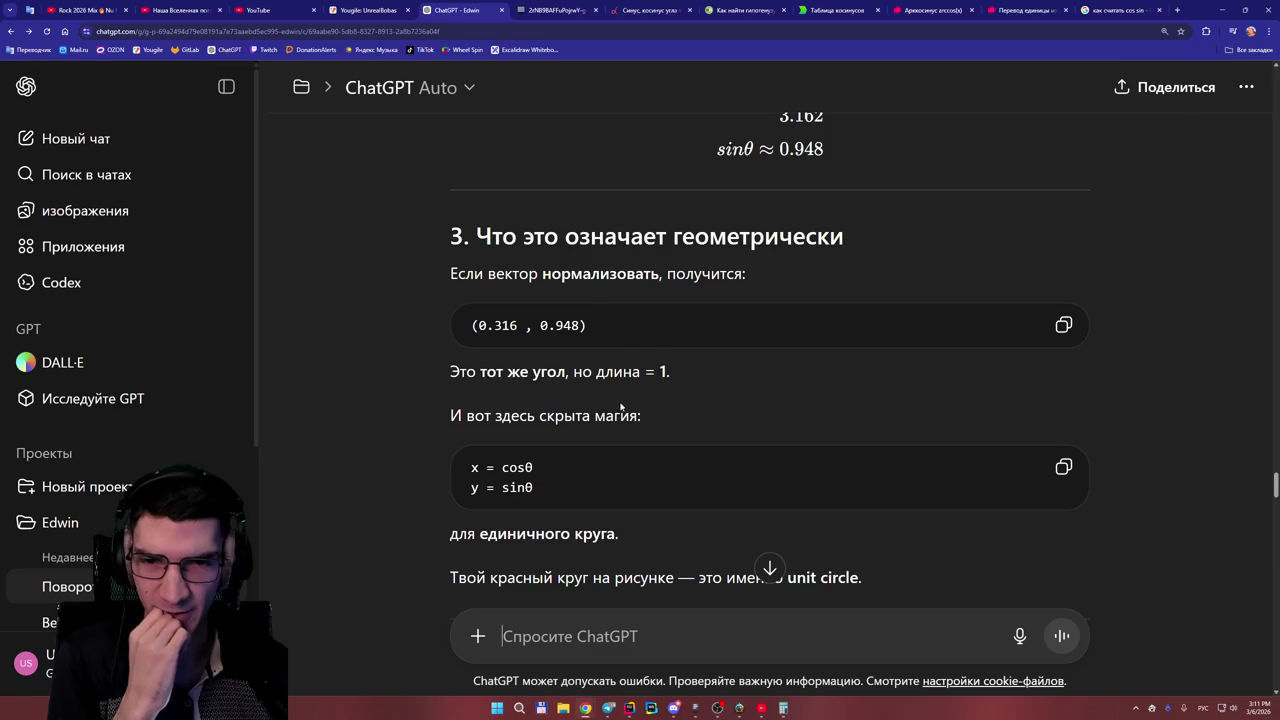
{"action": "scroll", "coordinate": [580, 388], "scroll_direction": "down", "scroll_amount": 1}
{"action": "scroll", "coordinate": [624, 385], "scroll_direction": "down", "scroll_amount": 1}
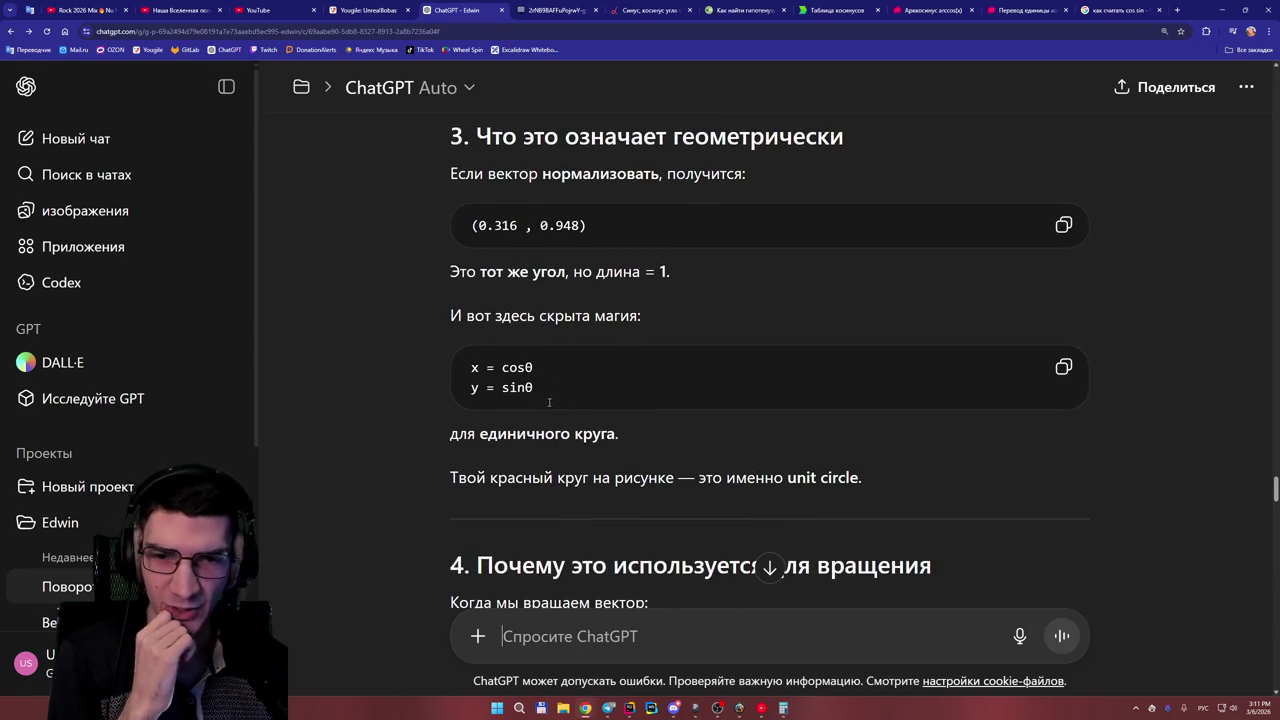
{"action": "scroll", "coordinate": [591, 448], "scroll_direction": "down", "scroll_amount": 1}
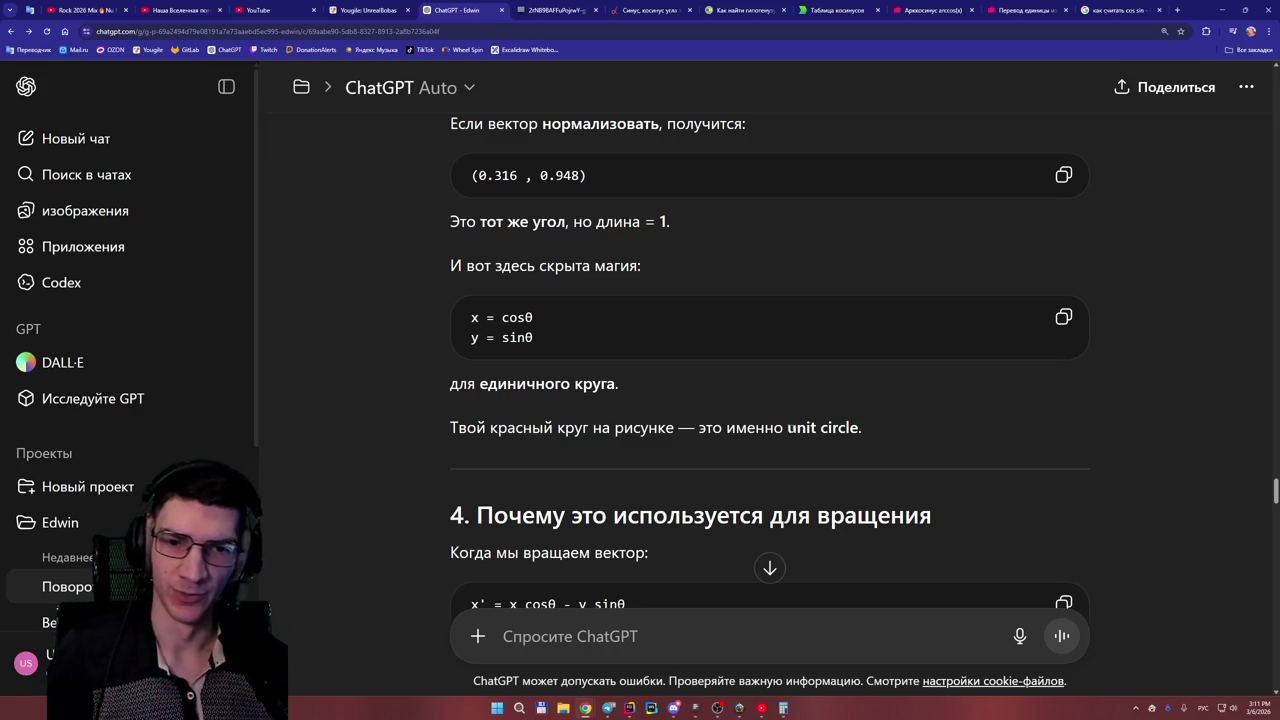
{"action": "double_click", "coordinate": [812, 430]}
{"action": "left_click_drag", "start_coordinate": [864, 428], "coordinate": [787, 428]}
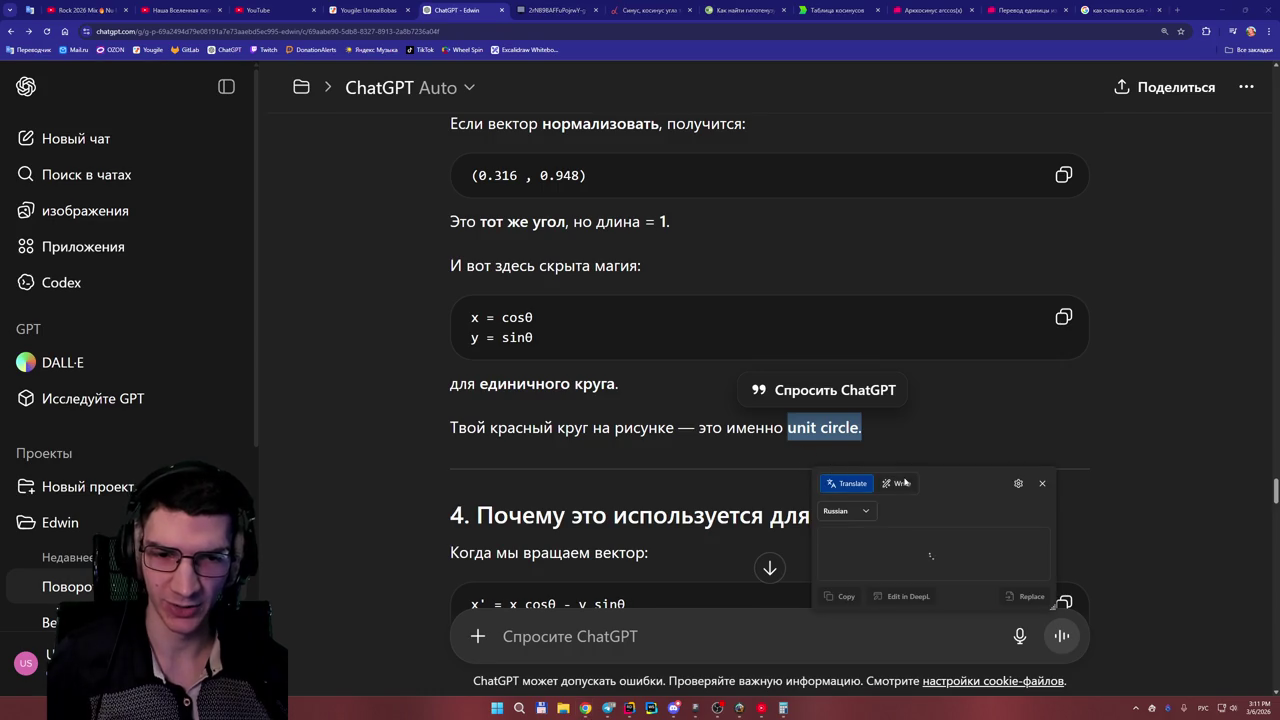
{"action": "left_click", "coordinate": [651, 466]}
{"action": "scroll", "coordinate": [651, 466], "scroll_direction": "down", "scroll_amount": 2}
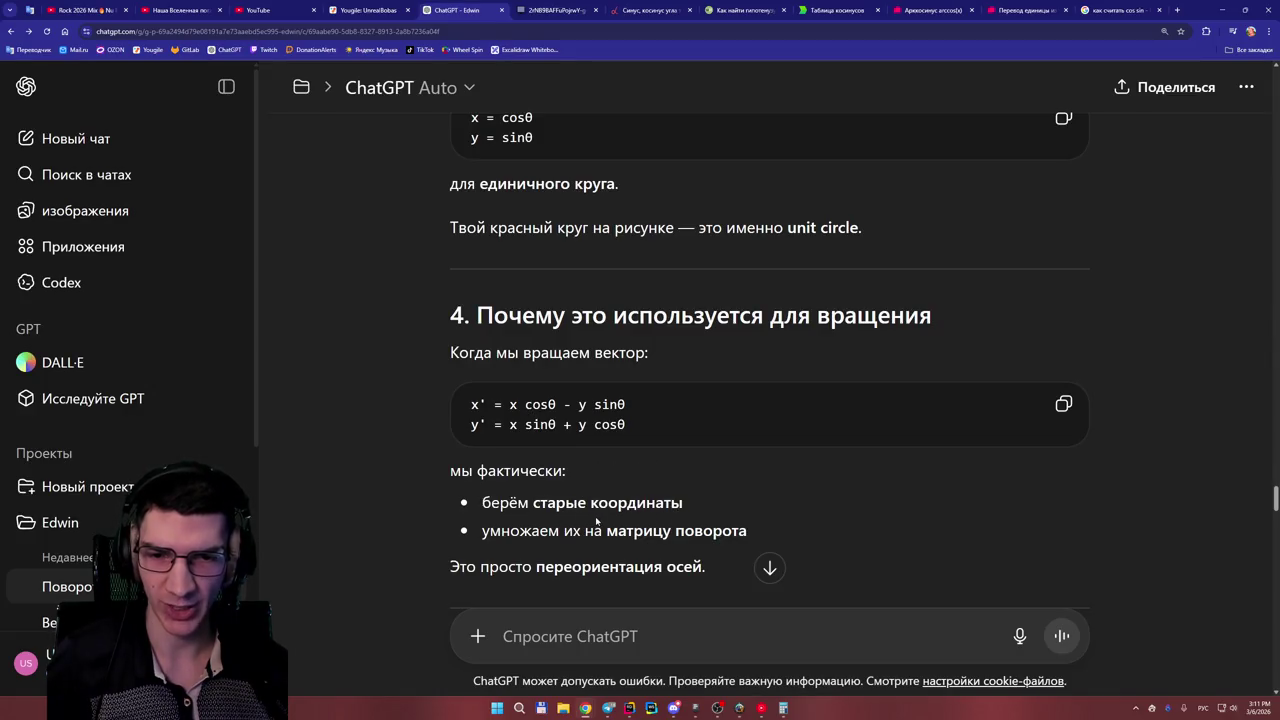
{"action": "scroll", "coordinate": [715, 512], "scroll_direction": "down", "scroll_amount": 1}
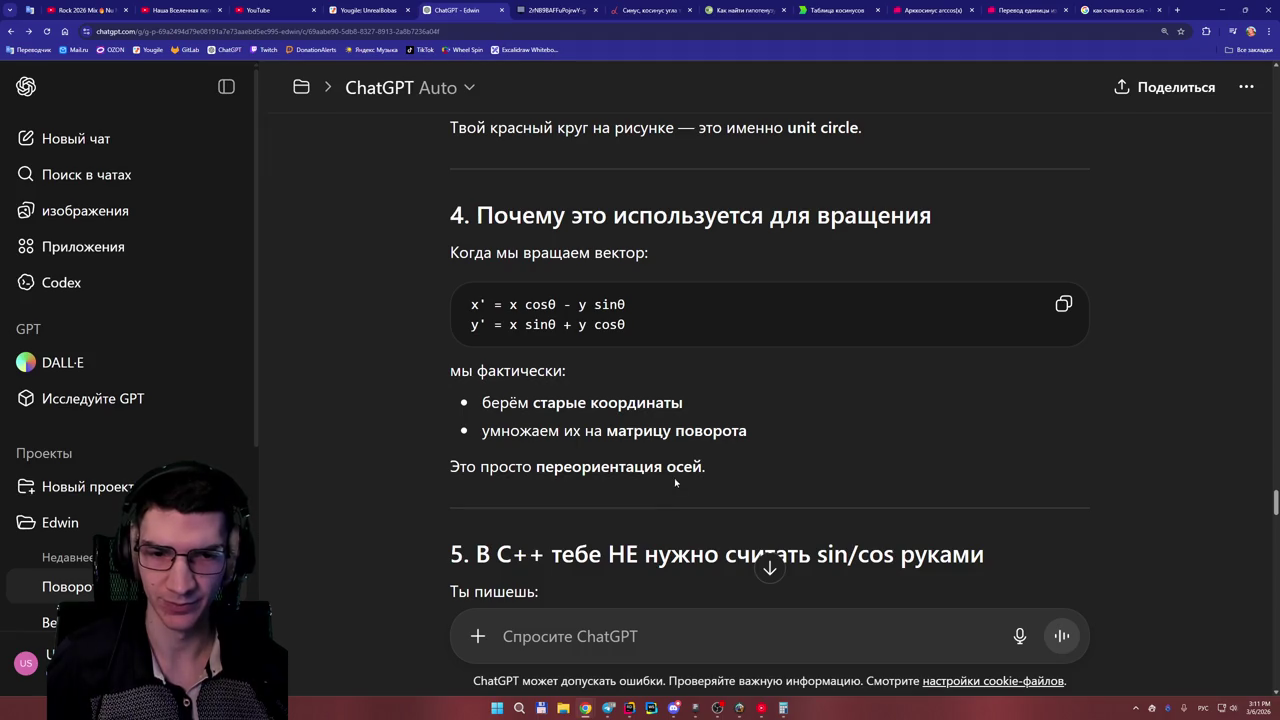
{"action": "scroll", "coordinate": [675, 482], "scroll_direction": "down", "scroll_amount": 1}
{"action": "scroll", "coordinate": [660, 475], "scroll_direction": "down", "scroll_amount": 1}
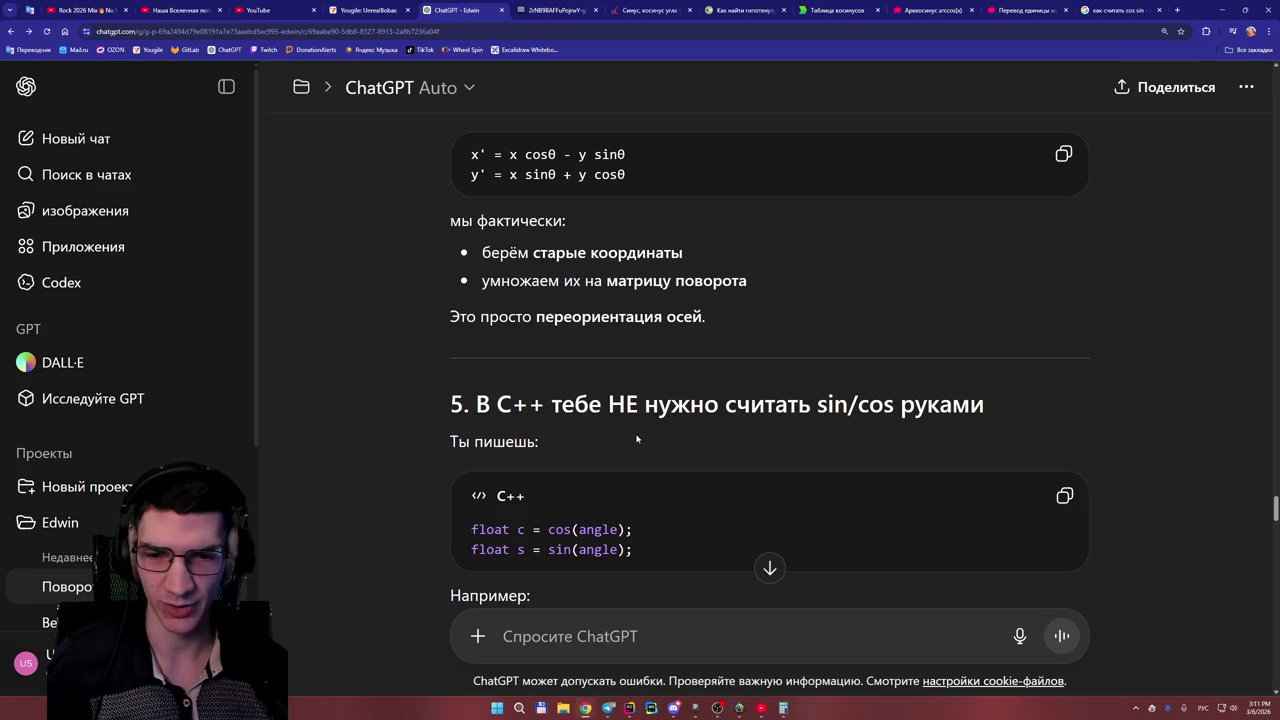
{"action": "scroll", "coordinate": [646, 436], "scroll_direction": "up", "scroll_amount": 1}
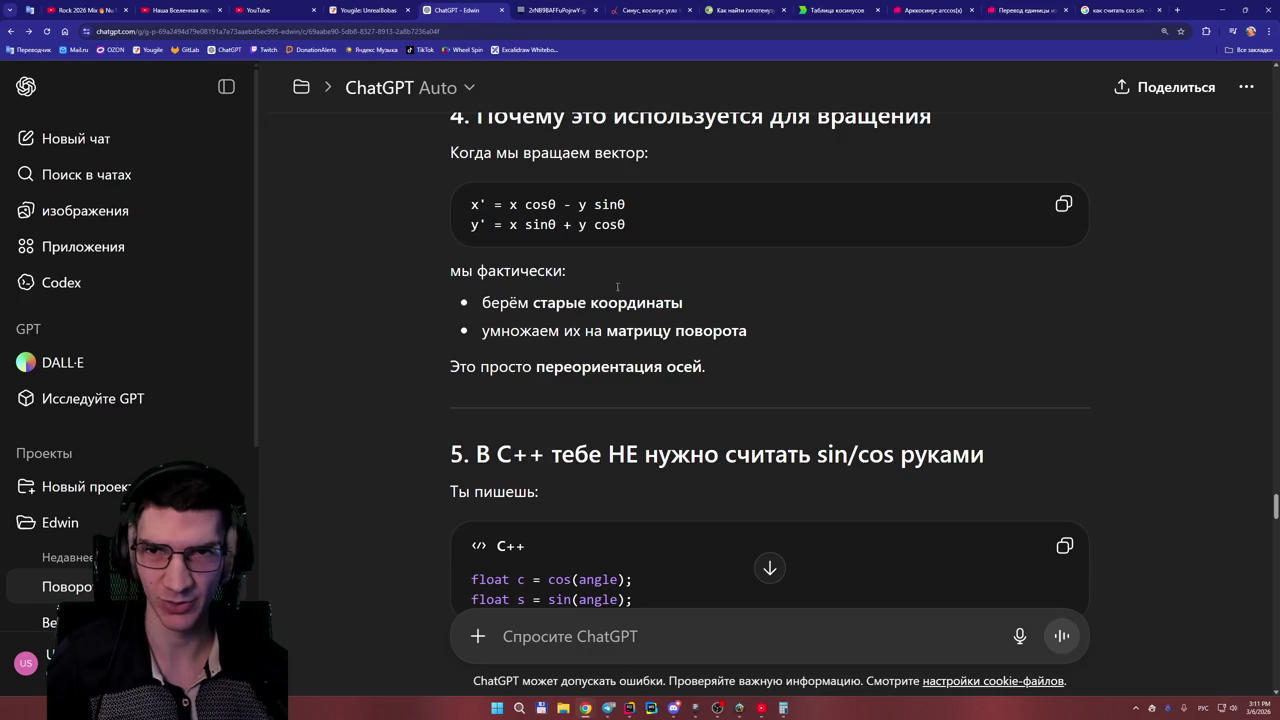
{"action": "left_click", "coordinate": [555, 10]}
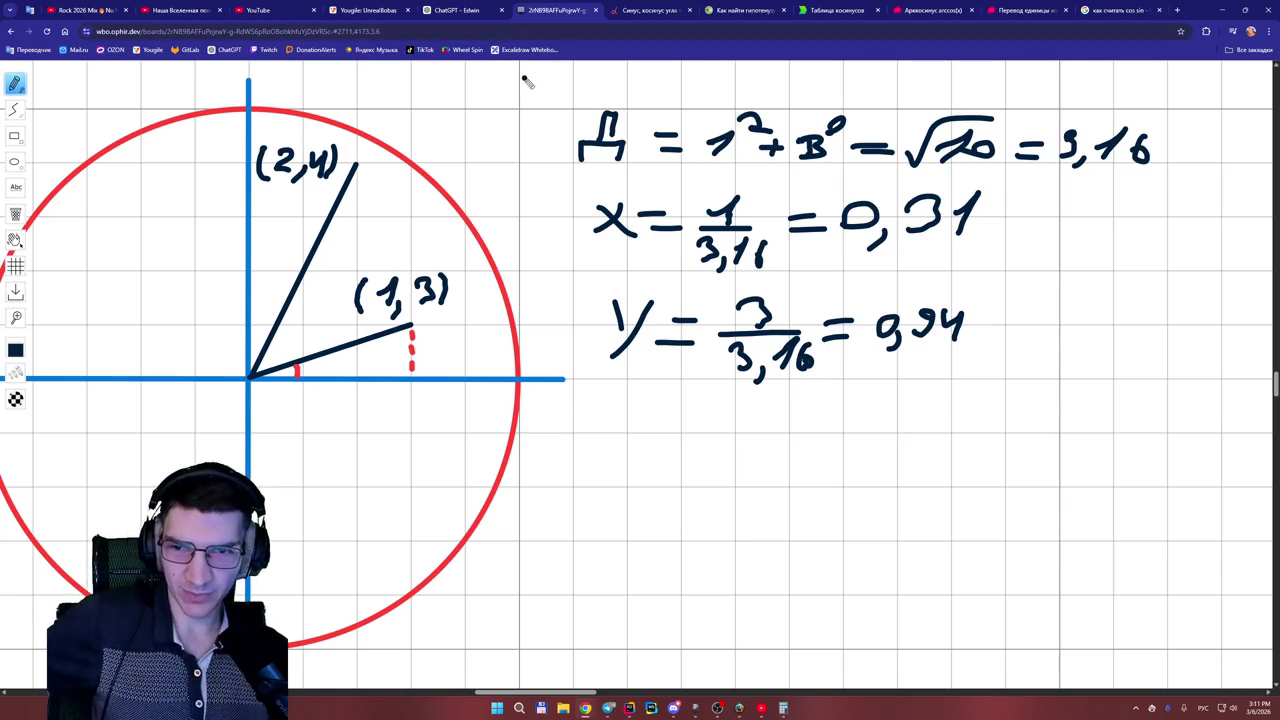
{"action": "key", "text": "ctrl+shift+Tab"}
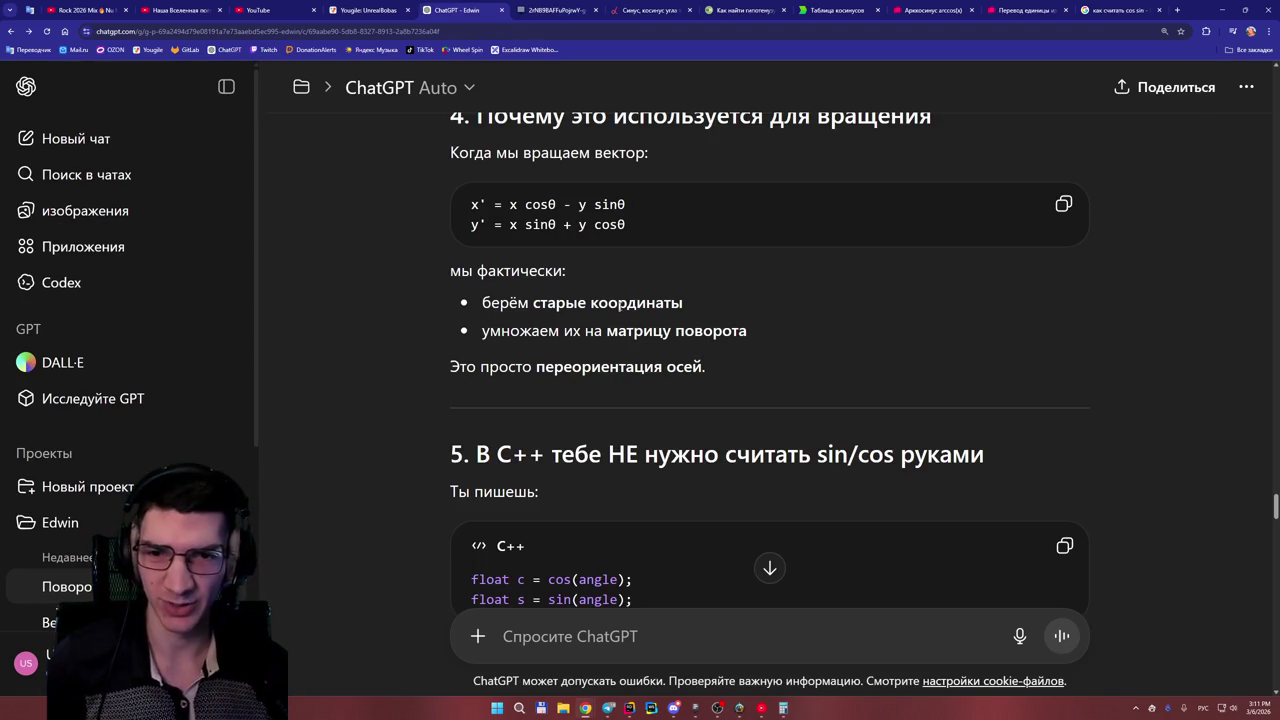
{"action": "scroll", "coordinate": [678, 335], "scroll_direction": "up", "scroll_amount": 1}
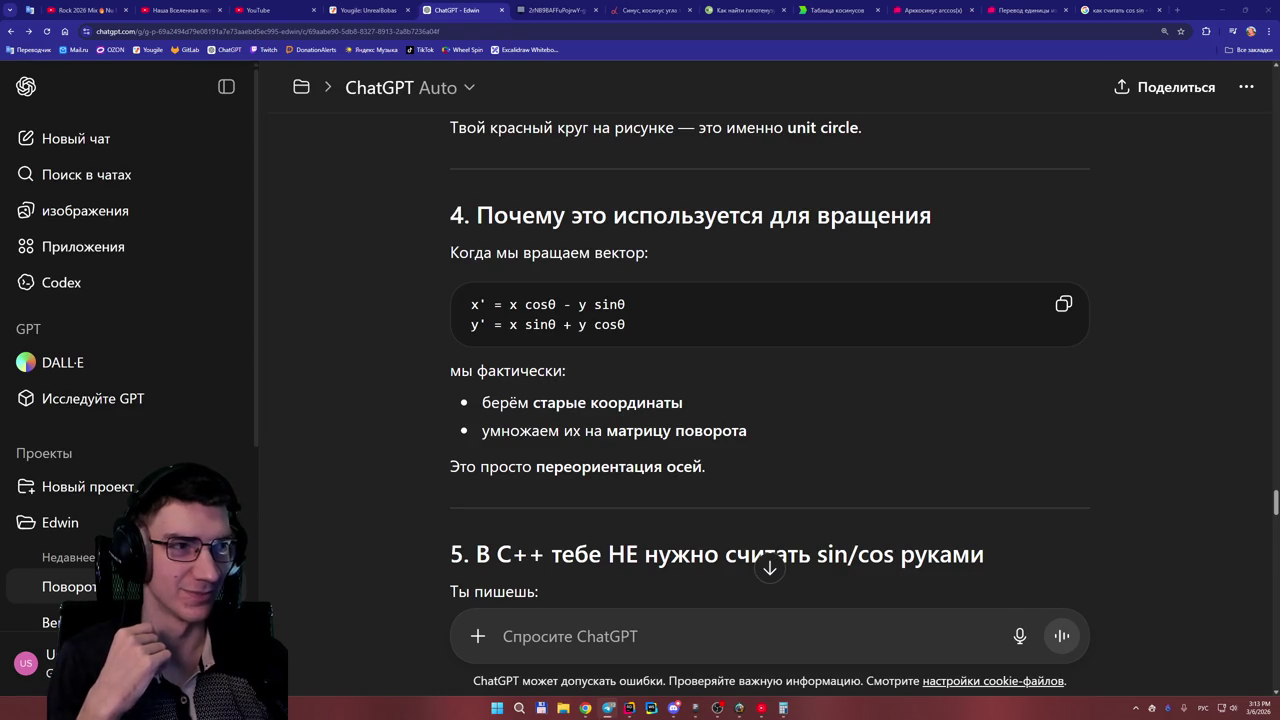
{"action": "scroll", "coordinate": [795, 440], "scroll_direction": "down", "scroll_amount": 1}
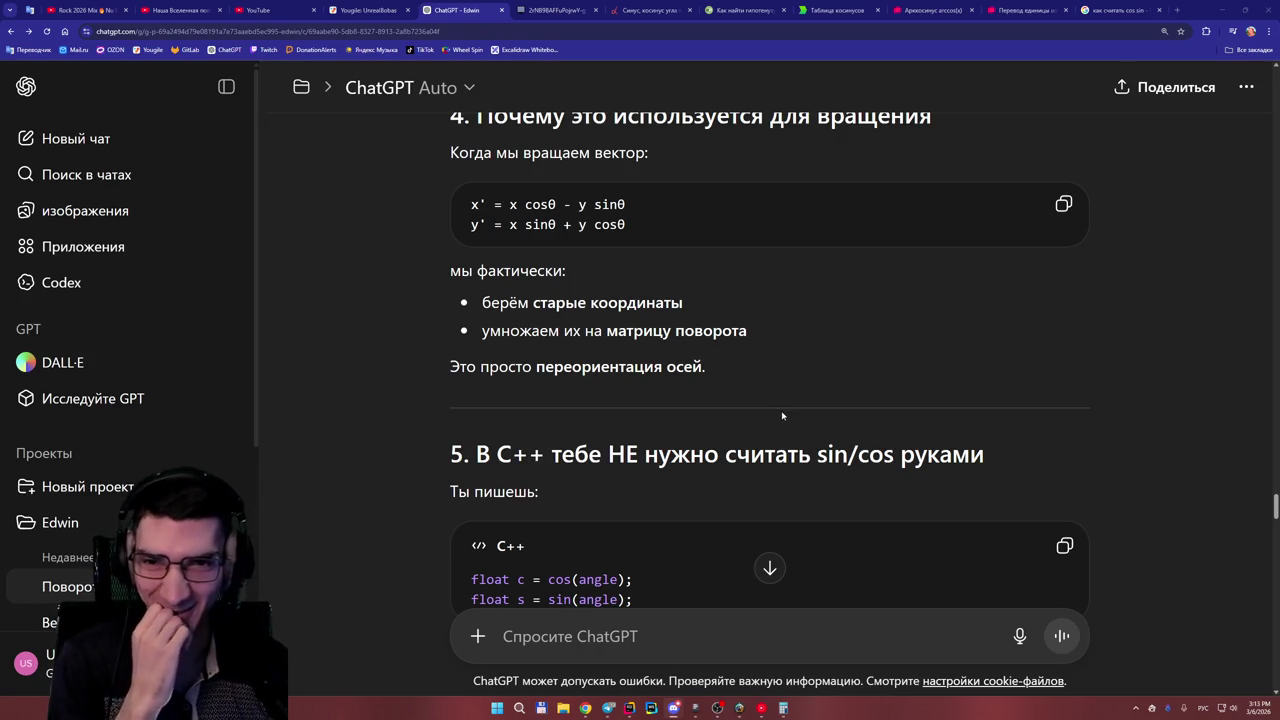
- Scroll ChatGPT's reply to section 6, rotating V = (1,3) by 90° to get x′ = −3
{"action": "scroll", "coordinate": [779, 414], "scroll_direction": "up", "scroll_amount": 1}
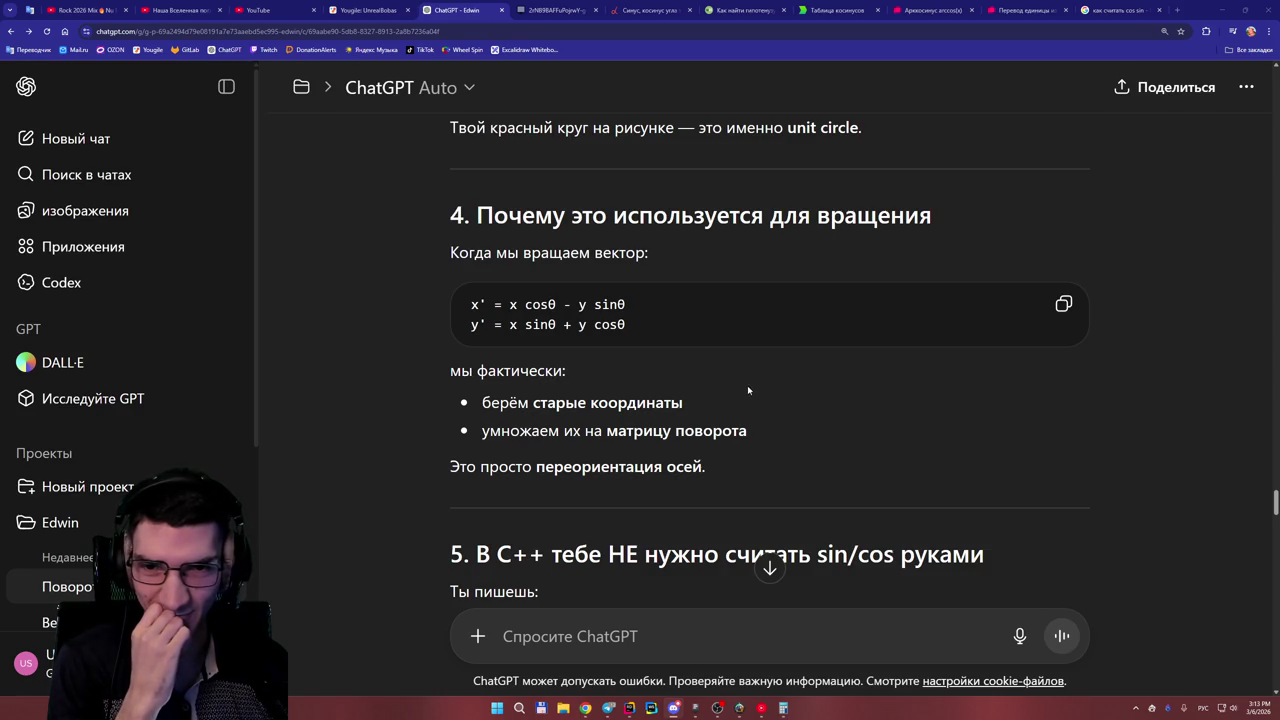
{"action": "scroll", "coordinate": [662, 363], "scroll_direction": "down", "scroll_amount": 8}
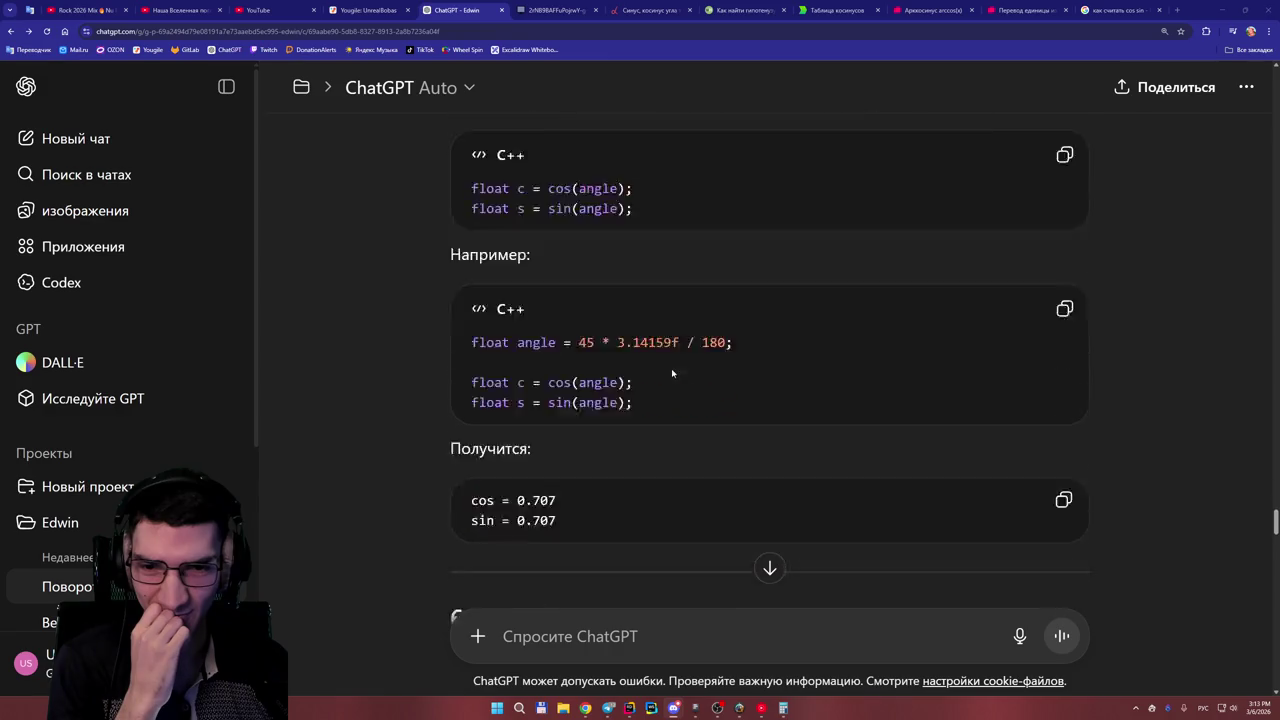
{"action": "scroll", "coordinate": [671, 369], "scroll_direction": "up", "scroll_amount": 2}
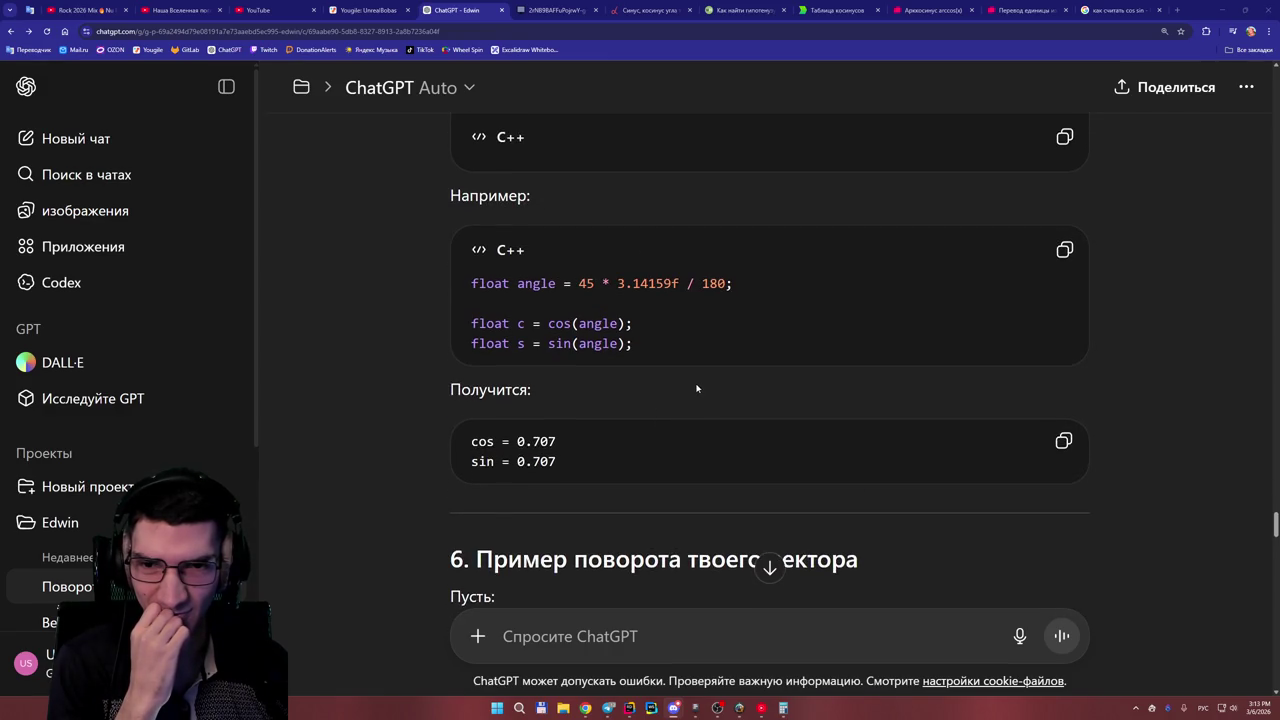
{"action": "scroll", "coordinate": [696, 388], "scroll_direction": "up", "scroll_amount": 3}
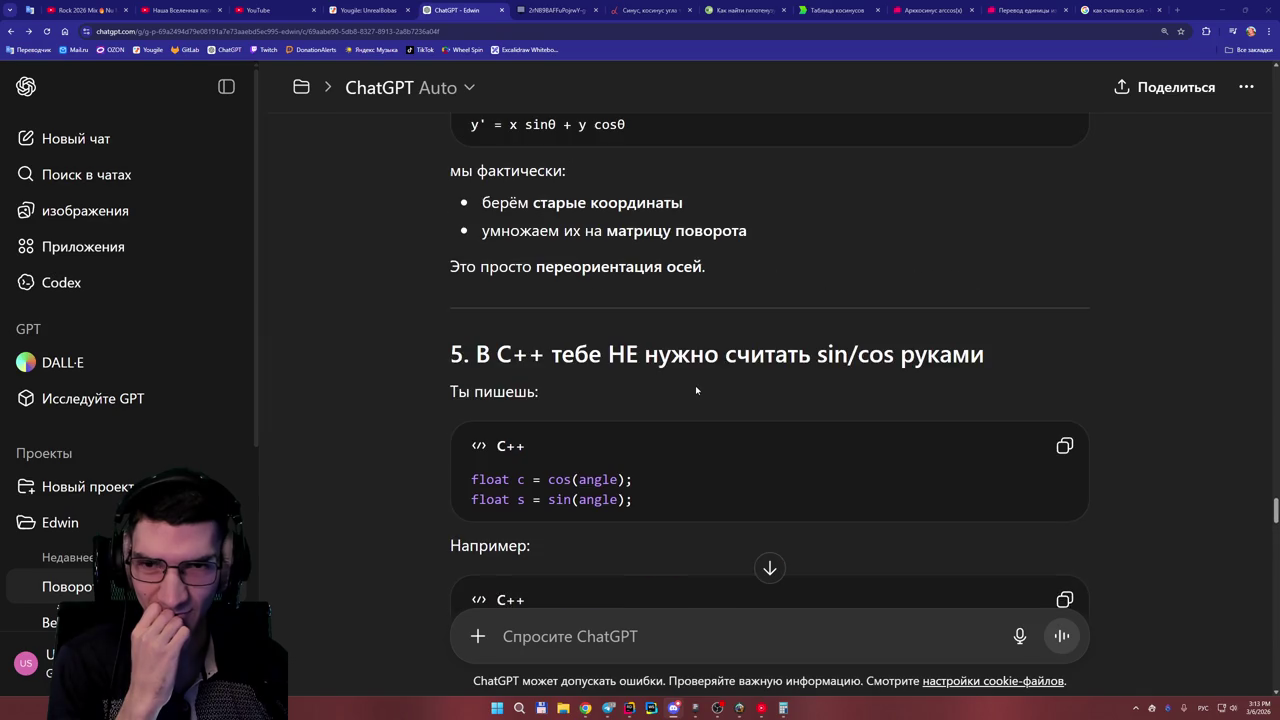
{"action": "scroll", "coordinate": [690, 385], "scroll_direction": "down", "scroll_amount": 1}
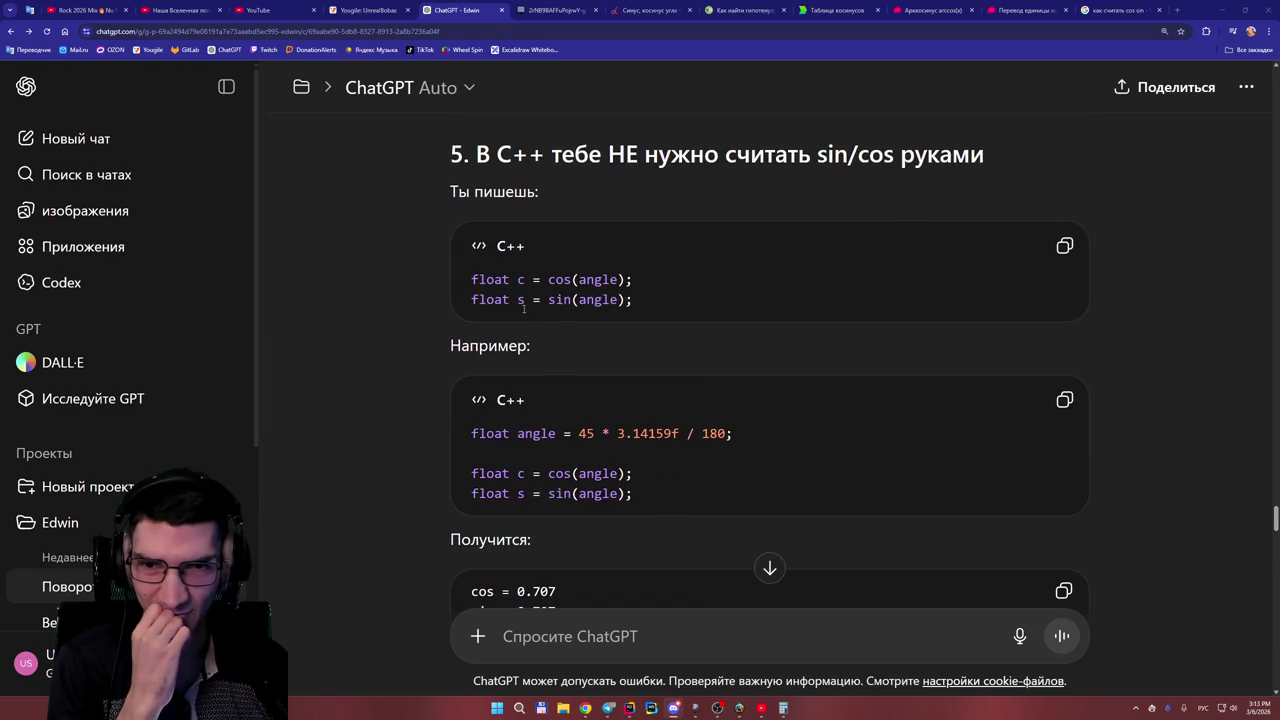
{"action": "scroll", "coordinate": [599, 324], "scroll_direction": "down", "scroll_amount": 1}
{"action": "scroll", "coordinate": [620, 336], "scroll_direction": "down", "scroll_amount": 1}
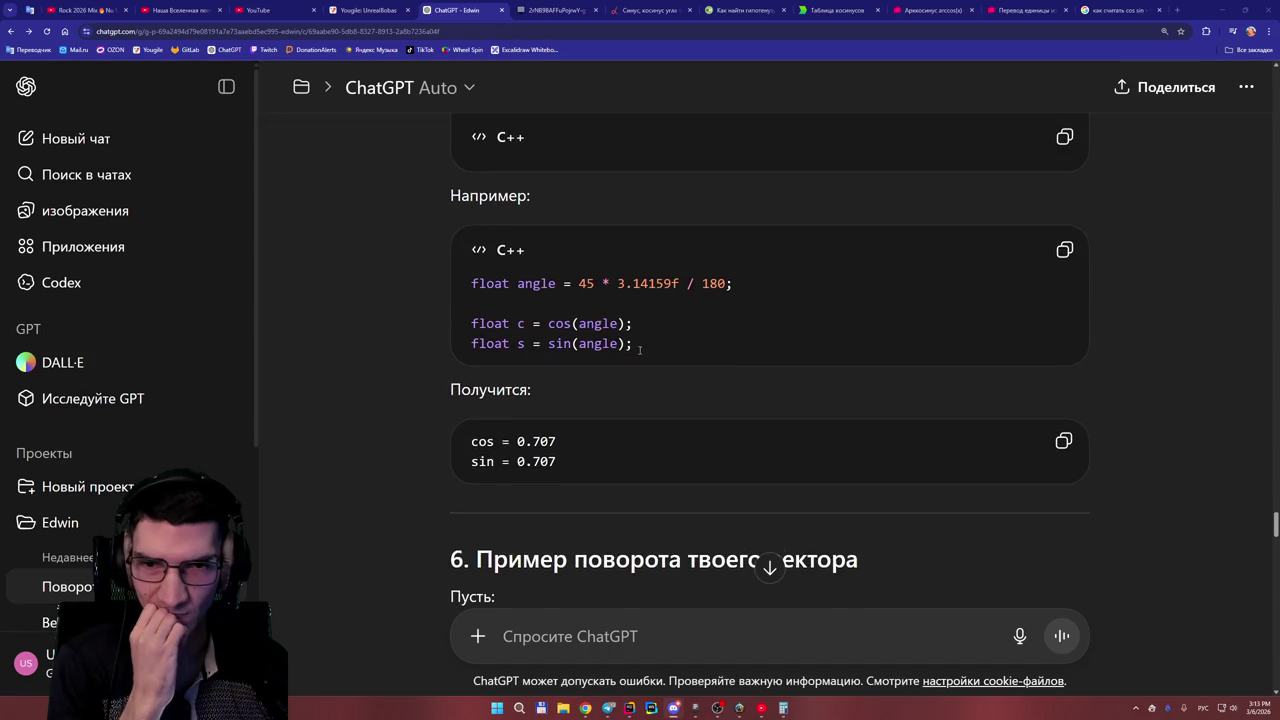
{"action": "scroll", "coordinate": [666, 350], "scroll_direction": "down", "scroll_amount": 1}
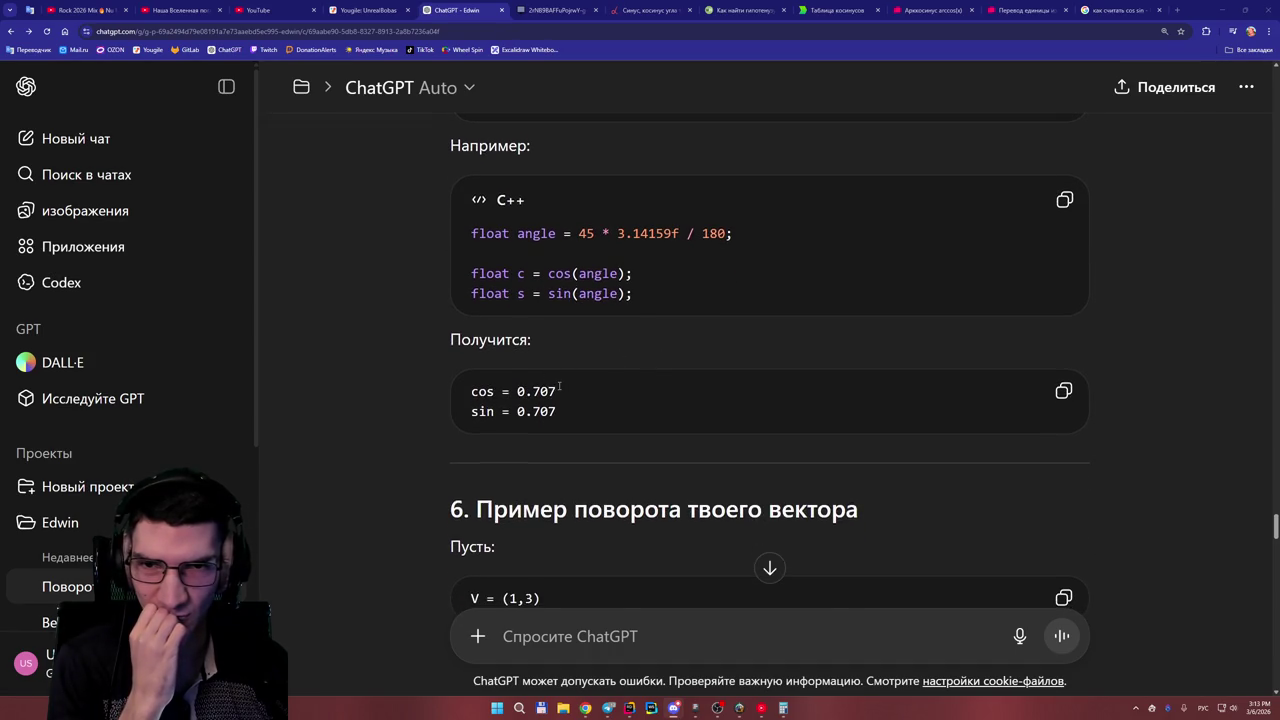
{"action": "scroll", "coordinate": [560, 387], "scroll_direction": "down", "scroll_amount": 1}
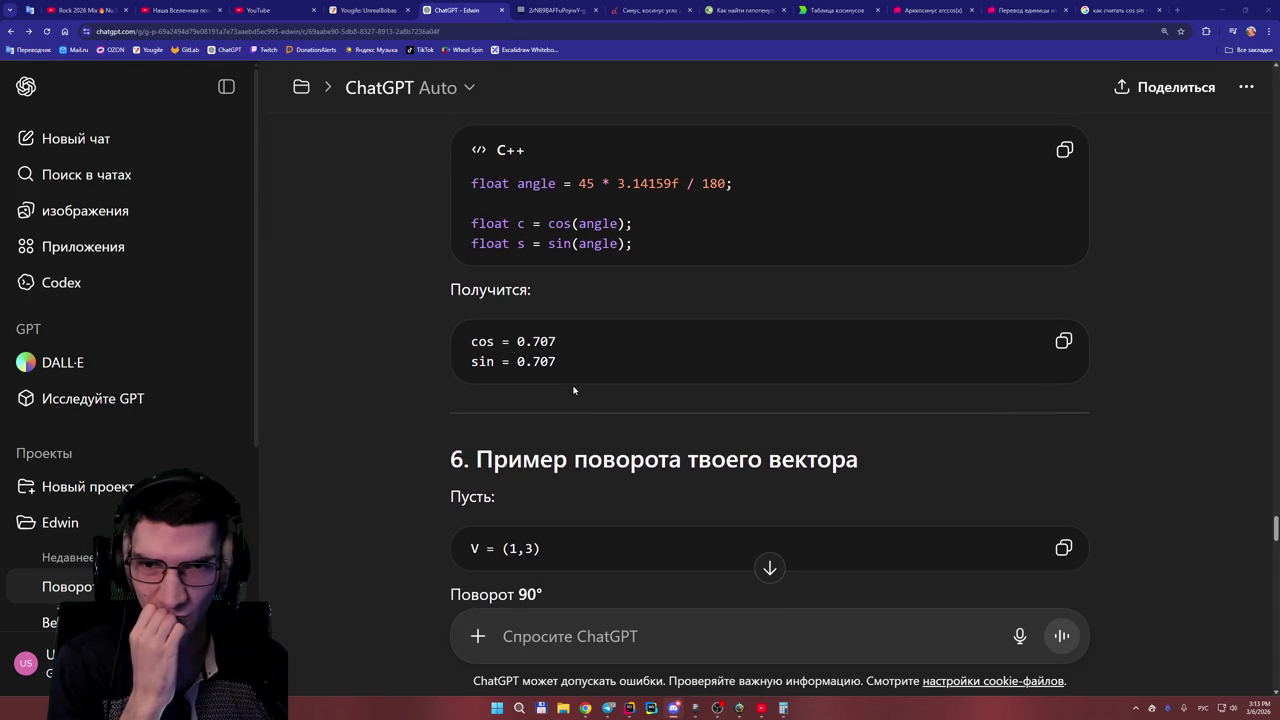
{"action": "scroll", "coordinate": [574, 390], "scroll_direction": "down", "scroll_amount": 2}
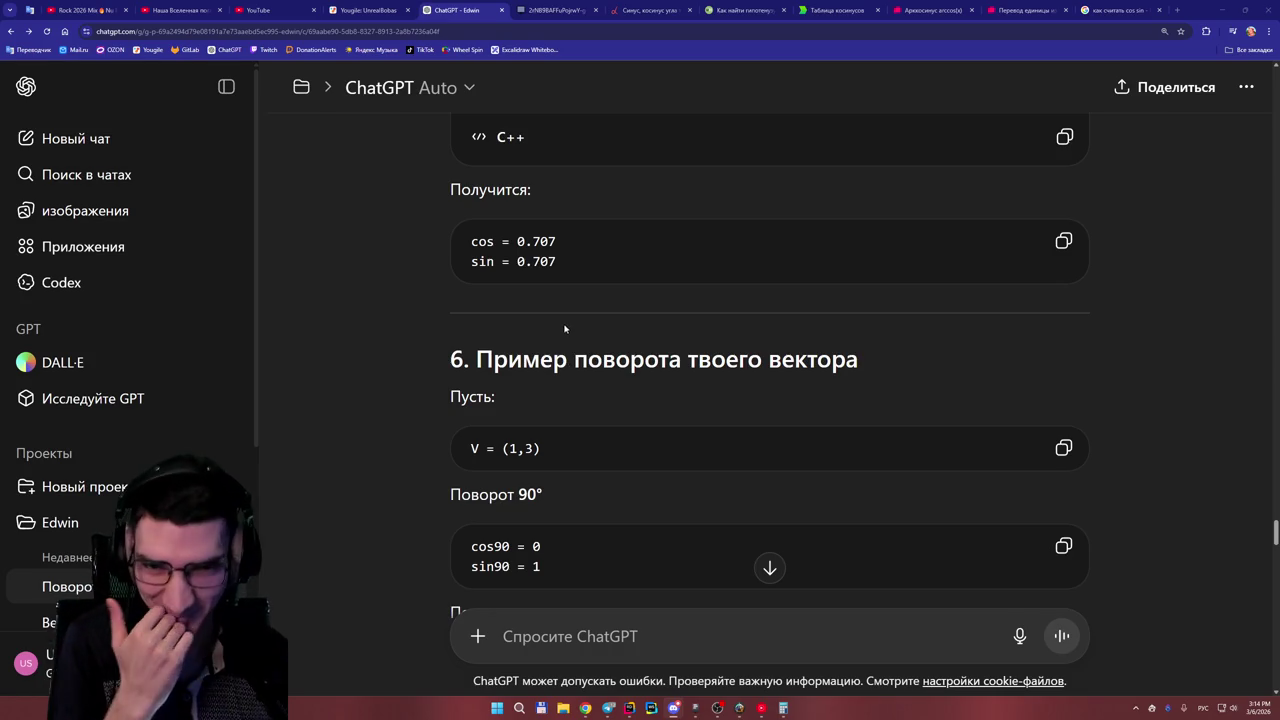
{"action": "scroll", "coordinate": [557, 317], "scroll_direction": "down", "scroll_amount": 1}
{"action": "scroll", "coordinate": [557, 317], "scroll_direction": "down", "scroll_amount": 1}
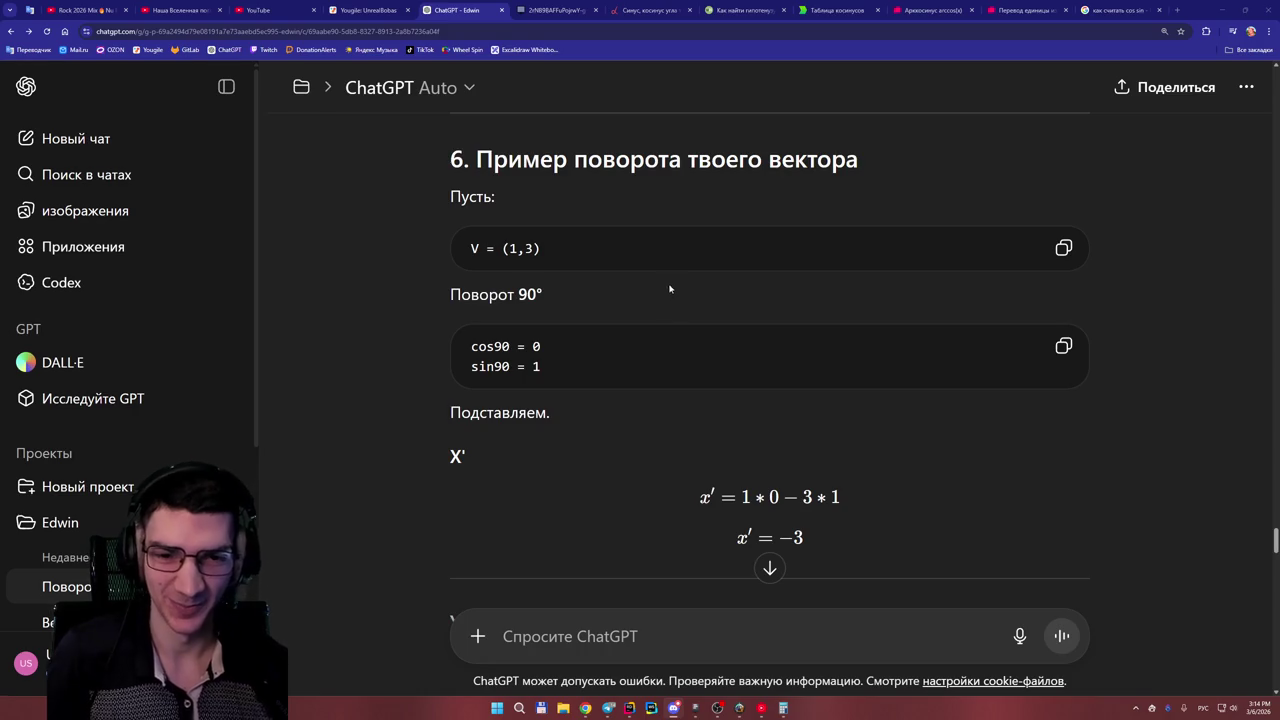
- Highlight the vector value (1,3) in the example, then clear the selection
{"action": "scroll", "coordinate": [678, 288], "scroll_direction": "down", "scroll_amount": 1}
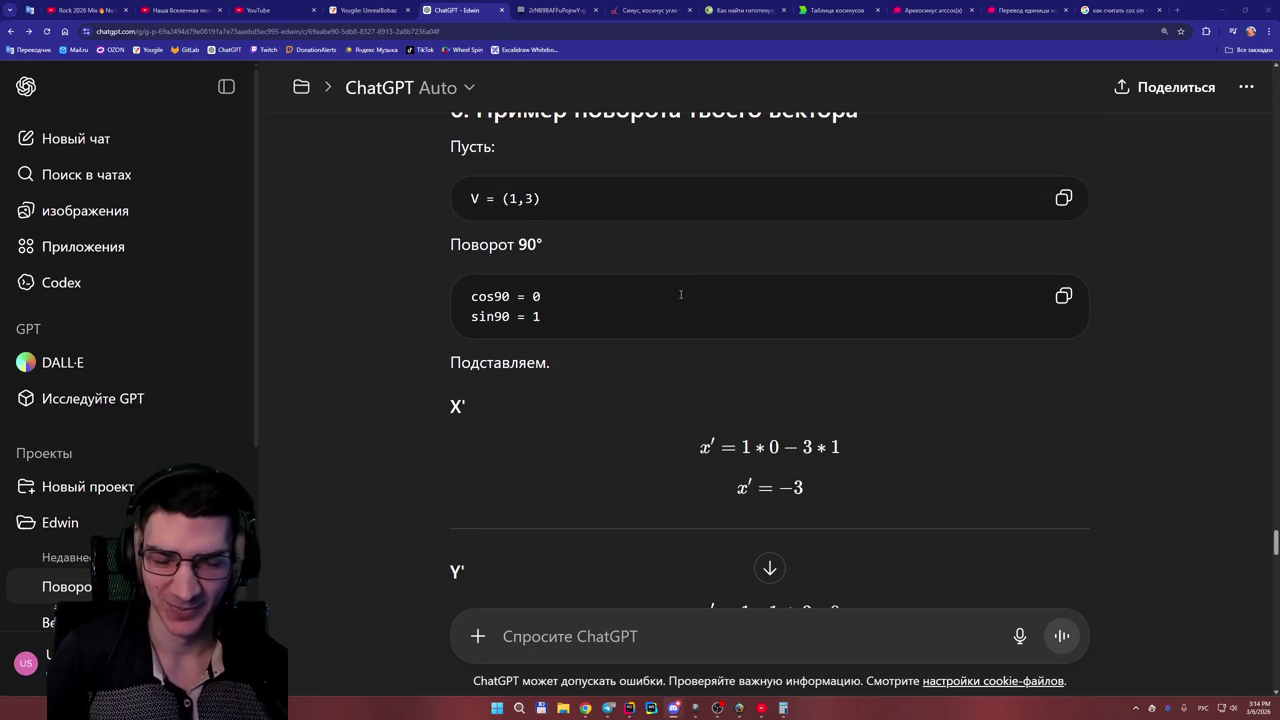
{"action": "scroll", "coordinate": [645, 289], "scroll_direction": "up", "scroll_amount": 2}
{"action": "left_click_drag", "start_coordinate": [502, 298], "coordinate": [541, 299]}
{"action": "left_click", "coordinate": [546, 328]}
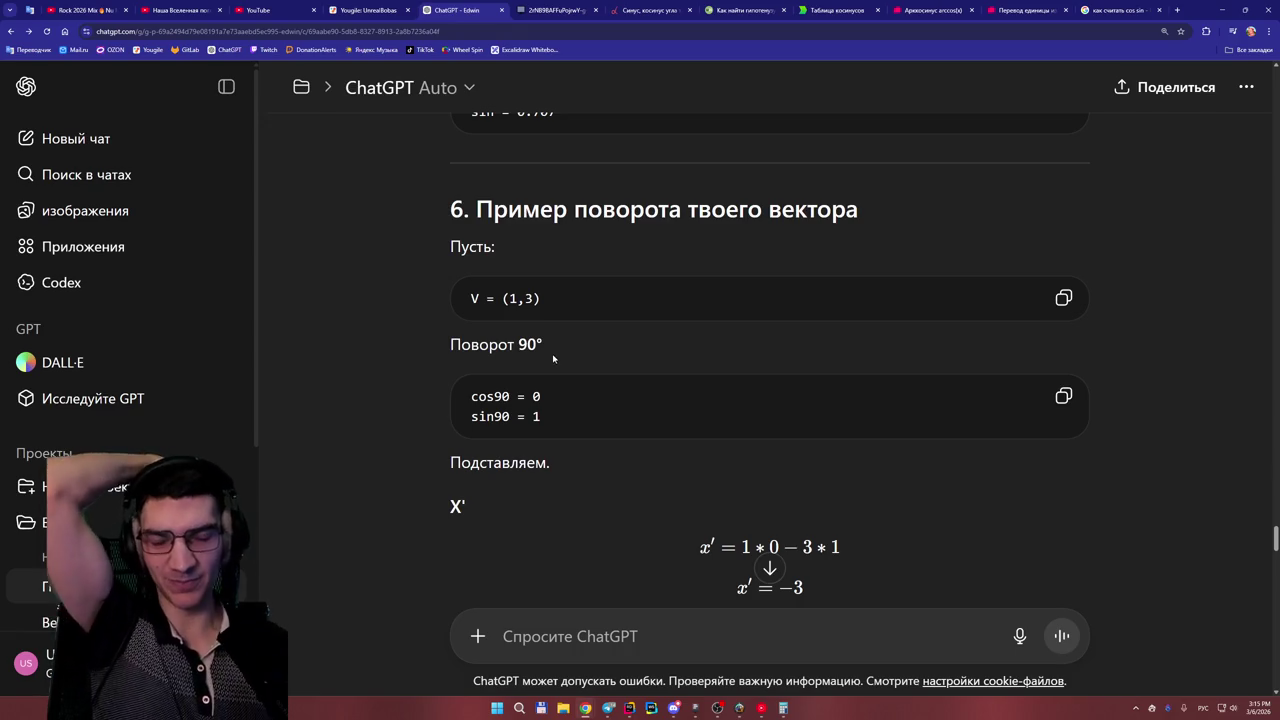
- Scroll to where rotation section 4 begins and shrink the browser window
{"action": "scroll", "coordinate": [560, 361], "scroll_direction": "down", "scroll_amount": 1}
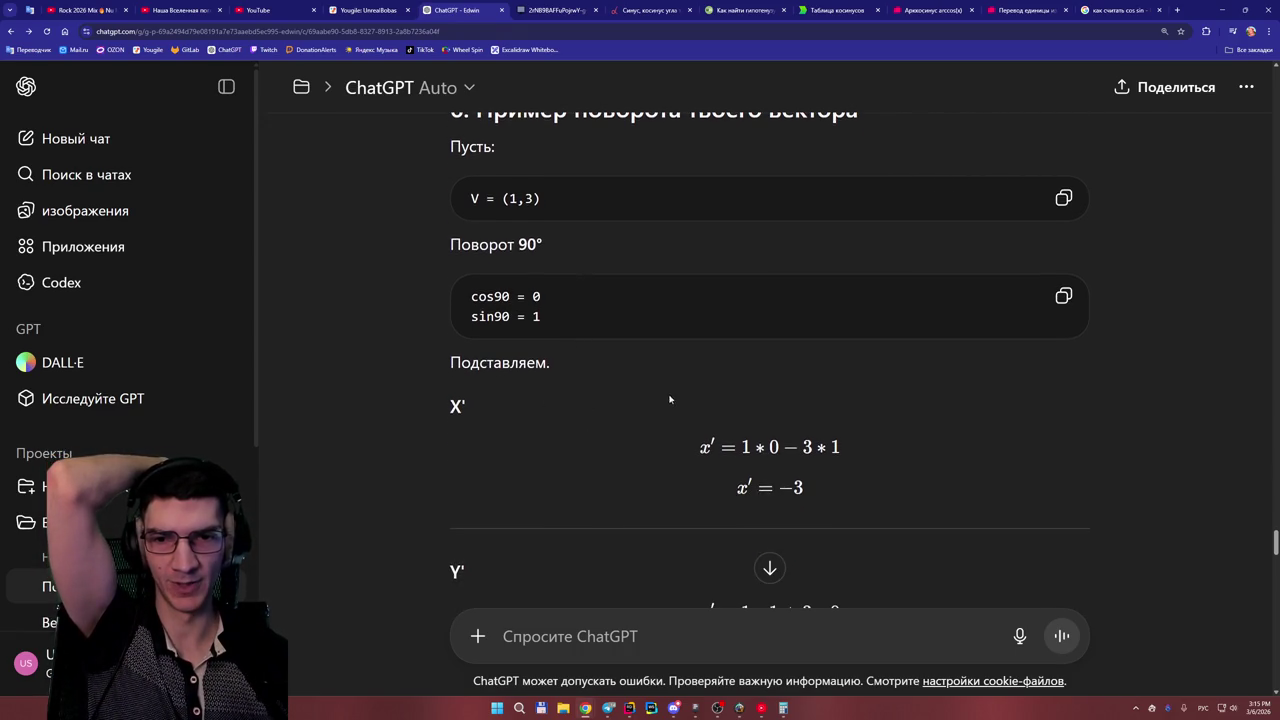
{"action": "scroll", "coordinate": [657, 415], "scroll_direction": "down", "scroll_amount": 2}
{"action": "scroll", "coordinate": [658, 430], "scroll_direction": "up", "scroll_amount": 10}
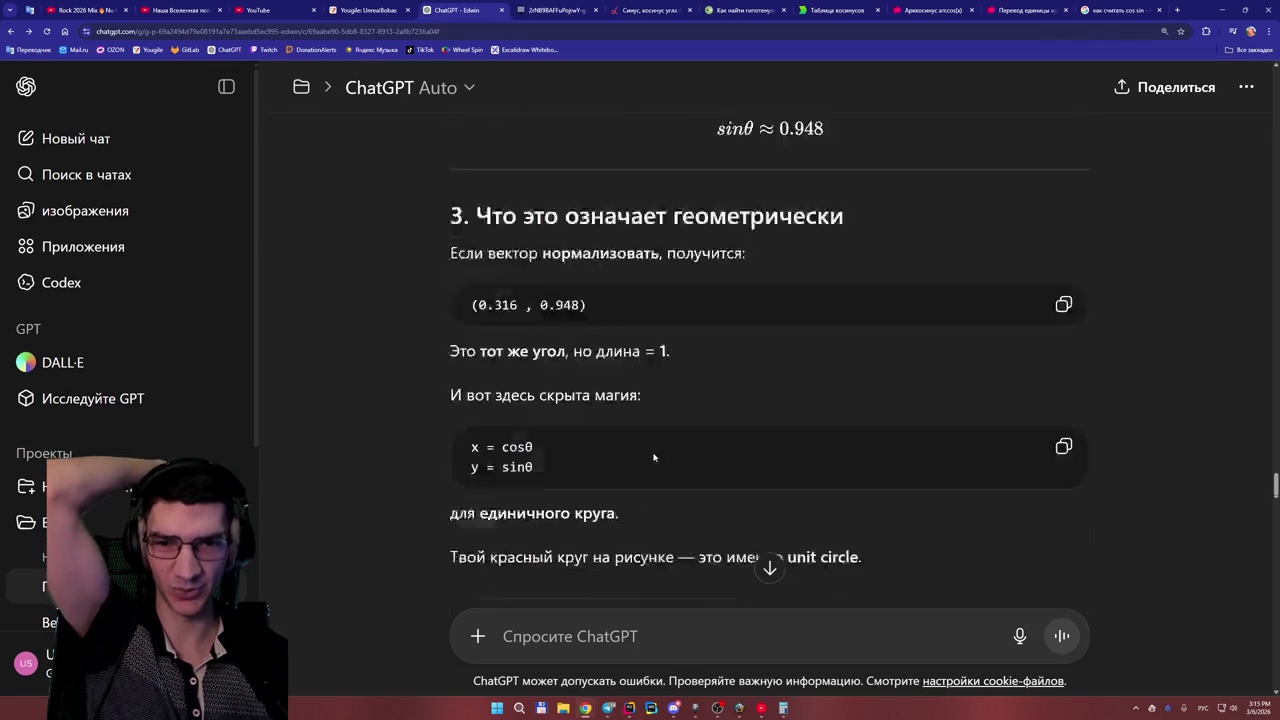
{"action": "scroll", "coordinate": [650, 455], "scroll_direction": "down", "scroll_amount": 3}
{"action": "scroll", "coordinate": [648, 451], "scroll_direction": "up", "scroll_amount": 10}
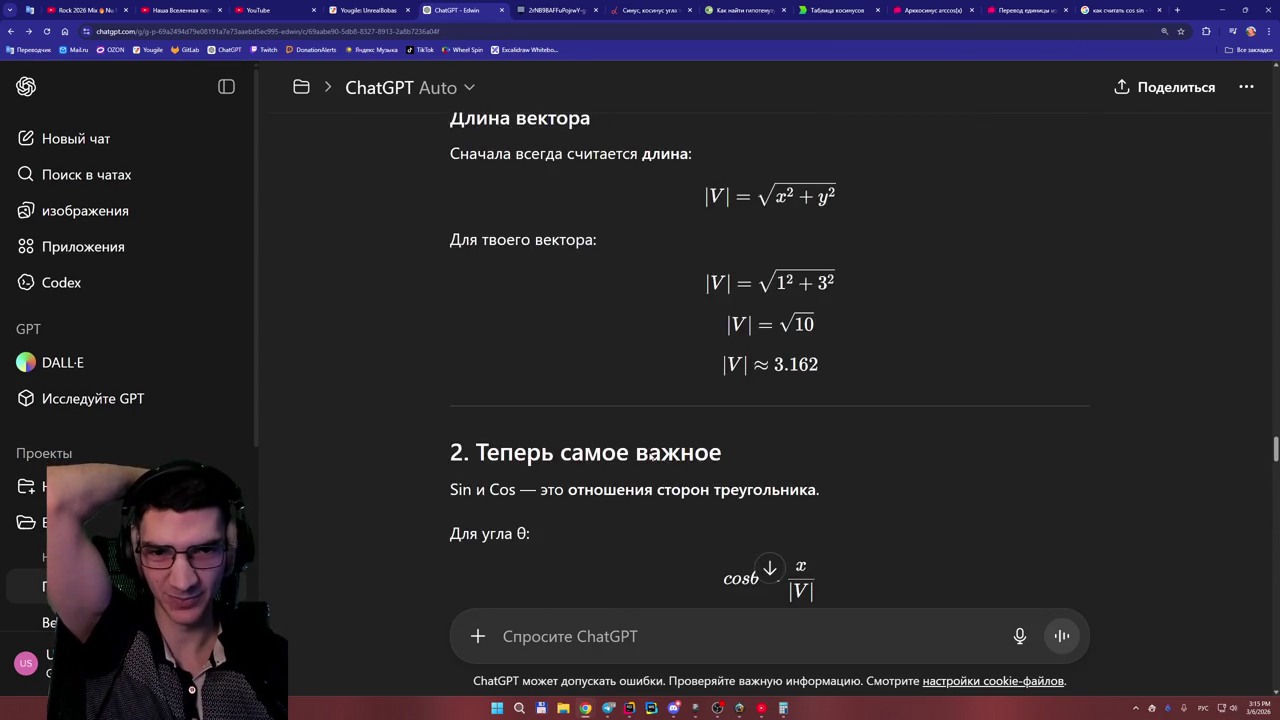
{"action": "scroll", "coordinate": [649, 452], "scroll_direction": "down", "scroll_amount": 5}
{"action": "scroll", "coordinate": [649, 456], "scroll_direction": "down", "scroll_amount": 3}
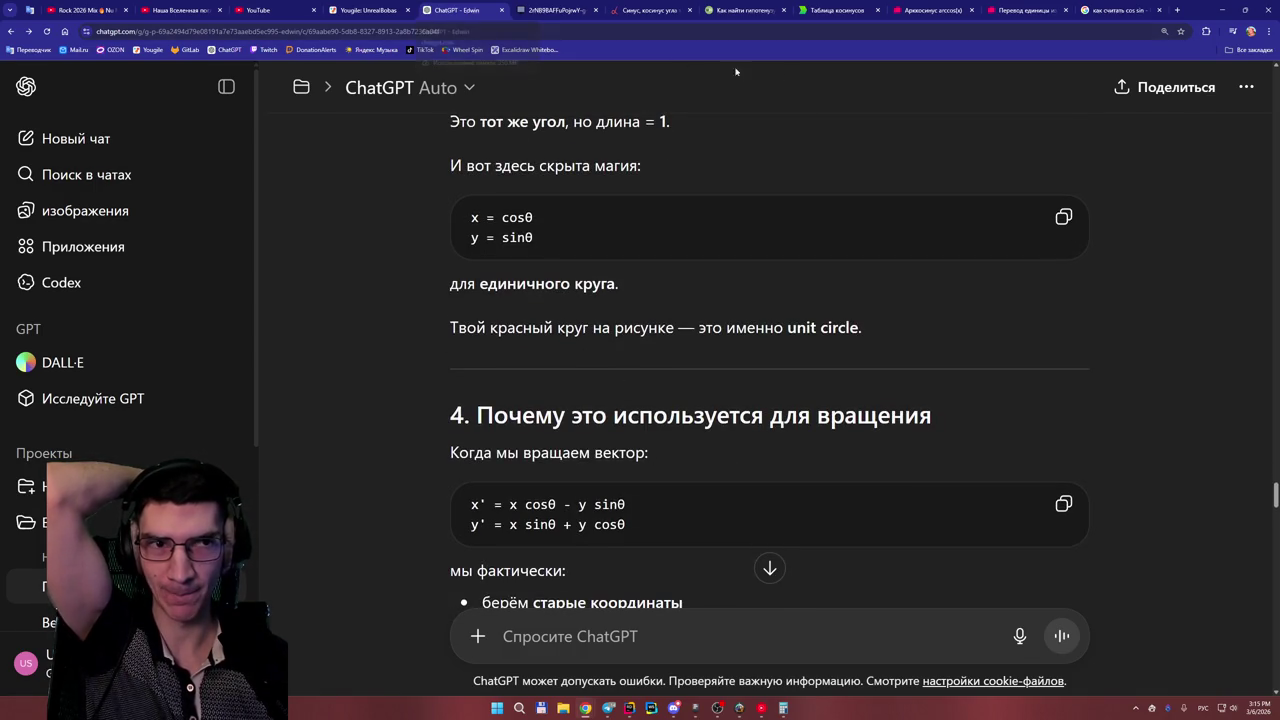
{"action": "mouse_move", "coordinate": [1198, 11]}
{"action": "left_mouse_down"}
{"action": "mouse_move", "coordinate": [846, 95]}
{"action": "mouse_move", "coordinate": [564, 12]}
{"action": "mouse_move", "coordinate": [581, 12]}
{"action": "mouse_move", "coordinate": [652, 114]}
{"action": "mouse_move", "coordinate": [700, 105]}
{"action": "left_mouse_up"}
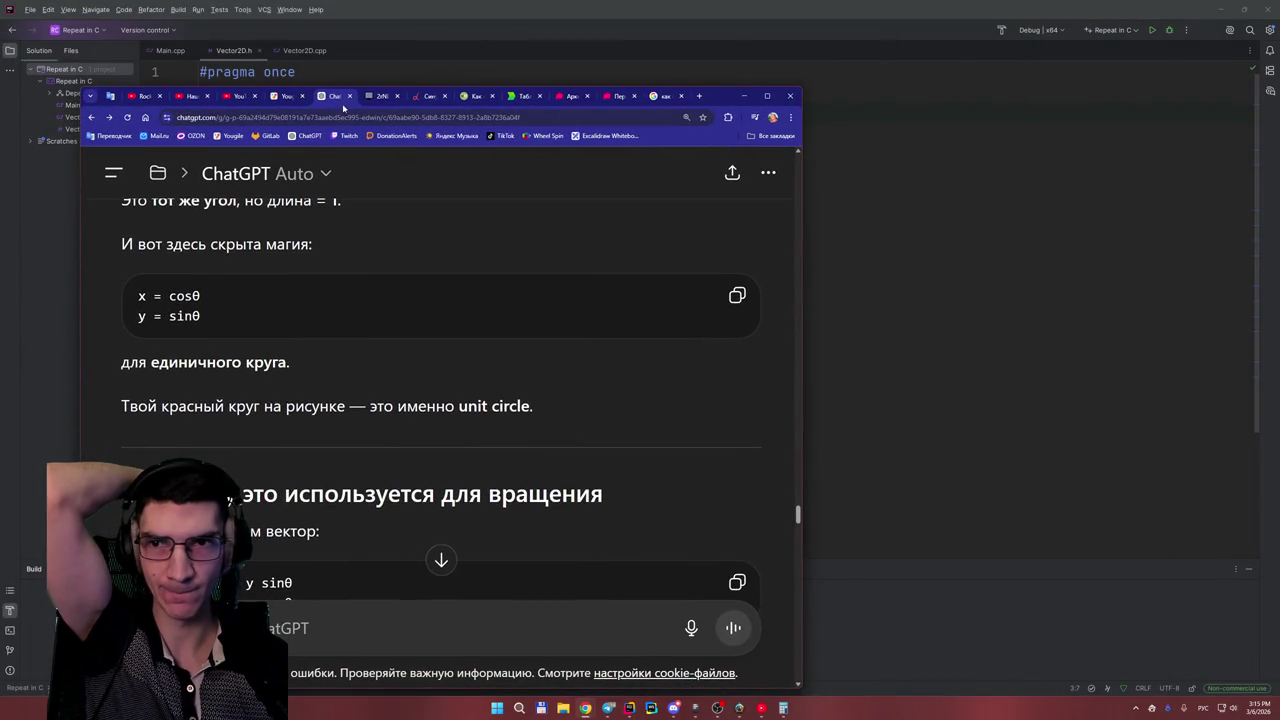
- Split the whiteboard into its own window beside ChatGPT, showing the x = 0,31, y = 0,94 notes
{"action": "mouse_move", "coordinate": [380, 97]}
{"action": "left_mouse_down"}
{"action": "mouse_move", "coordinate": [958, 97]}
{"action": "mouse_move", "coordinate": [789, 3]}
{"action": "mouse_move", "coordinate": [606, 30]}
{"action": "left_mouse_up"}
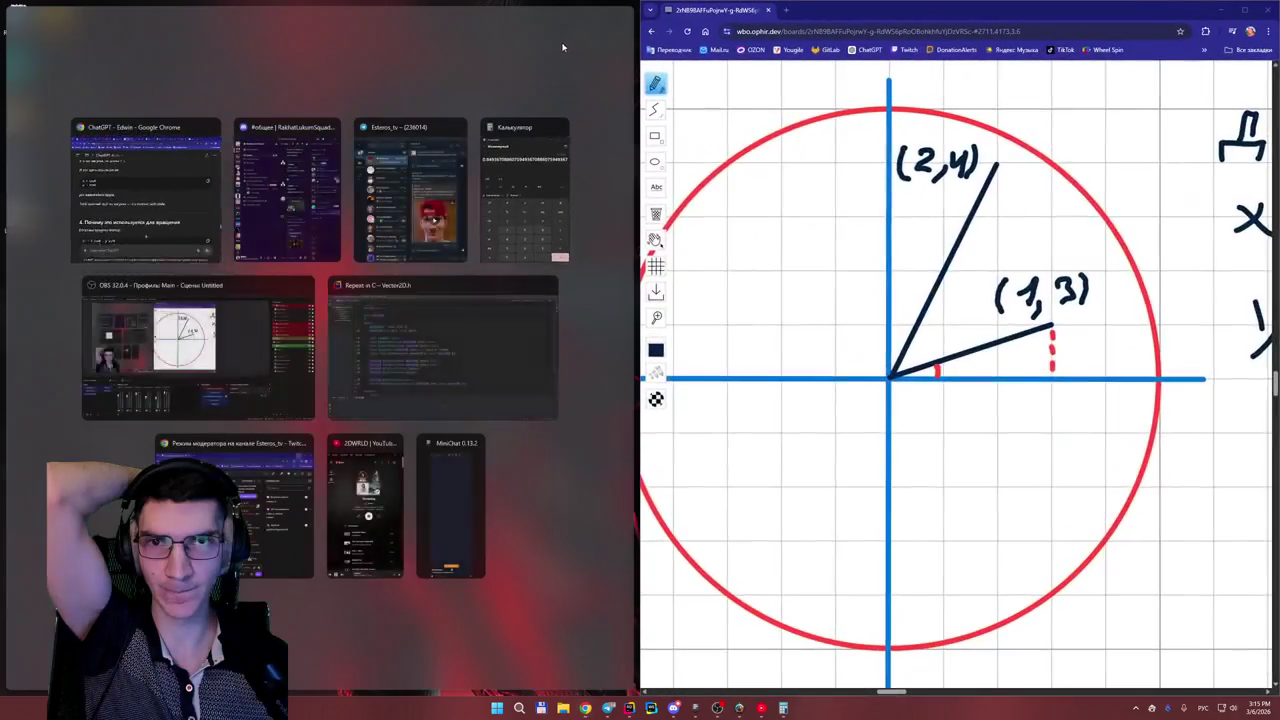
{"action": "left_click", "coordinate": [136, 186]}
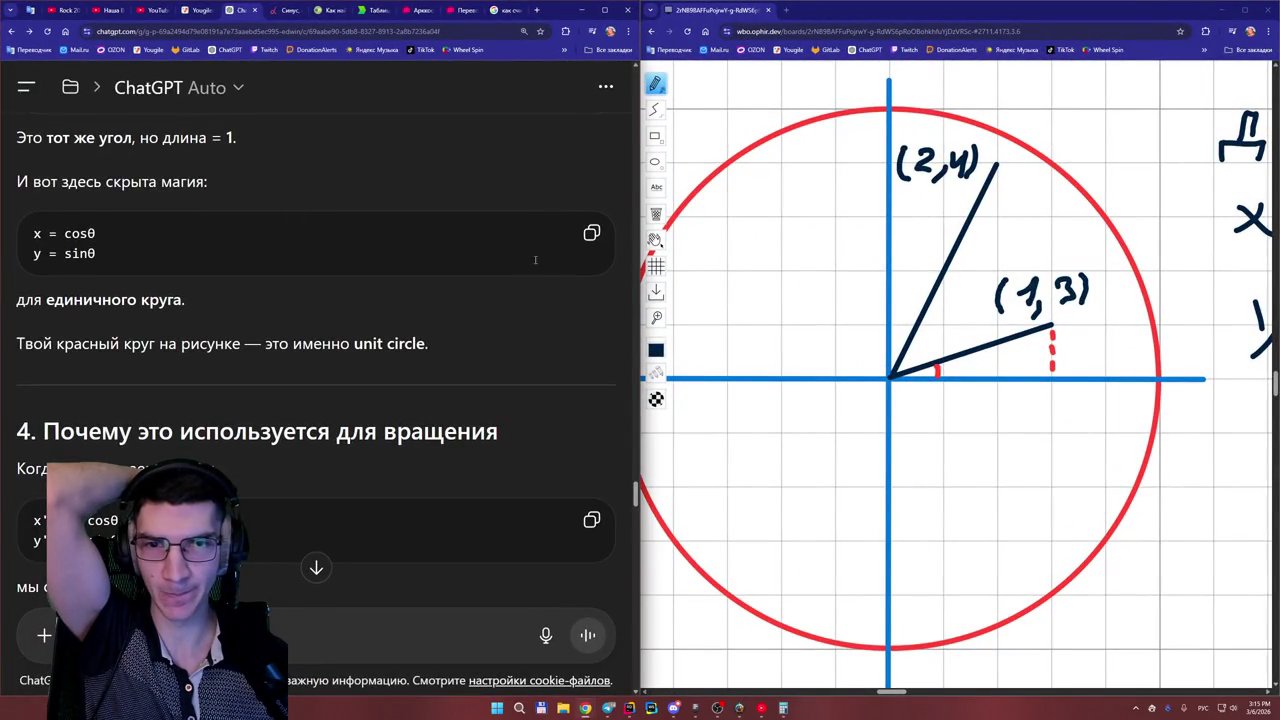
{"action": "scroll", "coordinate": [920, 414], "scroll_direction": "down", "scroll_amount": 3}
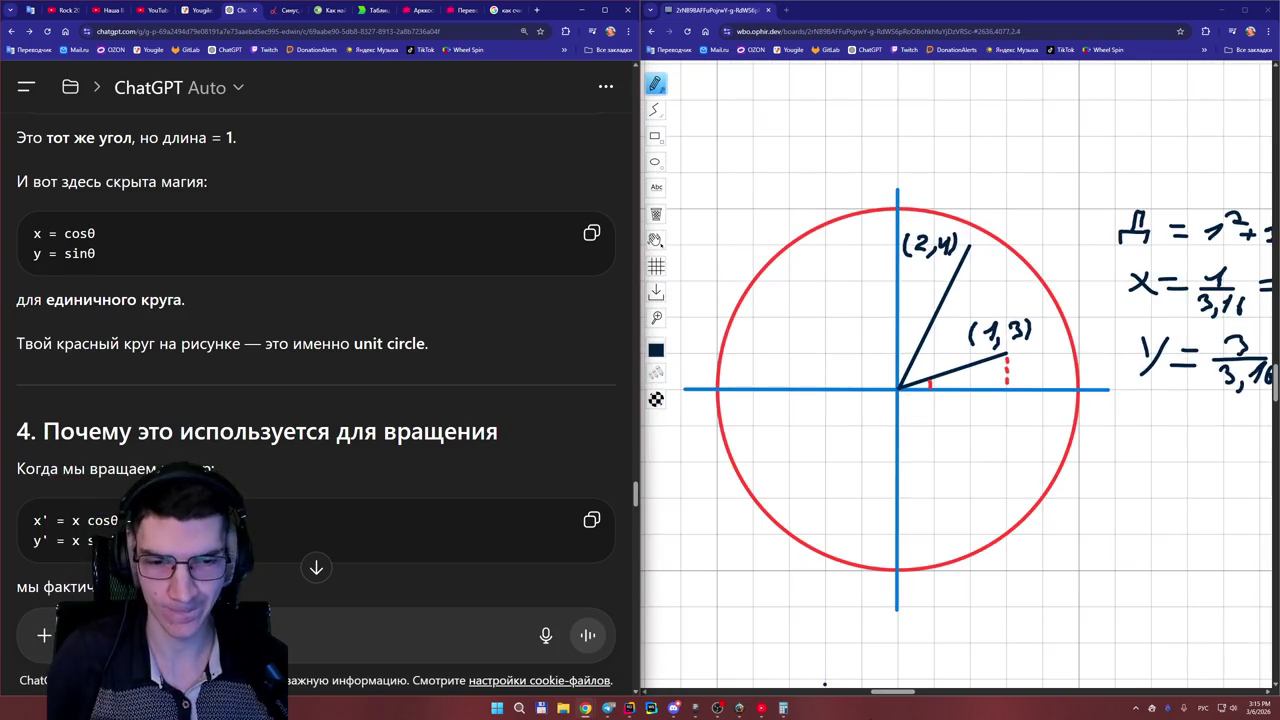
{"action": "left_click_drag", "start_coordinate": [900, 692], "coordinate": [923, 695]}
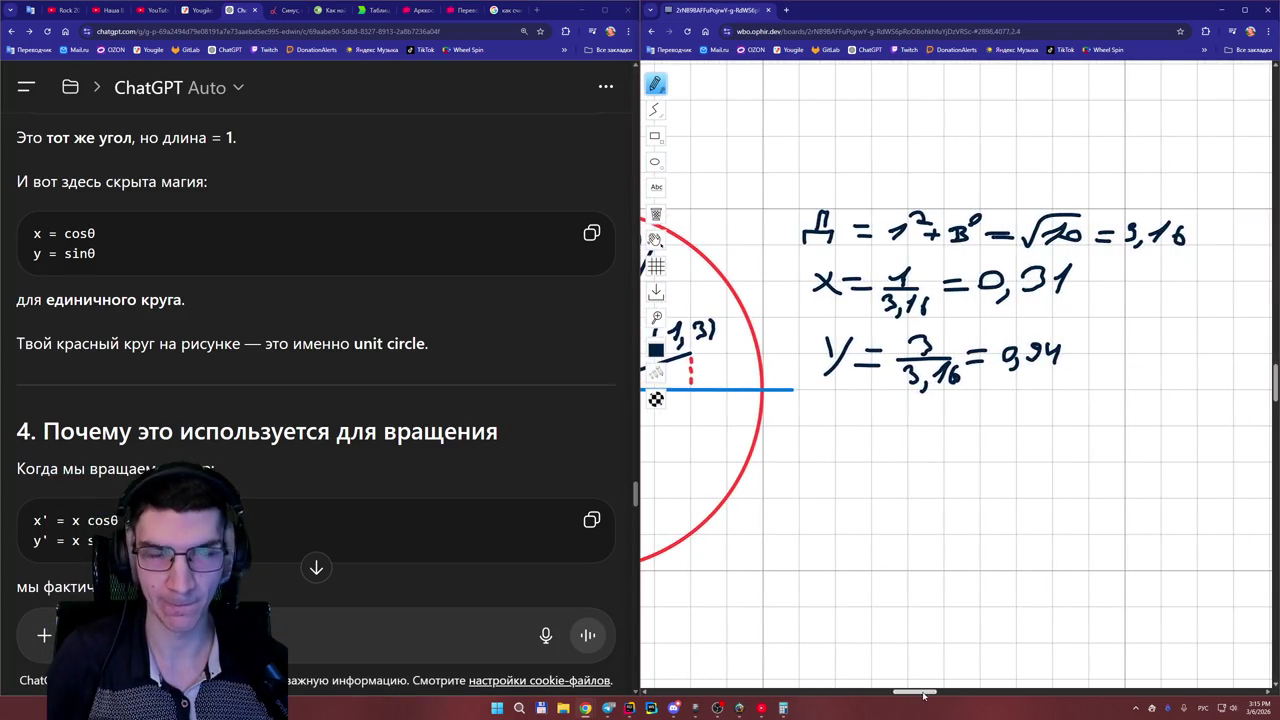
{"action": "scroll", "coordinate": [264, 408], "scroll_direction": "down", "scroll_amount": 2}
{"action": "scroll", "coordinate": [264, 408], "scroll_direction": "down", "scroll_amount": 4}
{"action": "scroll", "coordinate": [170, 294], "scroll_direction": "up", "scroll_amount": 1}
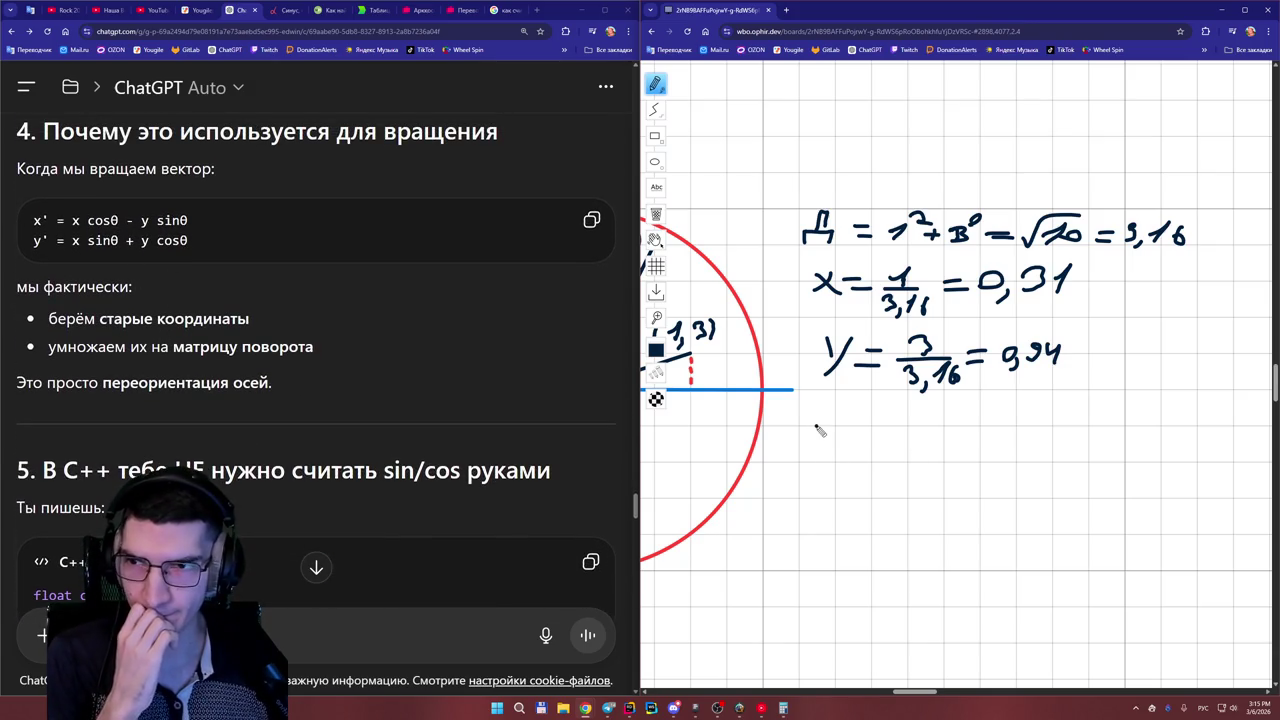
- Handwrite X = 1·0,31 − Y·0,4 below the normalization lines
{"action": "mouse_move", "coordinate": [828, 418]}
{"action": "left_mouse_down"}
{"action": "mouse_move", "coordinate": [848, 450]}
{"action": "mouse_move", "coordinate": [824, 452]}
{"action": "left_mouse_up"}
{"action": "mouse_move", "coordinate": [857, 431]}
{"action": "left_mouse_down"}
{"action": "mouse_move", "coordinate": [878, 430]}
{"action": "mouse_move", "coordinate": [880, 443]}
{"action": "left_mouse_up"}
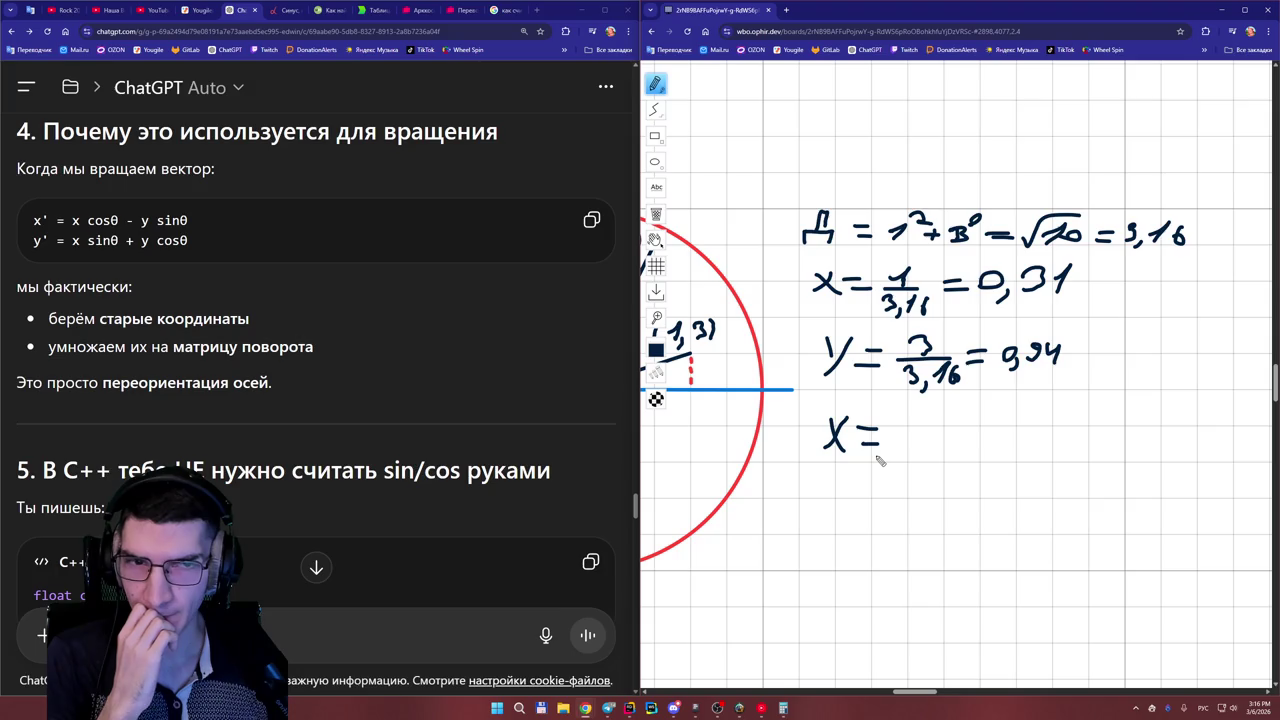
{"action": "mouse_move", "coordinate": [900, 437]}
{"action": "left_mouse_down"}
{"action": "mouse_move", "coordinate": [915, 420]}
{"action": "mouse_move", "coordinate": [913, 449]}
{"action": "left_mouse_up"}
{"action": "left_click", "coordinate": [929, 436]}
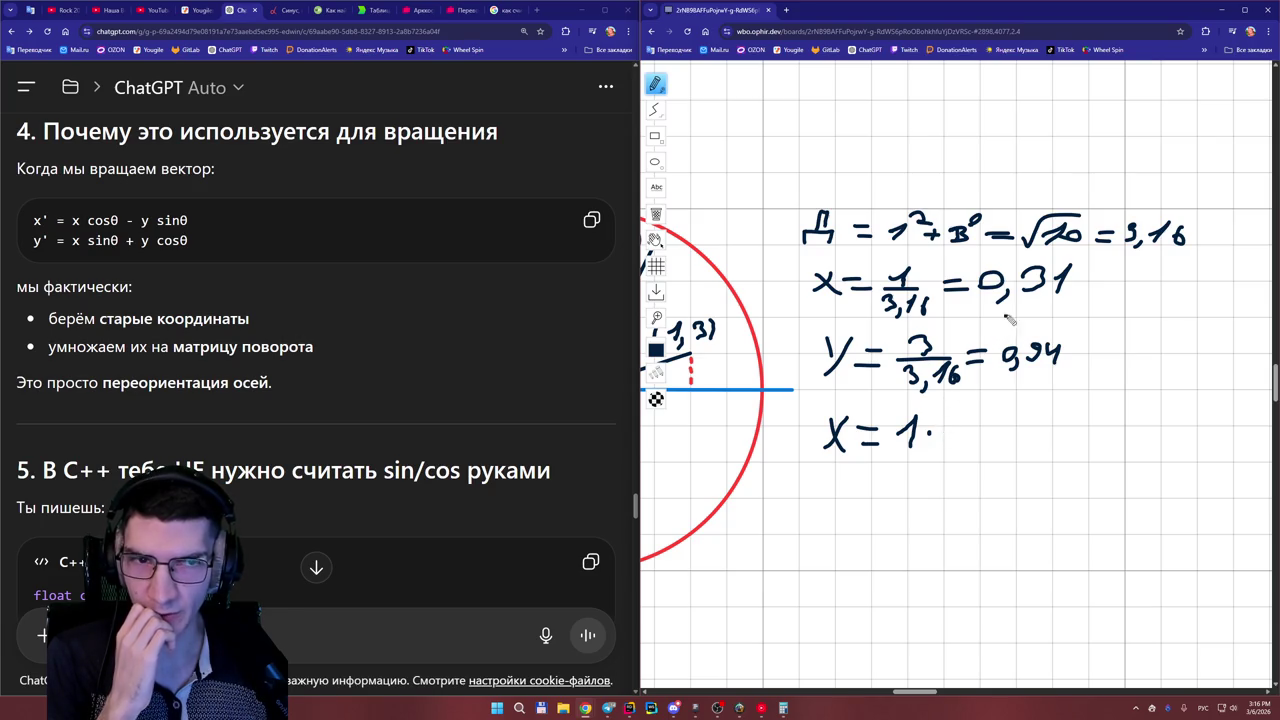
{"action": "mouse_move", "coordinate": [950, 420]}
{"action": "left_mouse_down"}
{"action": "mouse_move", "coordinate": [958, 450]}
{"action": "mouse_move", "coordinate": [978, 428]}
{"action": "mouse_move", "coordinate": [972, 446]}
{"action": "left_mouse_up"}
{"action": "mouse_move", "coordinate": [1010, 408]}
{"action": "left_mouse_down"}
{"action": "mouse_move", "coordinate": [994, 446]}
{"action": "mouse_move", "coordinate": [1038, 434]}
{"action": "mouse_move", "coordinate": [1064, 436]}
{"action": "mouse_move", "coordinate": [1060, 450]}
{"action": "left_mouse_up"}
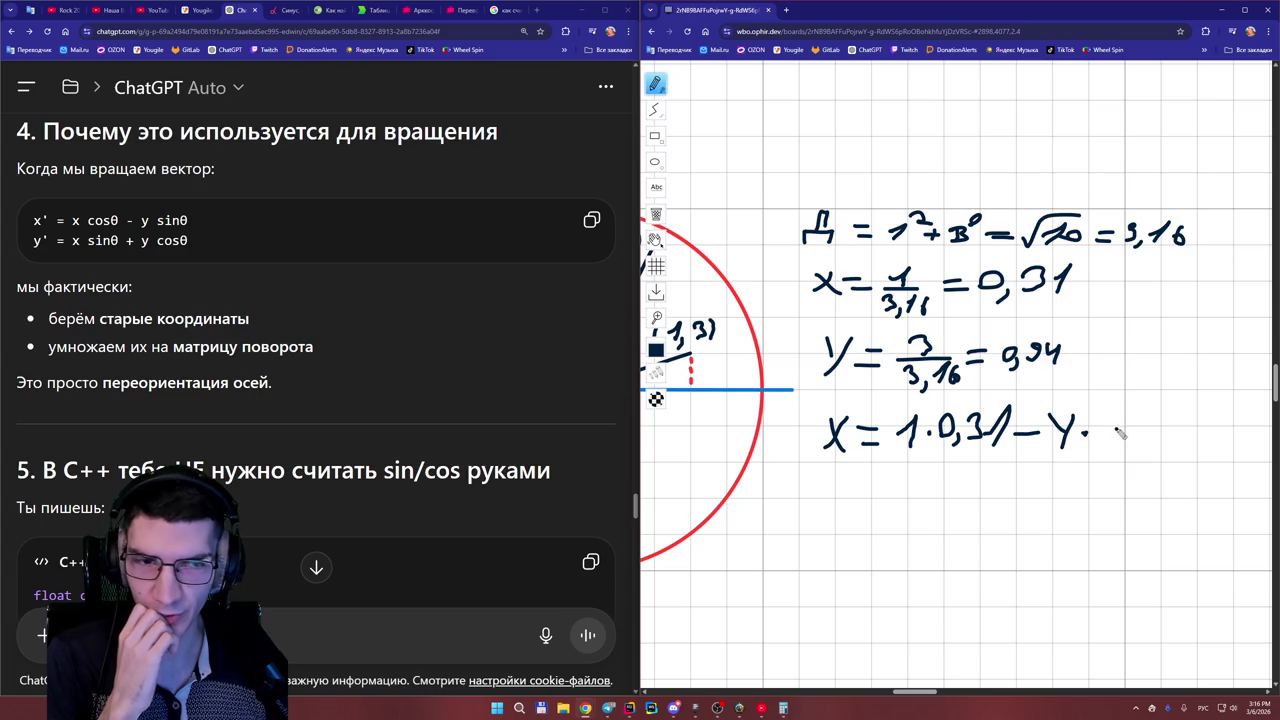
{"action": "left_click_drag", "start_coordinate": [1116, 420], "coordinate": [1126, 446]}
{"action": "left_click_drag", "start_coordinate": [1142, 408], "coordinate": [1148, 446]}
- Start the Y equation on the next line as Y = 3·0,94 +
{"action": "mouse_move", "coordinate": [822, 486]}
{"action": "left_mouse_down"}
{"action": "mouse_move", "coordinate": [840, 508]}
{"action": "mouse_move", "coordinate": [832, 522]}
{"action": "mouse_move", "coordinate": [894, 496]}
{"action": "mouse_move", "coordinate": [896, 508]}
{"action": "left_mouse_up"}
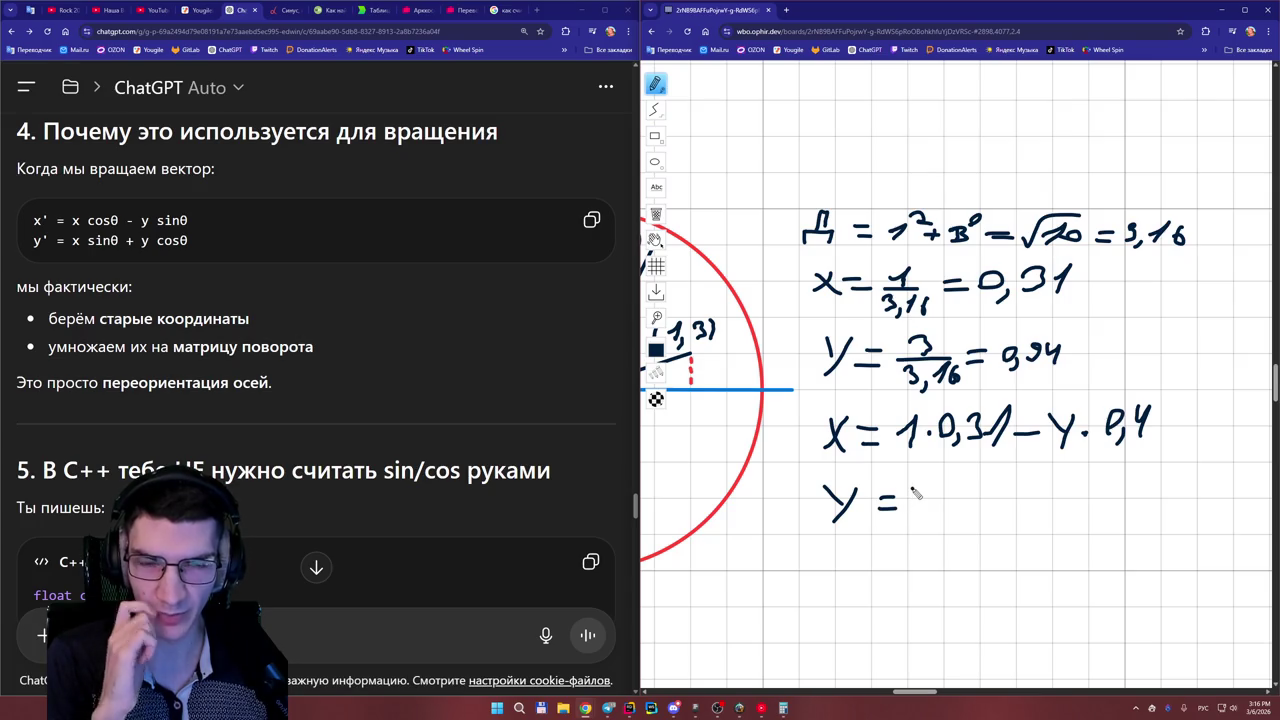
{"action": "mouse_move", "coordinate": [912, 486]}
{"action": "left_mouse_down"}
{"action": "mouse_move", "coordinate": [924, 500]}
{"action": "mouse_move", "coordinate": [914, 516]}
{"action": "left_mouse_up"}
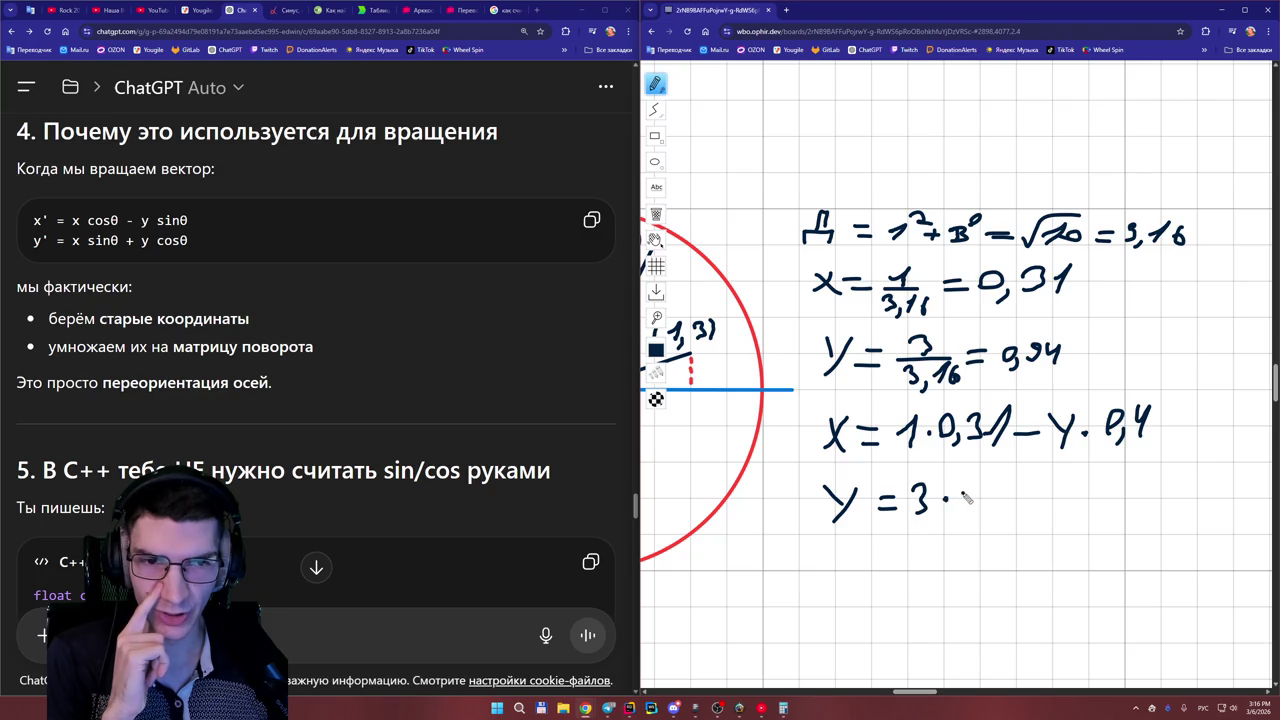
{"action": "mouse_move", "coordinate": [962, 505]}
{"action": "left_mouse_down"}
{"action": "mouse_move", "coordinate": [978, 495]}
{"action": "mouse_move", "coordinate": [1003, 506]}
{"action": "mouse_move", "coordinate": [1035, 487]}
{"action": "mouse_move", "coordinate": [1040, 510]}
{"action": "mouse_move", "coordinate": [1077, 491]}
{"action": "left_mouse_up"}
{"action": "left_click_drag", "start_coordinate": [1064, 482], "coordinate": [1063, 503]}
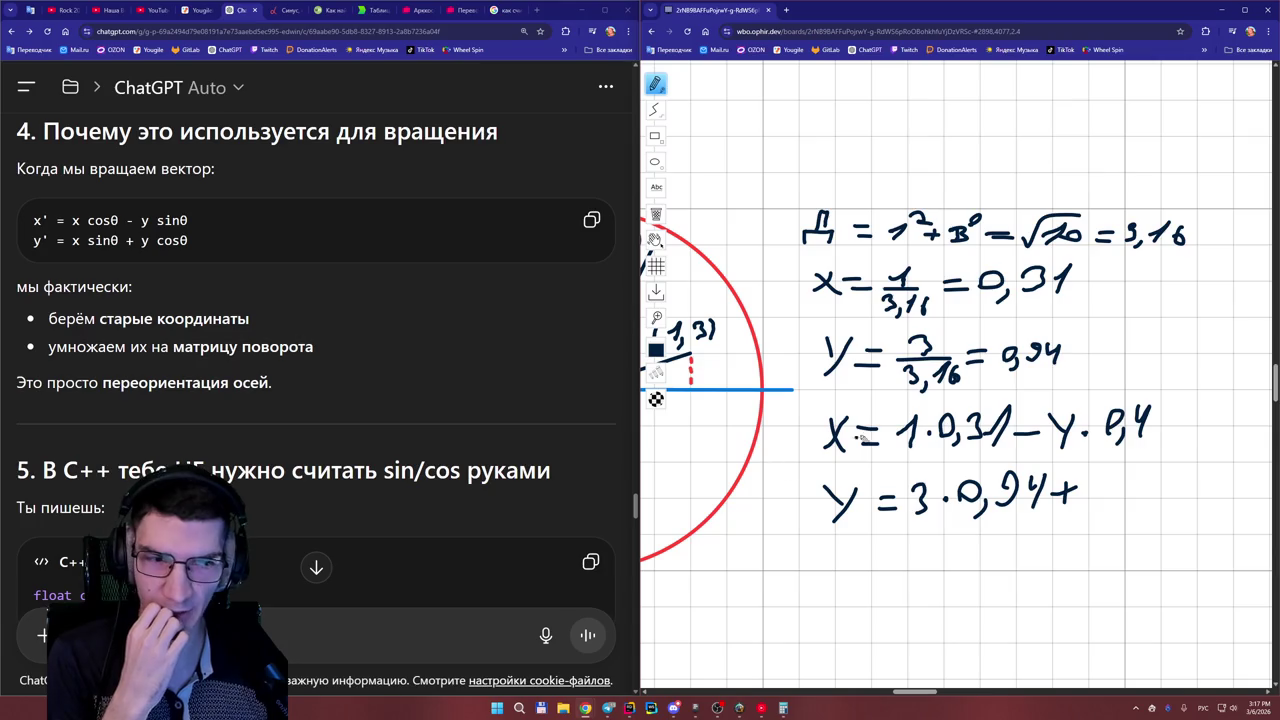
{"action": "left_click", "coordinate": [656, 214]}
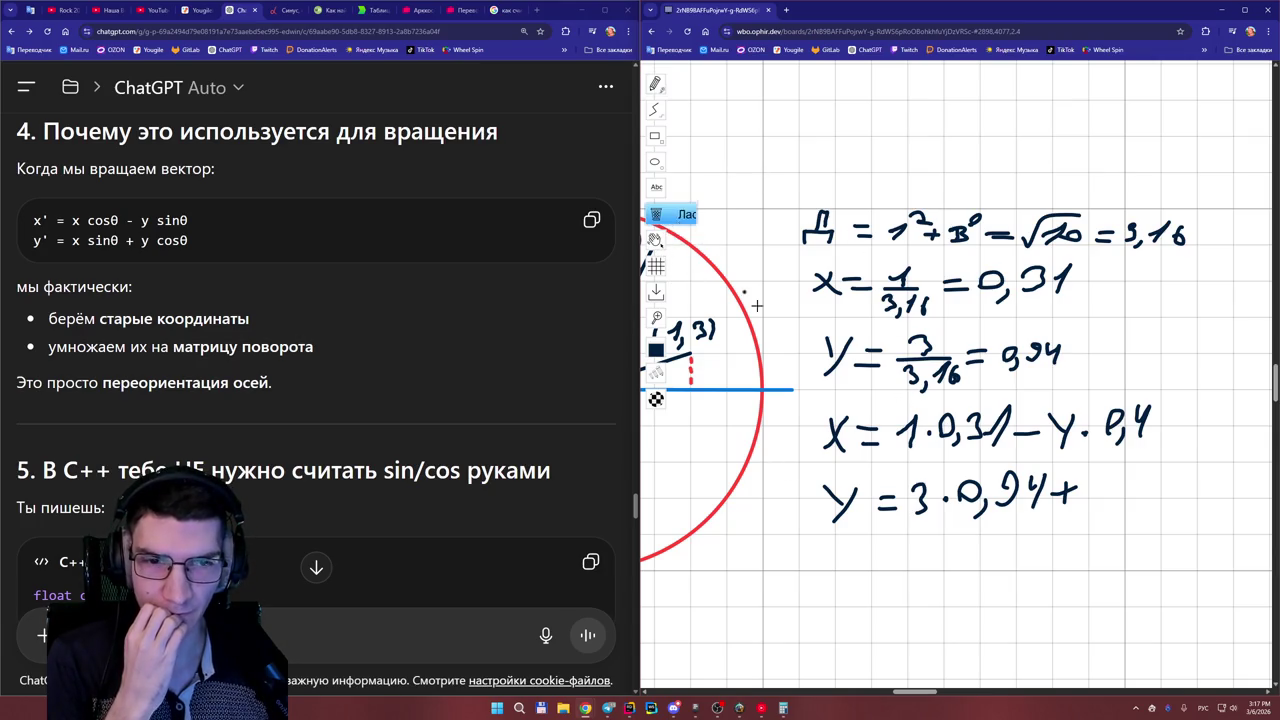
- Erase the Y line's terms and correct the X line's last factor from 0,4 to 0,94
{"action": "mouse_move", "coordinate": [930, 497]}
{"action": "left_mouse_down"}
{"action": "mouse_move", "coordinate": [1030, 498]}
{"action": "mouse_move", "coordinate": [1020, 486]}
{"action": "left_mouse_up"}
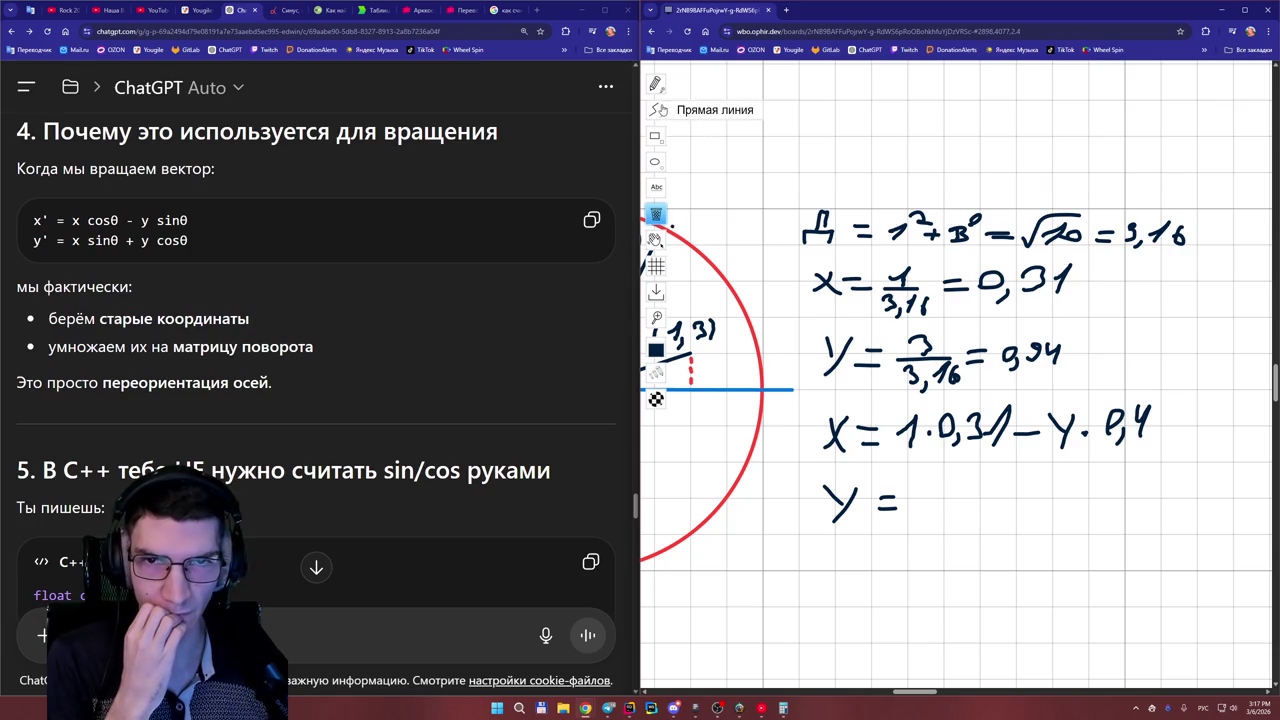
{"action": "left_click", "coordinate": [655, 110]}
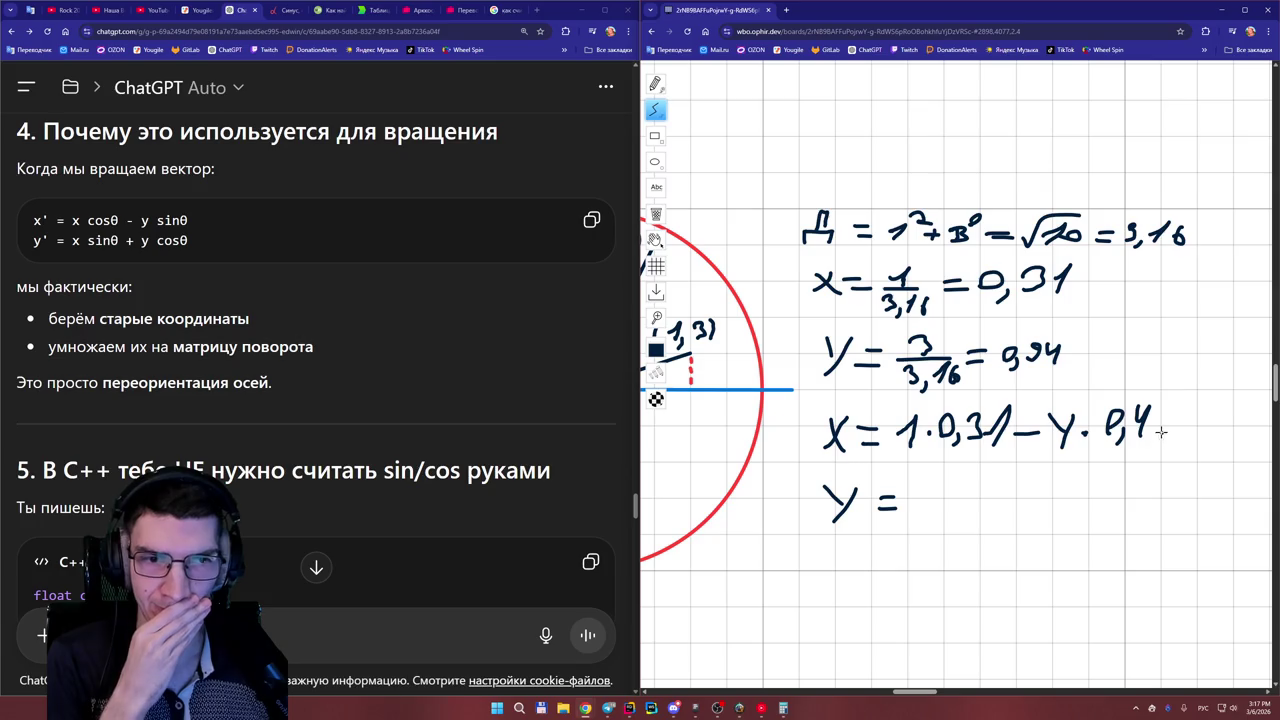
{"action": "left_click_drag", "start_coordinate": [1137, 435], "coordinate": [1143, 400]}
{"action": "left_click", "coordinate": [655, 214]}
{"action": "left_click", "coordinate": [655, 84]}
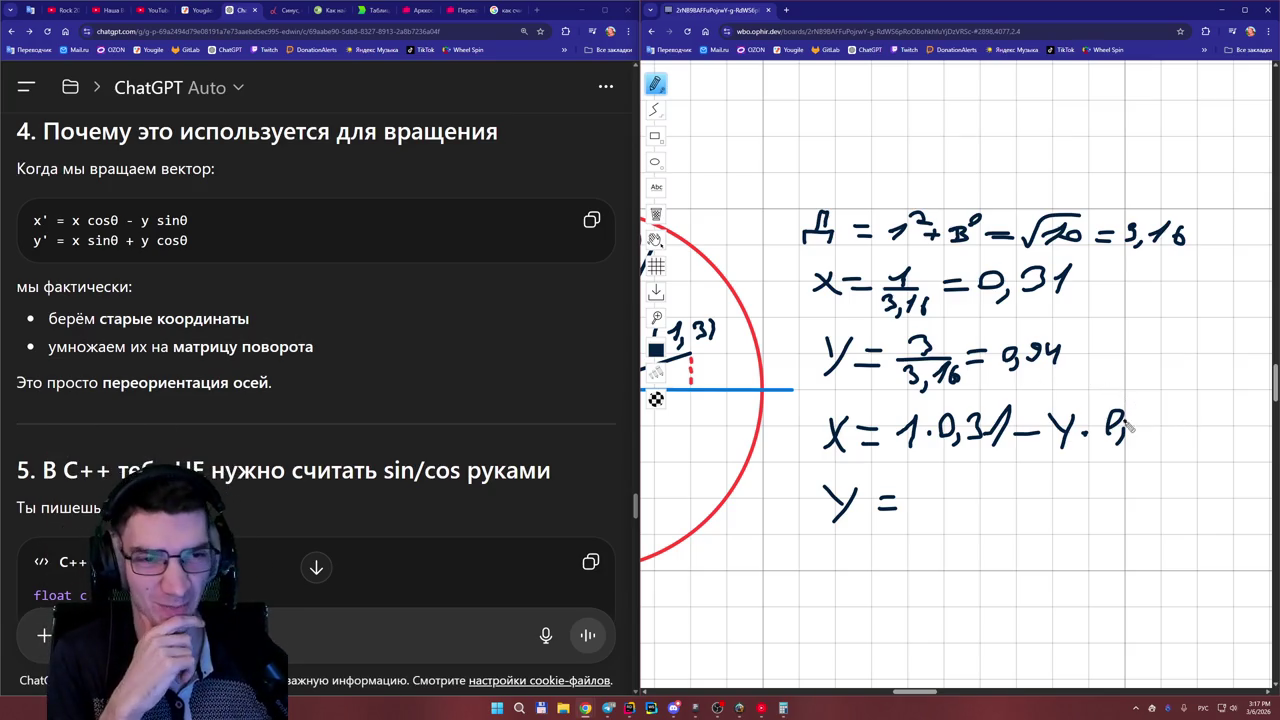
{"action": "mouse_move", "coordinate": [1157, 416]}
{"action": "left_mouse_down"}
{"action": "mouse_move", "coordinate": [1150, 442]}
{"action": "mouse_move", "coordinate": [1186, 426]}
{"action": "mouse_move", "coordinate": [1186, 440]}
{"action": "left_mouse_up"}
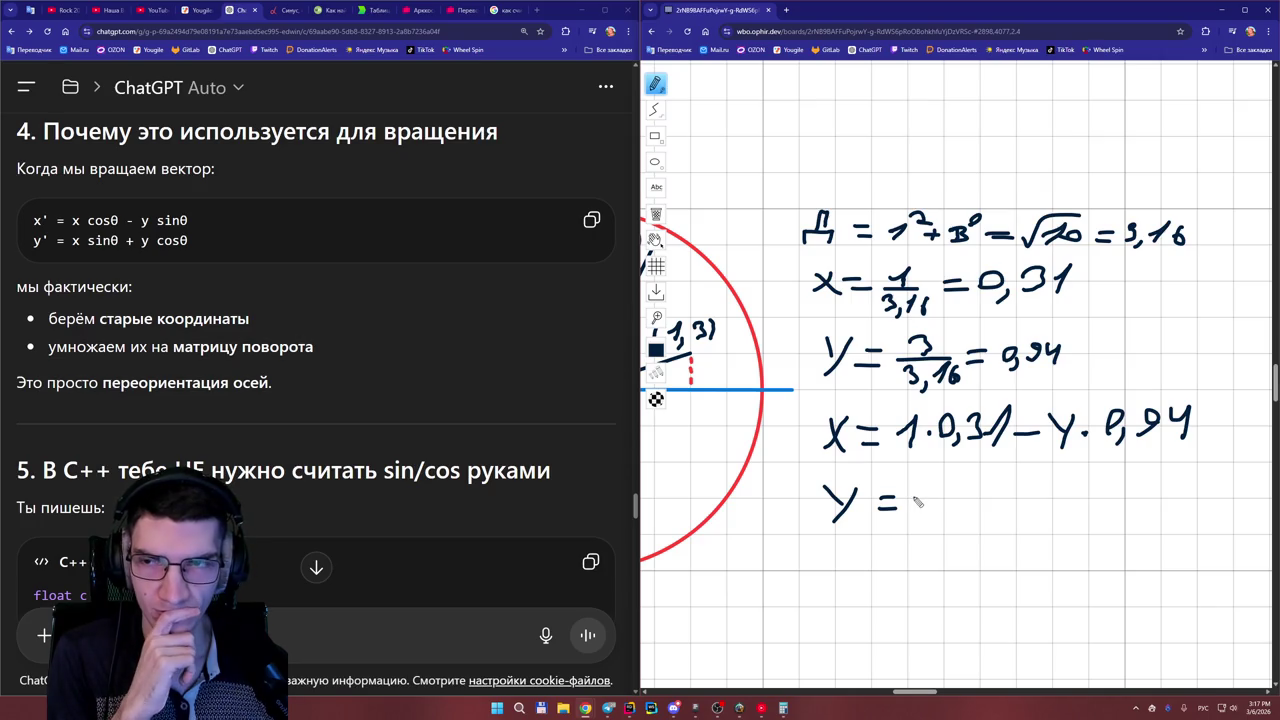
{"action": "mouse_move", "coordinate": [916, 486]}
{"action": "left_mouse_down"}
{"action": "mouse_move", "coordinate": [932, 510]}
{"action": "mouse_move", "coordinate": [915, 510]}
{"action": "mouse_move", "coordinate": [932, 497]}
{"action": "mouse_move", "coordinate": [913, 513]}
{"action": "mouse_move", "coordinate": [983, 487]}
{"action": "mouse_move", "coordinate": [970, 522]}
{"action": "mouse_move", "coordinate": [1015, 511]}
{"action": "left_mouse_up"}
- Erase the stray X and replace the Y in the X equation with 3
{"action": "left_click", "coordinate": [656, 214]}
{"action": "left_click", "coordinate": [928, 494]}
{"action": "left_click", "coordinate": [656, 84]}
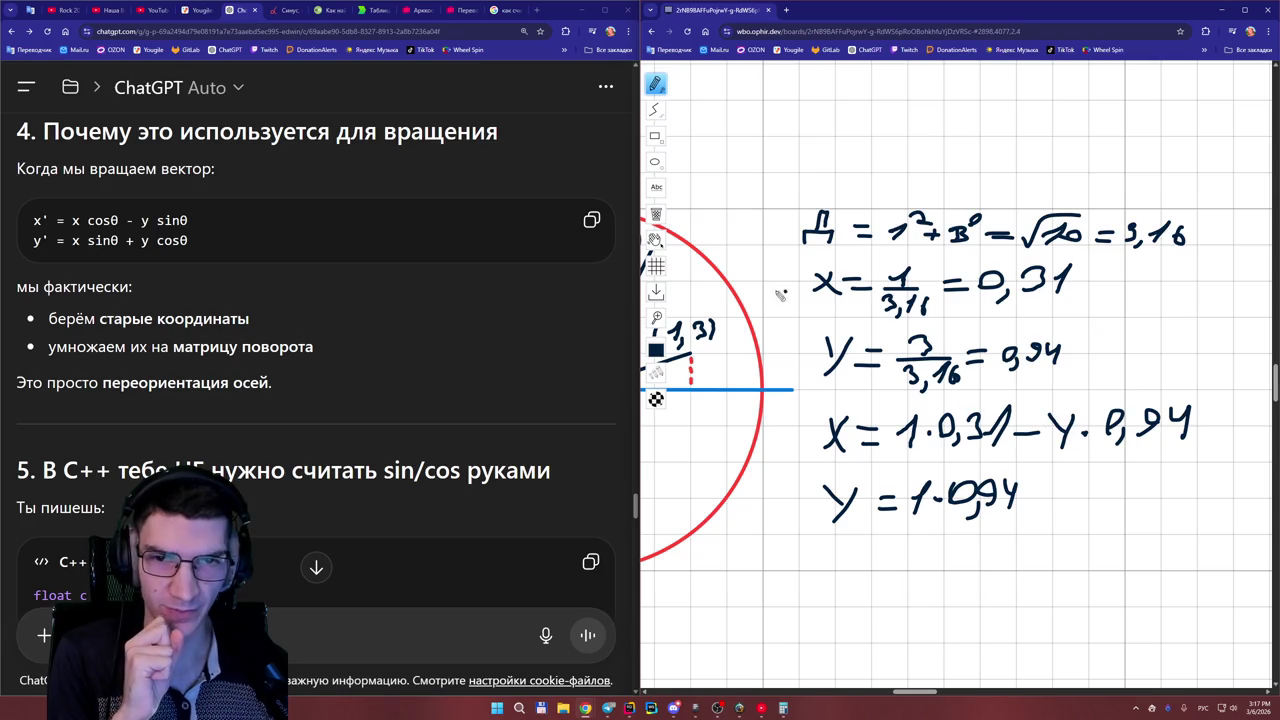
{"action": "left_click", "coordinate": [656, 214]}
{"action": "left_click_drag", "start_coordinate": [1048, 410], "coordinate": [1072, 440]}
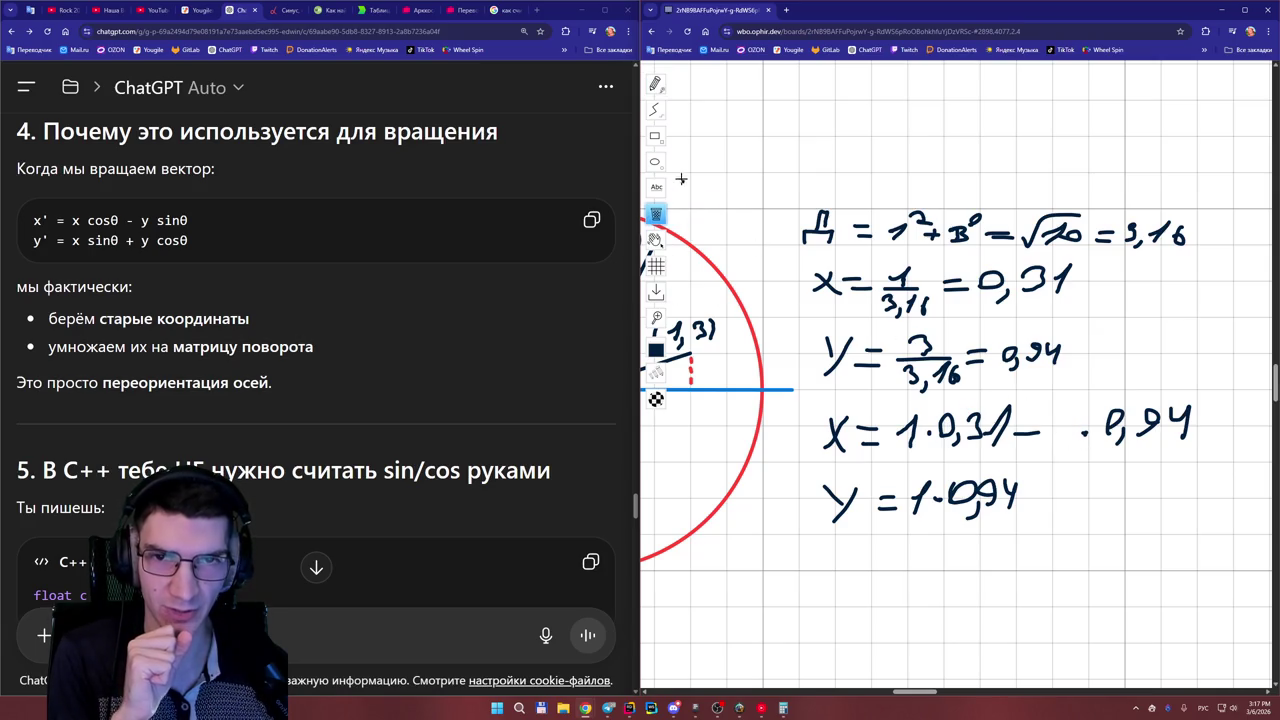
{"action": "left_click", "coordinate": [655, 83]}
{"action": "mouse_move", "coordinate": [1053, 418]}
{"action": "left_mouse_down"}
{"action": "mouse_move", "coordinate": [1070, 424]}
{"action": "mouse_move", "coordinate": [1062, 446]}
{"action": "left_mouse_up"}
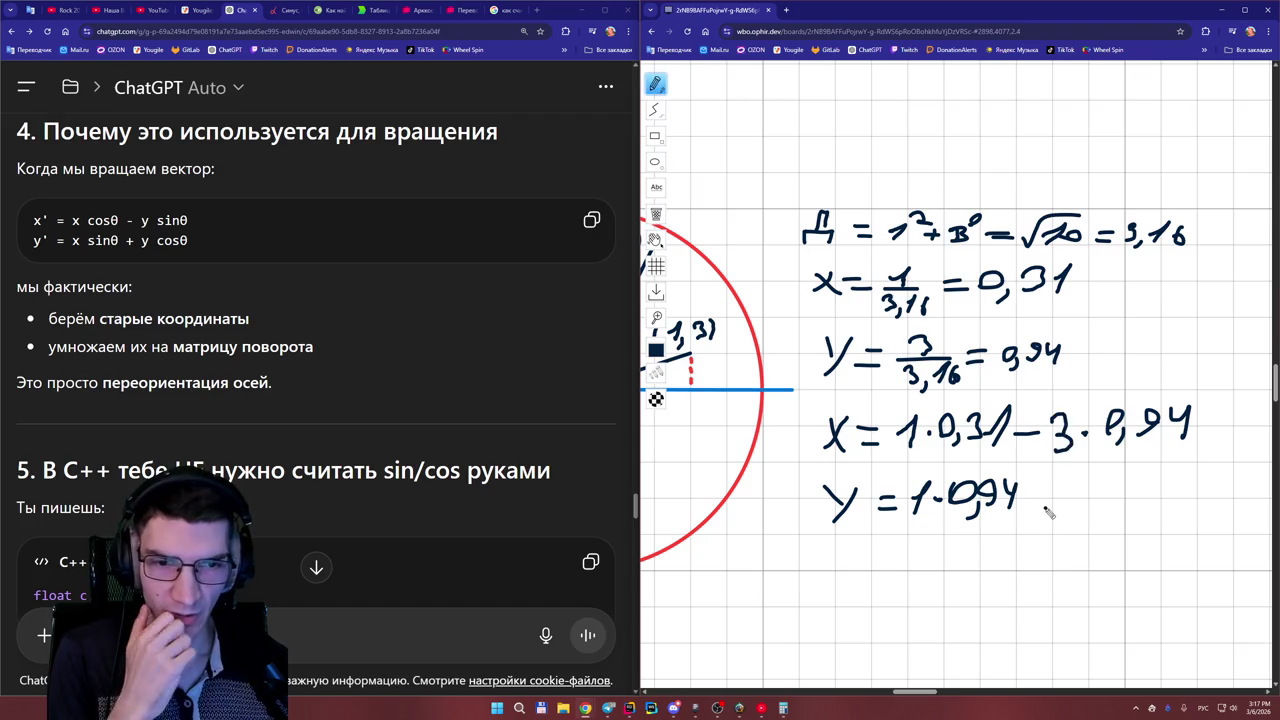
- Complete the Y equation with + 3·0,31 and start a new 'X =' line below
{"action": "mouse_move", "coordinate": [1028, 500]}
{"action": "left_mouse_down"}
{"action": "mouse_move", "coordinate": [1048, 498]}
{"action": "mouse_move", "coordinate": [1037, 512]}
{"action": "left_mouse_up"}
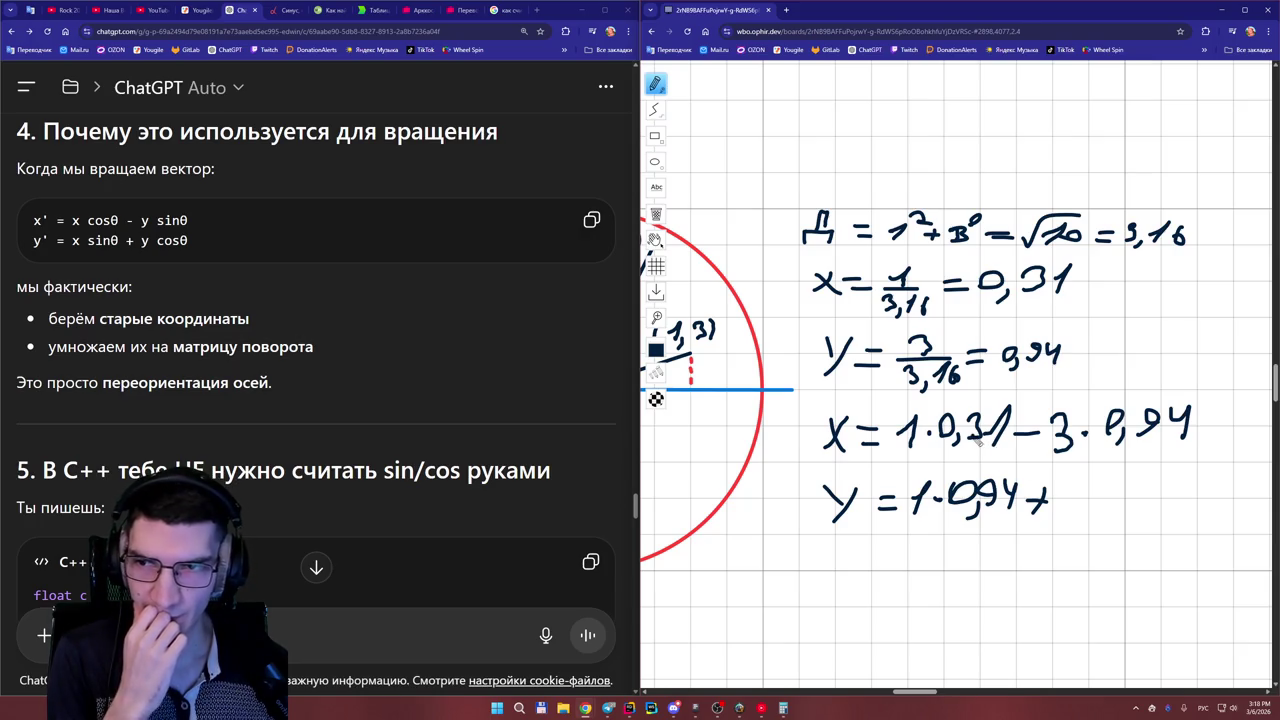
{"action": "mouse_move", "coordinate": [1075, 483]}
{"action": "left_mouse_down"}
{"action": "mouse_move", "coordinate": [1093, 512]}
{"action": "mouse_move", "coordinate": [1139, 490]}
{"action": "mouse_move", "coordinate": [1157, 518]}
{"action": "mouse_move", "coordinate": [1186, 492]}
{"action": "mouse_move", "coordinate": [1170, 510]}
{"action": "mouse_move", "coordinate": [1201, 513]}
{"action": "left_mouse_up"}
{"action": "left_click", "coordinate": [1113, 500]}
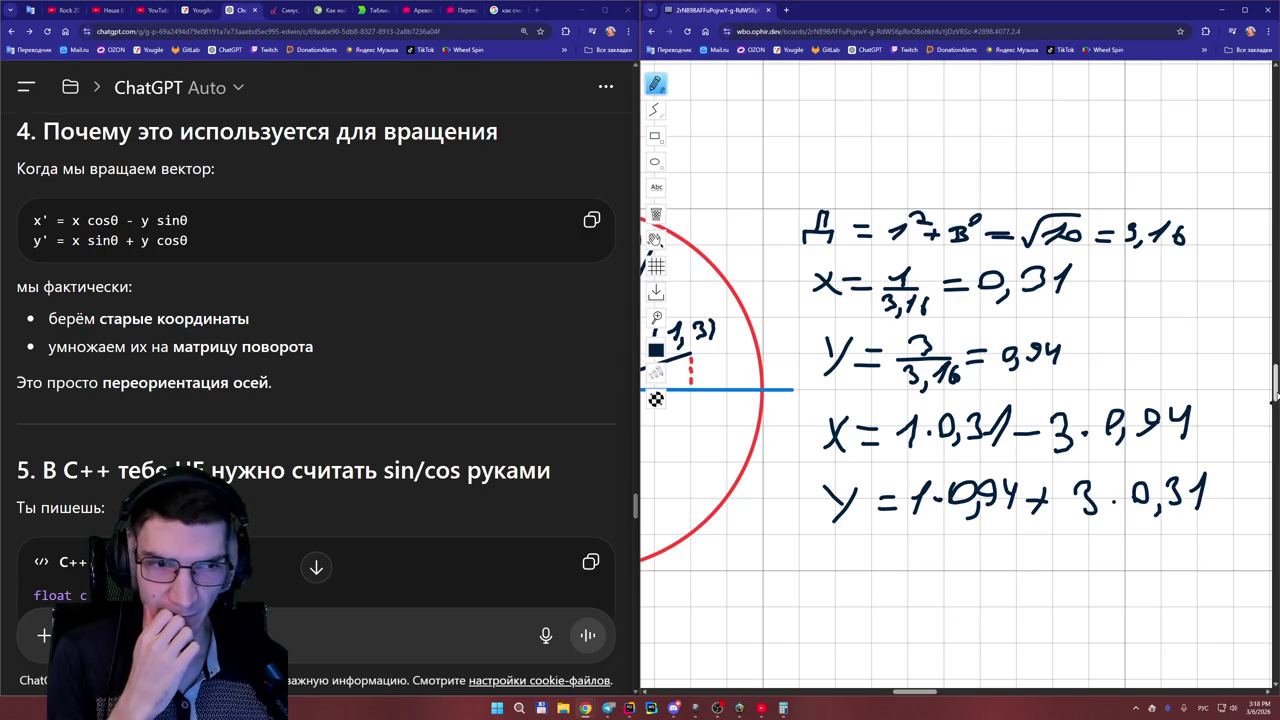
{"action": "scroll", "coordinate": [1273, 398], "scroll_direction": "down", "scroll_amount": 2}
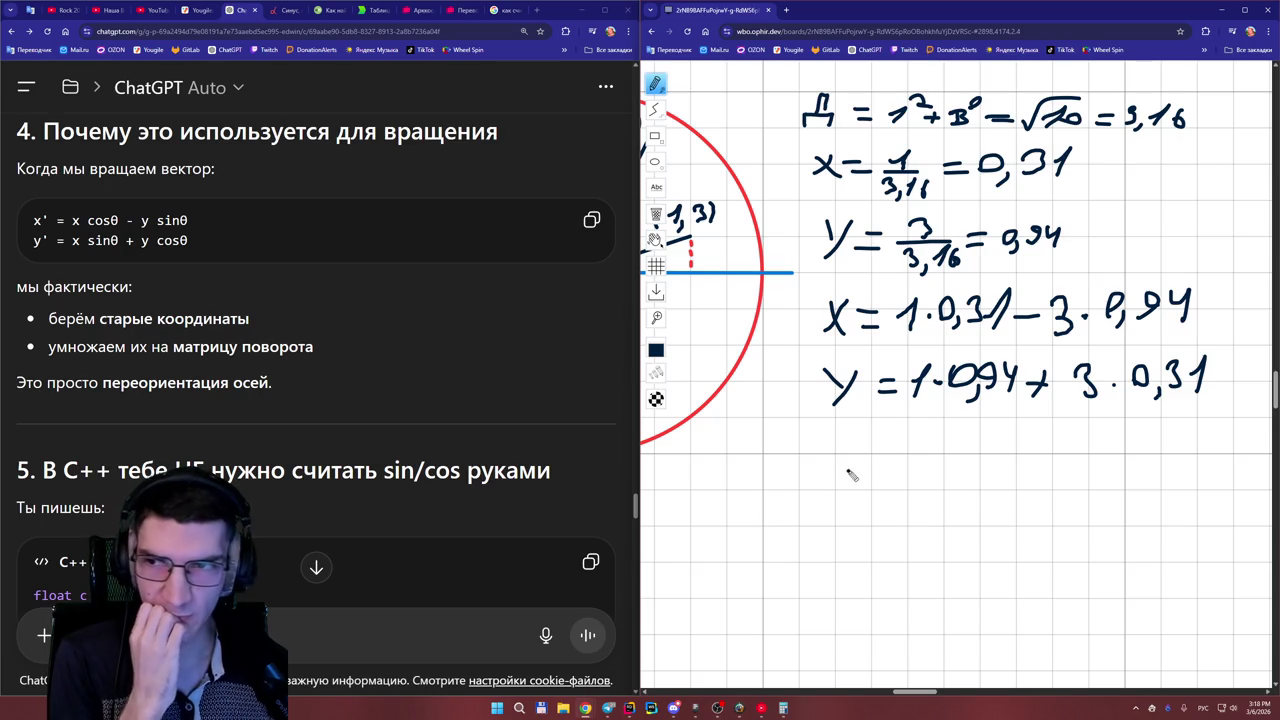
{"action": "mouse_move", "coordinate": [834, 440]}
{"action": "left_mouse_down"}
{"action": "mouse_move", "coordinate": [868, 488]}
{"action": "mouse_move", "coordinate": [826, 484]}
{"action": "mouse_move", "coordinate": [908, 459]}
{"action": "left_mouse_up"}
- Handwrite the simplified line X = 0,31 − 2,82 beneath the rotation equations
{"action": "mouse_move", "coordinate": [880, 481]}
{"action": "left_mouse_down"}
{"action": "mouse_move", "coordinate": [933, 470]}
{"action": "mouse_move", "coordinate": [952, 450]}
{"action": "left_mouse_up"}
{"action": "mouse_move", "coordinate": [978, 466]}
{"action": "left_mouse_down"}
{"action": "mouse_move", "coordinate": [972, 481]}
{"action": "mouse_move", "coordinate": [994, 462]}
{"action": "mouse_move", "coordinate": [990, 474]}
{"action": "mouse_move", "coordinate": [1012, 476]}
{"action": "mouse_move", "coordinate": [1062, 459]}
{"action": "left_mouse_up"}
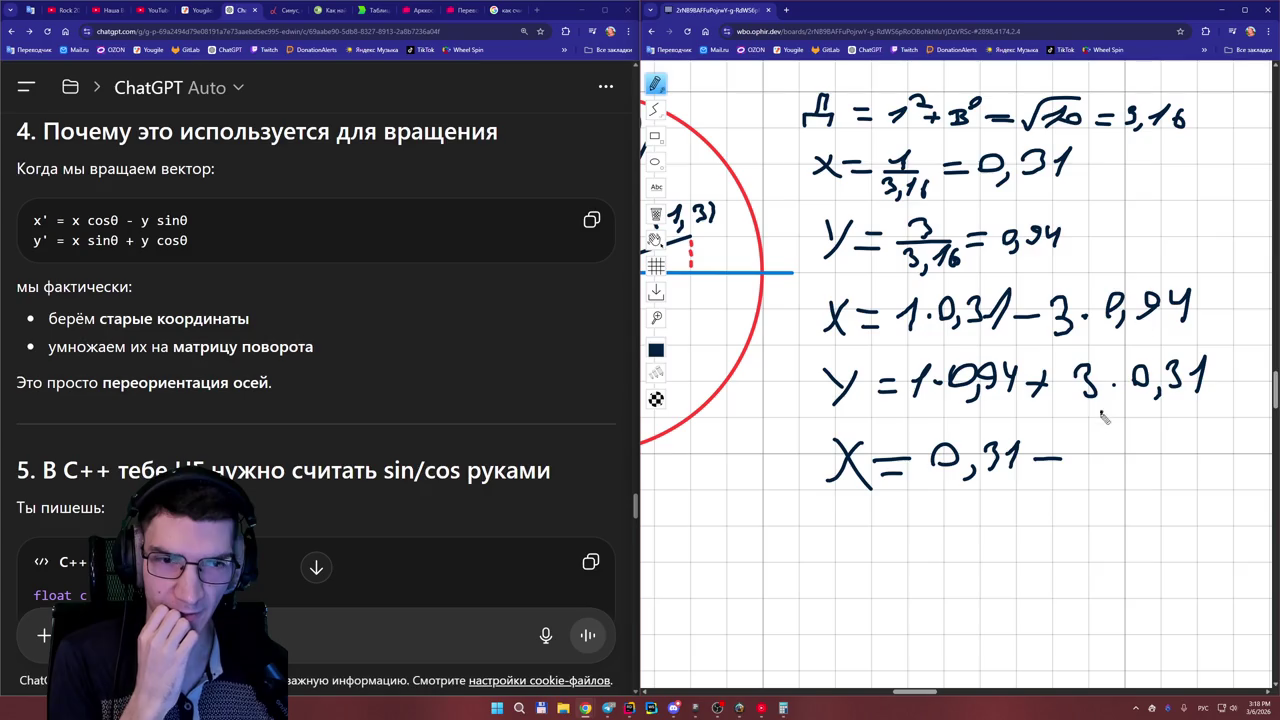
{"action": "mouse_move", "coordinate": [1080, 453]}
{"action": "left_mouse_down"}
{"action": "mouse_move", "coordinate": [1113, 466]}
{"action": "mouse_move", "coordinate": [1110, 478]}
{"action": "mouse_move", "coordinate": [1138, 458]}
{"action": "mouse_move", "coordinate": [1136, 474]}
{"action": "left_mouse_up"}
{"action": "left_click_drag", "start_coordinate": [1152, 442], "coordinate": [1185, 458]}
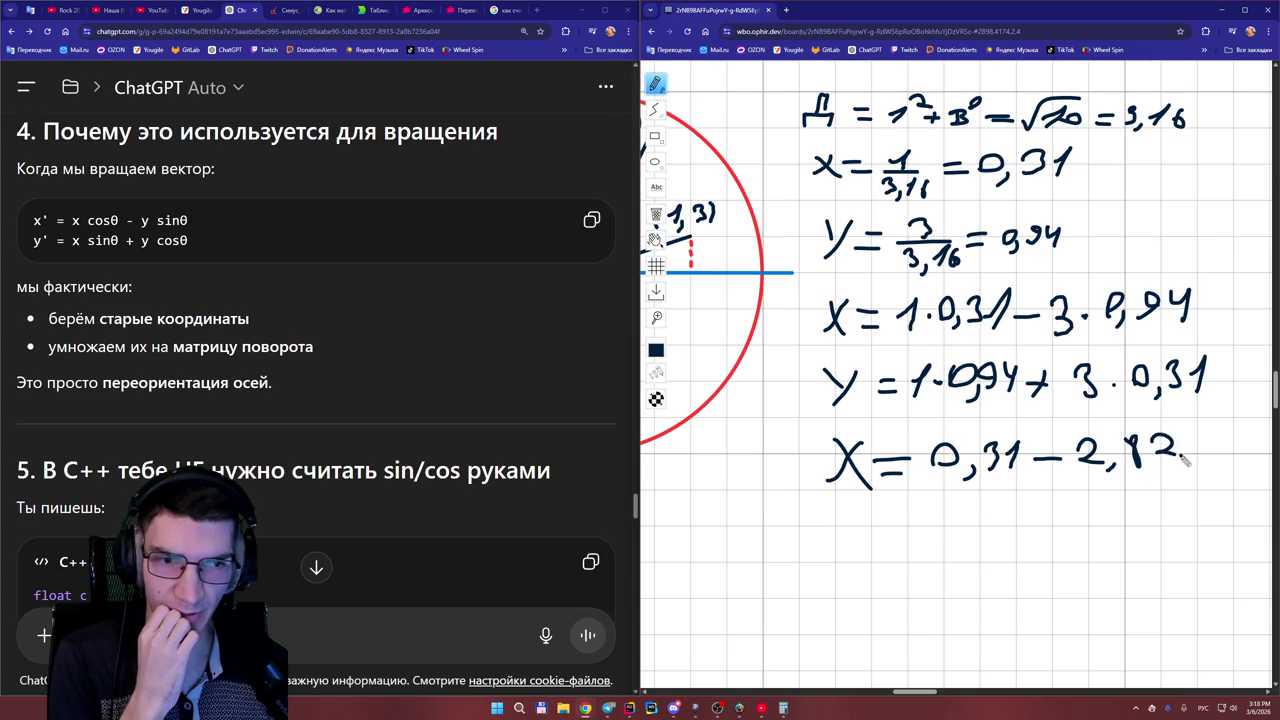
{"action": "left_click", "coordinate": [786, 709]}
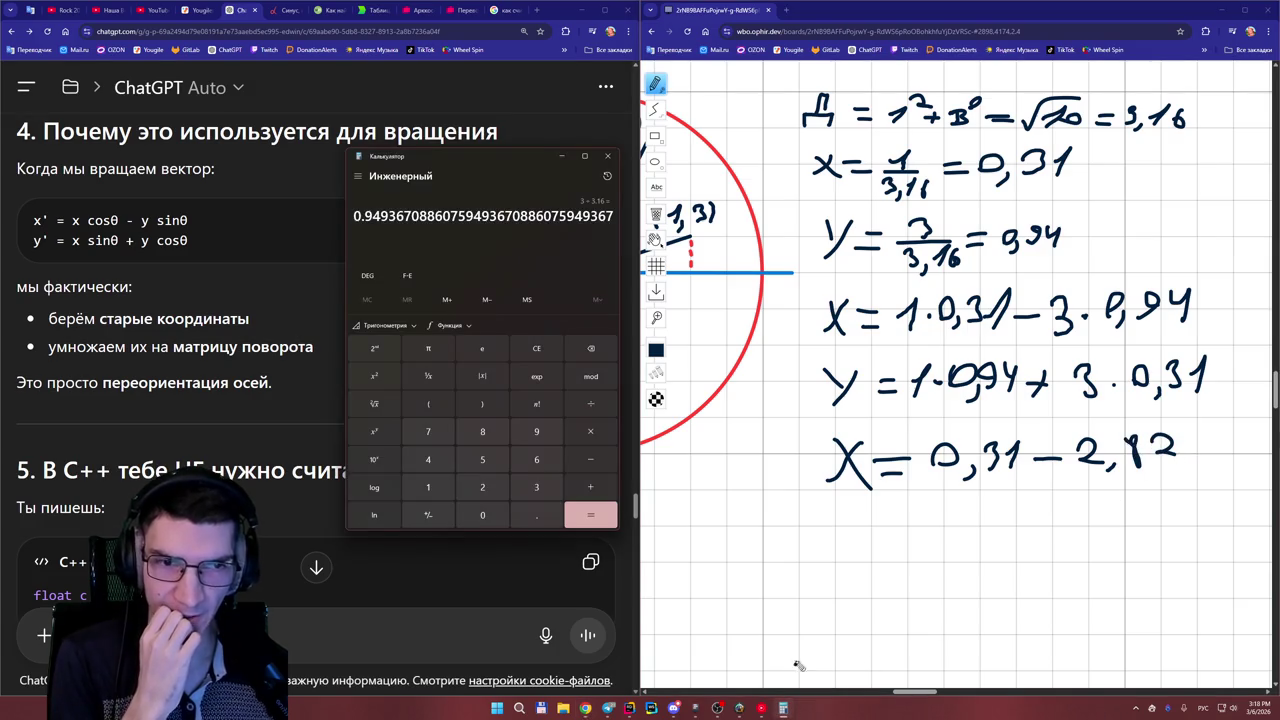
- Clear Calculator and compute 3 × 0.94, getting 2.82
{"action": "left_click", "coordinate": [537, 349]}
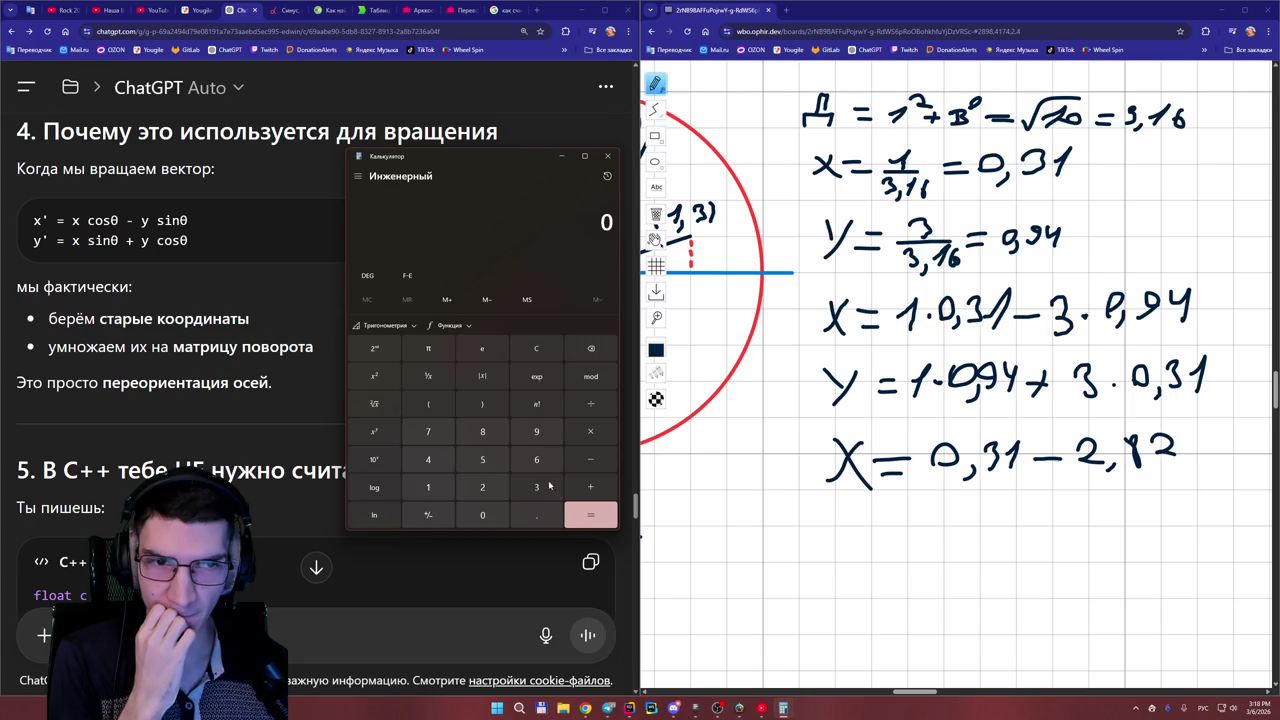
{"action": "left_click", "coordinate": [537, 488]}
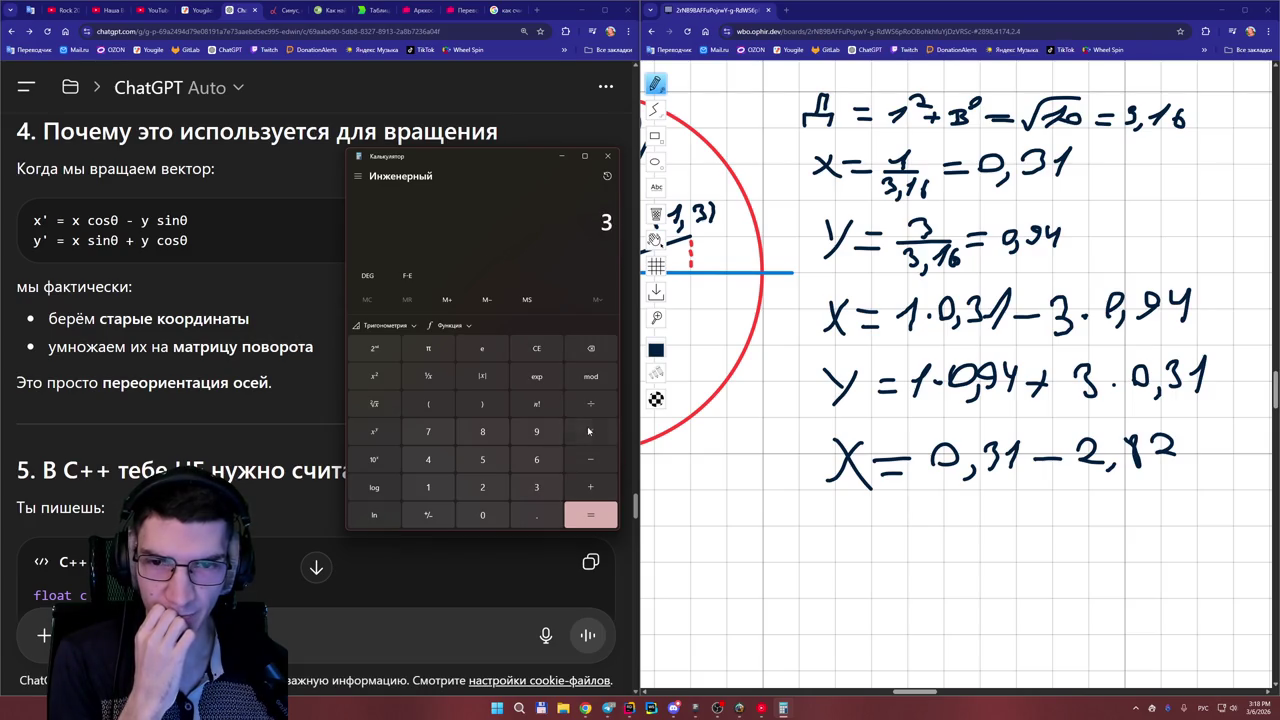
{"action": "left_click", "coordinate": [482, 515]}
{"action": "left_click", "coordinate": [537, 515]}
{"action": "left_click", "coordinate": [536, 431]}
{"action": "left_click", "coordinate": [428, 459]}
{"action": "left_click", "coordinate": [586, 517]}
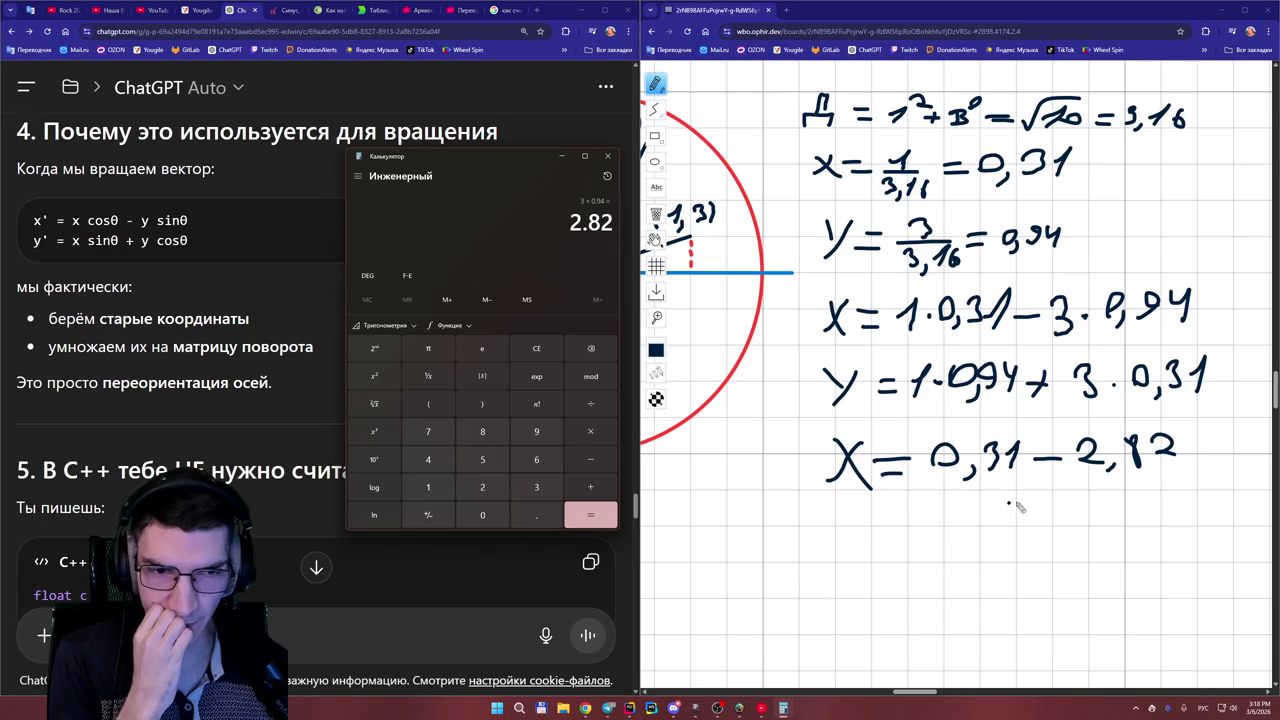
{"action": "mouse_move", "coordinate": [1194, 454]}
{"action": "left_mouse_down"}
{"action": "mouse_move", "coordinate": [1218, 451]}
{"action": "mouse_move", "coordinate": [1218, 464]}
{"action": "left_mouse_up"}
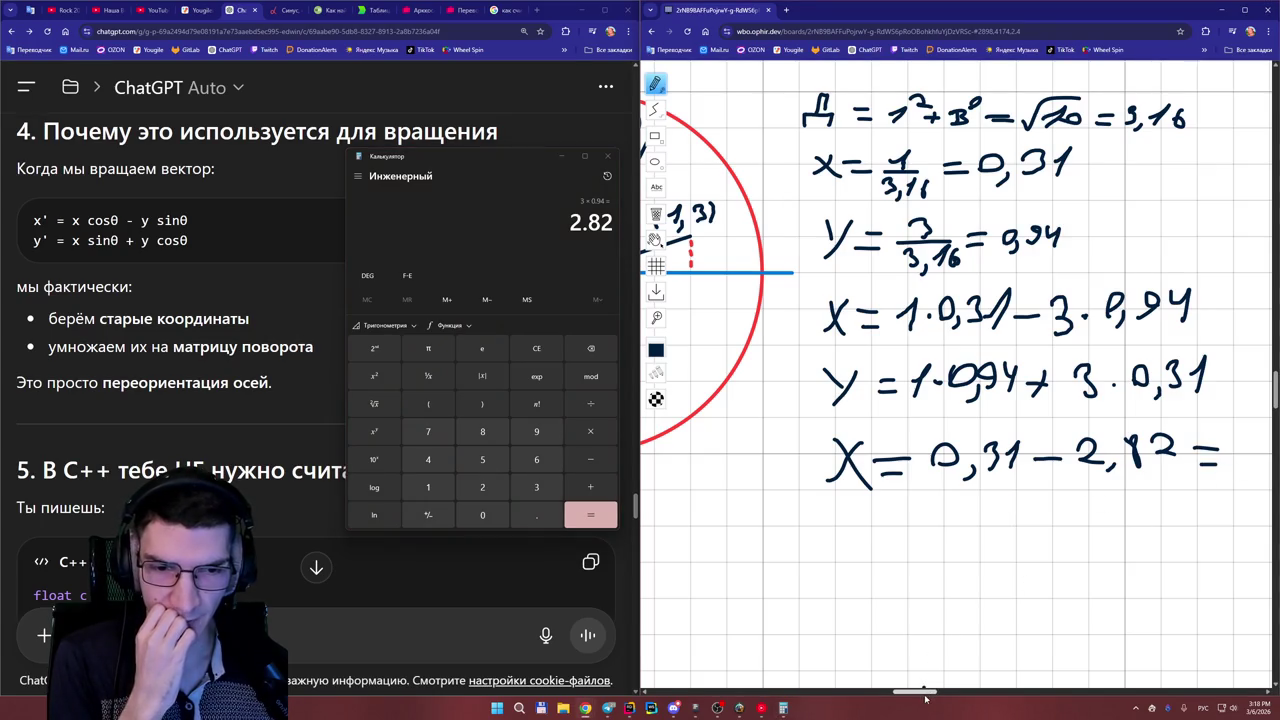
- Finish the X line with the result = 2,51
{"action": "left_click_drag", "start_coordinate": [925, 698], "coordinate": [935, 698]}
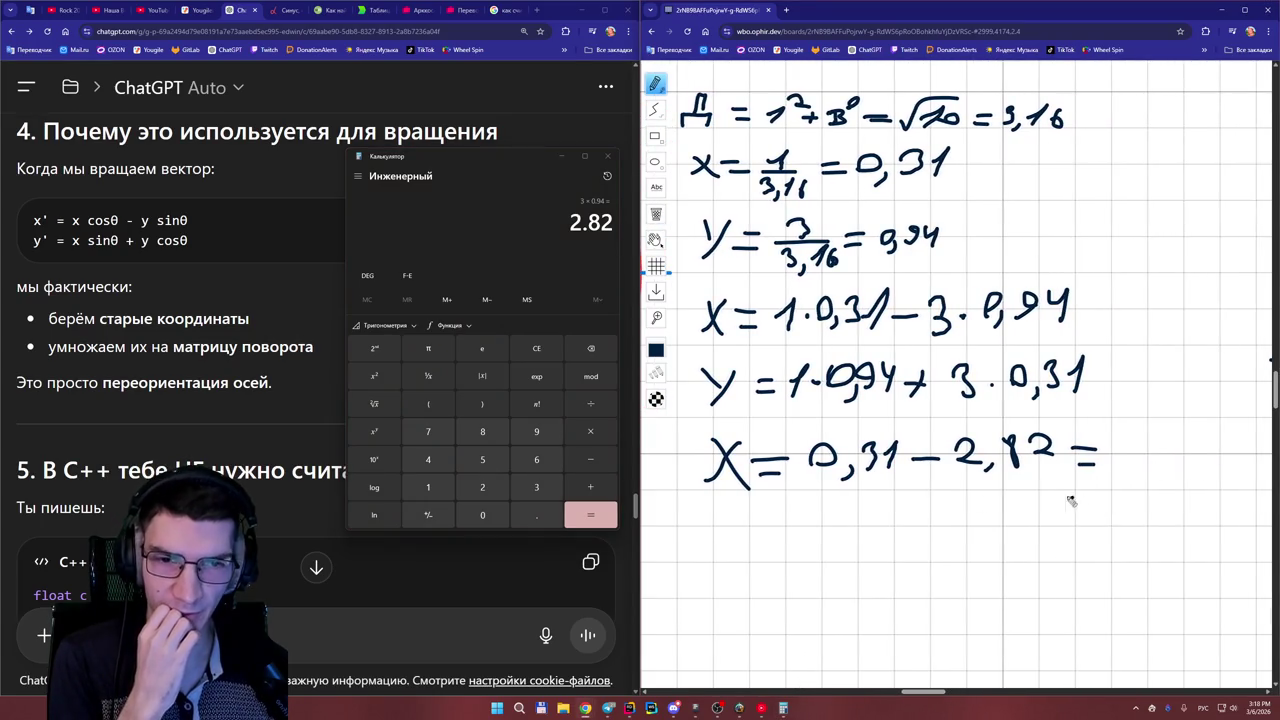
{"action": "left_click_drag", "start_coordinate": [1127, 446], "coordinate": [1146, 470]}
{"action": "left_click_drag", "start_coordinate": [1156, 466], "coordinate": [1152, 478]}
{"action": "mouse_move", "coordinate": [1189, 440]}
{"action": "left_mouse_down"}
{"action": "mouse_move", "coordinate": [1167, 473]}
{"action": "mouse_move", "coordinate": [1210, 466]}
{"action": "left_mouse_up"}
- Write the Y line Y = 0,94 + 0,93 = 1,87 below it
{"action": "left_click_drag", "start_coordinate": [728, 508], "coordinate": [752, 530]}
{"action": "mouse_move", "coordinate": [776, 508]}
{"action": "left_mouse_down"}
{"action": "mouse_move", "coordinate": [742, 543]}
{"action": "mouse_move", "coordinate": [818, 521]}
{"action": "mouse_move", "coordinate": [884, 538]}
{"action": "mouse_move", "coordinate": [930, 512]}
{"action": "mouse_move", "coordinate": [974, 520]}
{"action": "mouse_move", "coordinate": [964, 540]}
{"action": "left_mouse_up"}
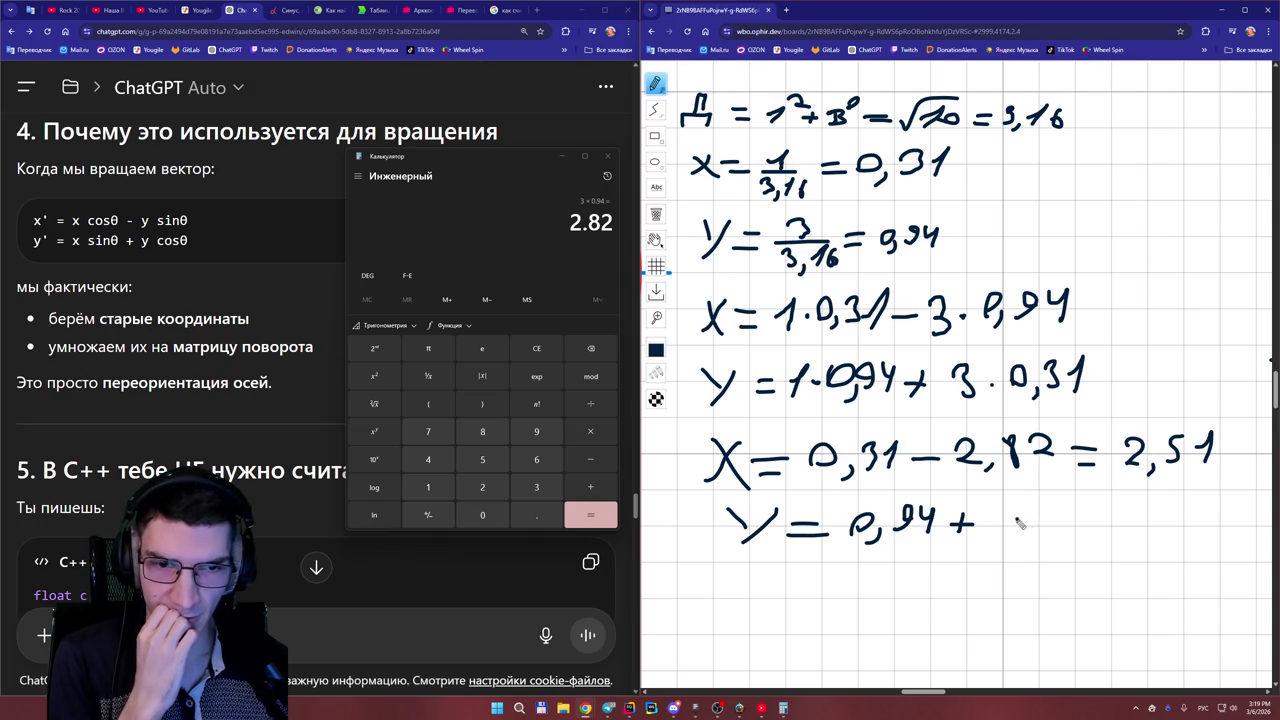
{"action": "mouse_move", "coordinate": [997, 536]}
{"action": "left_mouse_down"}
{"action": "mouse_move", "coordinate": [1014, 550]}
{"action": "mouse_move", "coordinate": [1046, 506]}
{"action": "mouse_move", "coordinate": [1082, 526]}
{"action": "mouse_move", "coordinate": [1072, 546]}
{"action": "mouse_move", "coordinate": [1127, 532]}
{"action": "left_mouse_up"}
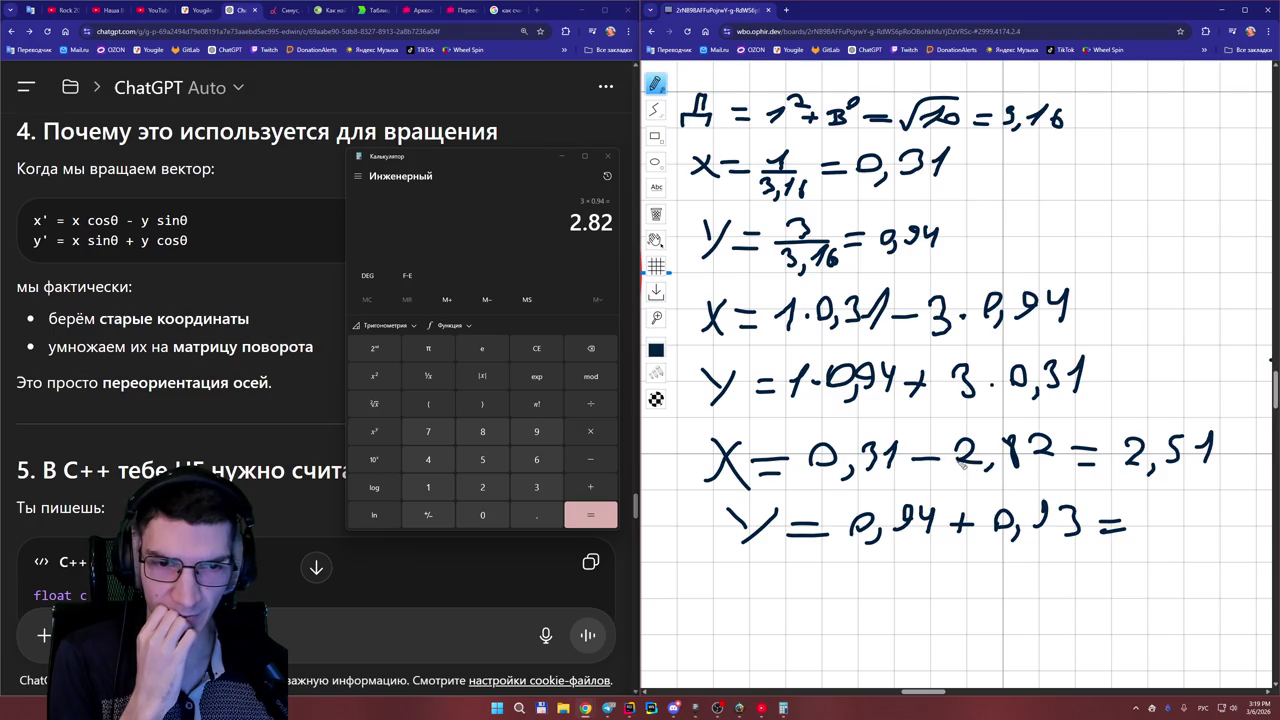
{"action": "left_click_drag", "start_coordinate": [922, 691], "coordinate": [948, 696]}
{"action": "mouse_move", "coordinate": [1012, 521]}
{"action": "left_mouse_down"}
{"action": "mouse_move", "coordinate": [1043, 511]}
{"action": "mouse_move", "coordinate": [1031, 541]}
{"action": "mouse_move", "coordinate": [1042, 543]}
{"action": "left_mouse_up"}
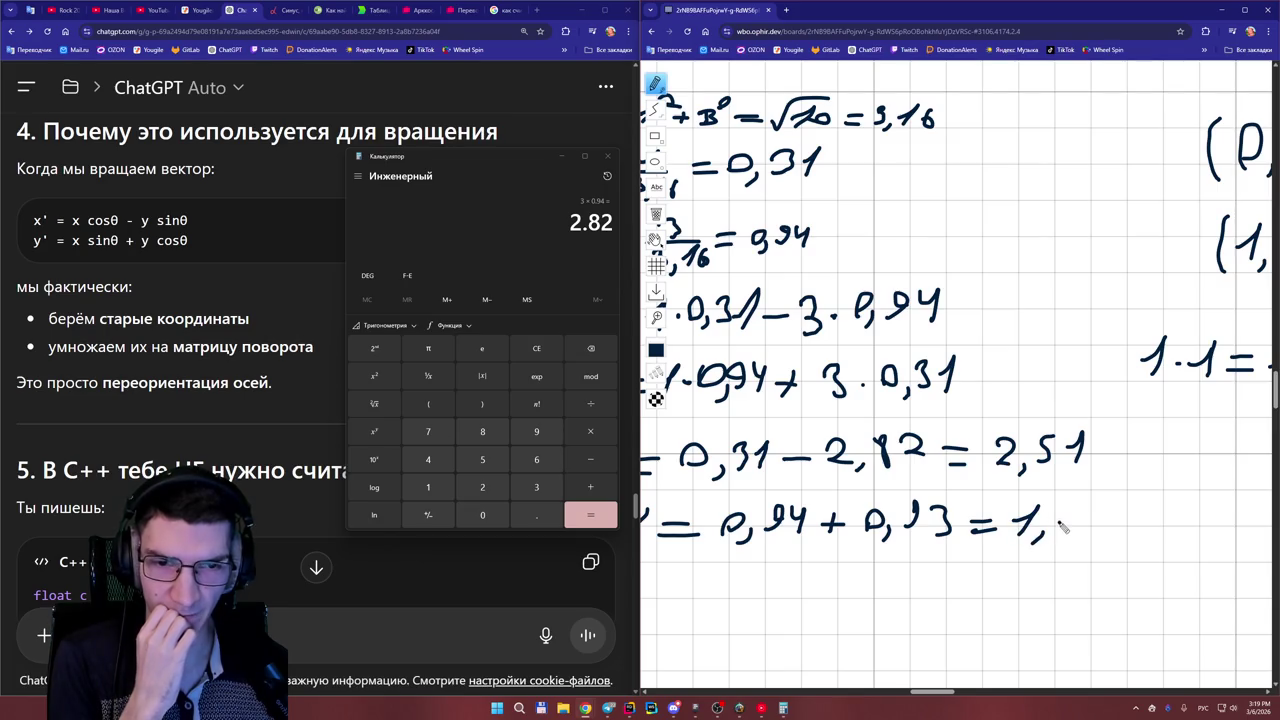
{"action": "mouse_move", "coordinate": [1060, 516]}
{"action": "left_mouse_down"}
{"action": "mouse_move", "coordinate": [1070, 535]}
{"action": "mouse_move", "coordinate": [1082, 508]}
{"action": "mouse_move", "coordinate": [1108, 506]}
{"action": "mouse_move", "coordinate": [1097, 545]}
{"action": "mouse_move", "coordinate": [1118, 524]}
{"action": "left_mouse_up"}
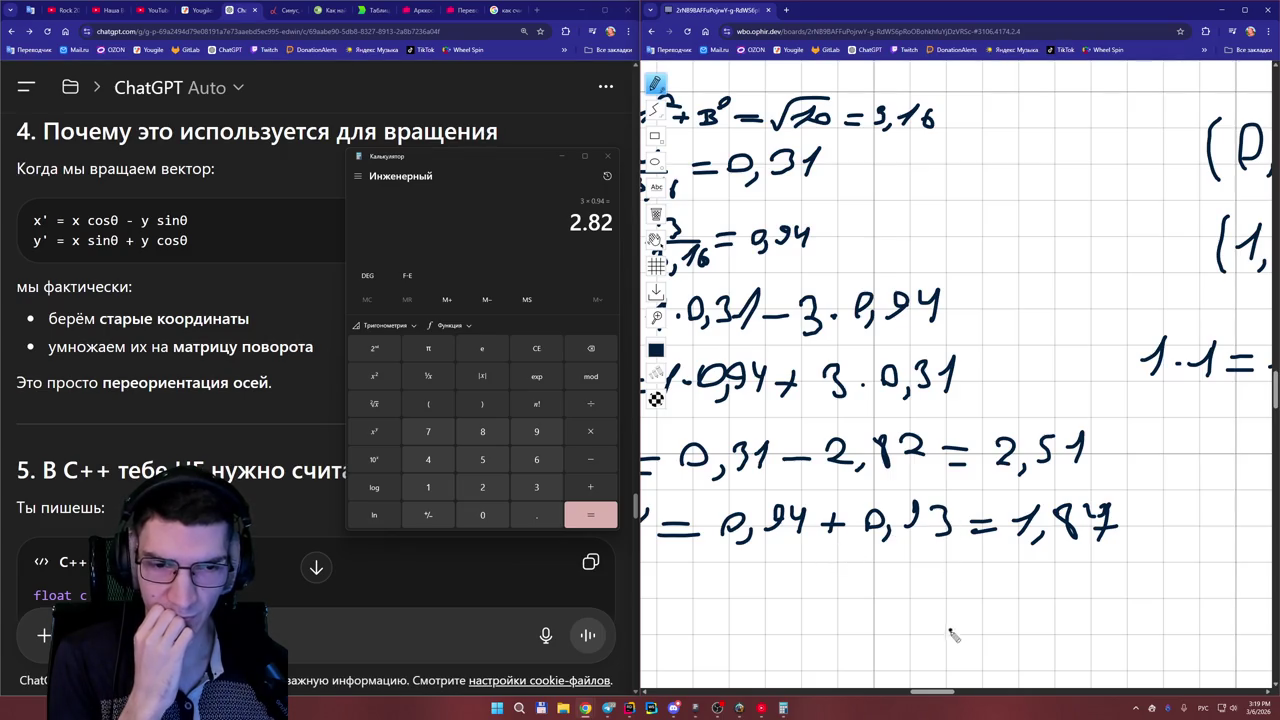
{"action": "mouse_move", "coordinate": [946, 691]}
{"action": "left_mouse_down"}
{"action": "mouse_move", "coordinate": [925, 691]}
{"action": "mouse_move", "coordinate": [939, 691]}
{"action": "left_mouse_up"}
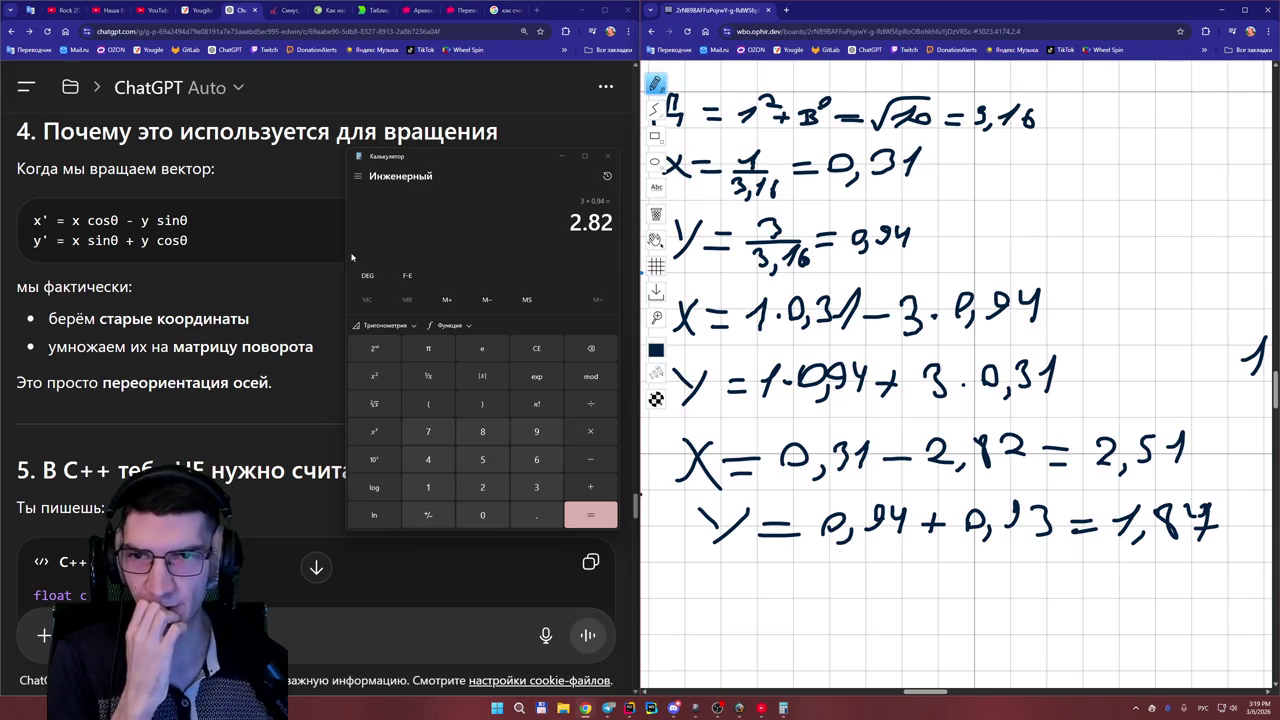
- Minimize the Calculator to bring the ChatGPT answer back into view
{"action": "scroll", "coordinate": [295, 285], "scroll_direction": "down", "scroll_amount": 3}
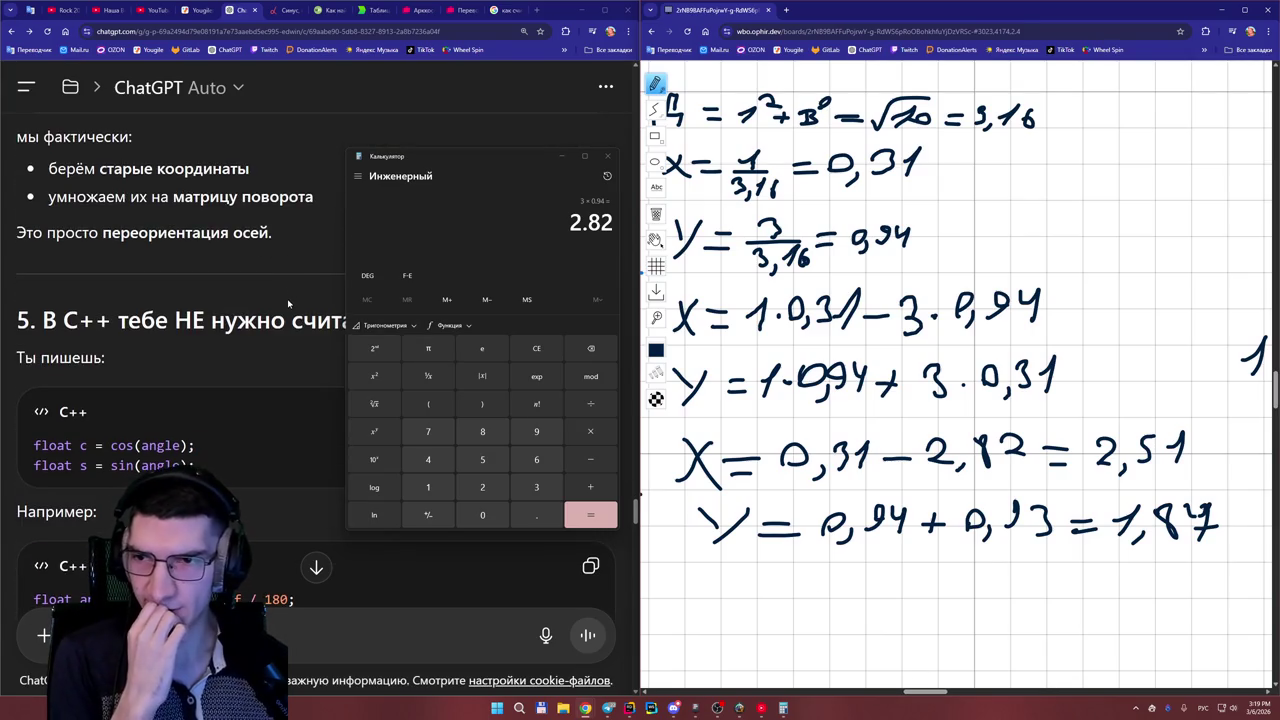
{"action": "scroll", "coordinate": [288, 303], "scroll_direction": "up", "scroll_amount": 3}
{"action": "left_click", "coordinate": [562, 157]}
- Scroll to the C++ sin/cos code and highlight 3.14159 and 180 in the angle conversion line
{"action": "scroll", "coordinate": [331, 335], "scroll_direction": "down", "scroll_amount": 1}
{"action": "scroll", "coordinate": [331, 335], "scroll_direction": "down", "scroll_amount": 5}
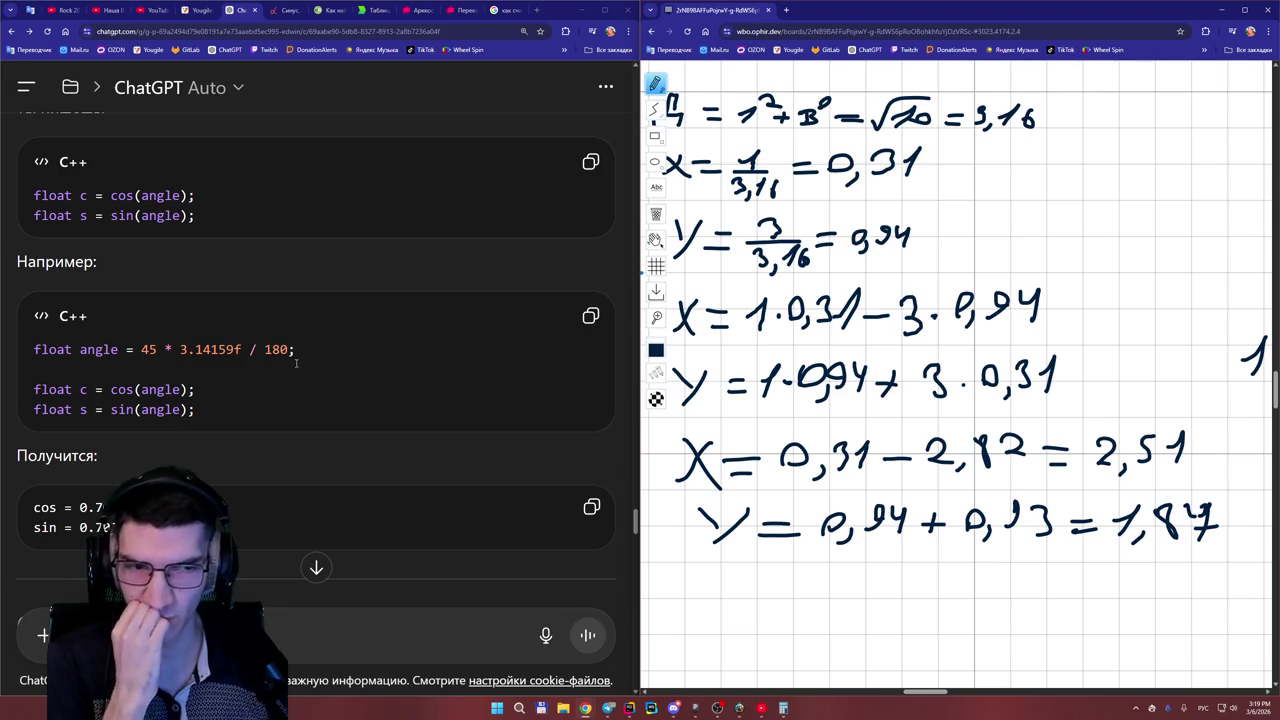
{"action": "scroll", "coordinate": [324, 372], "scroll_direction": "down", "scroll_amount": 1}
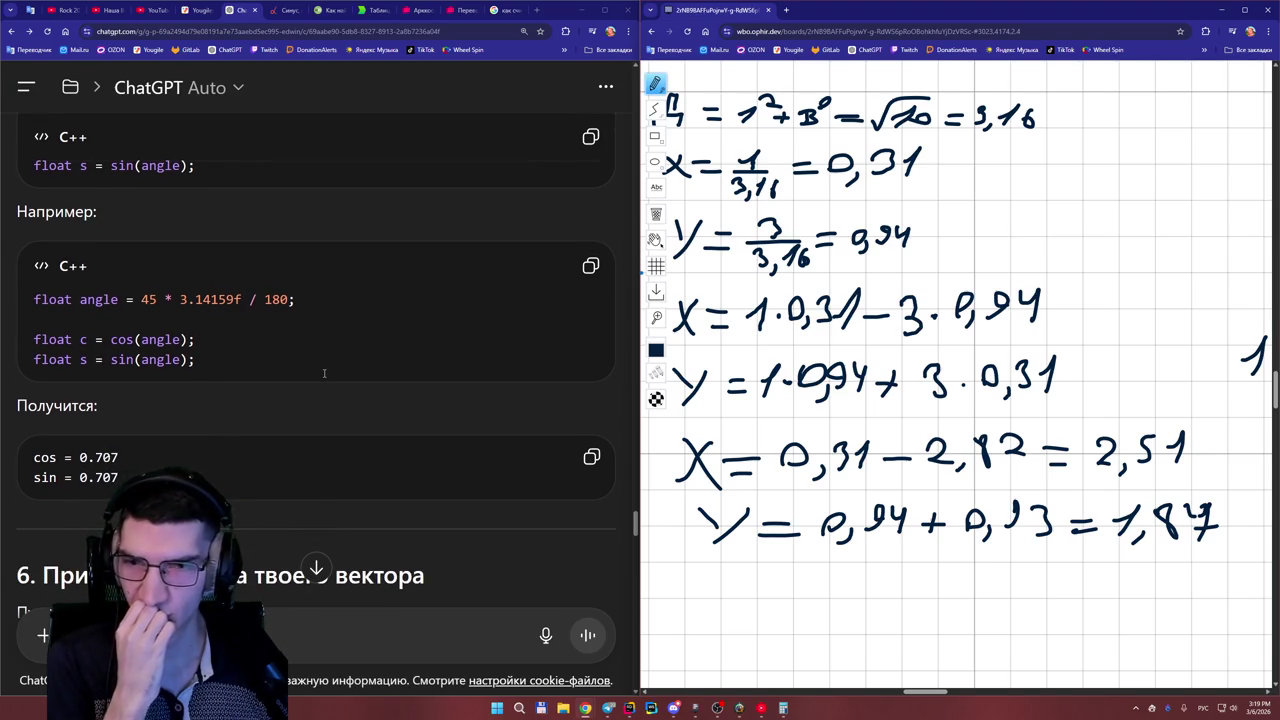
{"action": "scroll", "coordinate": [324, 373], "scroll_direction": "up", "scroll_amount": 2}
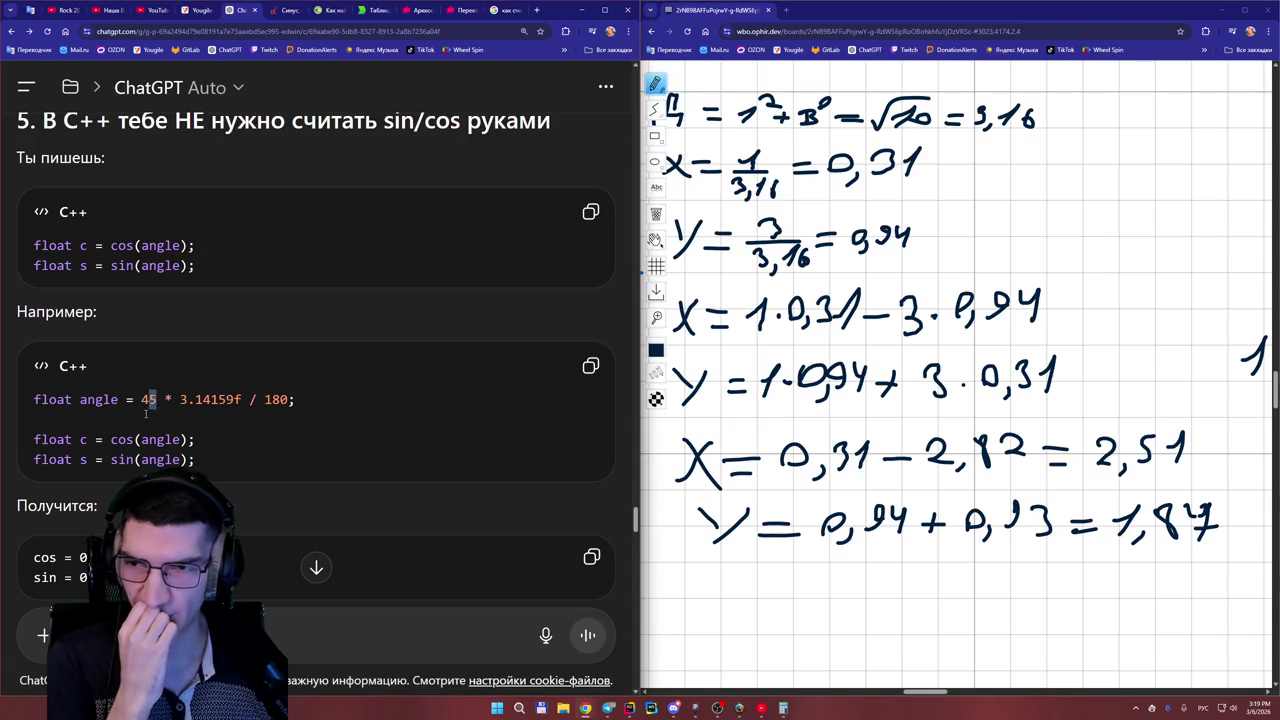
{"action": "left_click_drag", "start_coordinate": [172, 400], "coordinate": [296, 399]}
{"action": "left_click", "coordinate": [248, 423]}
{"action": "left_click", "coordinate": [250, 420]}
{"action": "left_click", "coordinate": [321, 425]}
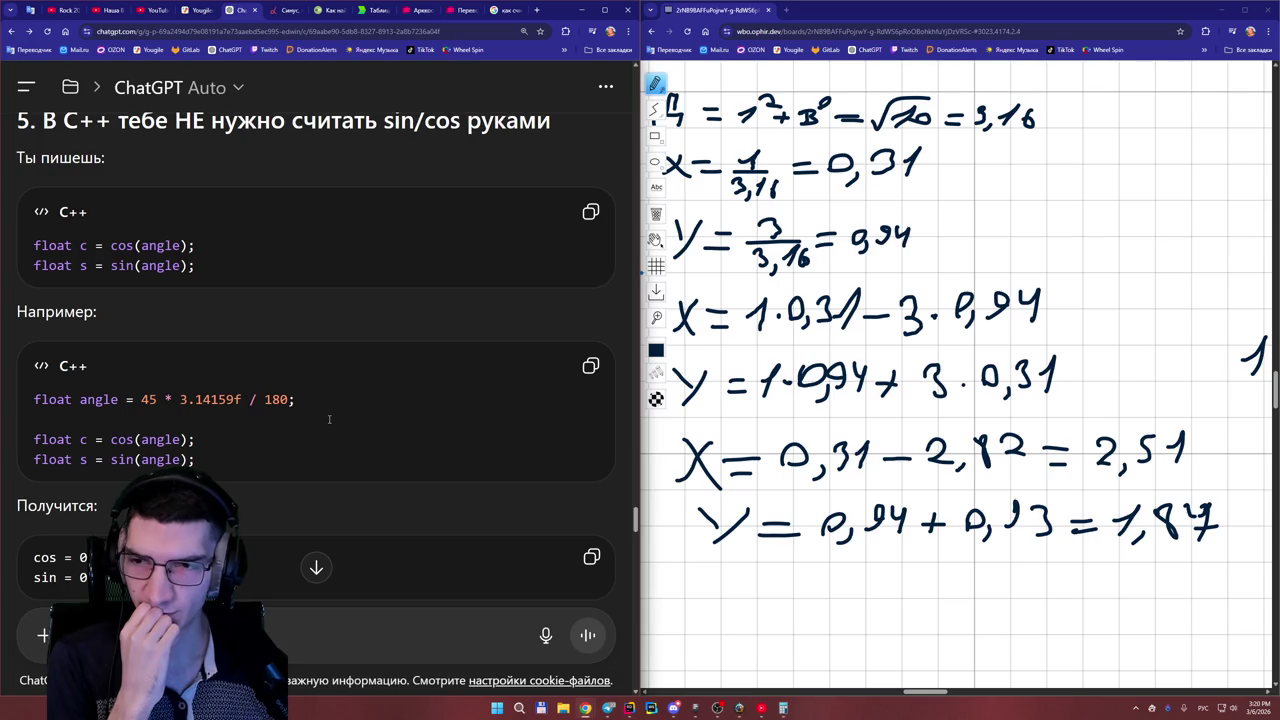
- Scroll to section 6's 90° rotation example for V = (1,3) and make the X result −2,51
{"action": "scroll", "coordinate": [327, 420], "scroll_direction": "down", "scroll_amount": 1}
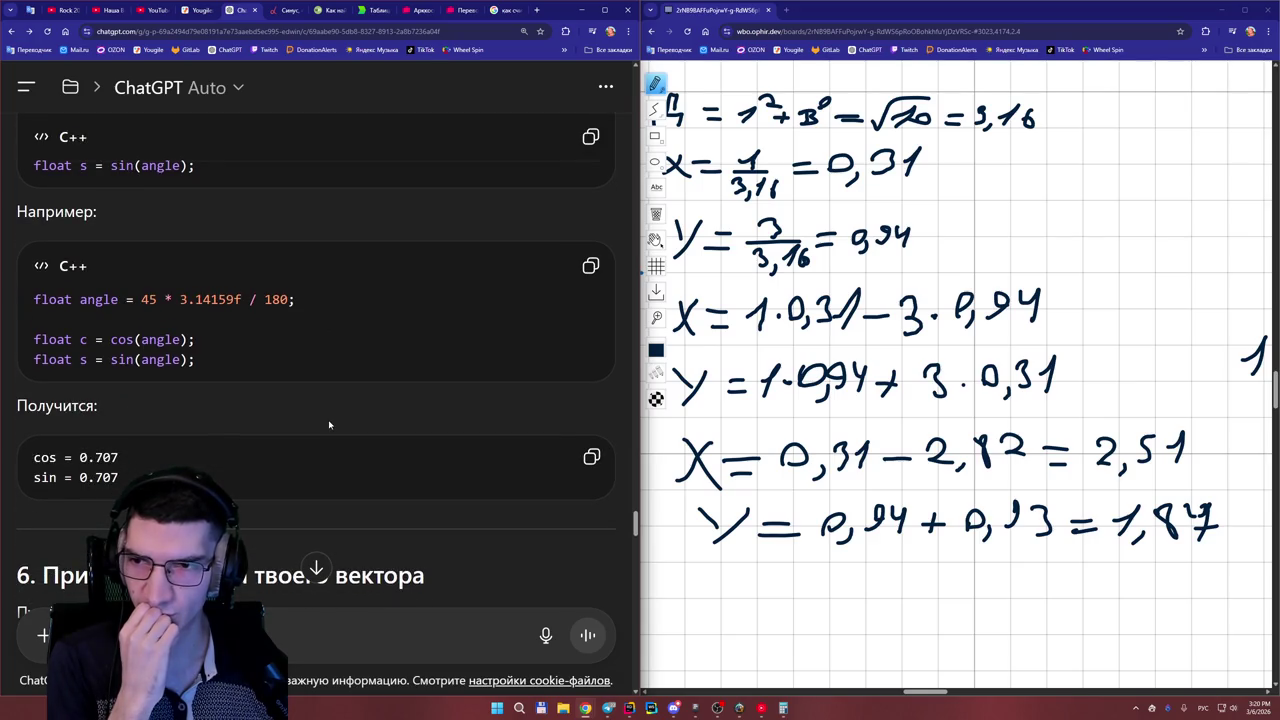
{"action": "scroll", "coordinate": [328, 425], "scroll_direction": "down", "scroll_amount": 2}
{"action": "scroll", "coordinate": [328, 423], "scroll_direction": "down", "scroll_amount": 3}
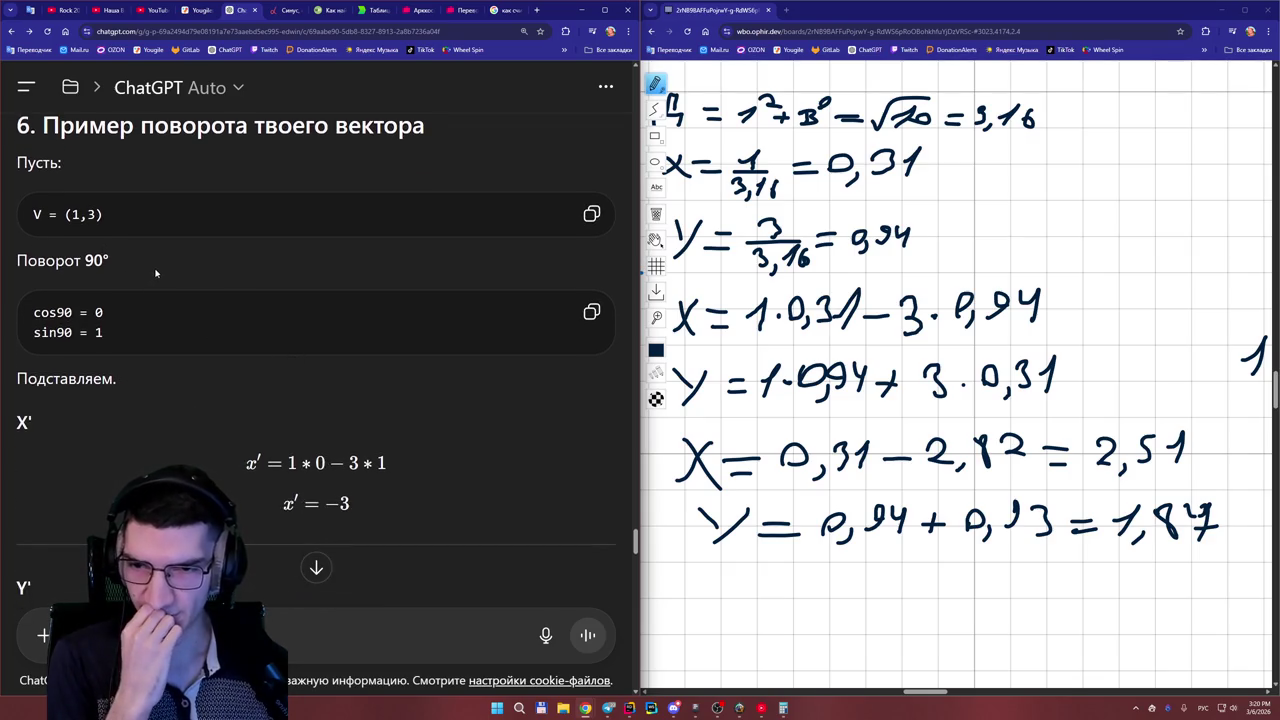
{"action": "scroll", "coordinate": [200, 300], "scroll_direction": "down", "scroll_amount": 1}
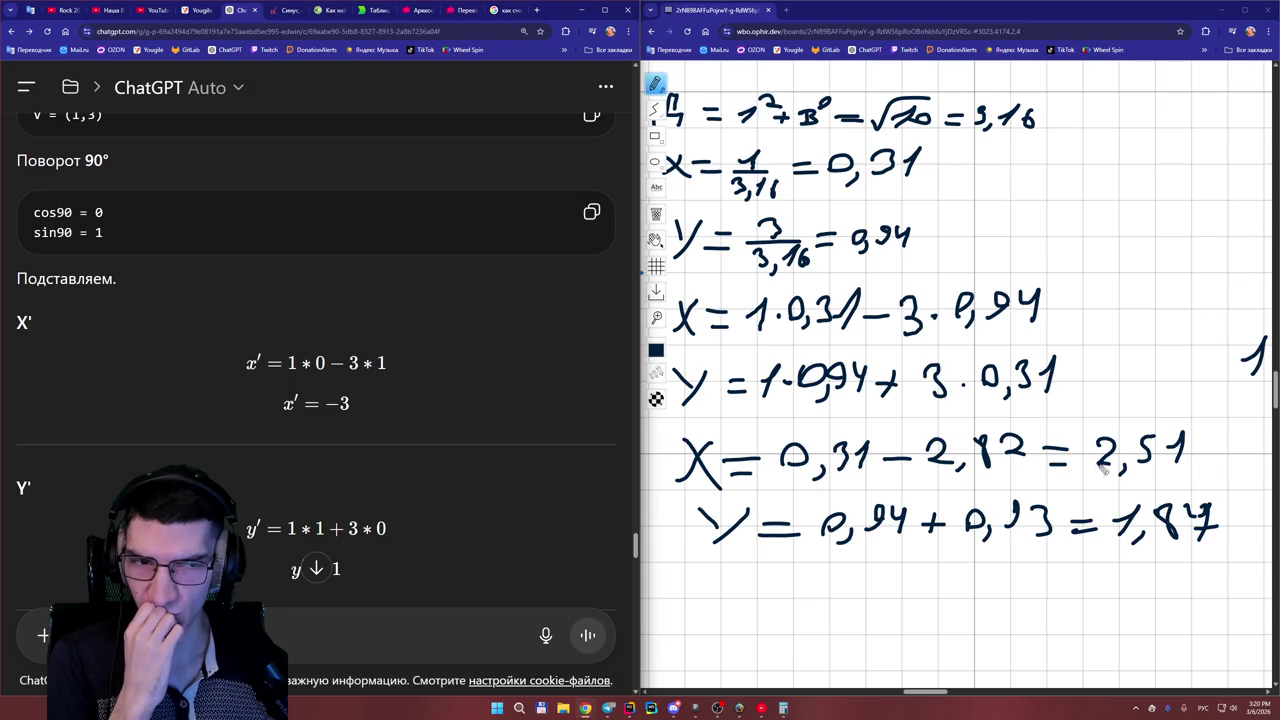
{"action": "left_click_drag", "start_coordinate": [1080, 459], "coordinate": [1102, 457]}
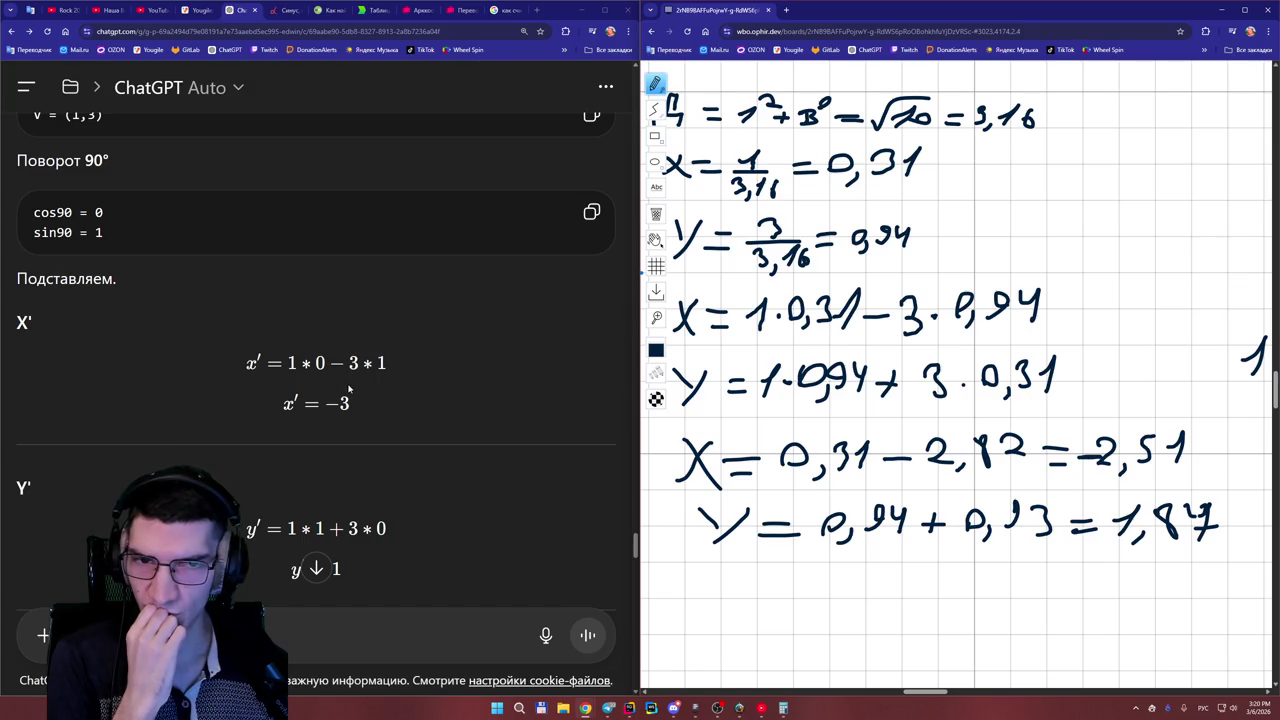
- Scroll the whiteboard to review the corrected lines X = 0,31 − 2,82 = −2,51 and Y = 0,94 + 0,93 = 1,87
{"action": "scroll", "coordinate": [349, 389], "scroll_direction": "up", "scroll_amount": 1}
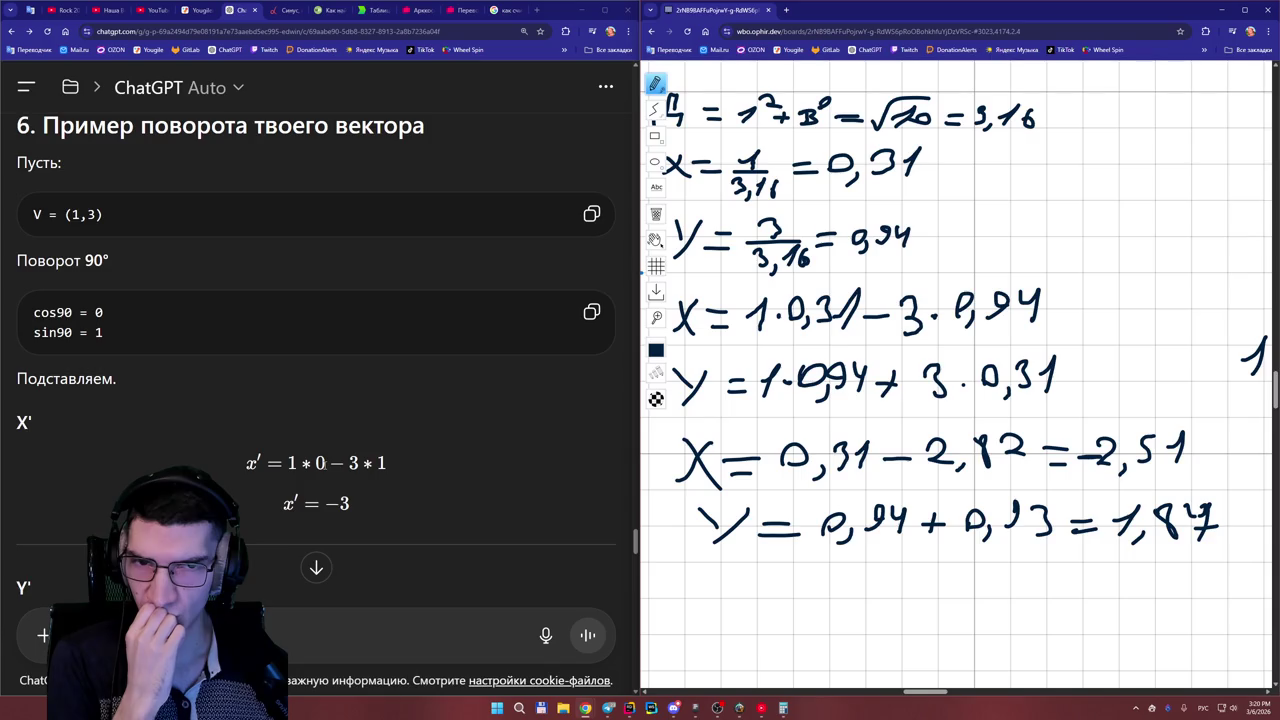
{"action": "scroll", "coordinate": [321, 463], "scroll_direction": "up", "scroll_amount": 4}
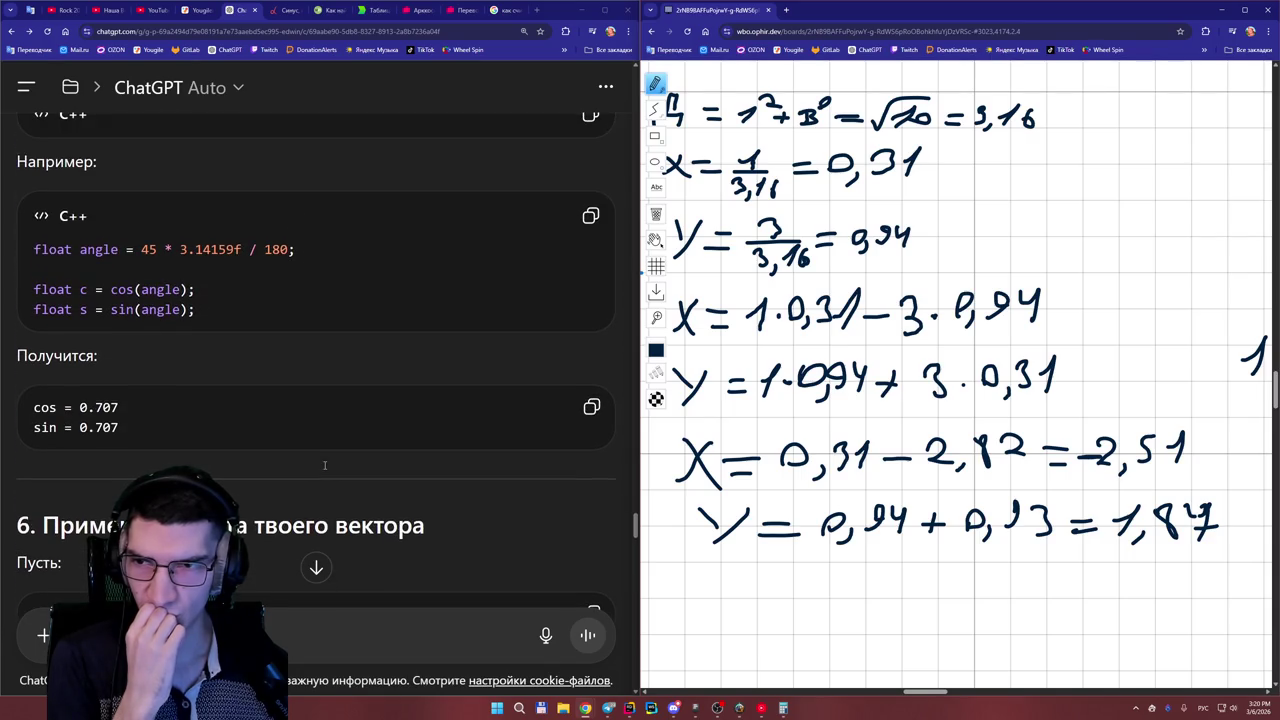
{"action": "scroll", "coordinate": [324, 465], "scroll_direction": "down", "scroll_amount": 6}
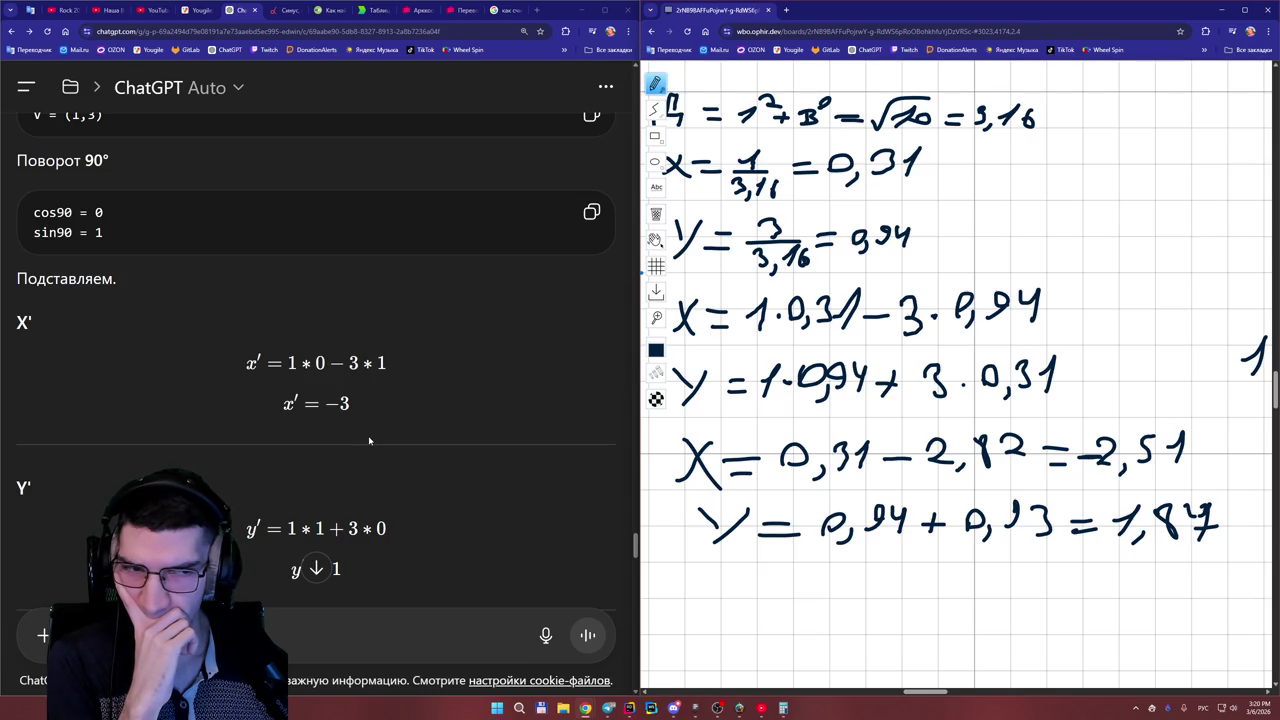
{"action": "scroll", "coordinate": [369, 440], "scroll_direction": "up", "scroll_amount": 15}
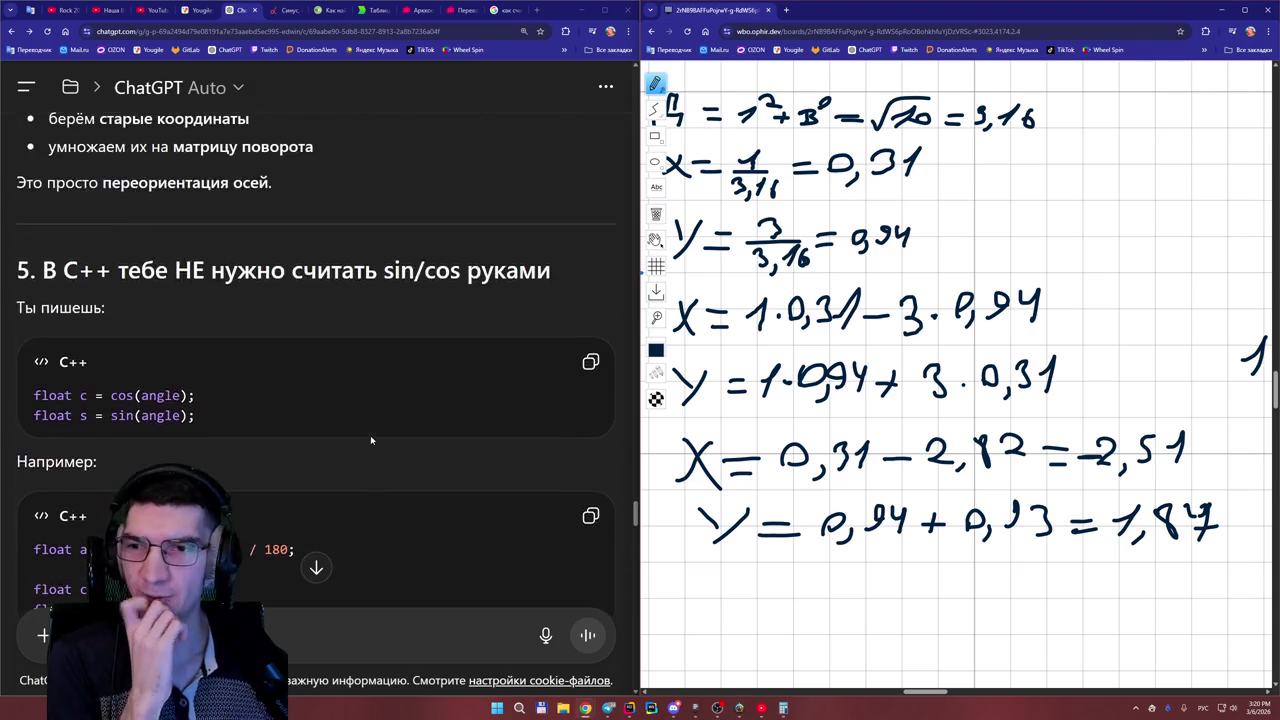
{"action": "scroll", "coordinate": [371, 440], "scroll_direction": "up", "scroll_amount": 5}
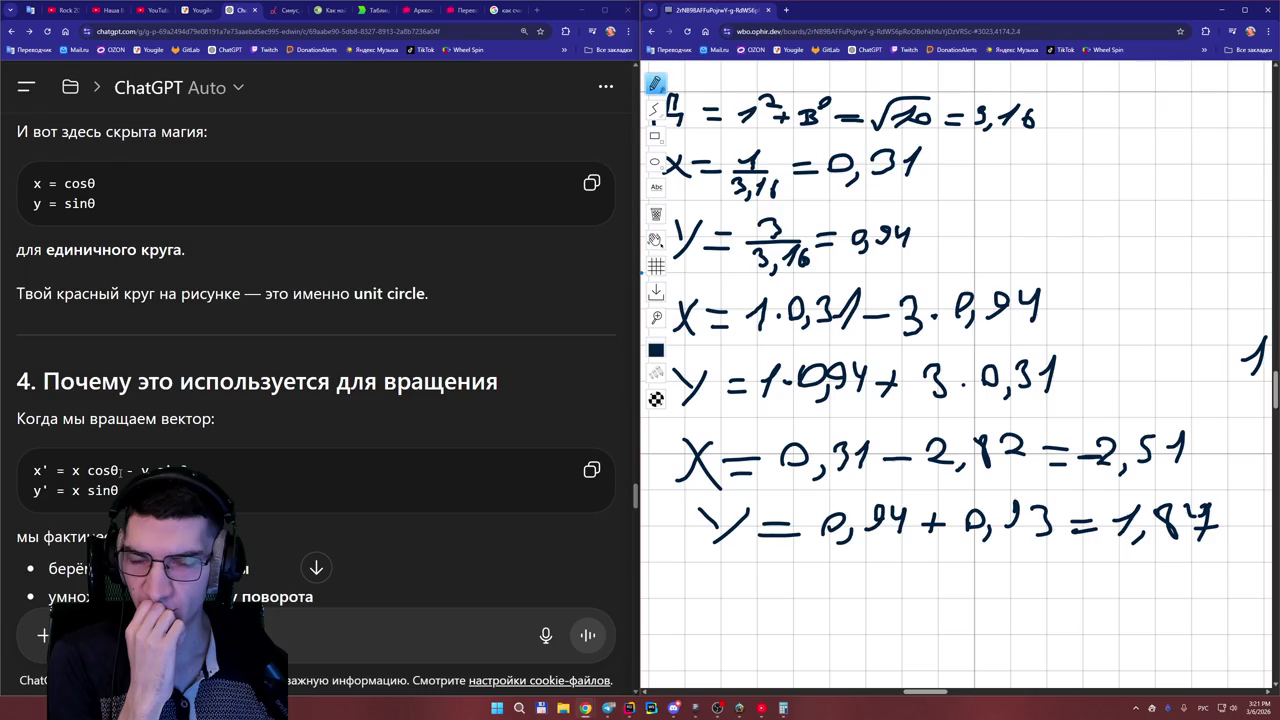
{"action": "scroll", "coordinate": [121, 473], "scroll_direction": "down", "scroll_amount": 3}
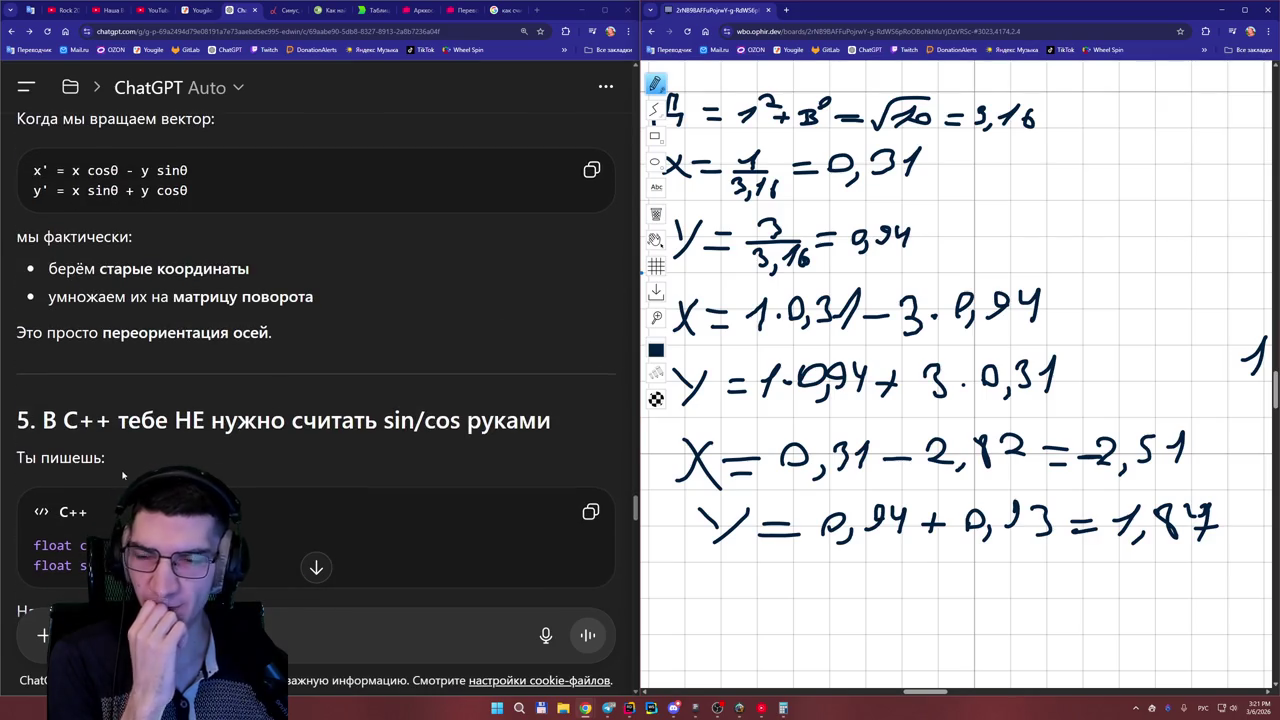
{"action": "scroll", "coordinate": [155, 427], "scroll_direction": "up", "scroll_amount": 3}
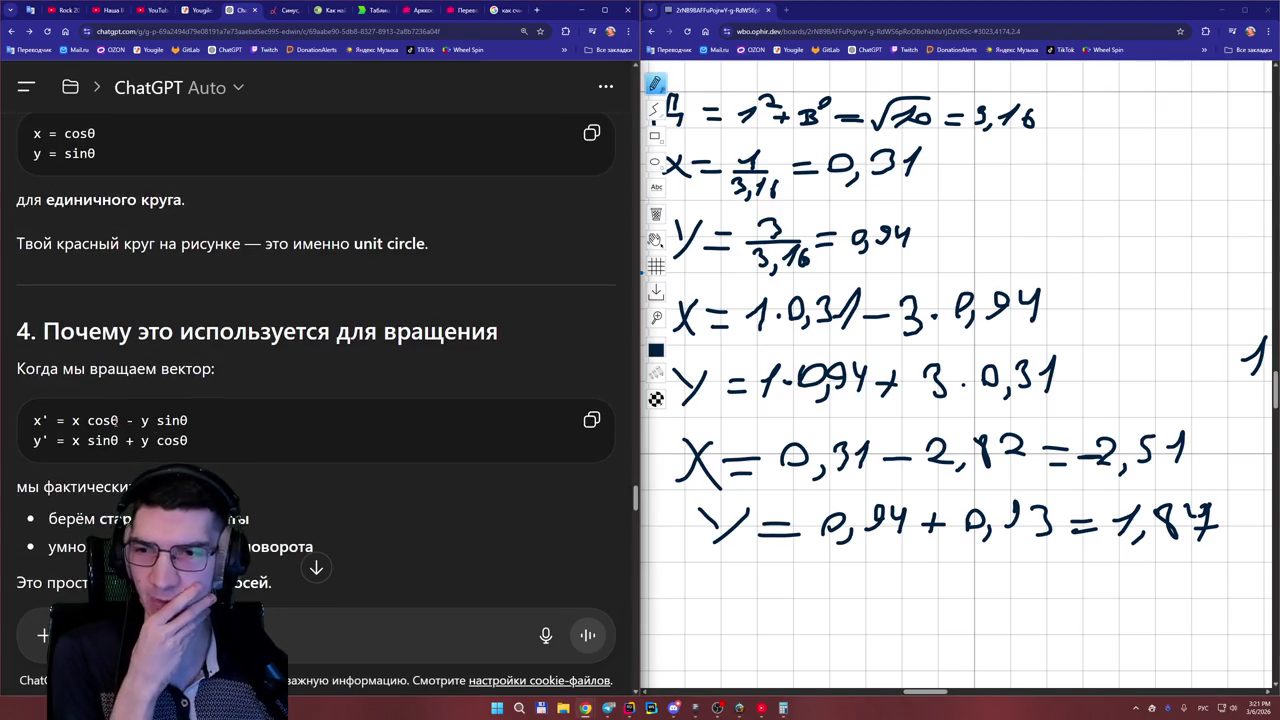
{"action": "scroll", "coordinate": [868, 340], "scroll_direction": "up", "scroll_amount": 1}
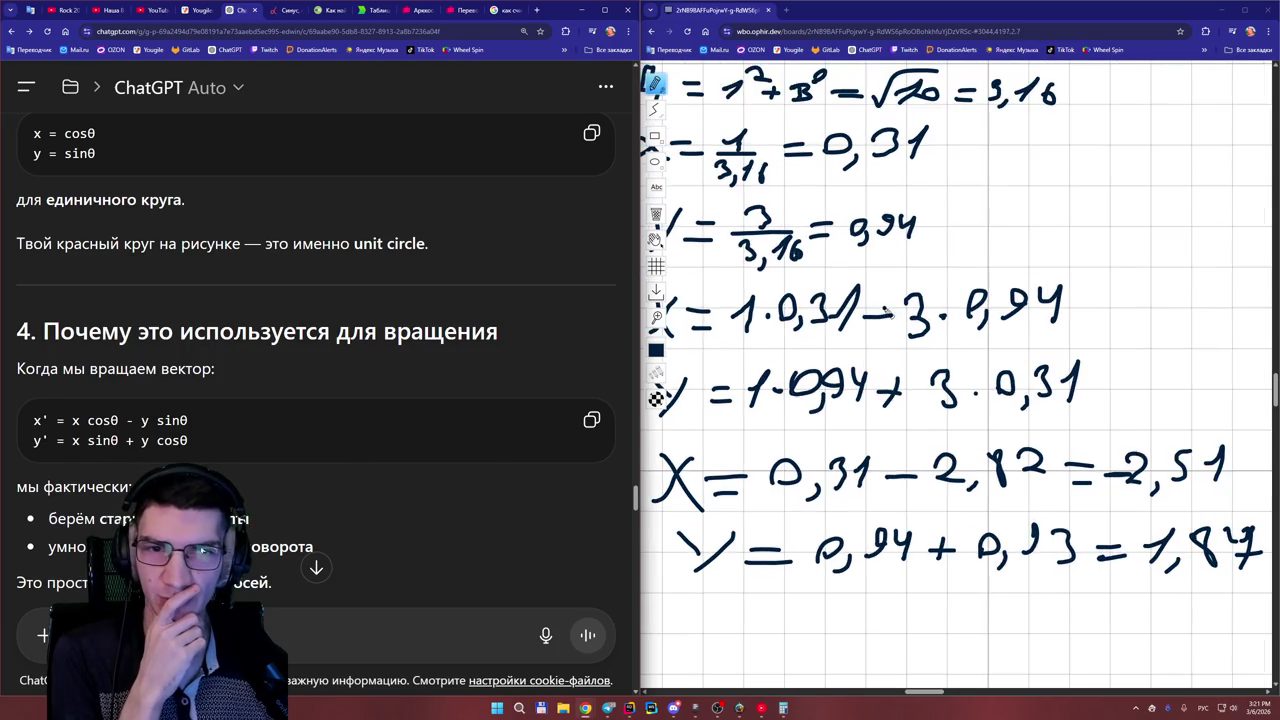
{"action": "scroll", "coordinate": [884, 312], "scroll_direction": "down", "scroll_amount": 3}
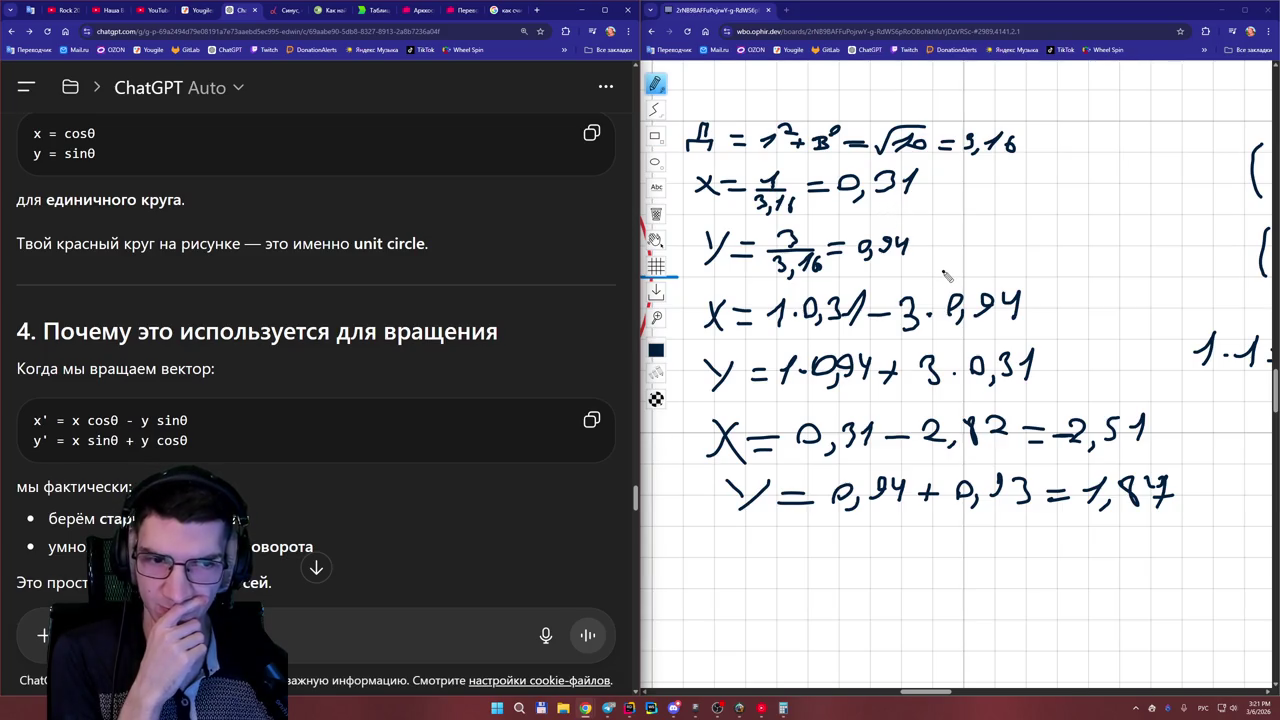
{"action": "scroll", "coordinate": [410, 365], "scroll_direction": "down", "scroll_amount": 4}
{"action": "scroll", "coordinate": [414, 365], "scroll_direction": "down", "scroll_amount": 4}
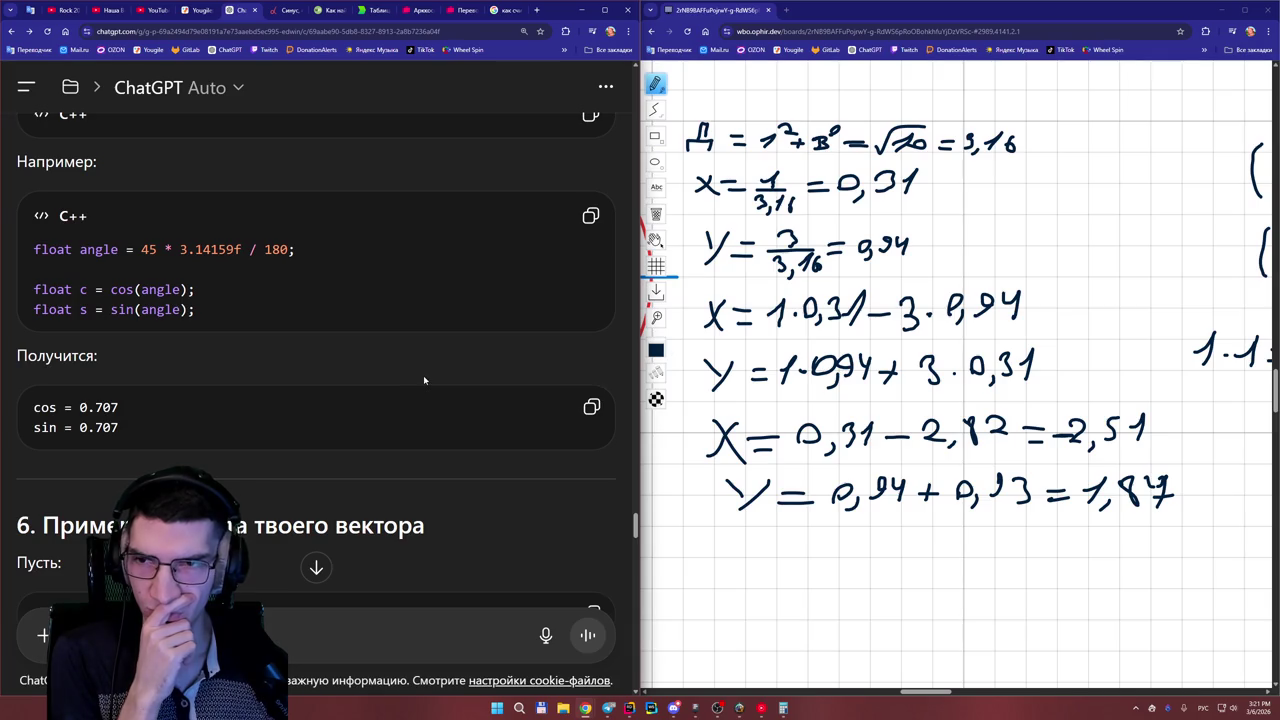
{"action": "scroll", "coordinate": [425, 380], "scroll_direction": "down", "scroll_amount": 3}
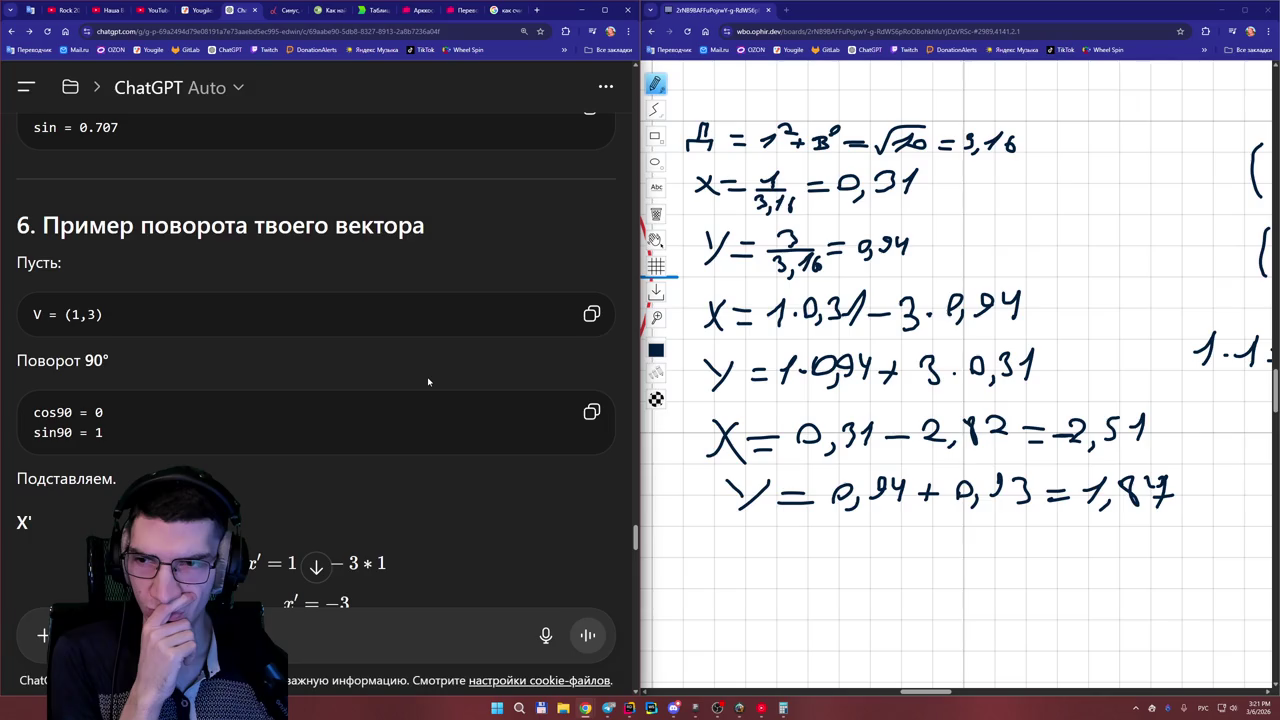
{"action": "scroll", "coordinate": [428, 381], "scroll_direction": "down", "scroll_amount": 1}
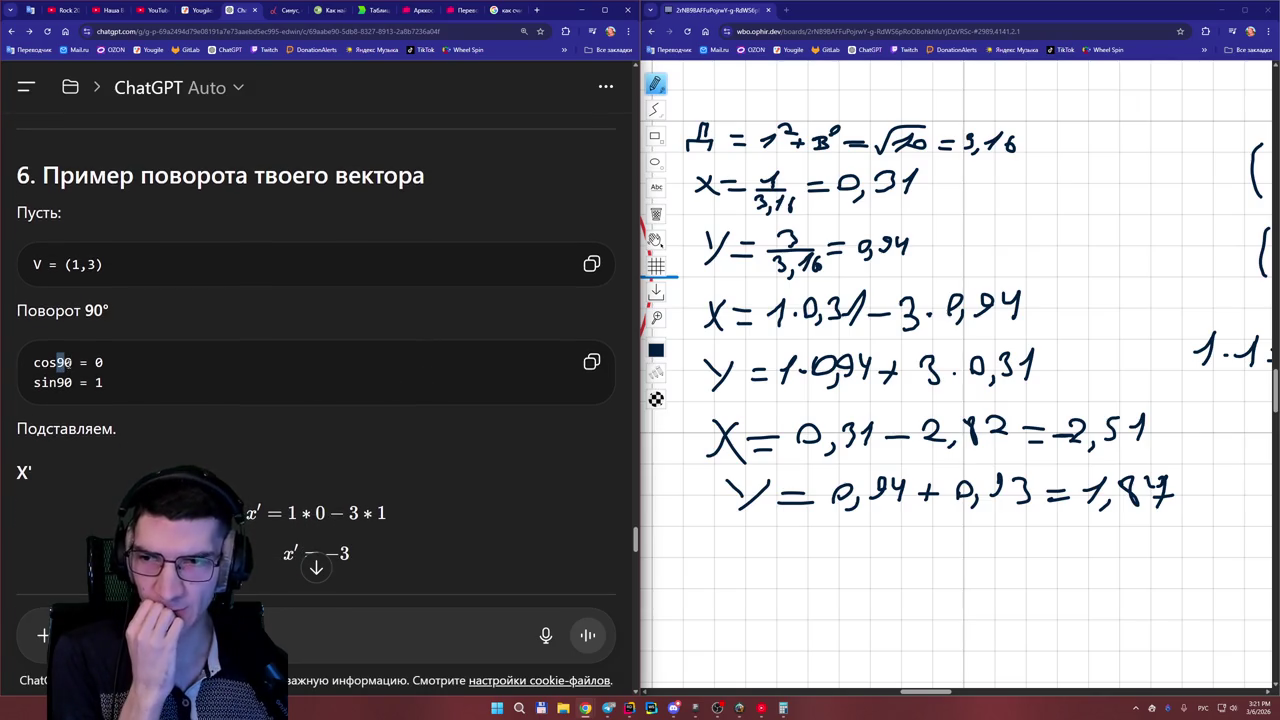
{"action": "left_click_drag", "start_coordinate": [72, 363], "coordinate": [57, 363]}
{"action": "left_click", "coordinate": [141, 354]}
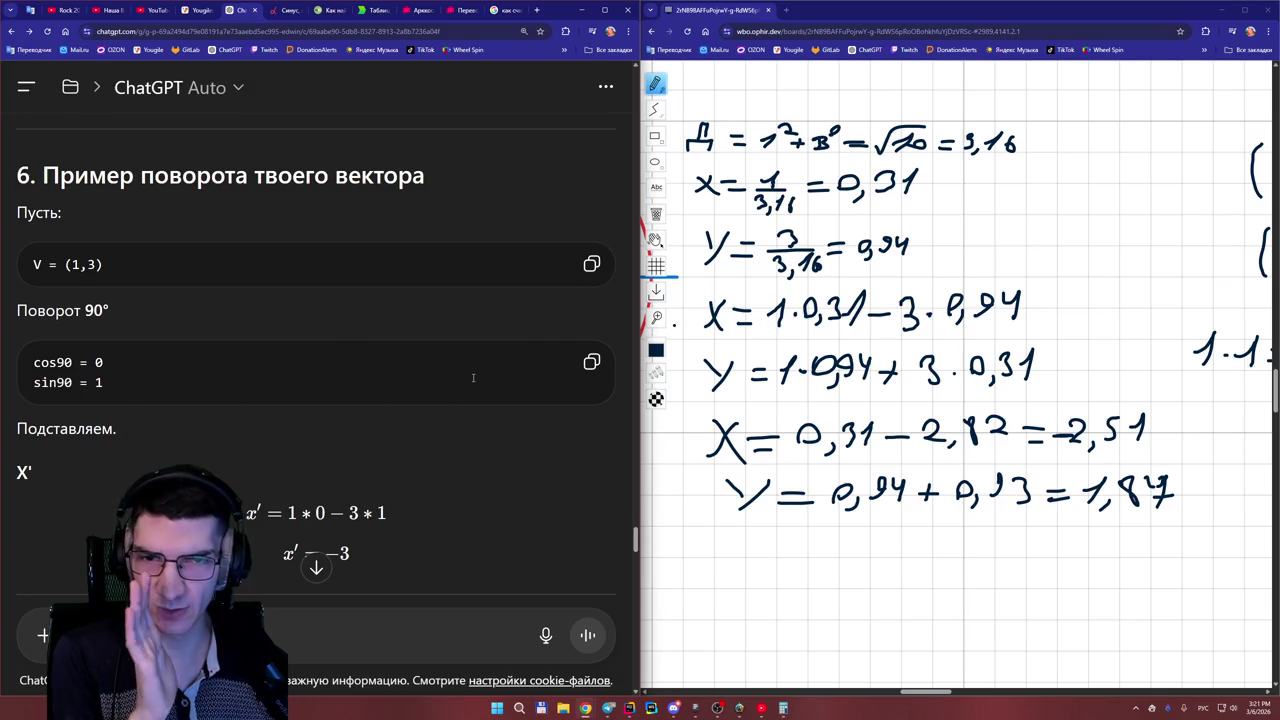
{"action": "scroll", "coordinate": [390, 386], "scroll_direction": "down", "scroll_amount": 1}
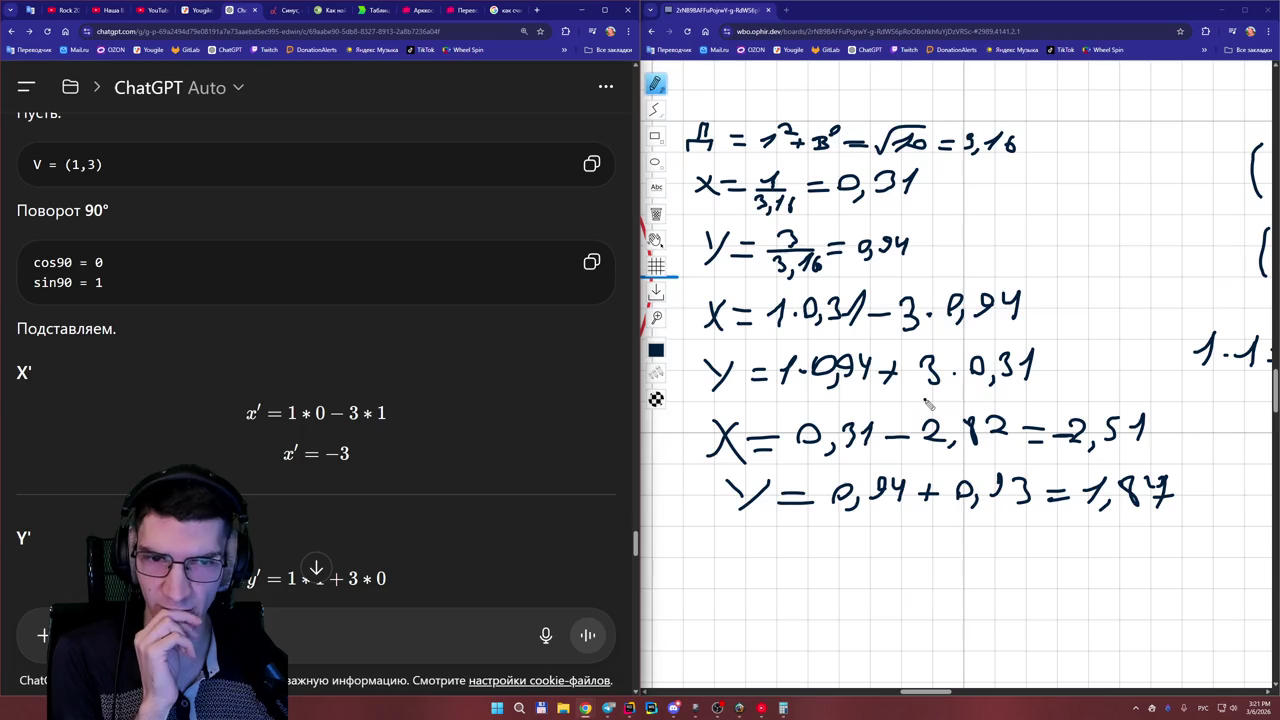
{"action": "scroll", "coordinate": [423, 398], "scroll_direction": "down", "scroll_amount": 3}
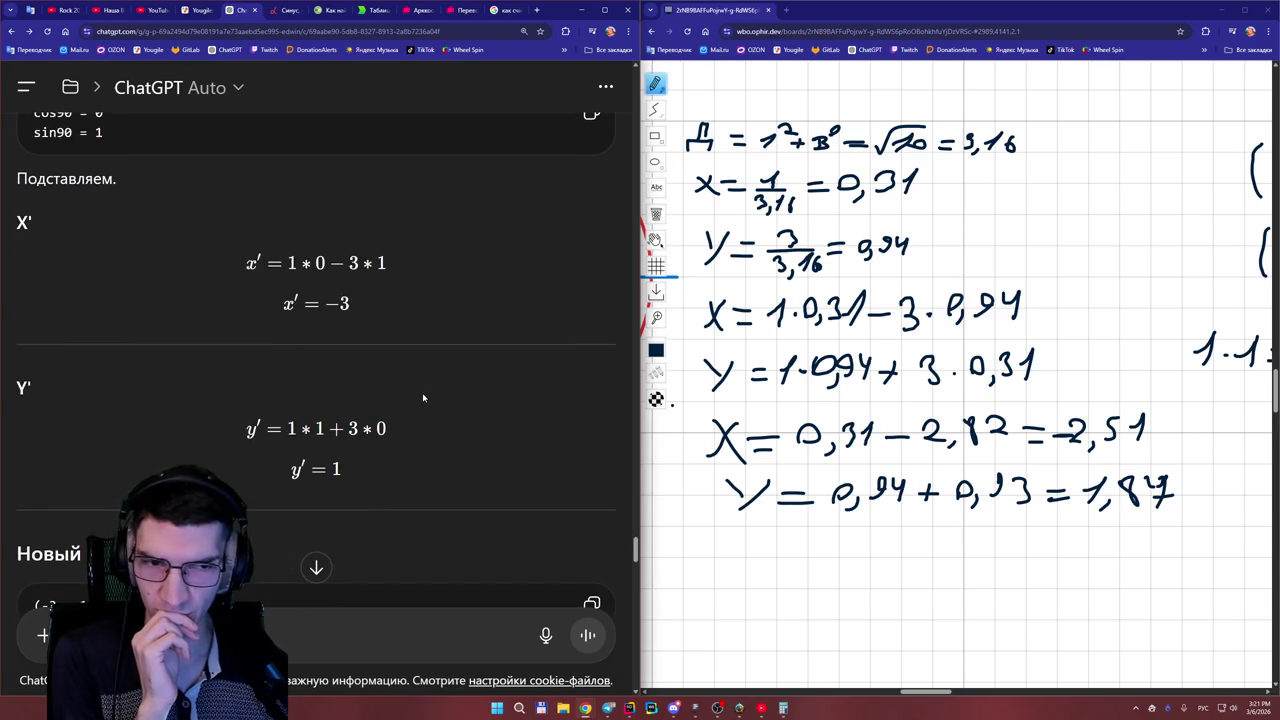
{"action": "scroll", "coordinate": [422, 394], "scroll_direction": "down", "scroll_amount": 3}
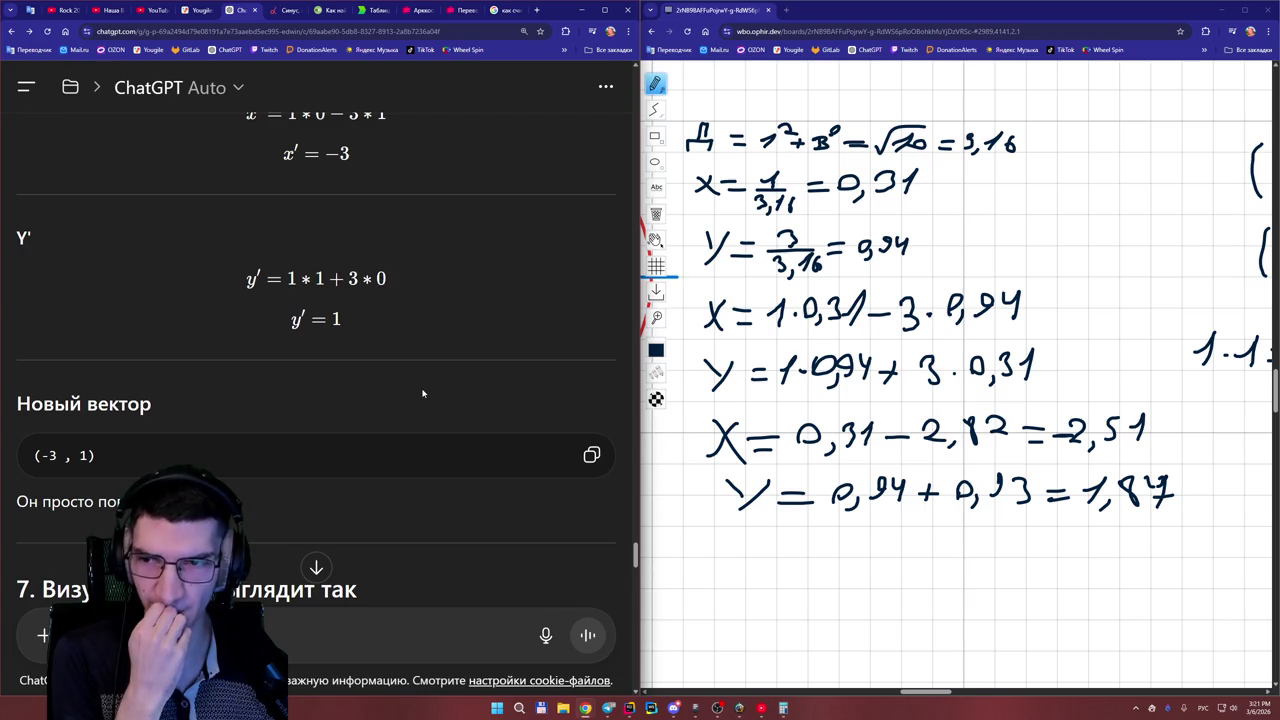
{"action": "scroll", "coordinate": [422, 394], "scroll_direction": "down", "scroll_amount": 2}
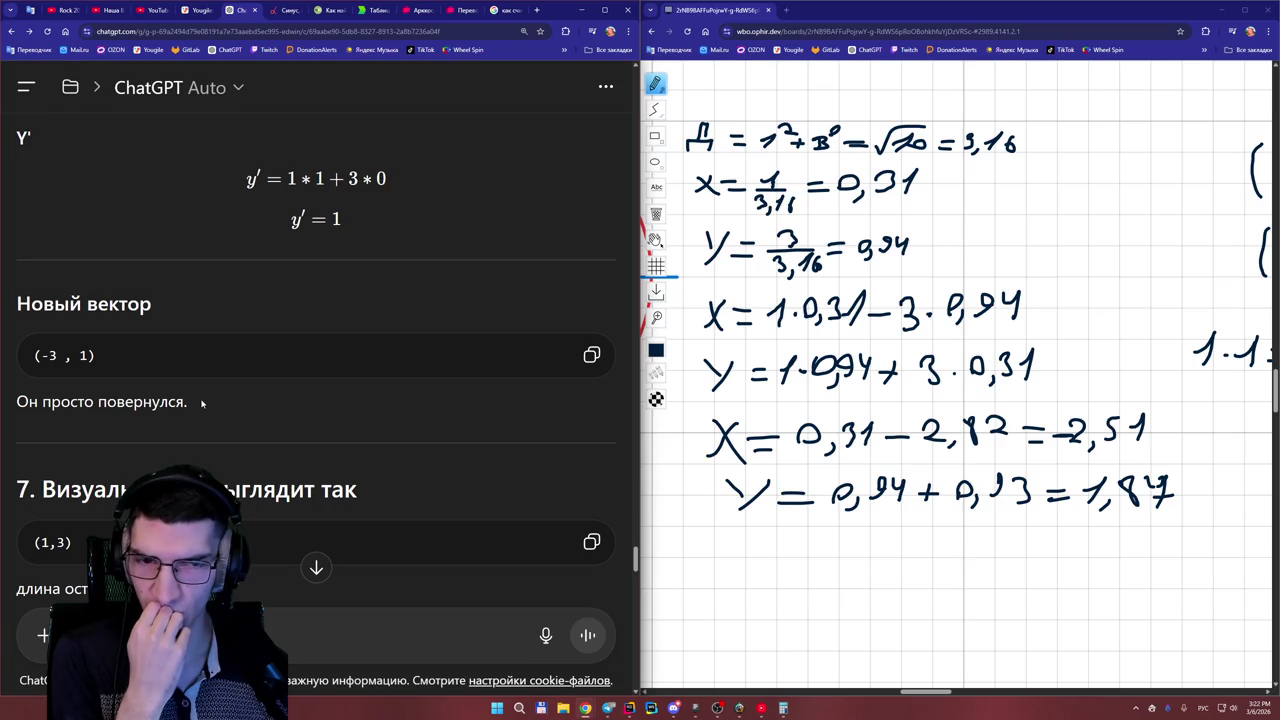
- Scroll to the sin/cos direction section and highlight cos in dir.x
{"action": "scroll", "coordinate": [202, 400], "scroll_direction": "up", "scroll_amount": 2}
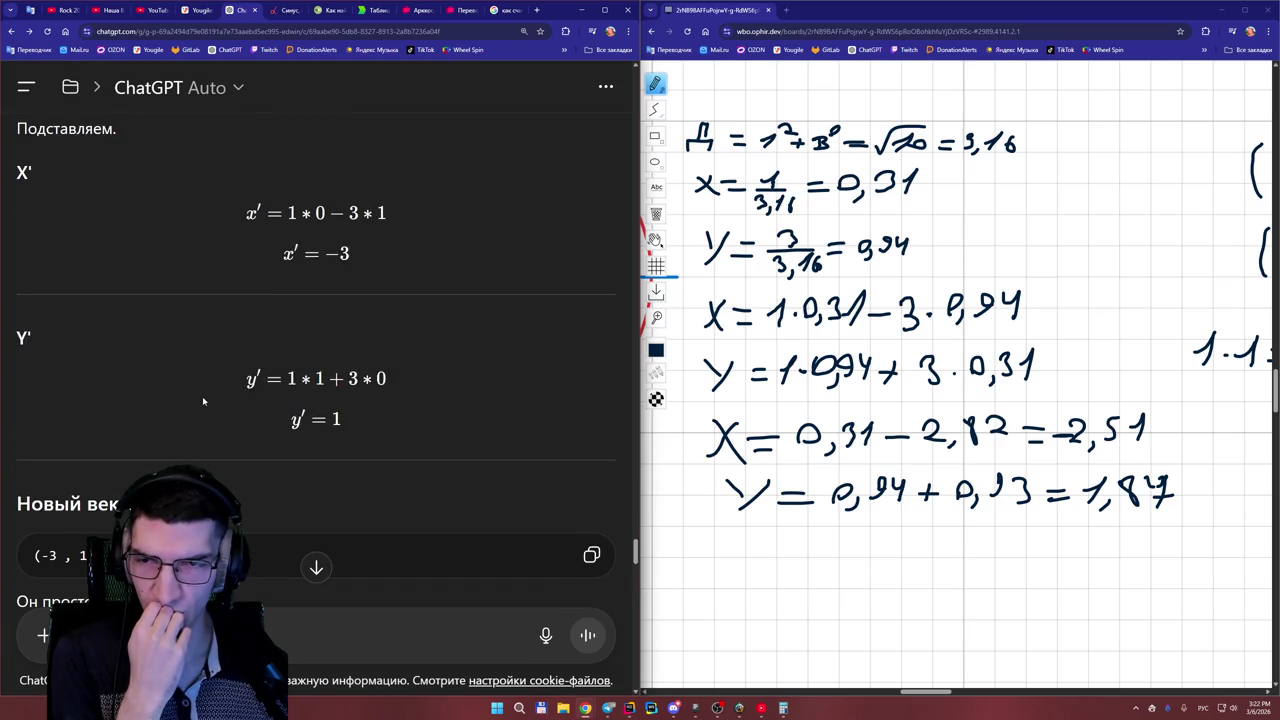
{"action": "scroll", "coordinate": [202, 400], "scroll_direction": "down", "scroll_amount": 4}
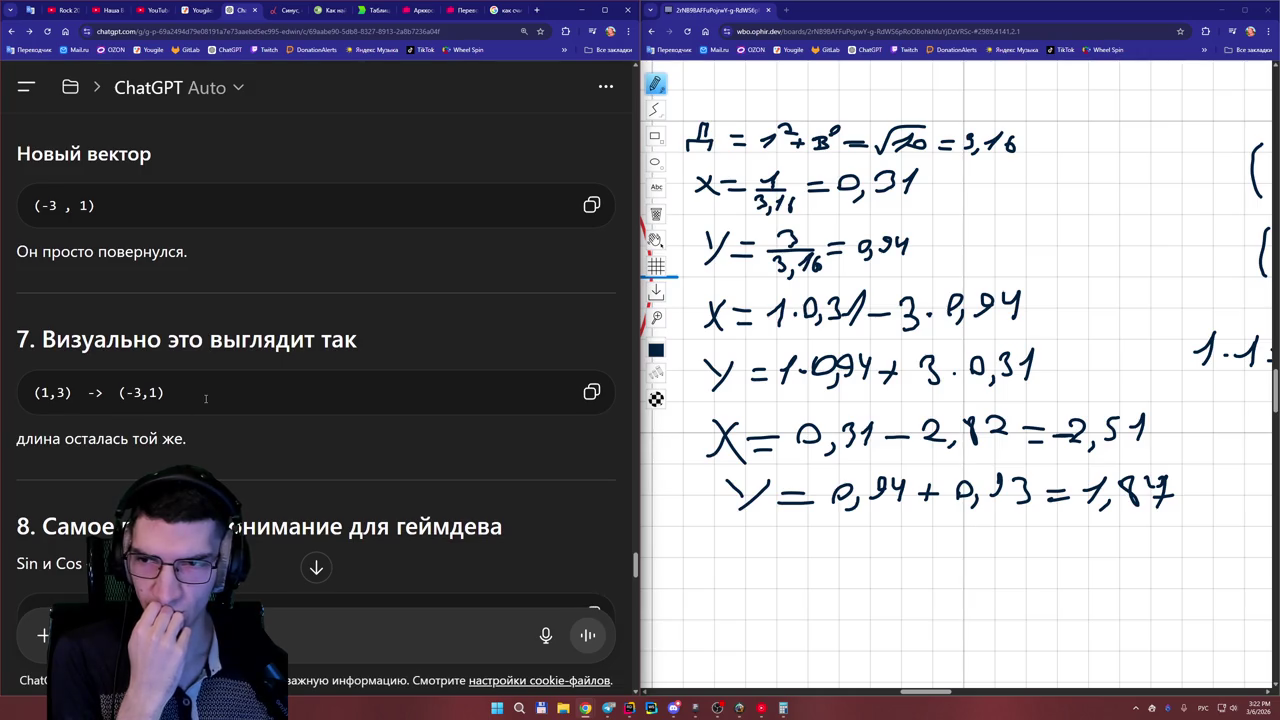
{"action": "scroll", "coordinate": [205, 397], "scroll_direction": "down", "scroll_amount": 1}
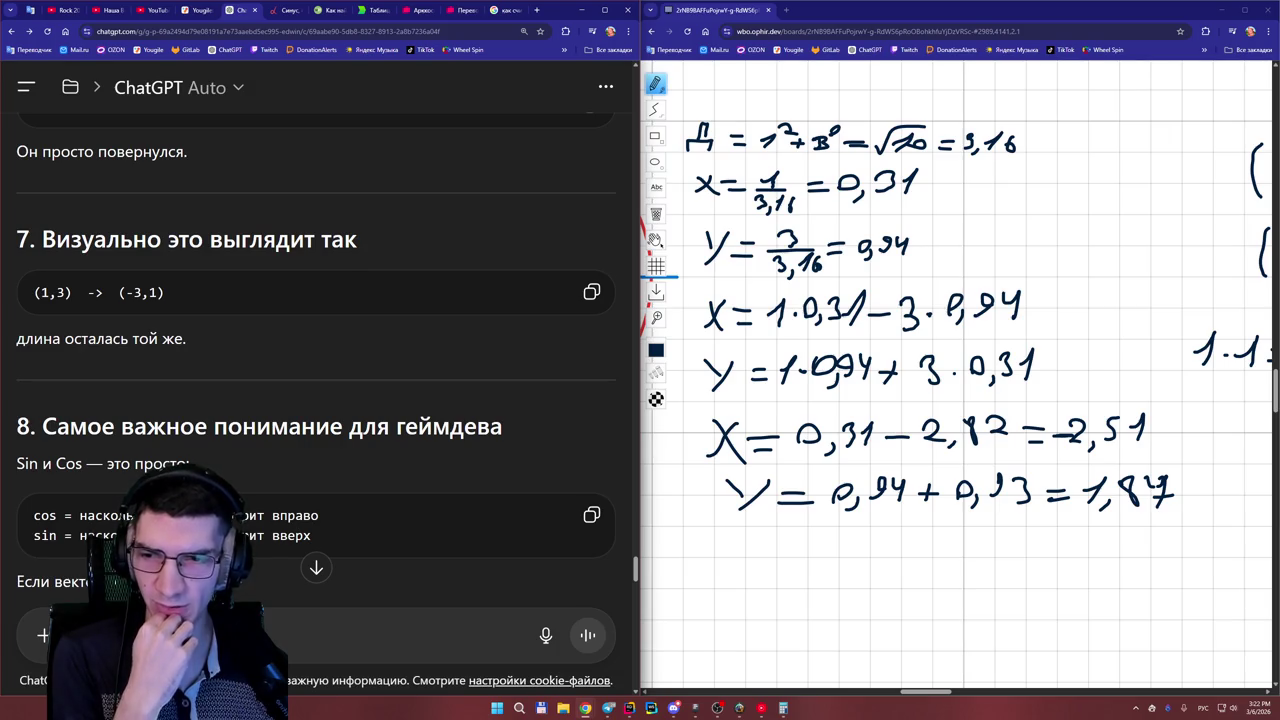
{"action": "scroll", "coordinate": [254, 516], "scroll_direction": "down", "scroll_amount": 2}
{"action": "scroll", "coordinate": [254, 516], "scroll_direction": "down", "scroll_amount": 1}
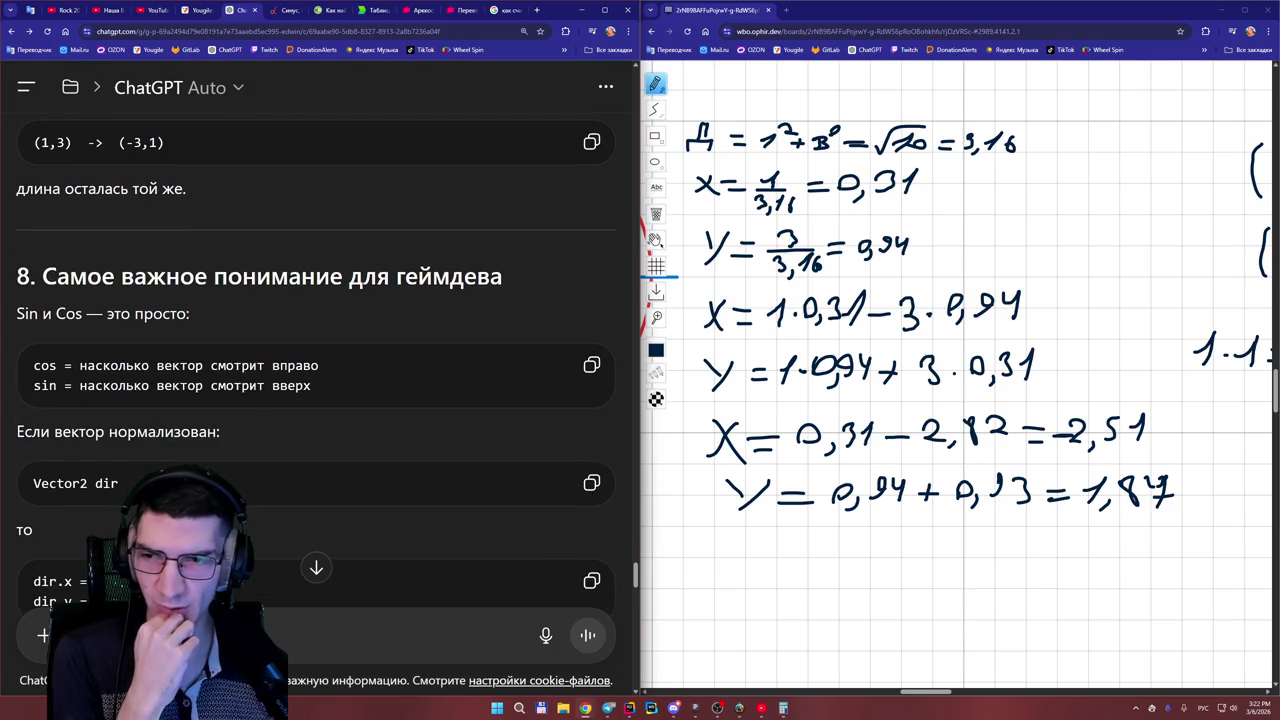
{"action": "scroll", "coordinate": [191, 445], "scroll_direction": "down", "scroll_amount": 1}
{"action": "scroll", "coordinate": [191, 445], "scroll_direction": "down", "scroll_amount": 2}
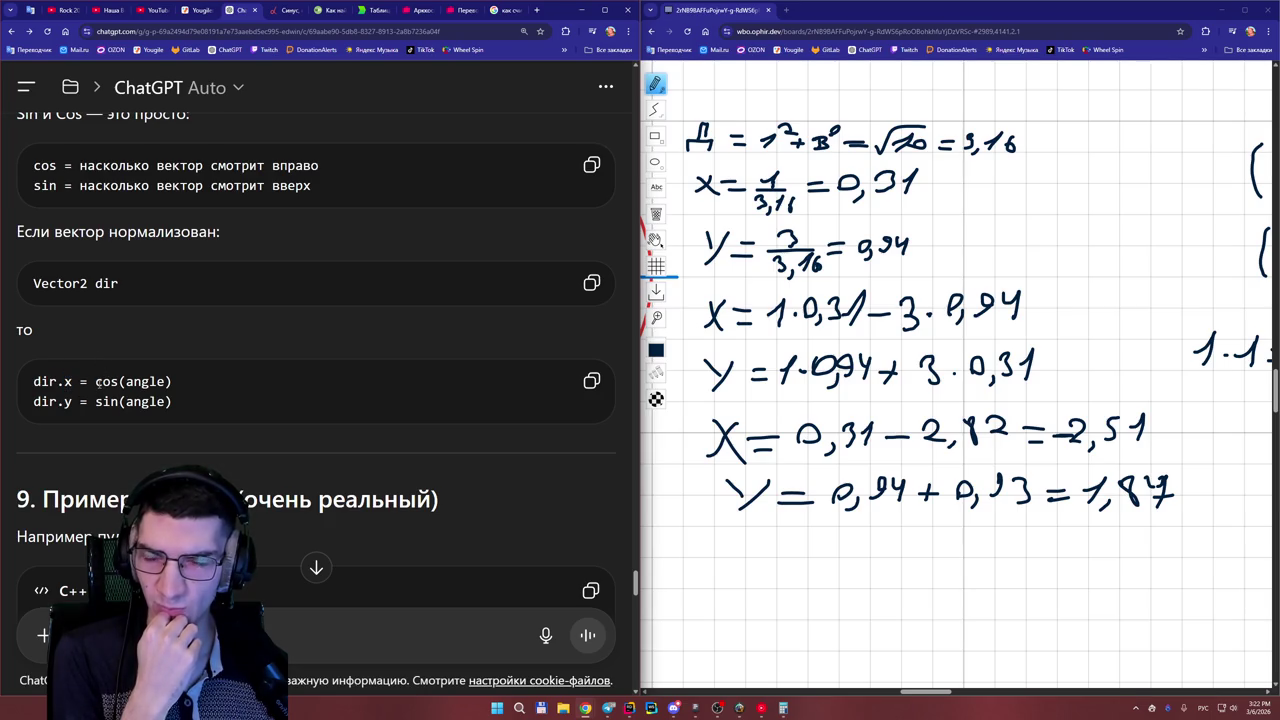
{"action": "double_click", "coordinate": [100, 381]}
{"action": "left_click", "coordinate": [100, 381]}
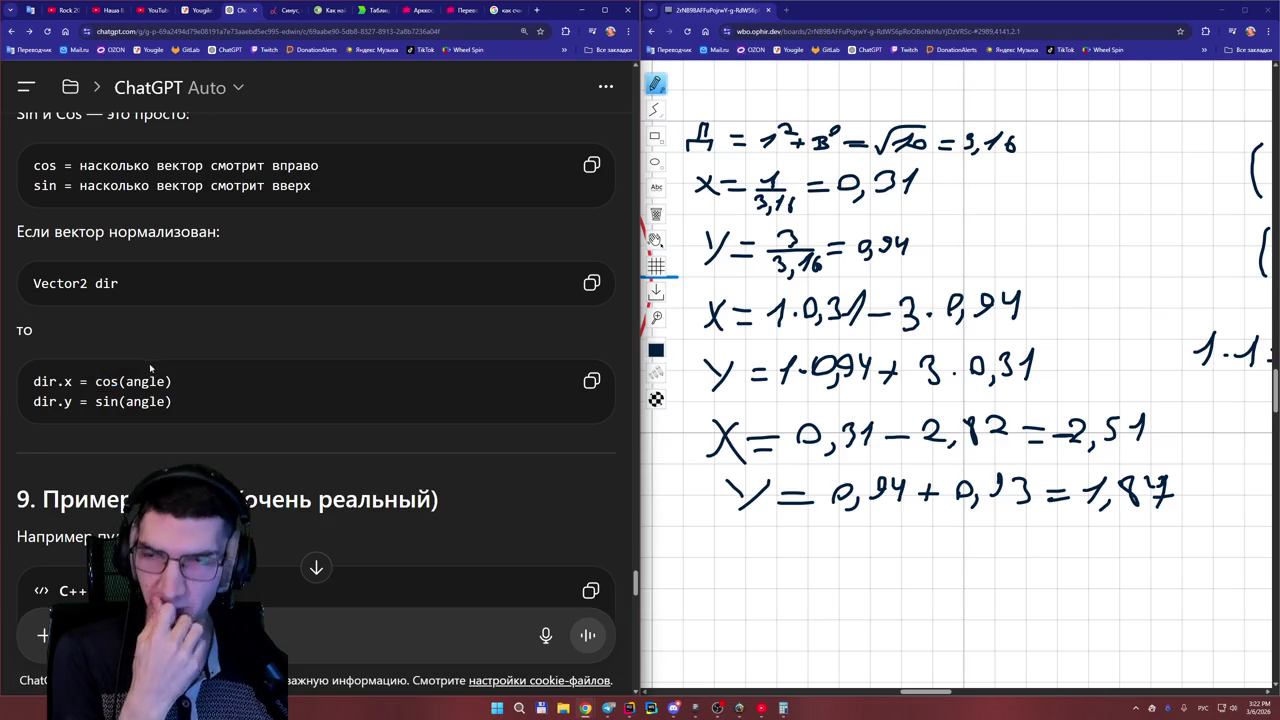
- Review the bullet examples in sections 7–9, then switch to Rider showing Vector2D.h
{"action": "scroll", "coordinate": [179, 383], "scroll_direction": "up", "scroll_amount": 5}
{"action": "scroll", "coordinate": [179, 383], "scroll_direction": "up", "scroll_amount": 10}
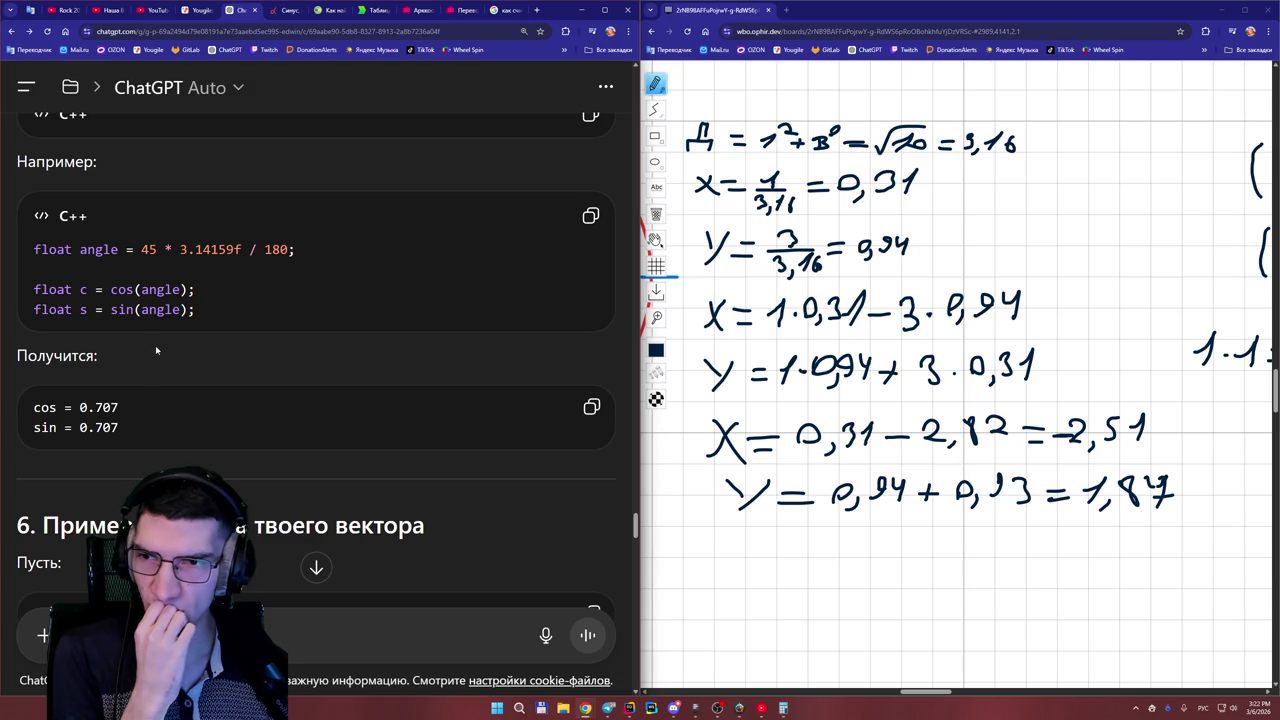
{"action": "scroll", "coordinate": [160, 345], "scroll_direction": "down", "scroll_amount": 10}
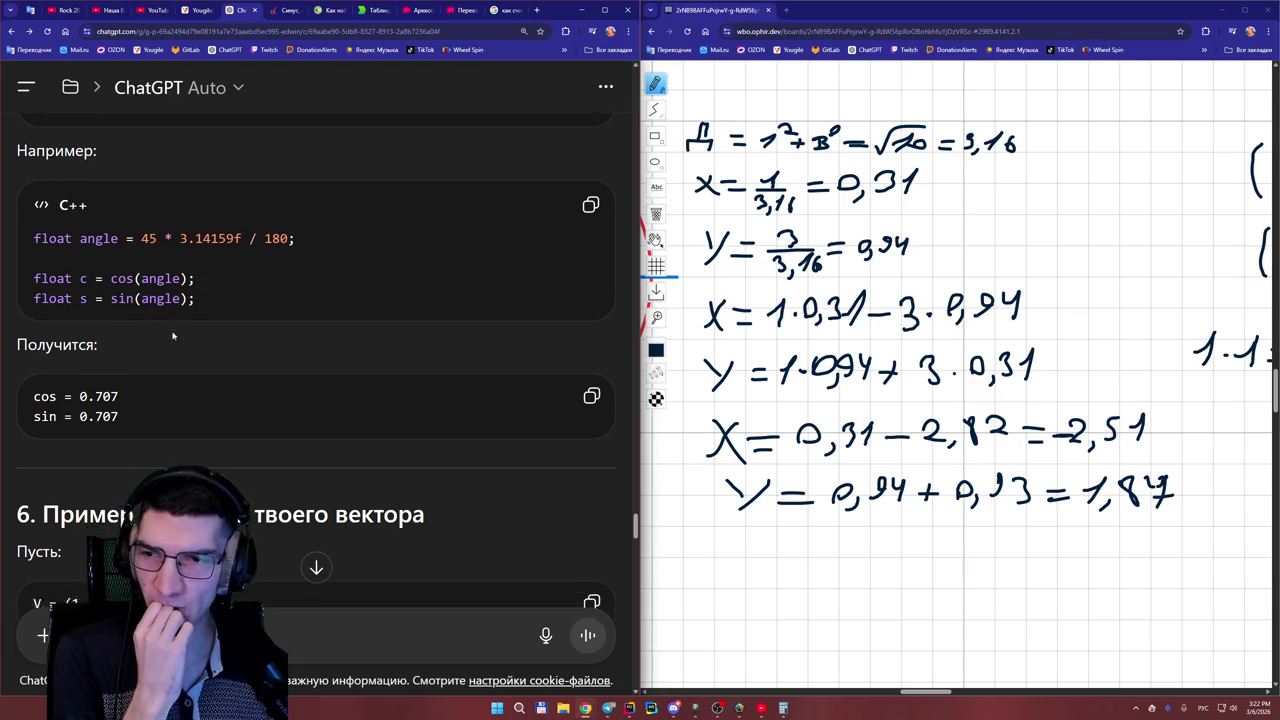
{"action": "scroll", "coordinate": [186, 345], "scroll_direction": "down", "scroll_amount": 10}
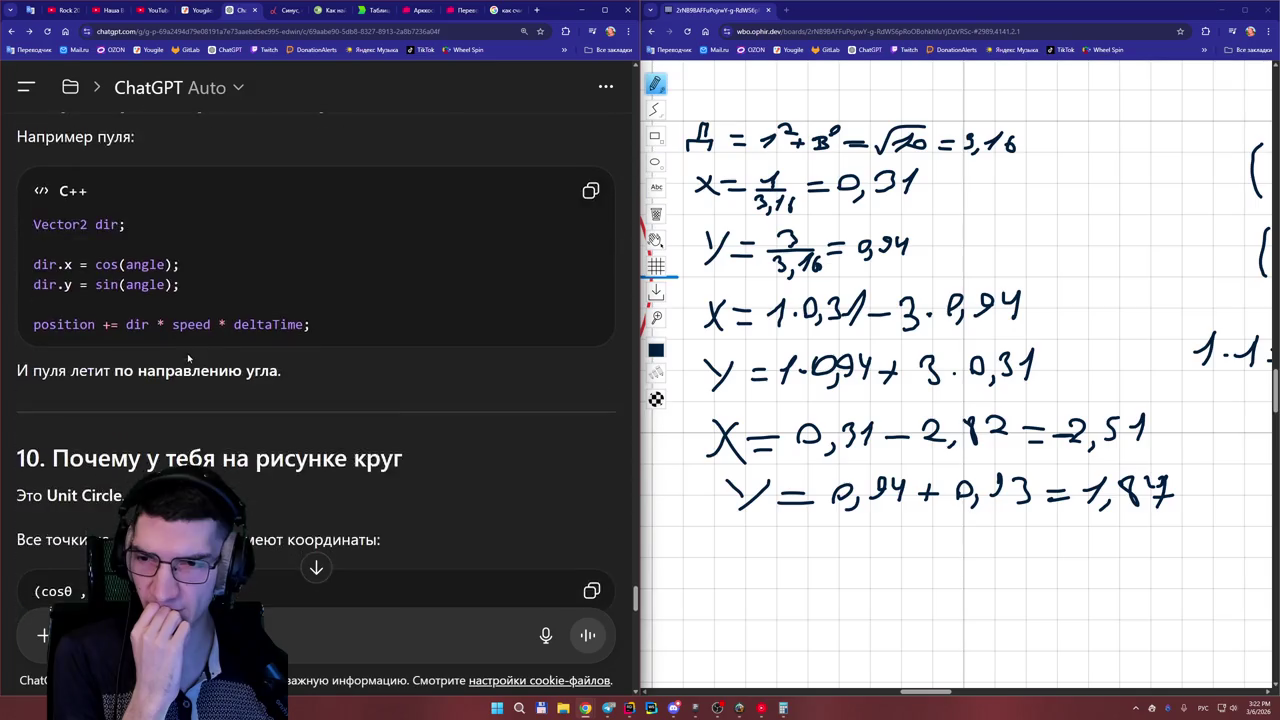
{"action": "scroll", "coordinate": [186, 356], "scroll_direction": "up", "scroll_amount": 4}
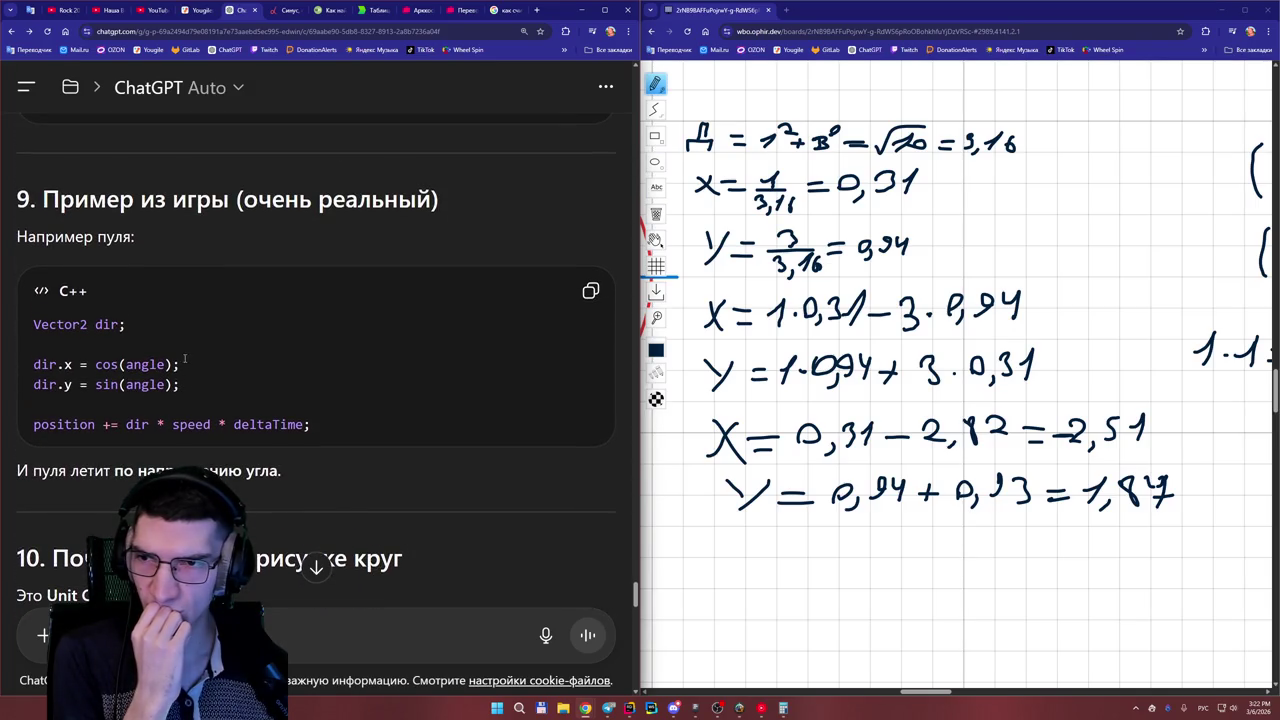
{"action": "scroll", "coordinate": [185, 358], "scroll_direction": "up", "scroll_amount": 4}
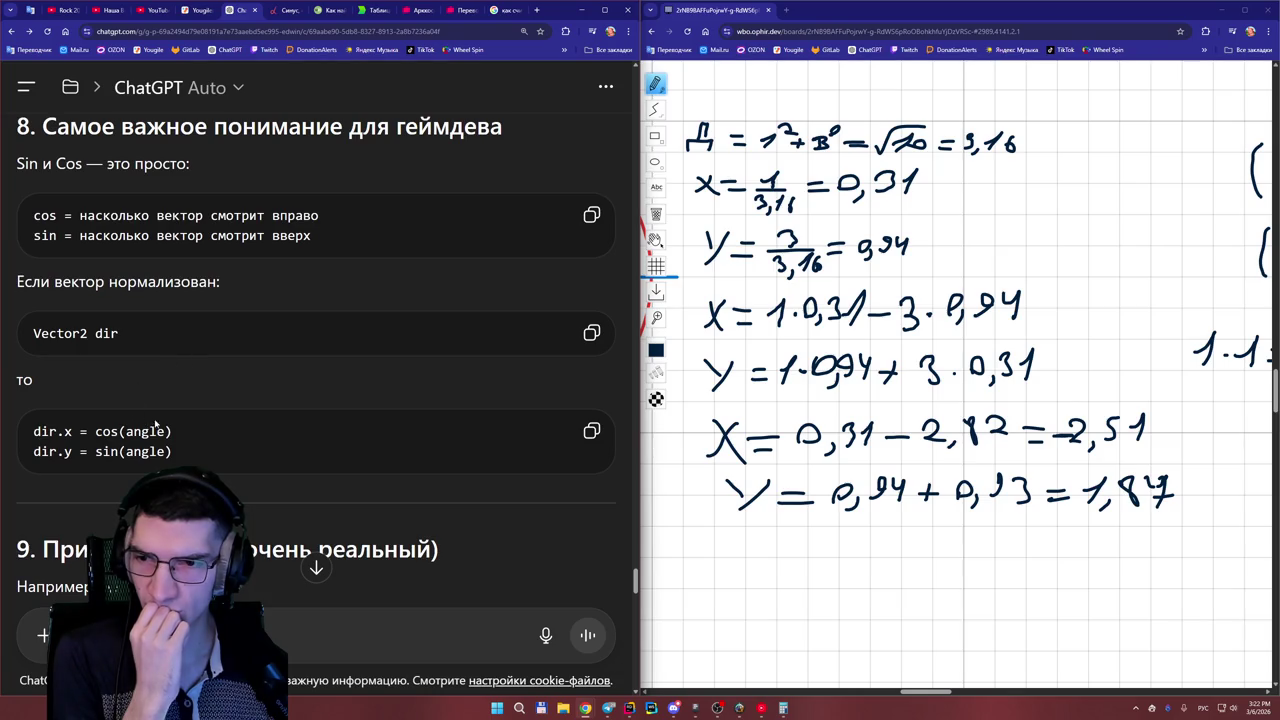
{"action": "scroll", "coordinate": [183, 358], "scroll_direction": "down", "scroll_amount": 2}
{"action": "scroll", "coordinate": [178, 411], "scroll_direction": "down", "scroll_amount": 3}
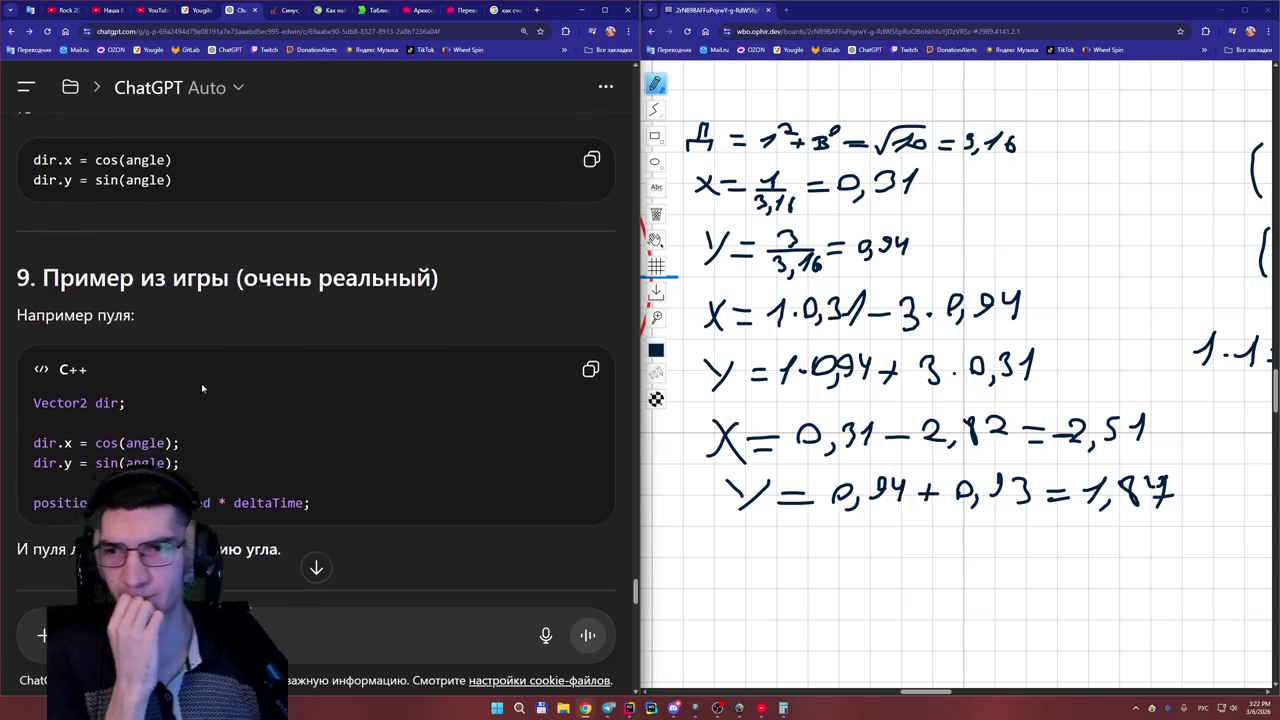
{"action": "scroll", "coordinate": [178, 411], "scroll_direction": "up", "scroll_amount": 1}
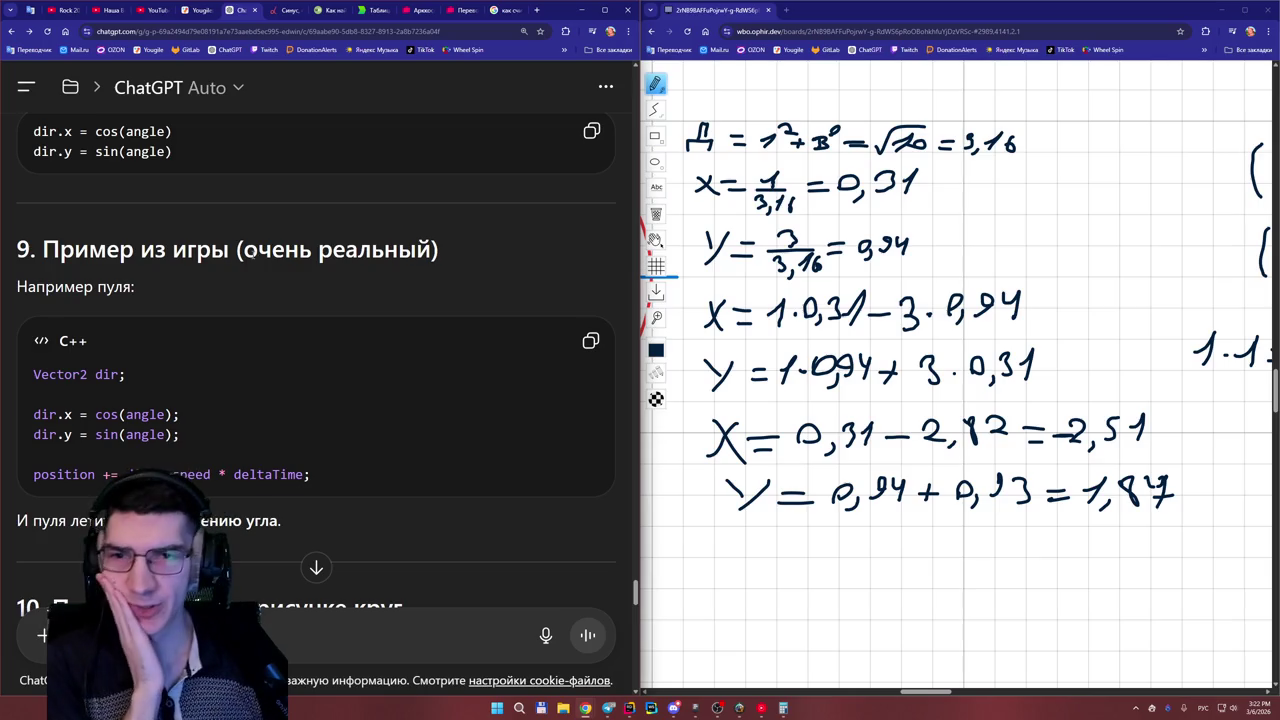
{"action": "scroll", "coordinate": [236, 280], "scroll_direction": "down", "scroll_amount": 1}
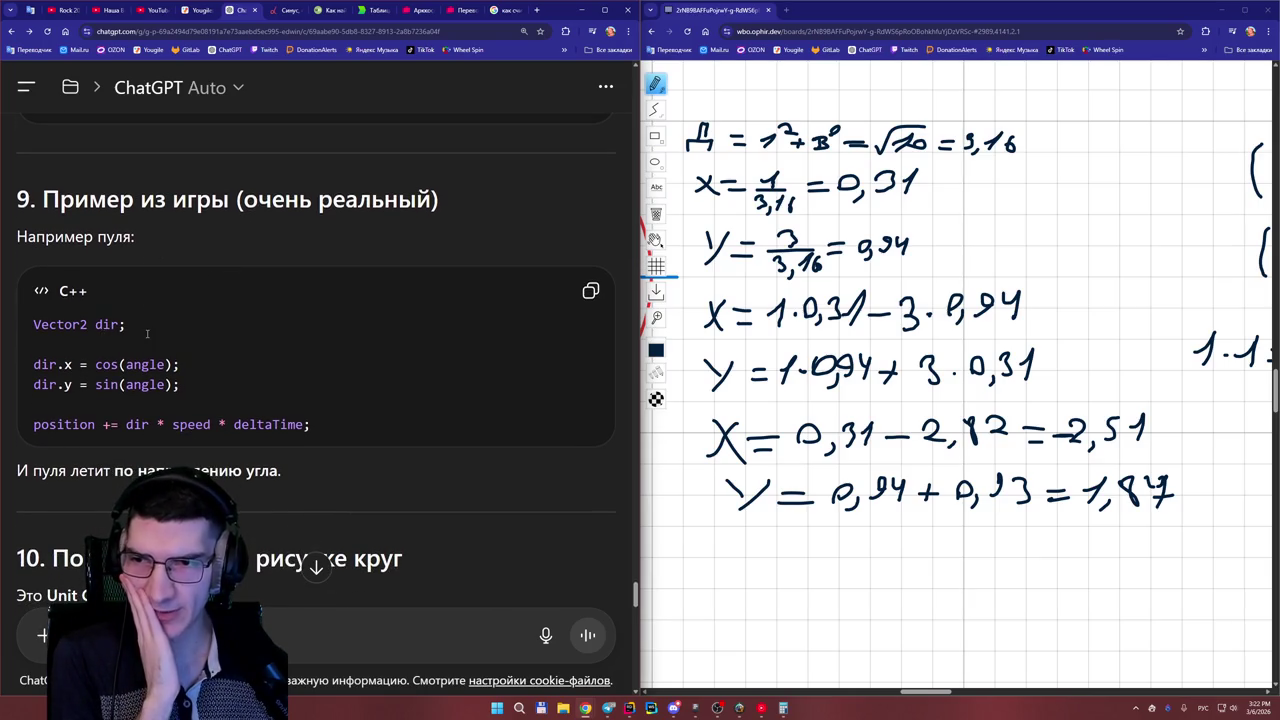
{"action": "scroll", "coordinate": [147, 334], "scroll_direction": "down", "scroll_amount": 1}
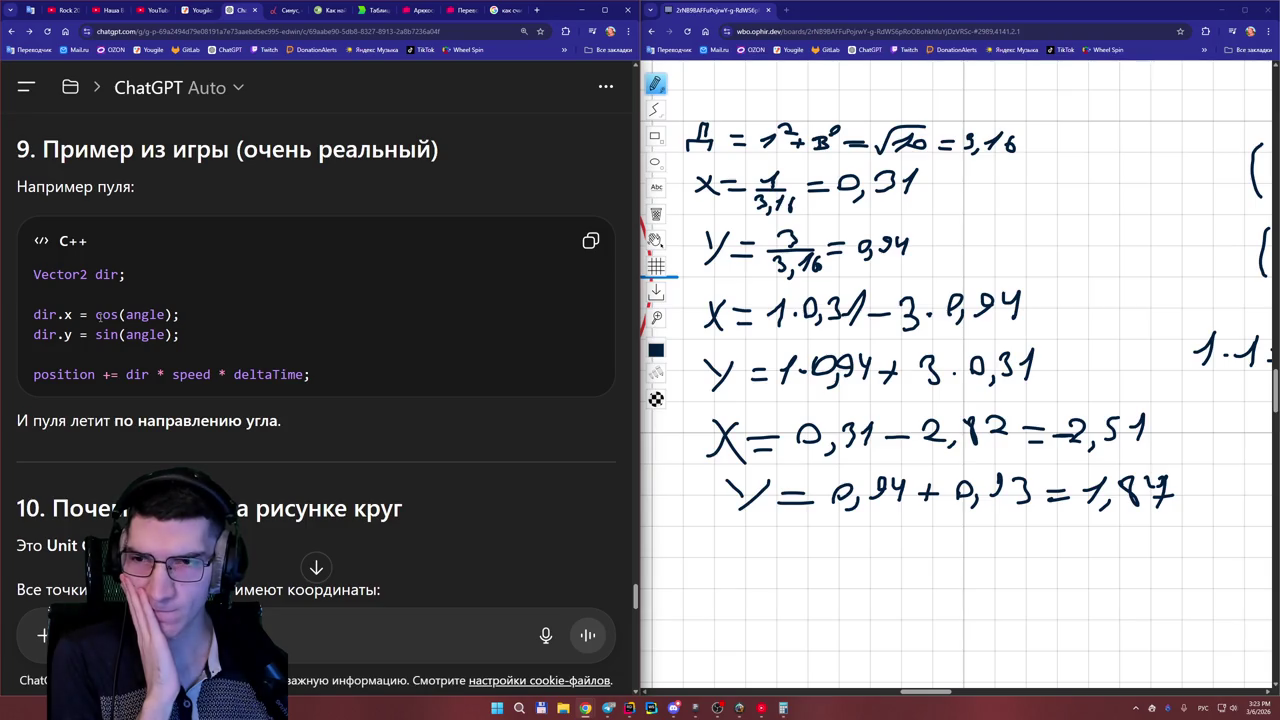
{"action": "key", "text": "alt+Tab"}
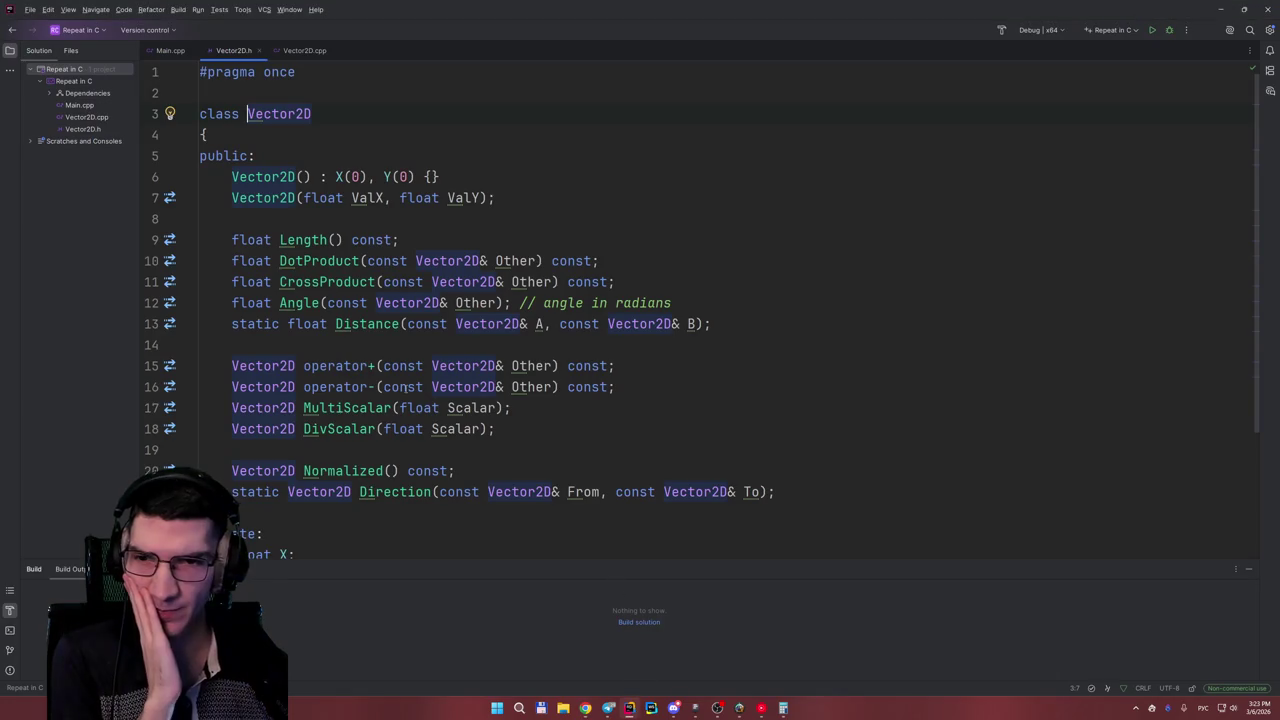
- Glance back at ChatGPT, then jump from Vector2D.h to the Angle definition in Vector2D.cpp
{"action": "scroll", "coordinate": [409, 386], "scroll_direction": "down", "scroll_amount": 5}
{"action": "scroll", "coordinate": [423, 390], "scroll_direction": "up", "scroll_amount": 4}
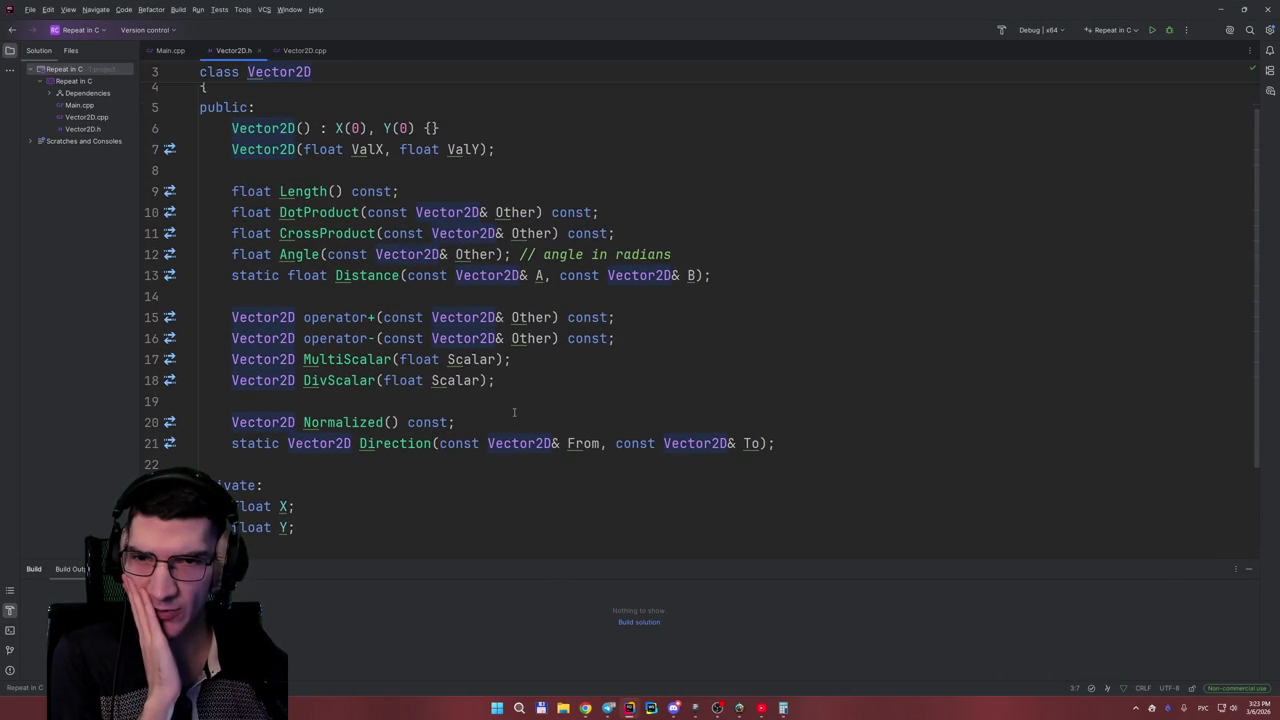
{"action": "scroll", "coordinate": [465, 311], "scroll_direction": "up", "scroll_amount": 1}
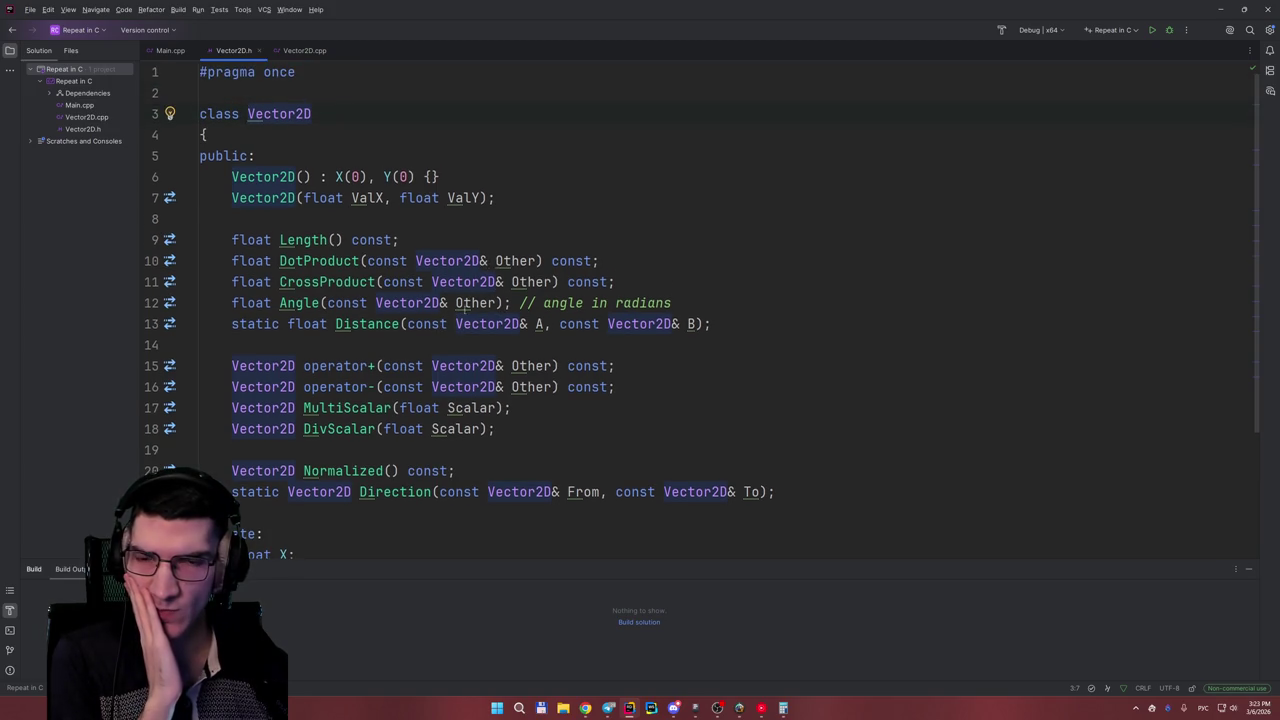
{"action": "left_click", "coordinate": [1219, 10]}
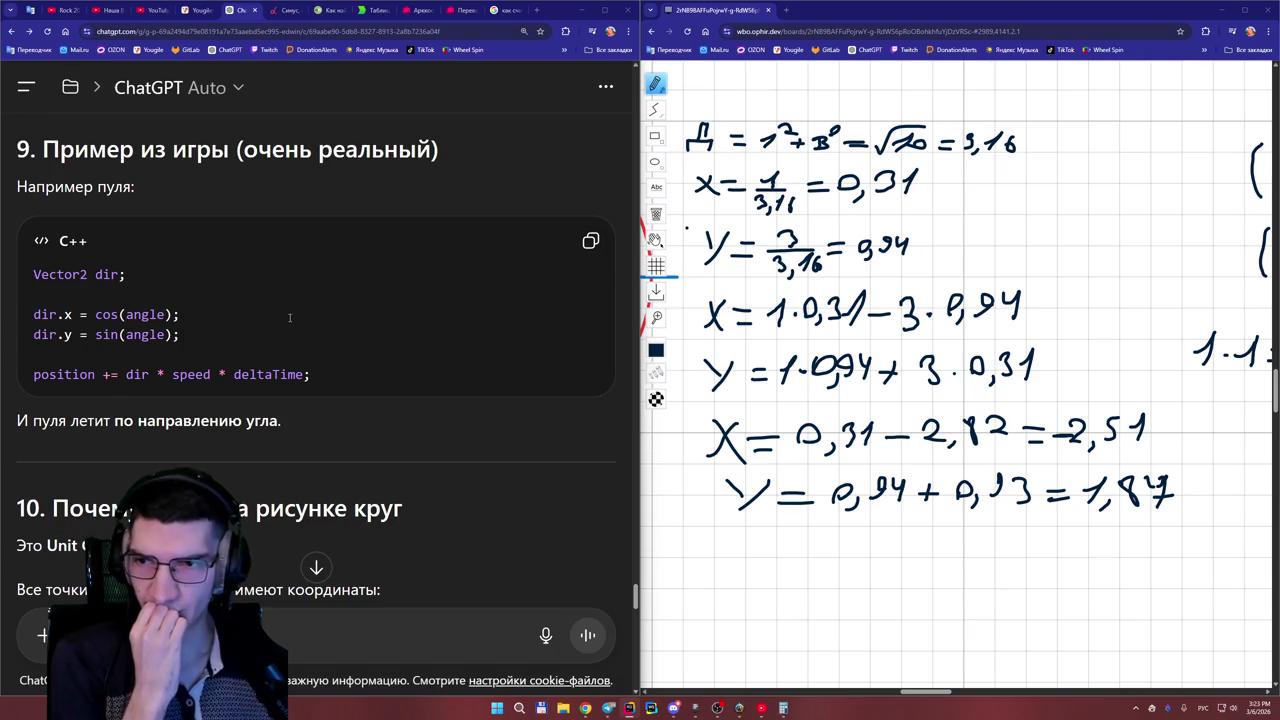
{"action": "scroll", "coordinate": [288, 380], "scroll_direction": "down", "scroll_amount": 1}
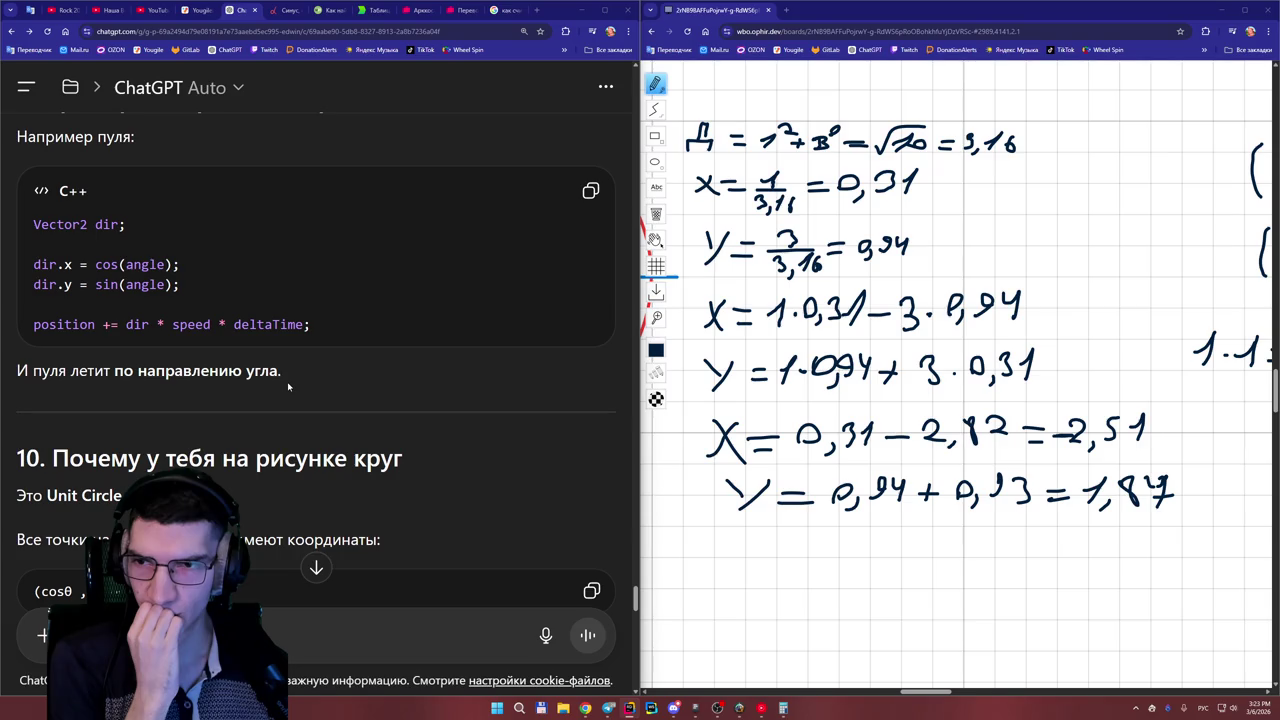
{"action": "key", "text": "alt+Tab"}
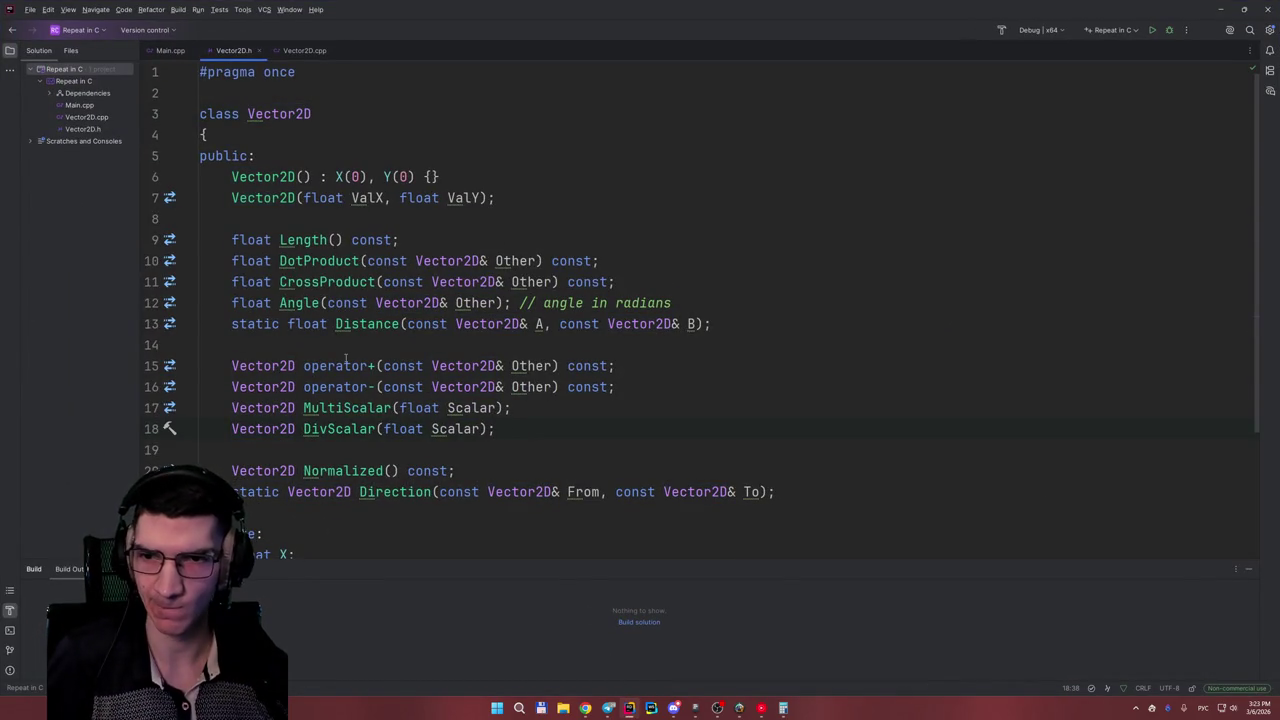
{"action": "left_click", "coordinate": [303, 303], "text": "ctrl"}
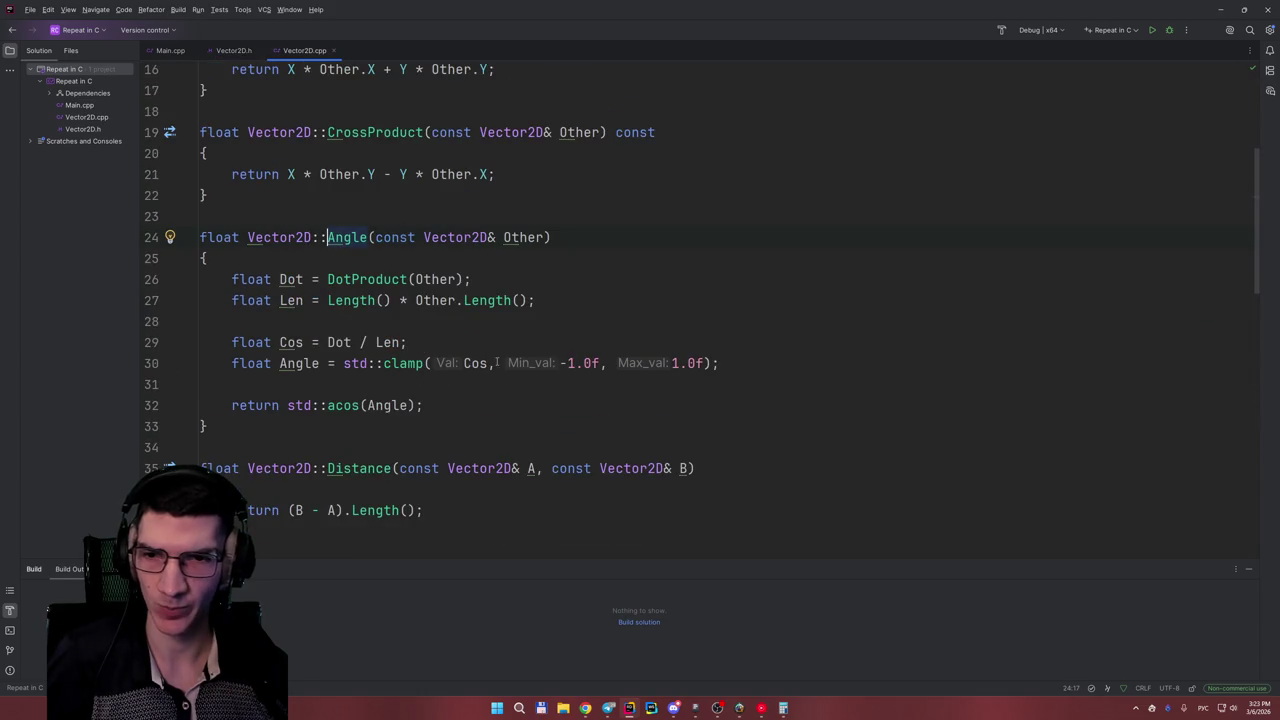
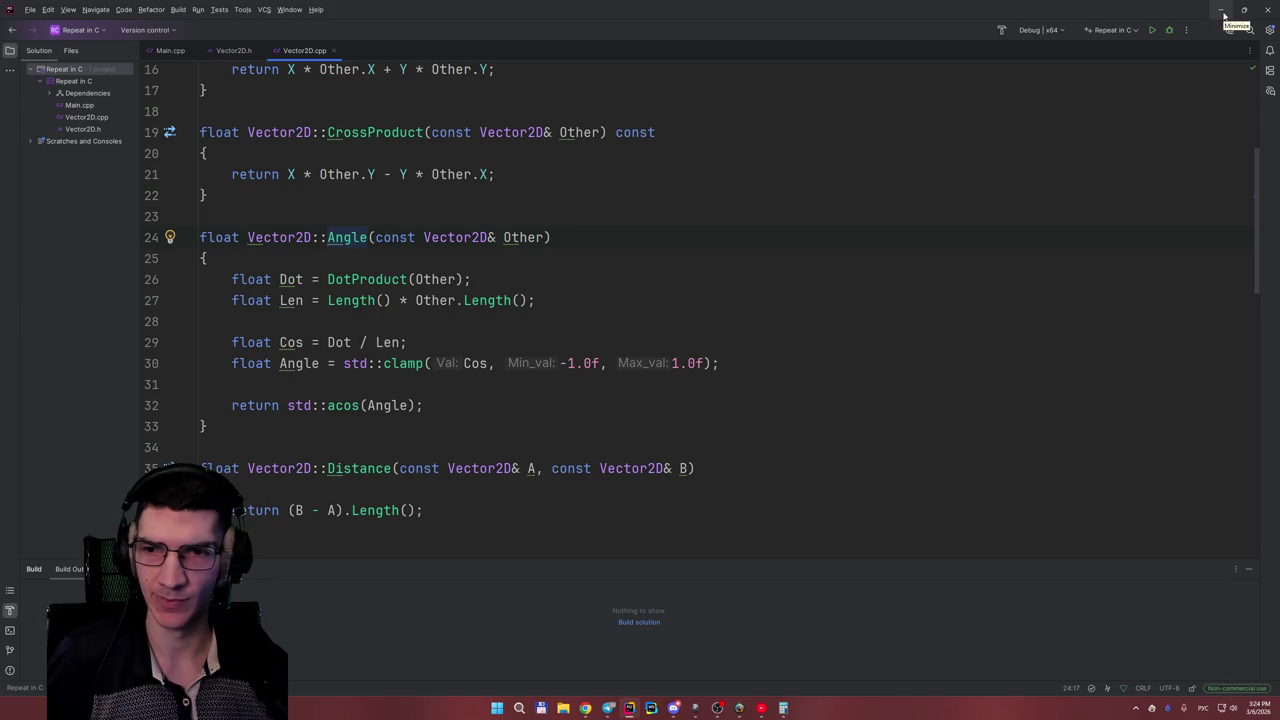
- Minimize Rider to reveal the ChatGPT rotation explanation and the whiteboard behind it
{"action": "left_click", "coordinate": [1222, 14]}
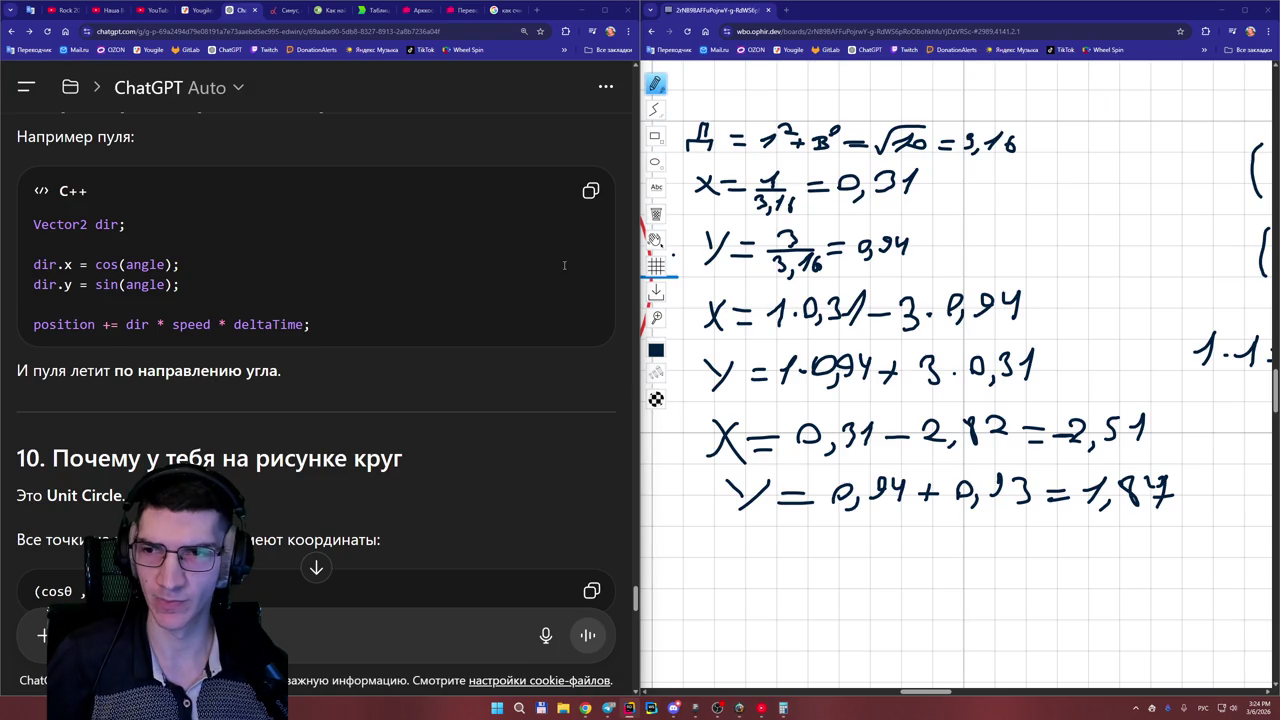
- Scroll through the ChatGPT answer down to section 12, the Мини-задачи exercises
{"action": "scroll", "coordinate": [564, 265], "scroll_direction": "down", "scroll_amount": 2}
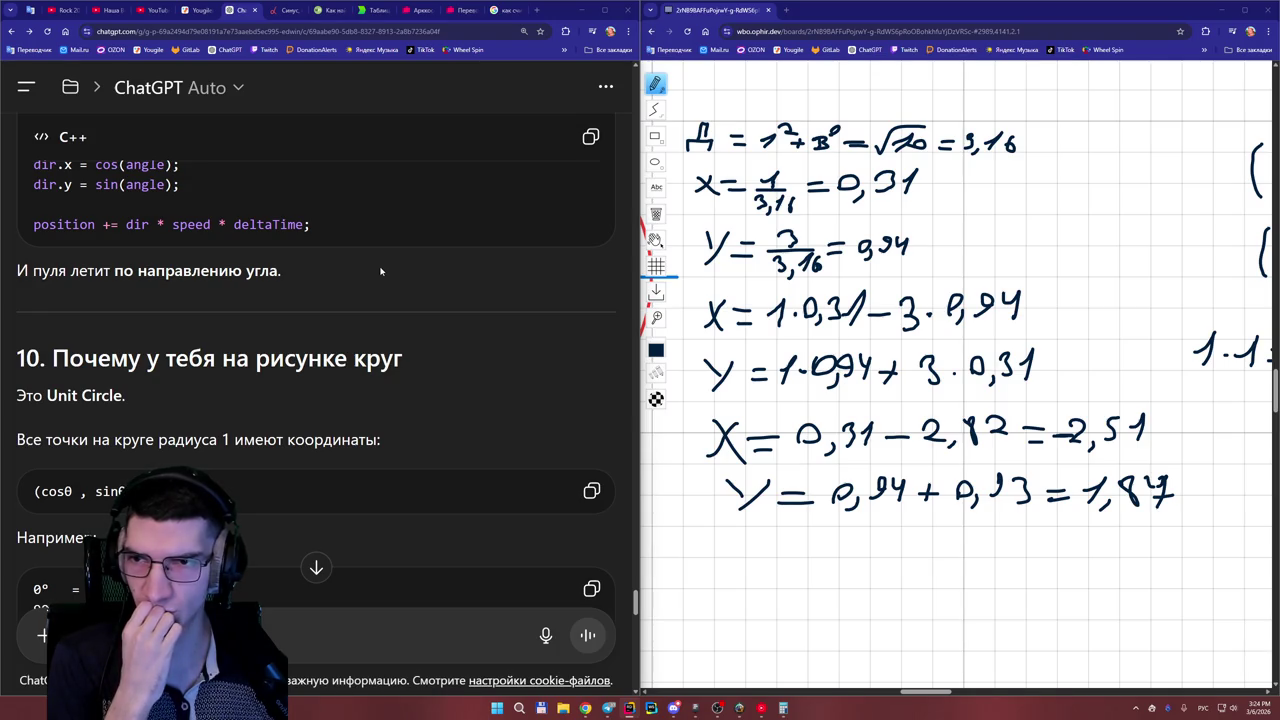
{"action": "scroll", "coordinate": [380, 270], "scroll_direction": "up", "scroll_amount": 1}
{"action": "scroll", "coordinate": [380, 268], "scroll_direction": "down", "scroll_amount": 1}
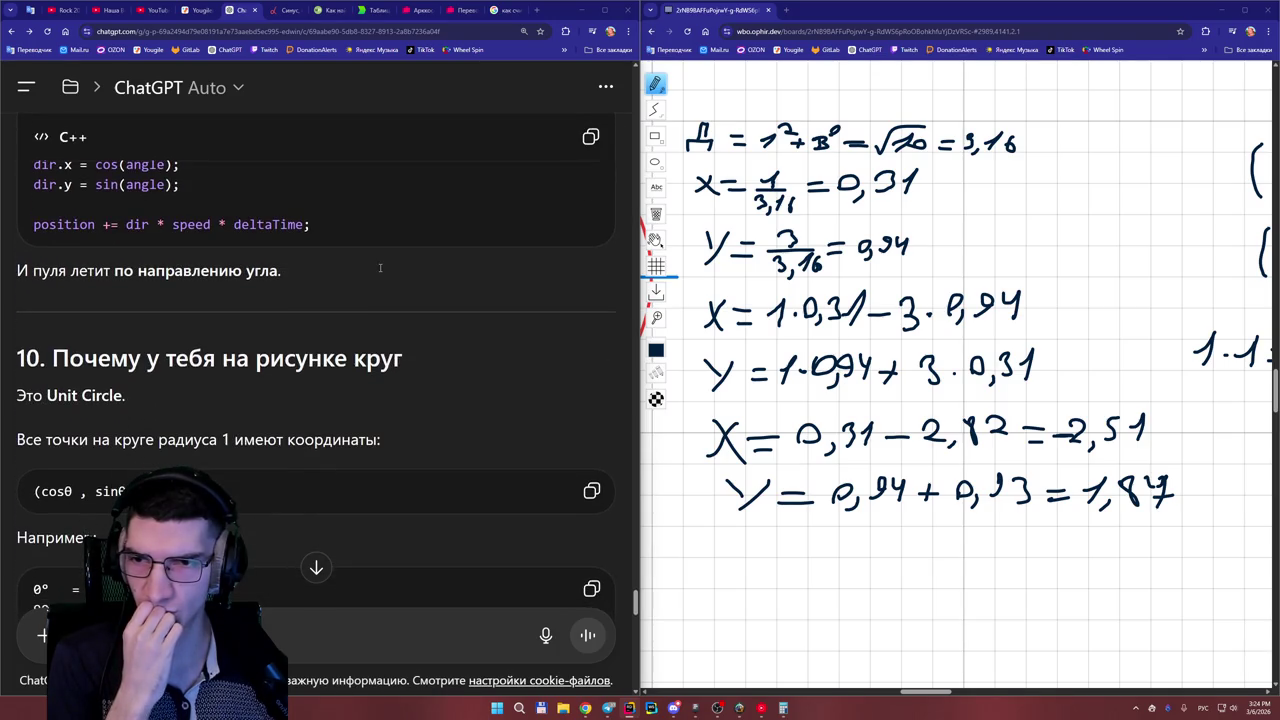
{"action": "scroll", "coordinate": [380, 268], "scroll_direction": "down", "scroll_amount": 1}
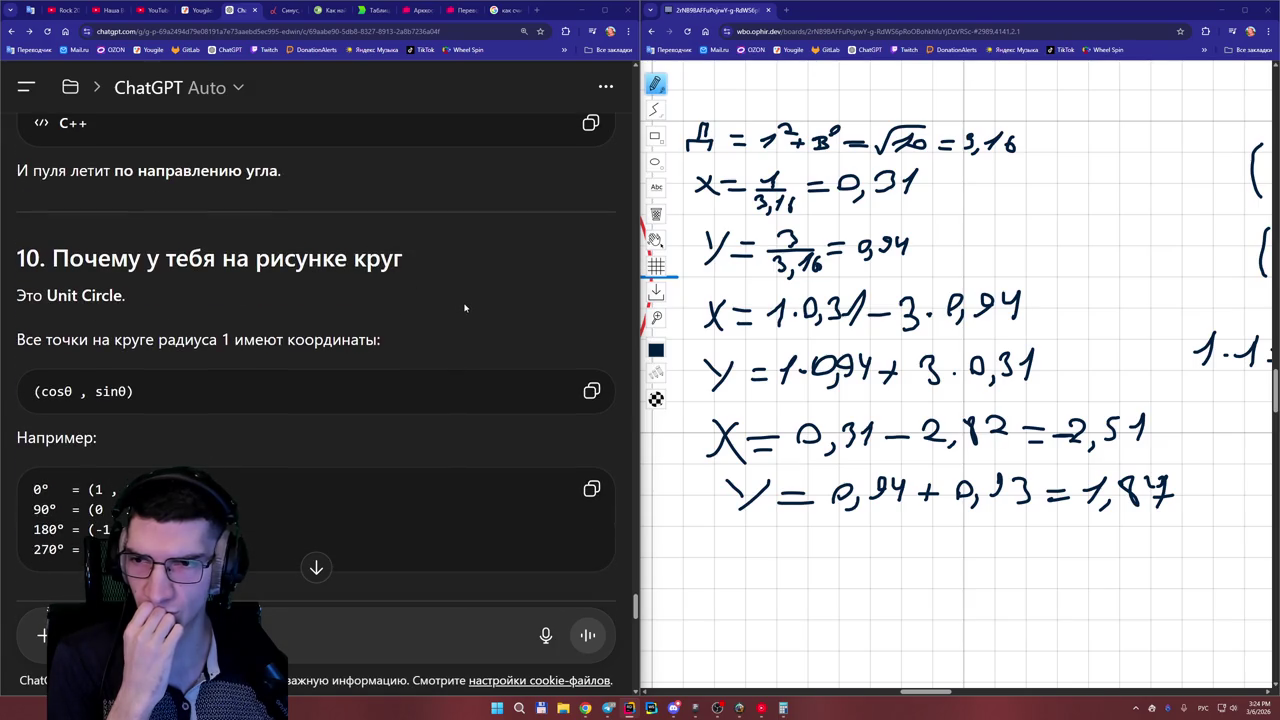
{"action": "scroll", "coordinate": [464, 307], "scroll_direction": "down", "scroll_amount": 1}
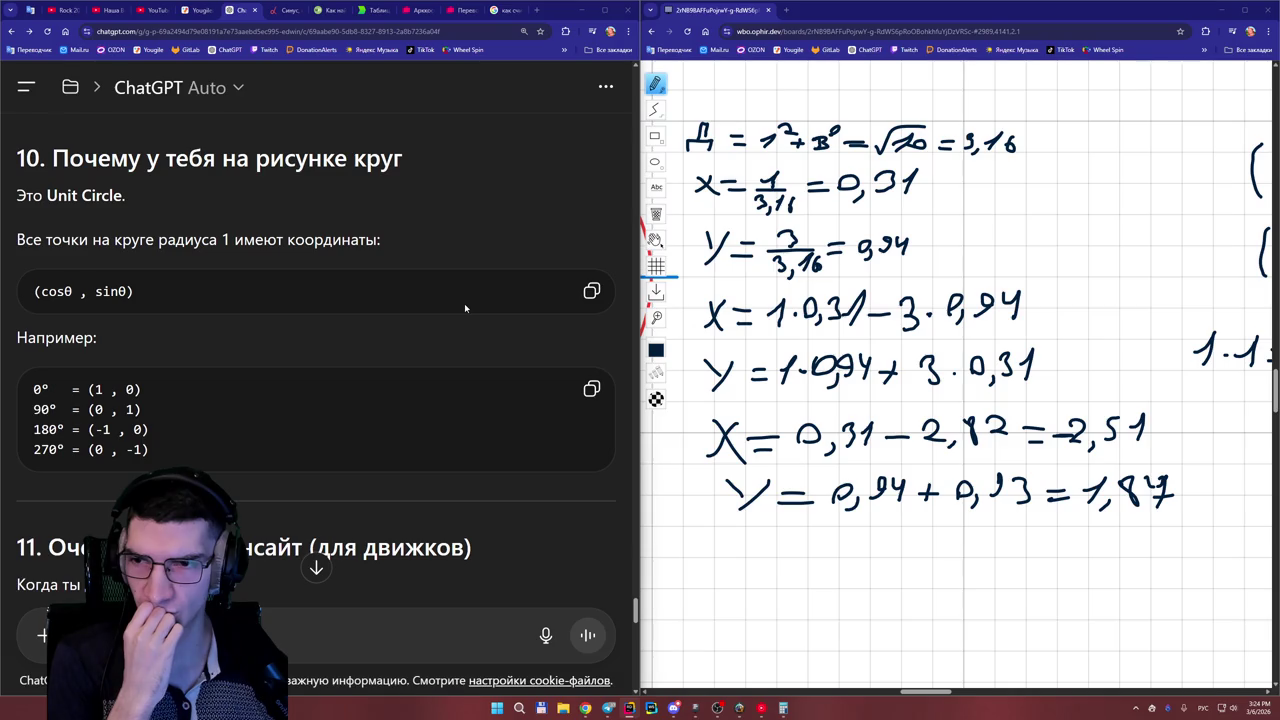
{"action": "scroll", "coordinate": [464, 305], "scroll_direction": "down", "scroll_amount": 2}
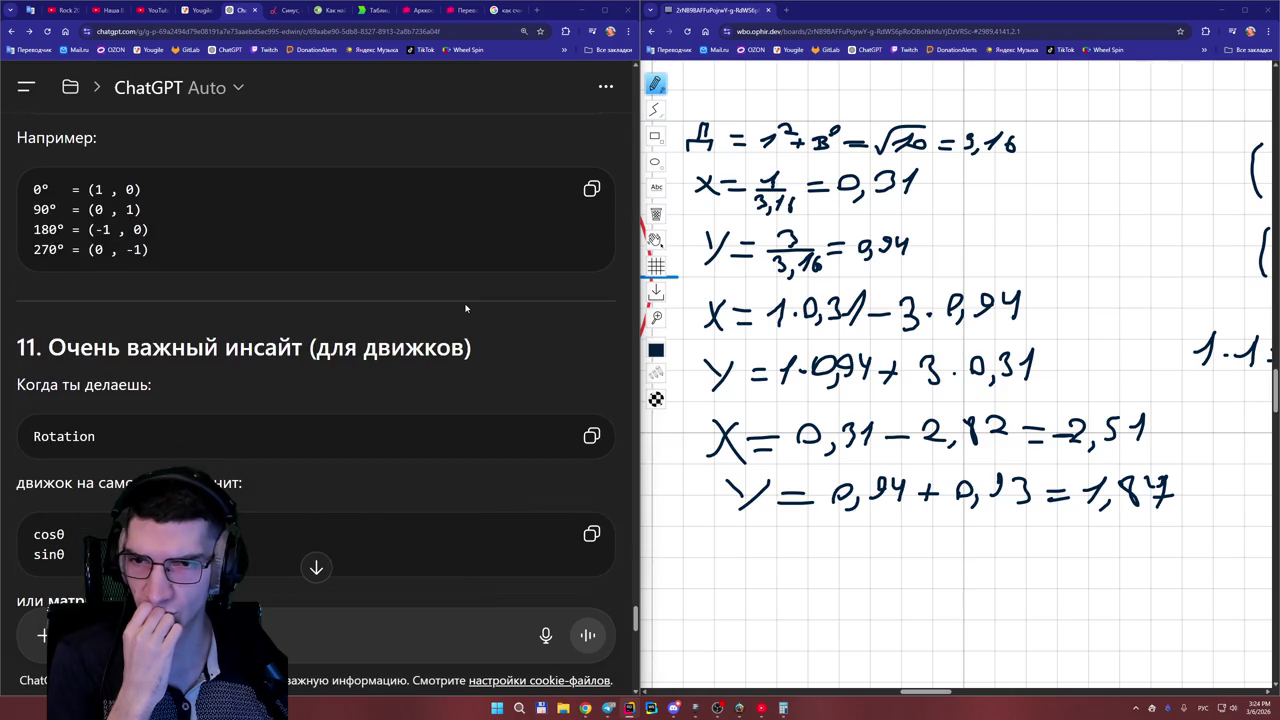
{"action": "scroll", "coordinate": [465, 308], "scroll_direction": "down", "scroll_amount": 1}
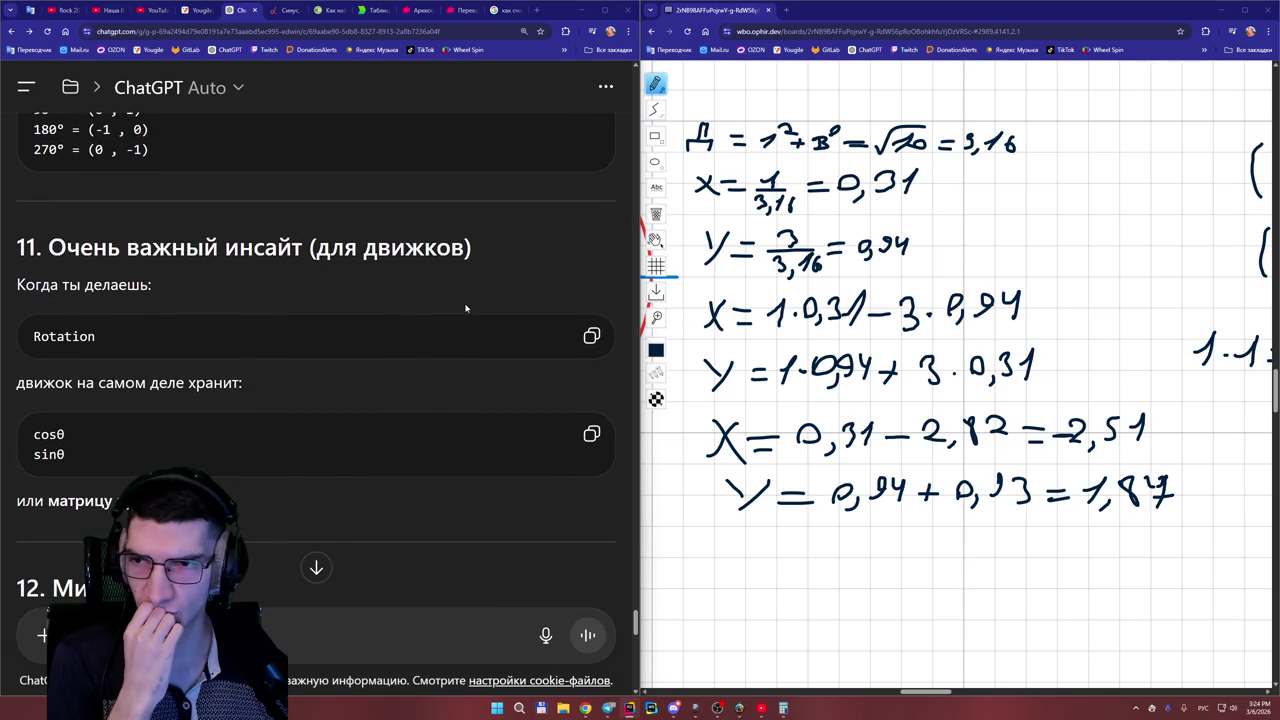
{"action": "scroll", "coordinate": [465, 306], "scroll_direction": "down", "scroll_amount": 3}
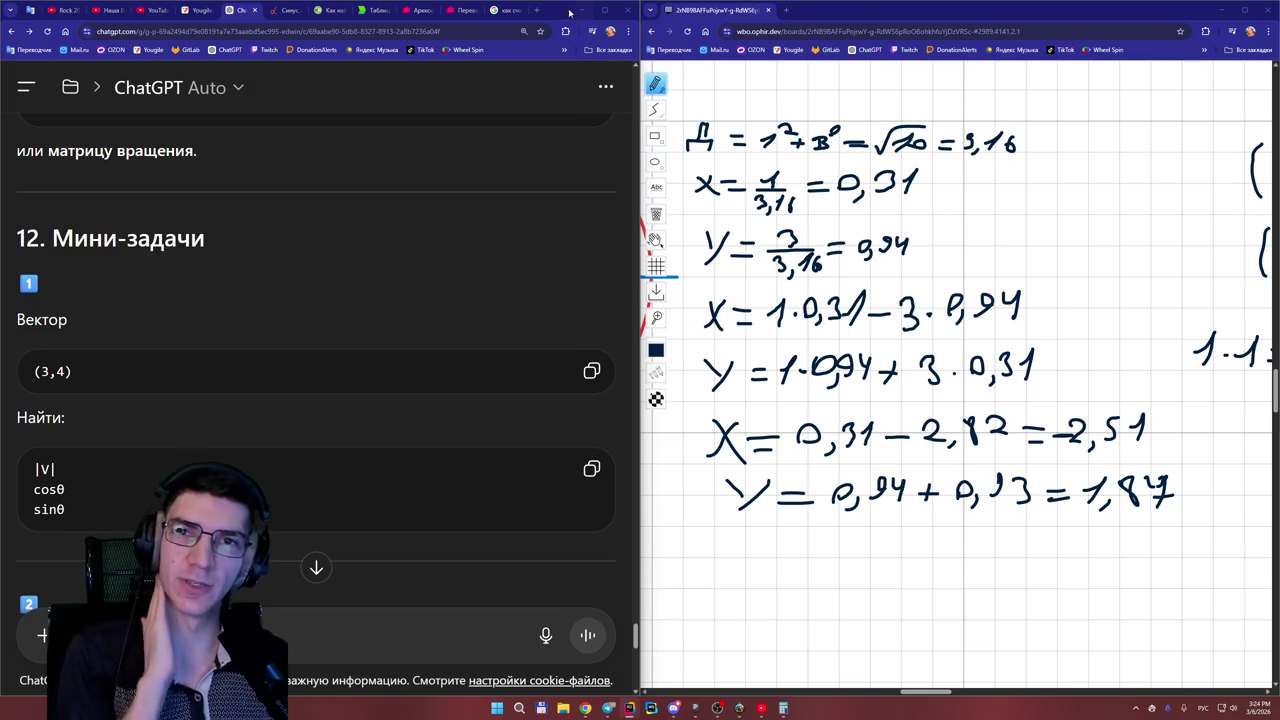
- Restore the browser window off its snap, reposition it, then make it fill the screen
{"action": "left_click", "coordinate": [604, 10]}
{"action": "mouse_move", "coordinate": [720, 12]}
{"action": "left_mouse_down"}
{"action": "mouse_move", "coordinate": [684, 31]}
{"action": "mouse_move", "coordinate": [313, 76]}
{"action": "left_mouse_up"}
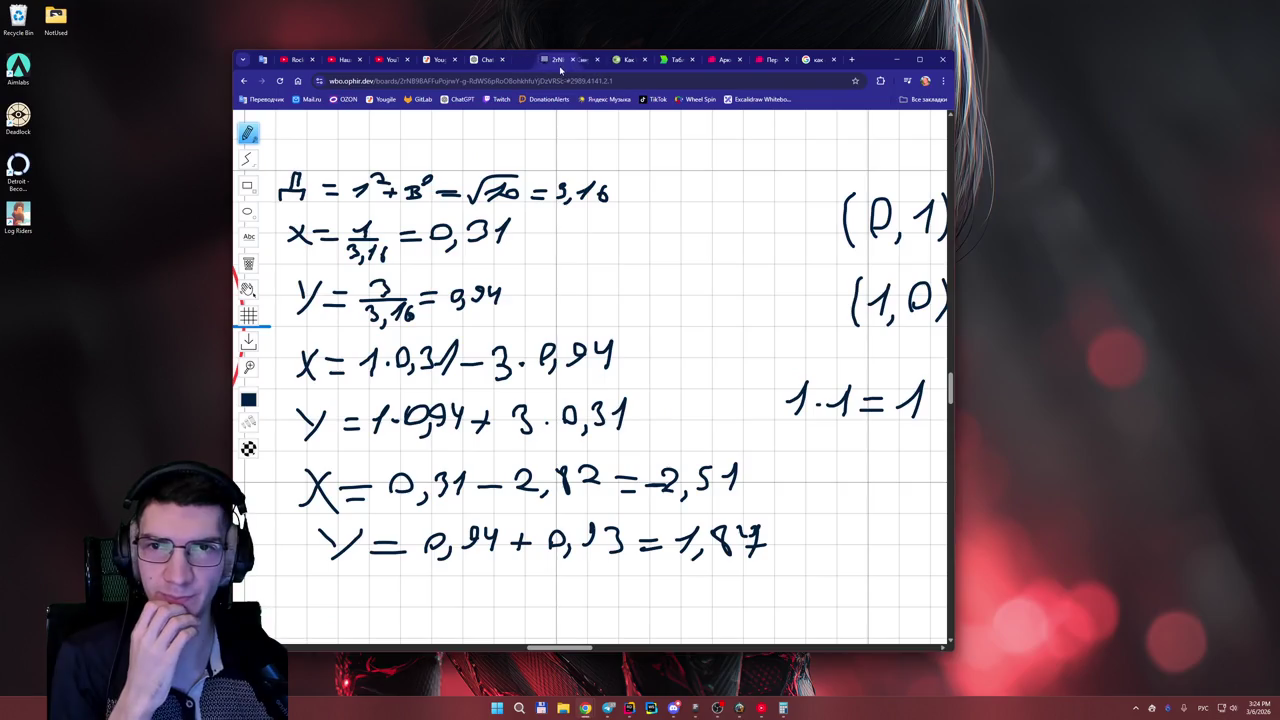
{"action": "left_click", "coordinate": [919, 60]}
- Begin the ChatGPT reply to mini-task 1 with '1) Длина - 5'
{"action": "left_click", "coordinate": [455, 10]}
{"action": "scroll", "coordinate": [466, 338], "scroll_direction": "down", "scroll_amount": 7}
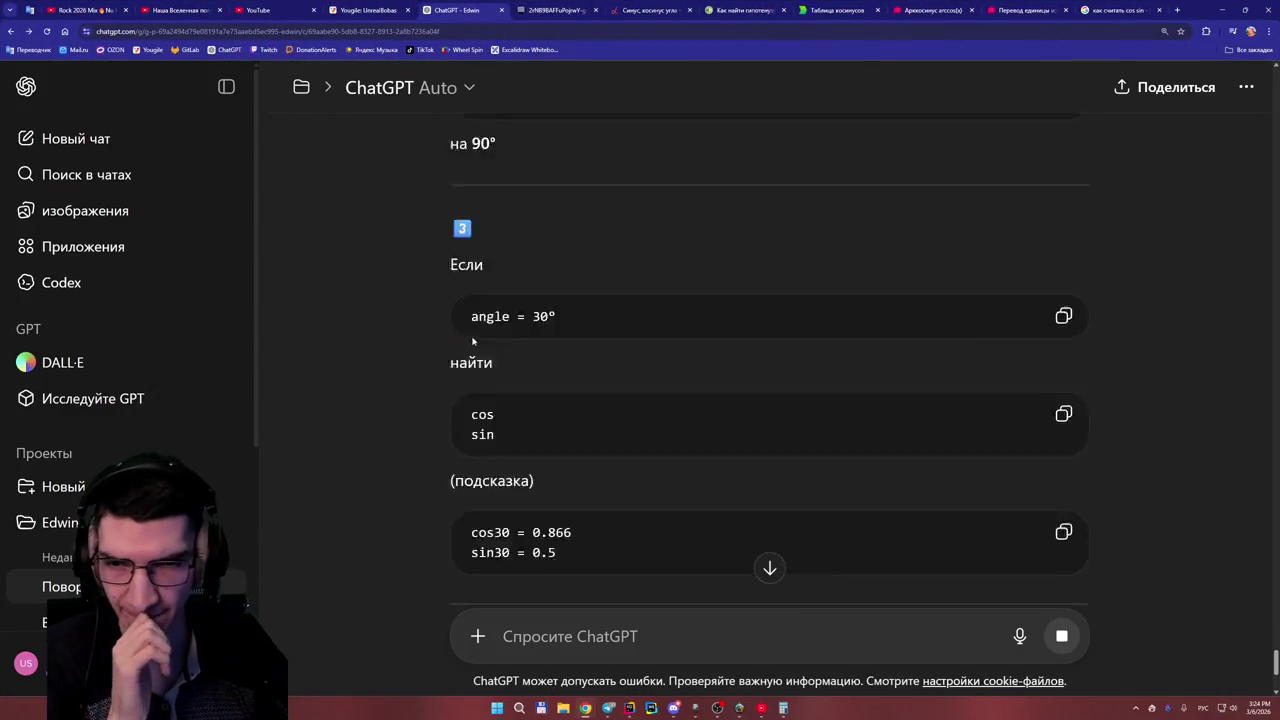
{"action": "scroll", "coordinate": [479, 370], "scroll_direction": "up", "scroll_amount": 7}
{"action": "scroll", "coordinate": [479, 377], "scroll_direction": "up", "scroll_amount": 2}
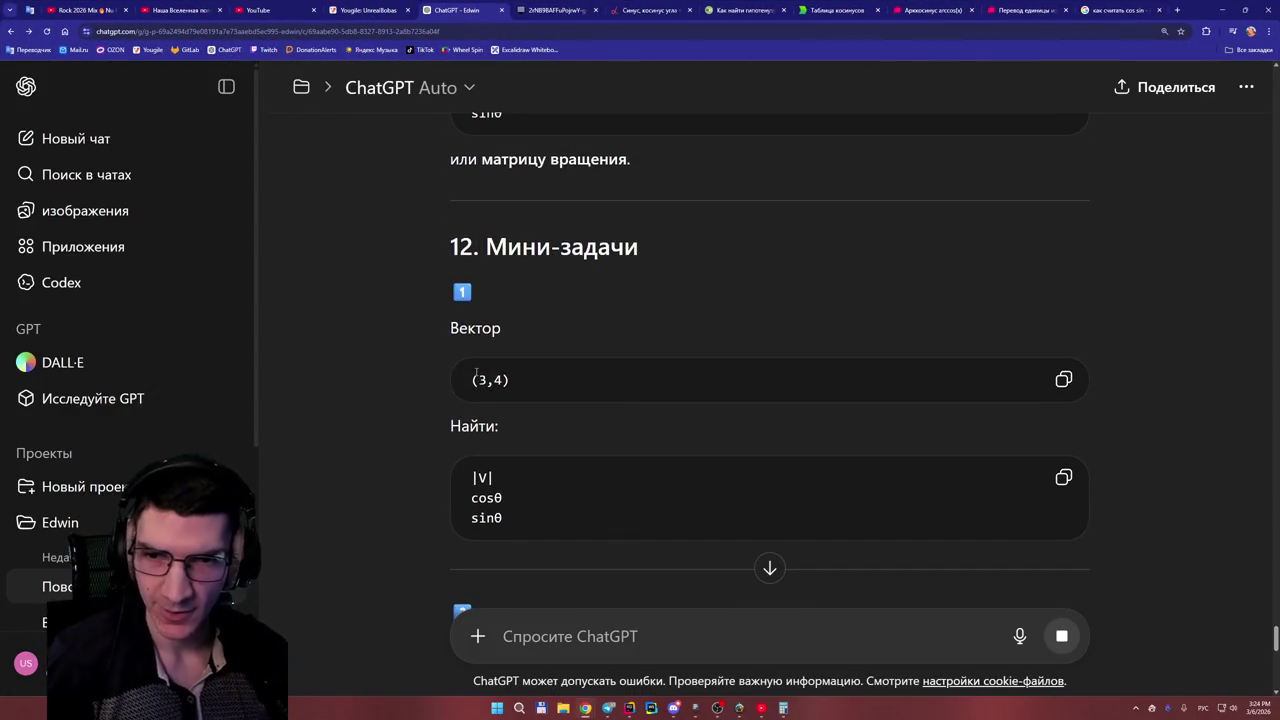
{"action": "left_click", "coordinate": [588, 629]}
{"action": "type", "text": "1)"}
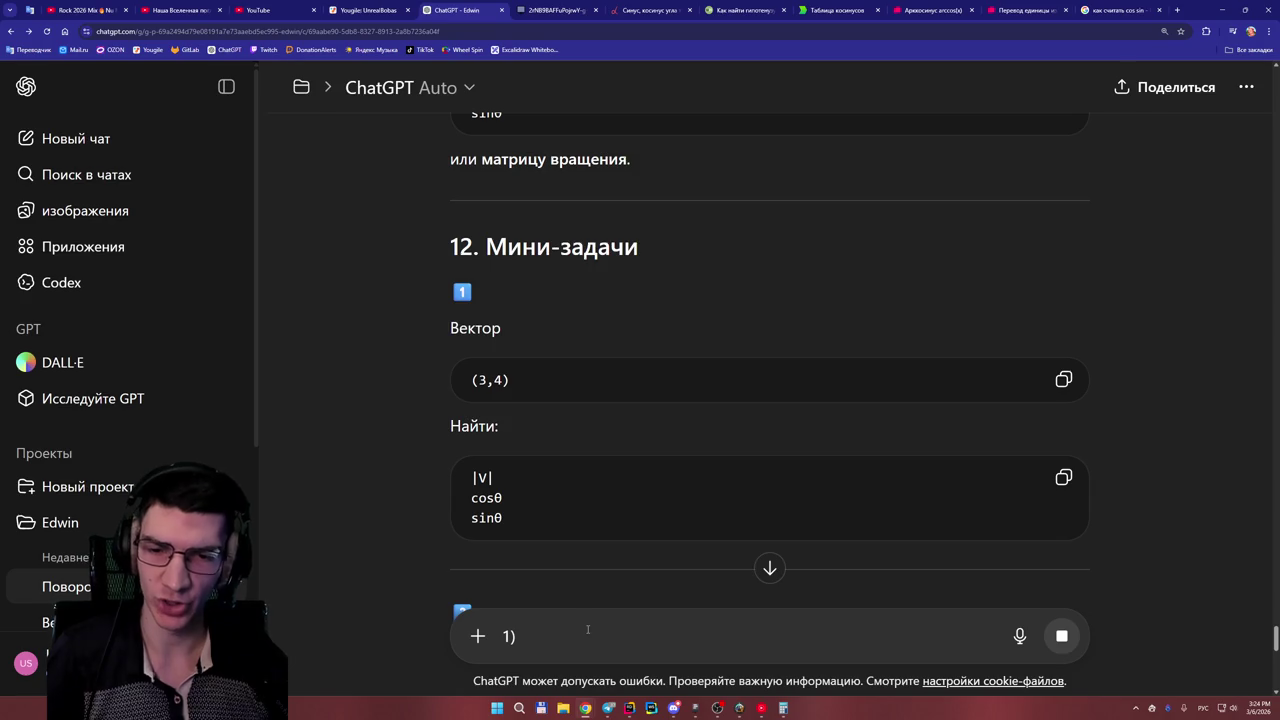
{"action": "type", "text": " Ж"}
{"action": "key", "text": "BackSpace"}
{"action": "type", "text": "Длина "}
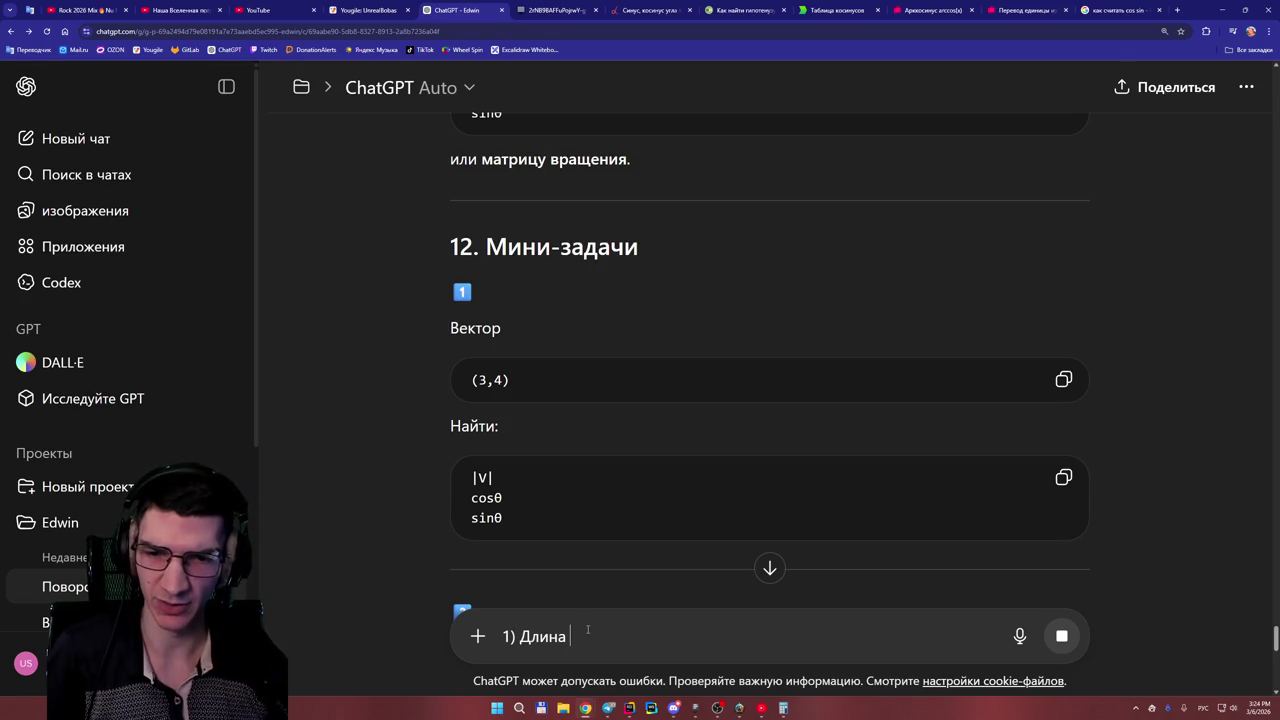
{"action": "type", "text": "5"}
{"action": "key", "text": "BackSpace"}
{"action": "type", "text": "- 5"}
- Put the item number and 'Длина - 5' on separate lines and switch to English layout
{"action": "key", "text": "shift+Return"}
{"action": "key", "text": "Up"}
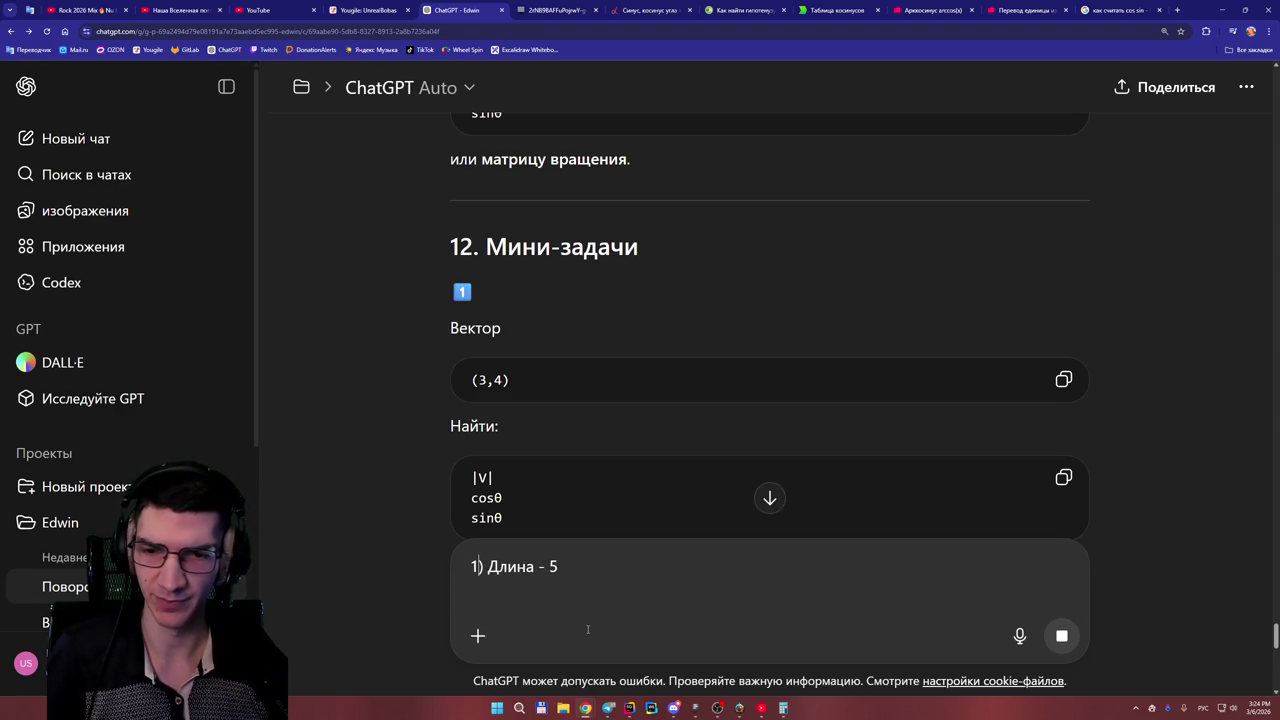
{"action": "key", "text": "shift+Return"}
{"action": "key", "text": "Delete"}
{"action": "key", "text": "Down"}
{"action": "scroll", "coordinate": [657, 466], "scroll_direction": "down", "scroll_amount": 1}
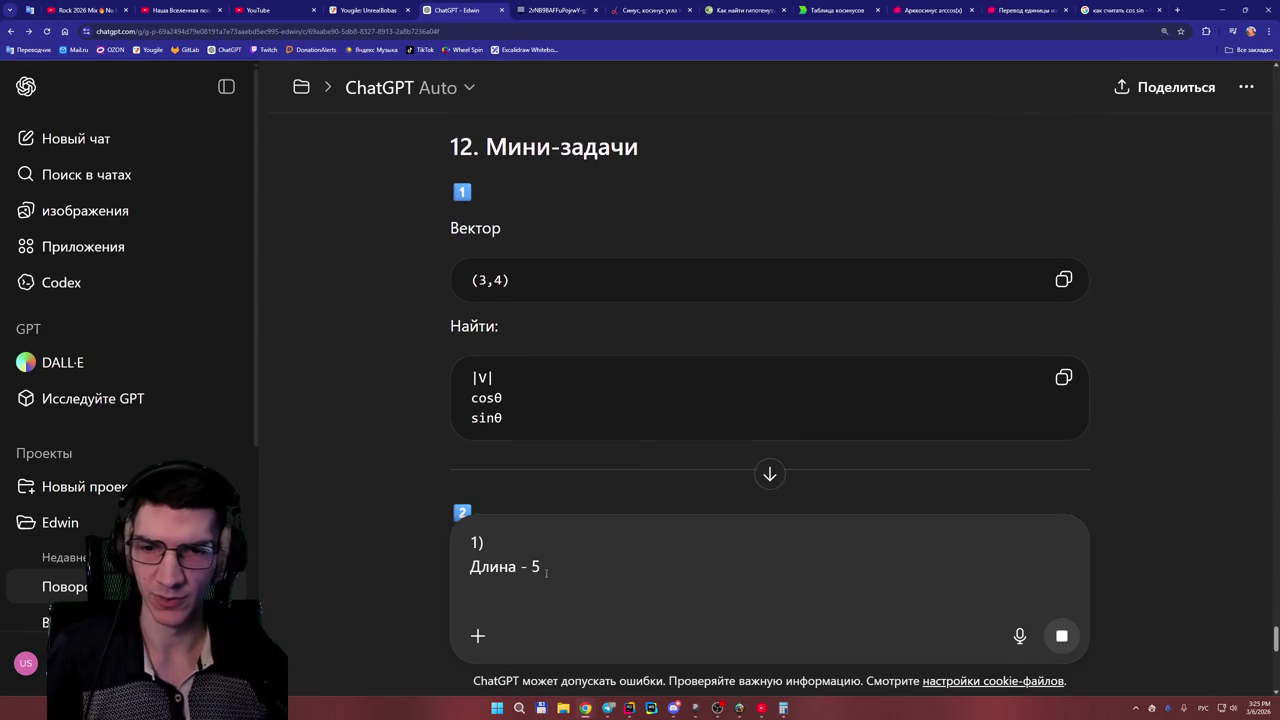
{"action": "key", "text": "alt+shift"}
- Add the line 'Cos = 3/5' to the reply, briefly checking the other tabs
{"action": "type", "text": "Cos"}
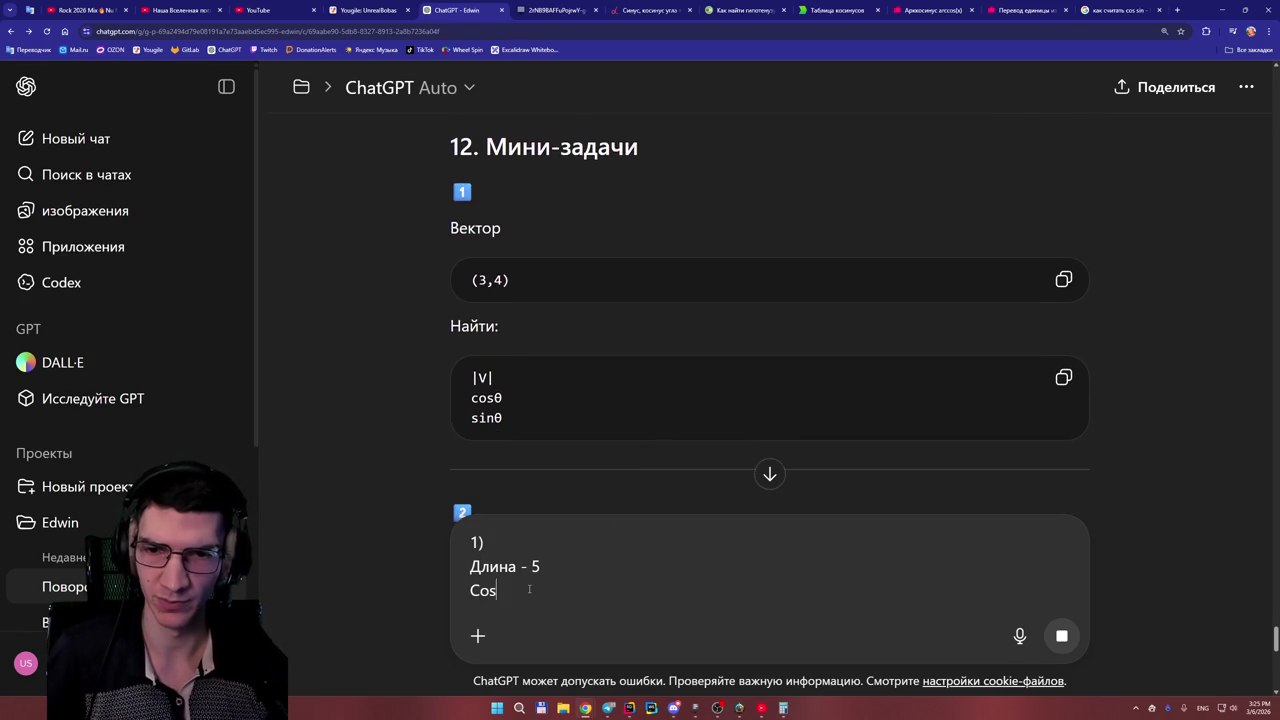
{"action": "type", "text": " = "}
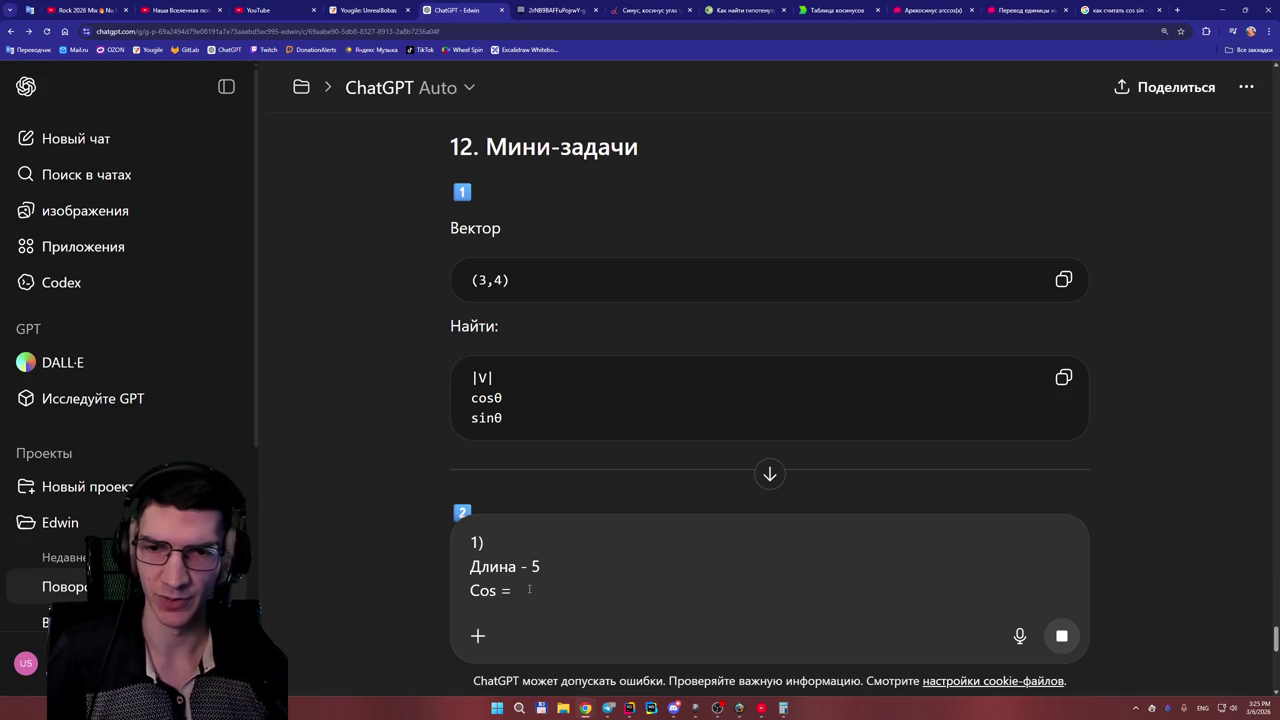
{"action": "type", "text": "3"}
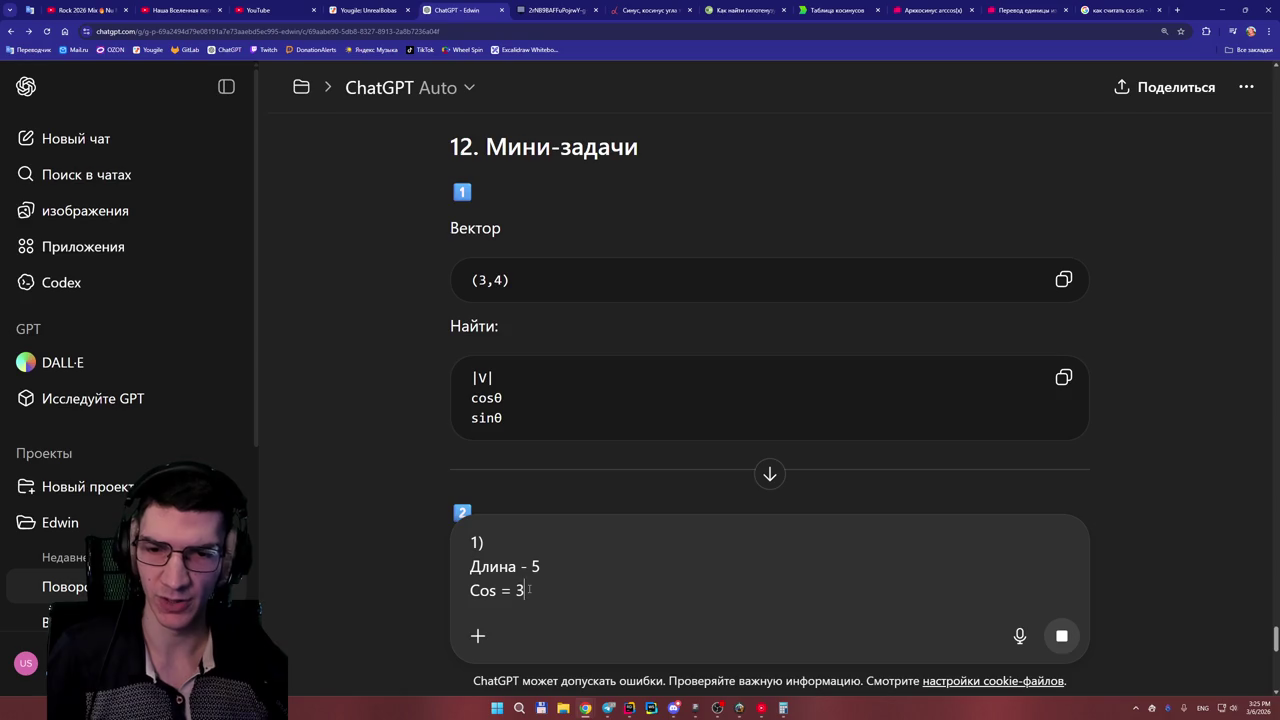
{"action": "type", "text": "/5"}
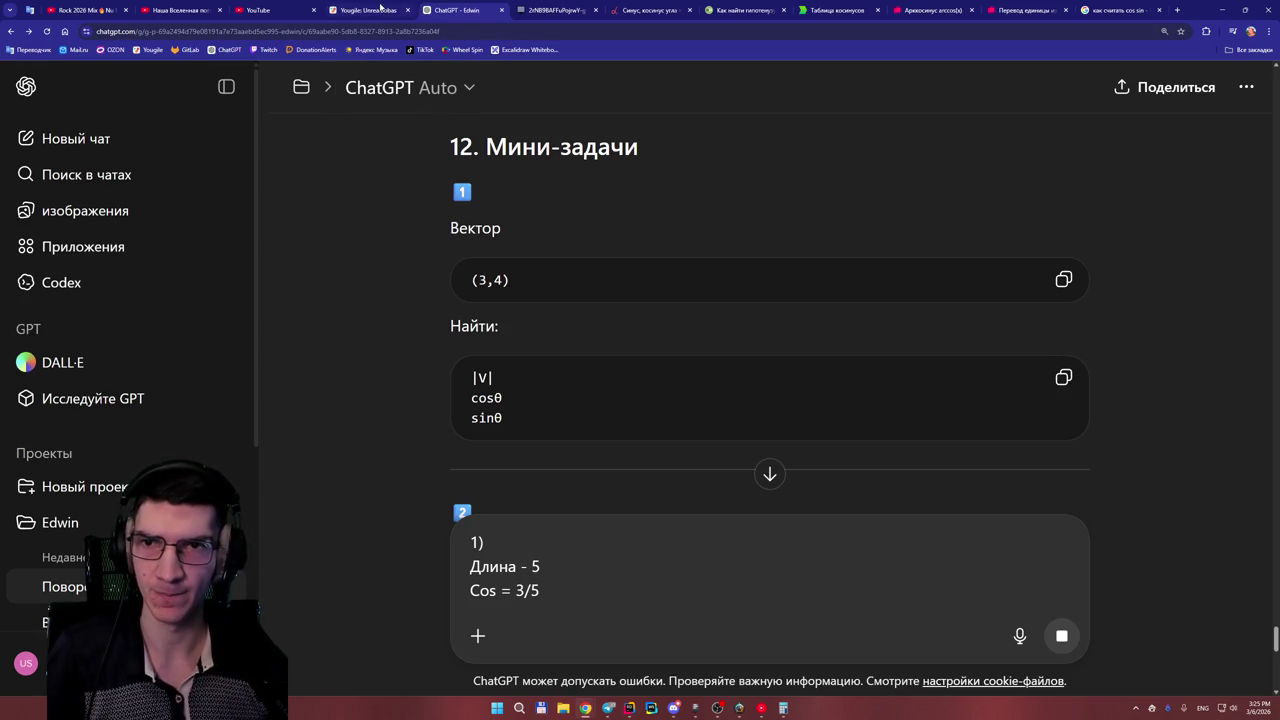
{"action": "left_click", "coordinate": [380, 9]}
{"action": "left_click", "coordinate": [460, 9]}
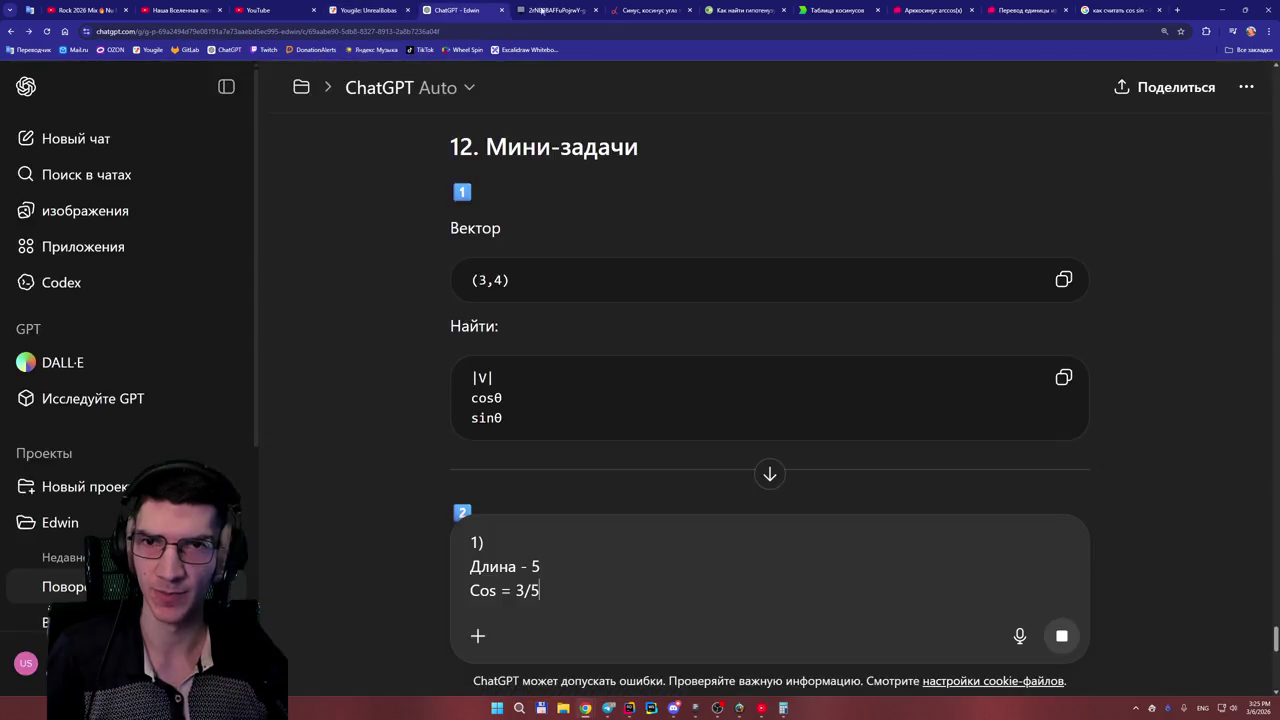
{"action": "left_click", "coordinate": [545, 9]}
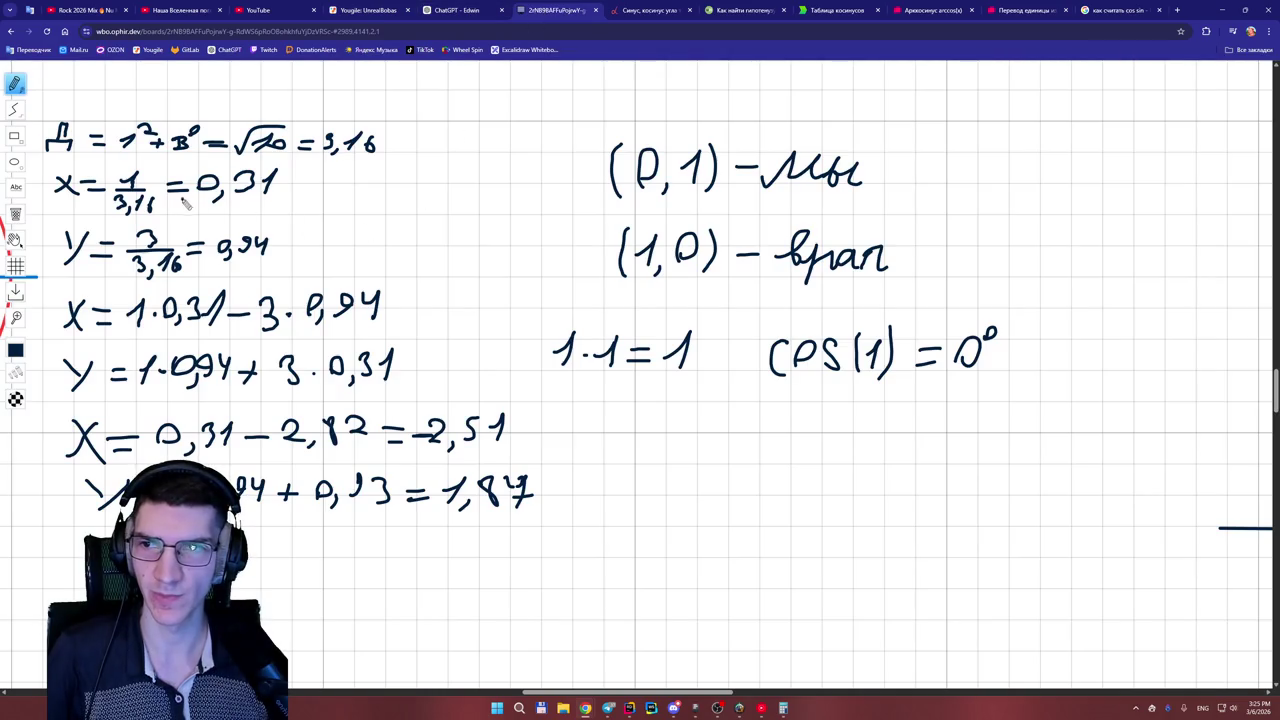
{"action": "key", "text": "ctrl+shift+Tab"}
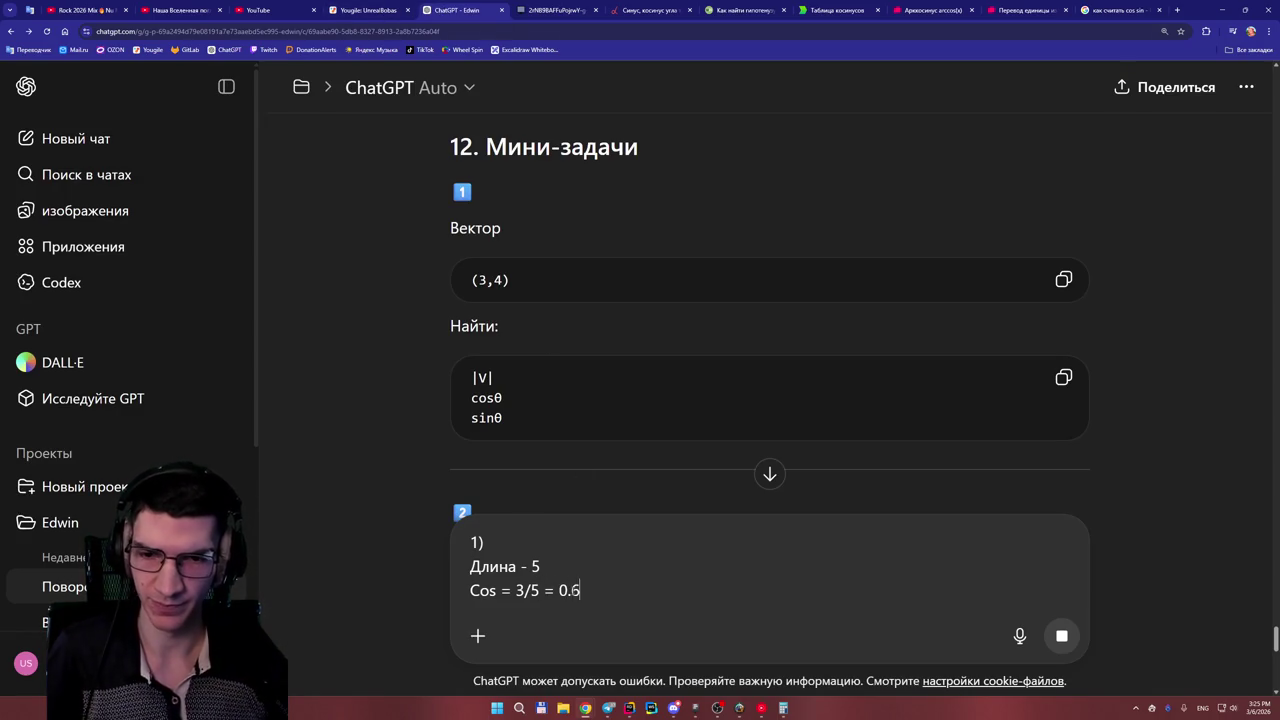
- Verify 3 ÷ 5 = 0.6 in Calculator
{"action": "left_click", "coordinate": [784, 708]}
{"action": "left_click", "coordinate": [536, 348]}
{"action": "left_click", "coordinate": [536, 487]}
{"action": "left_click", "coordinate": [590, 403]}
{"action": "left_click", "coordinate": [482, 459]}
{"action": "left_click", "coordinate": [590, 514]}
{"action": "left_click", "coordinate": [561, 156]}
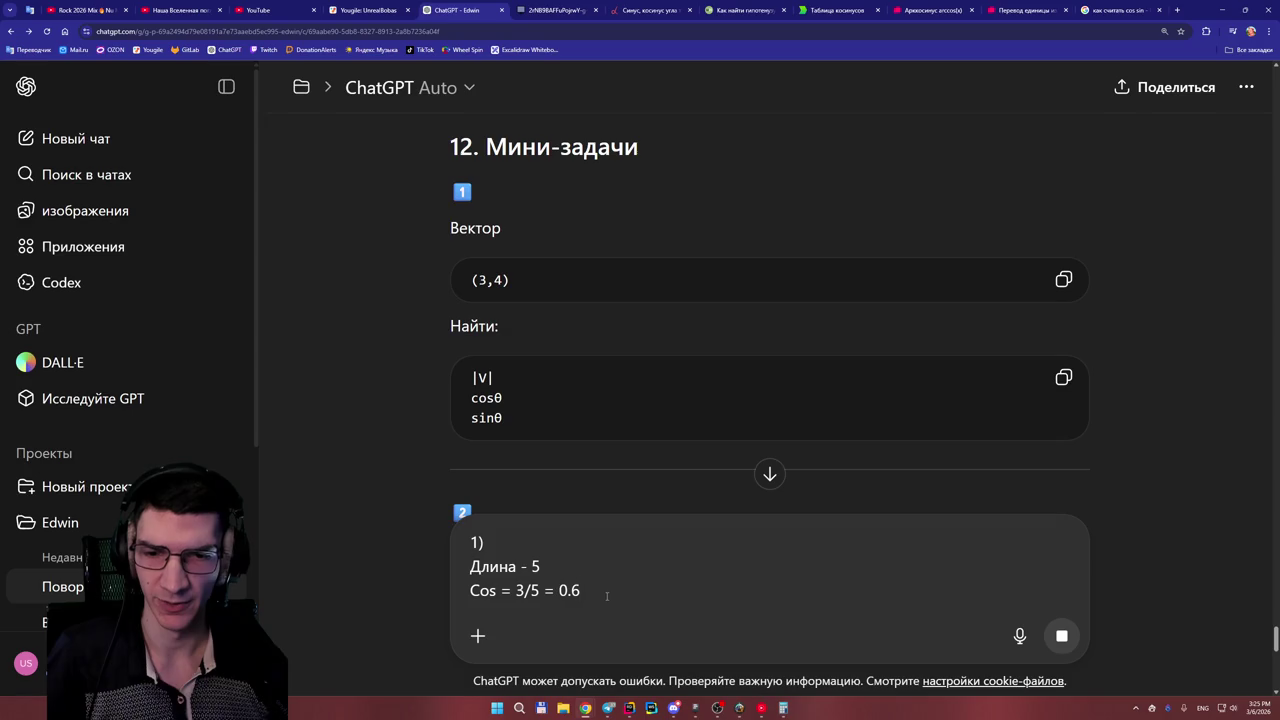
- Start a new line below the cosine and reread the mini-tasks above
{"action": "key", "text": "shift+Return"}
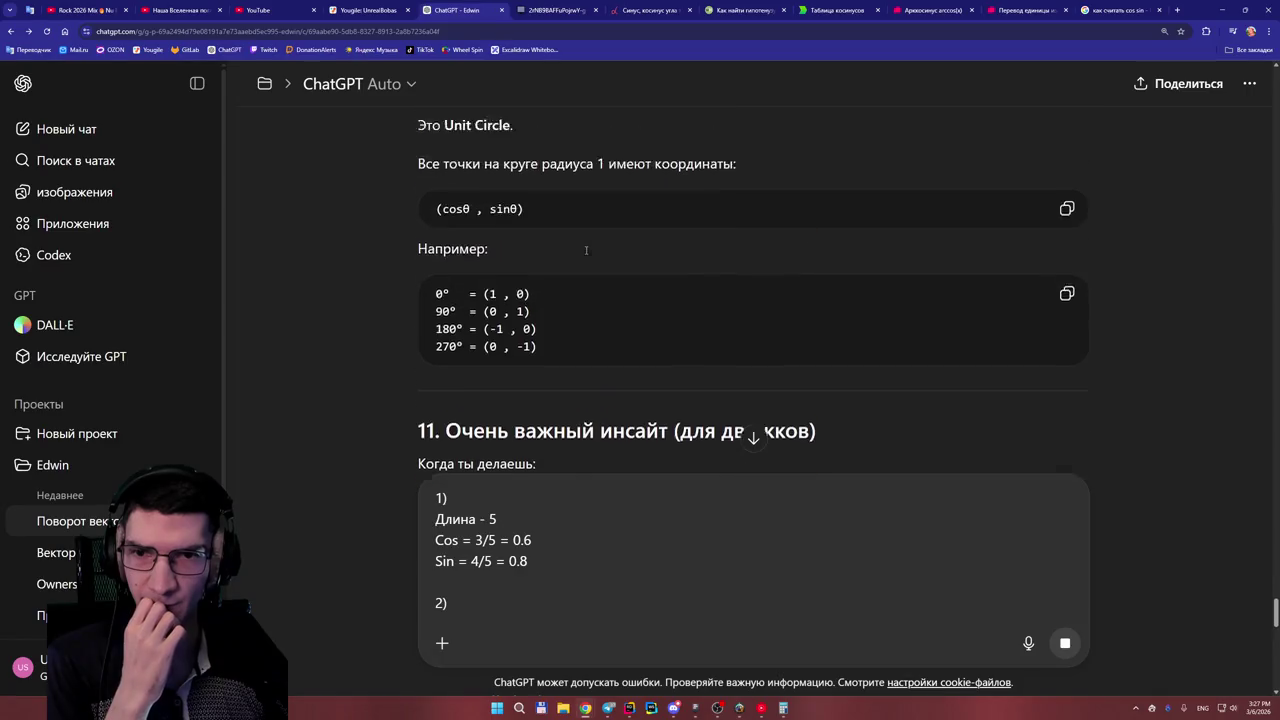
{"action": "scroll", "coordinate": [589, 250], "scroll_direction": "up", "scroll_amount": 10}
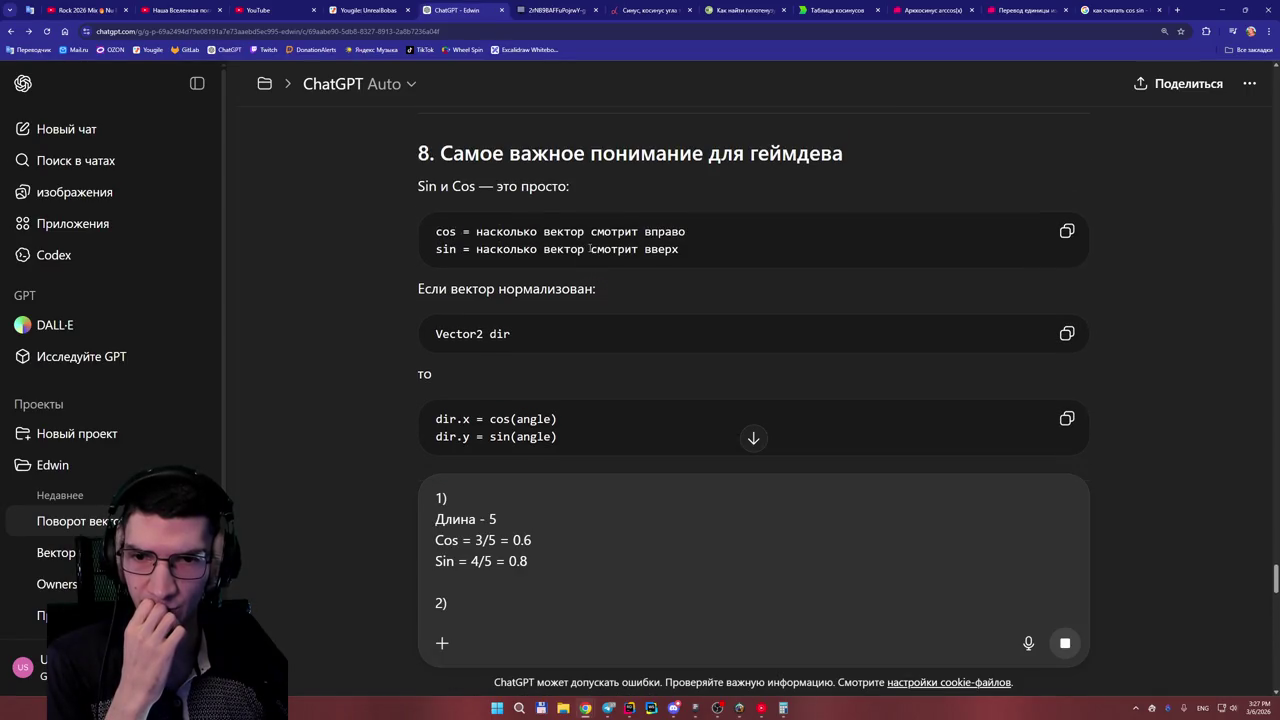
{"action": "scroll", "coordinate": [590, 249], "scroll_direction": "up", "scroll_amount": 10}
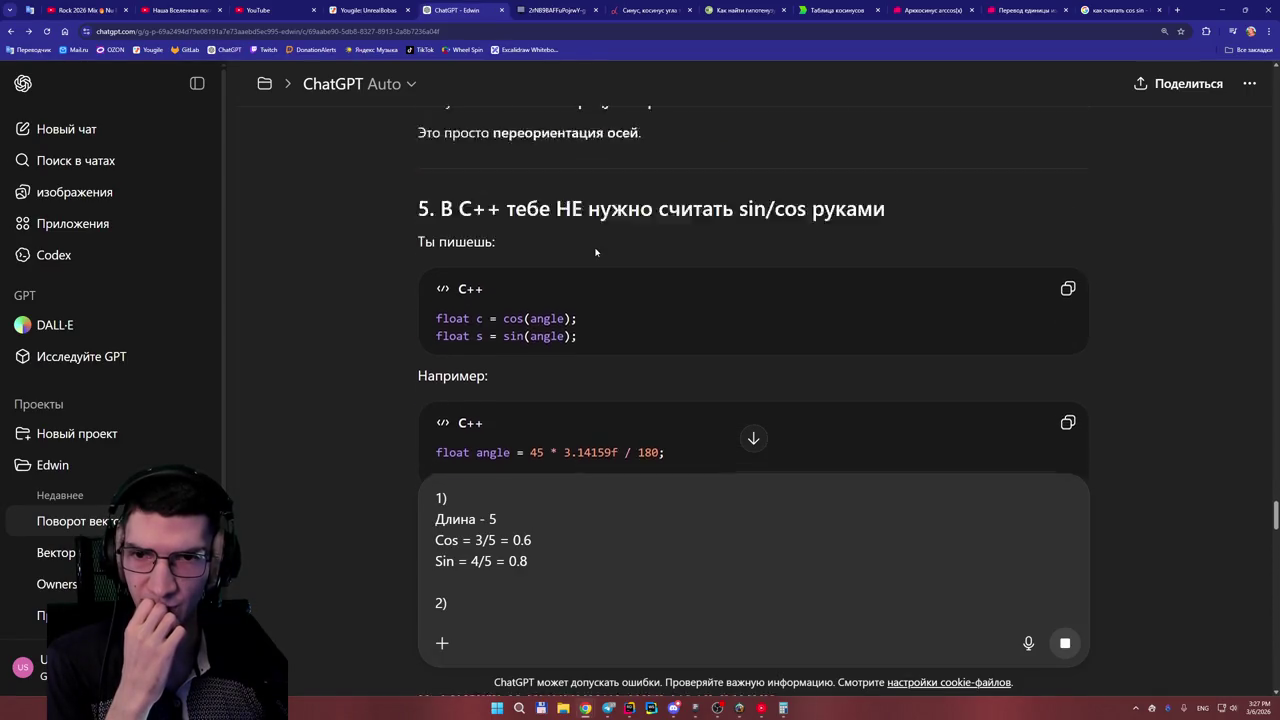
{"action": "scroll", "coordinate": [595, 251], "scroll_direction": "up", "scroll_amount": 5}
{"action": "scroll", "coordinate": [595, 251], "scroll_direction": "down", "scroll_amount": 2}
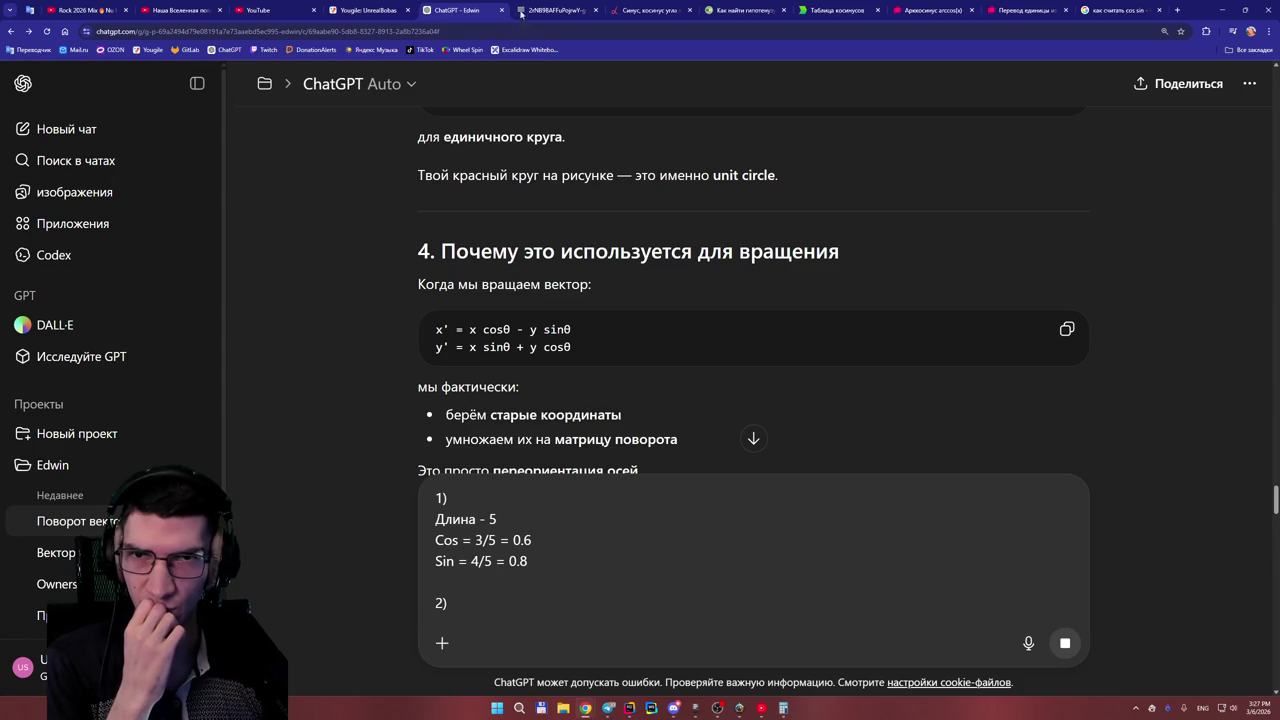
{"action": "left_click", "coordinate": [520, 13]}
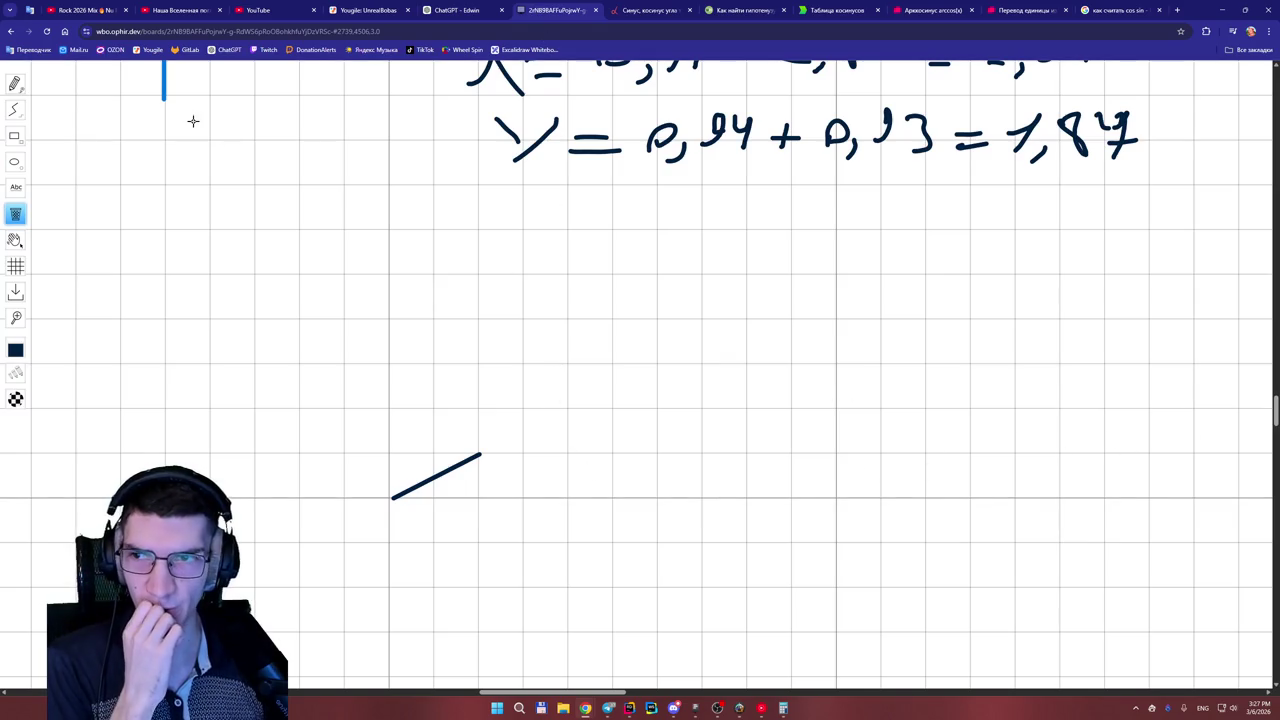
- Write the label (1,2) beside the vector with the pen
{"action": "left_click", "coordinate": [15, 84]}
{"action": "scroll", "coordinate": [703, 300], "scroll_direction": "down", "scroll_amount": 3}
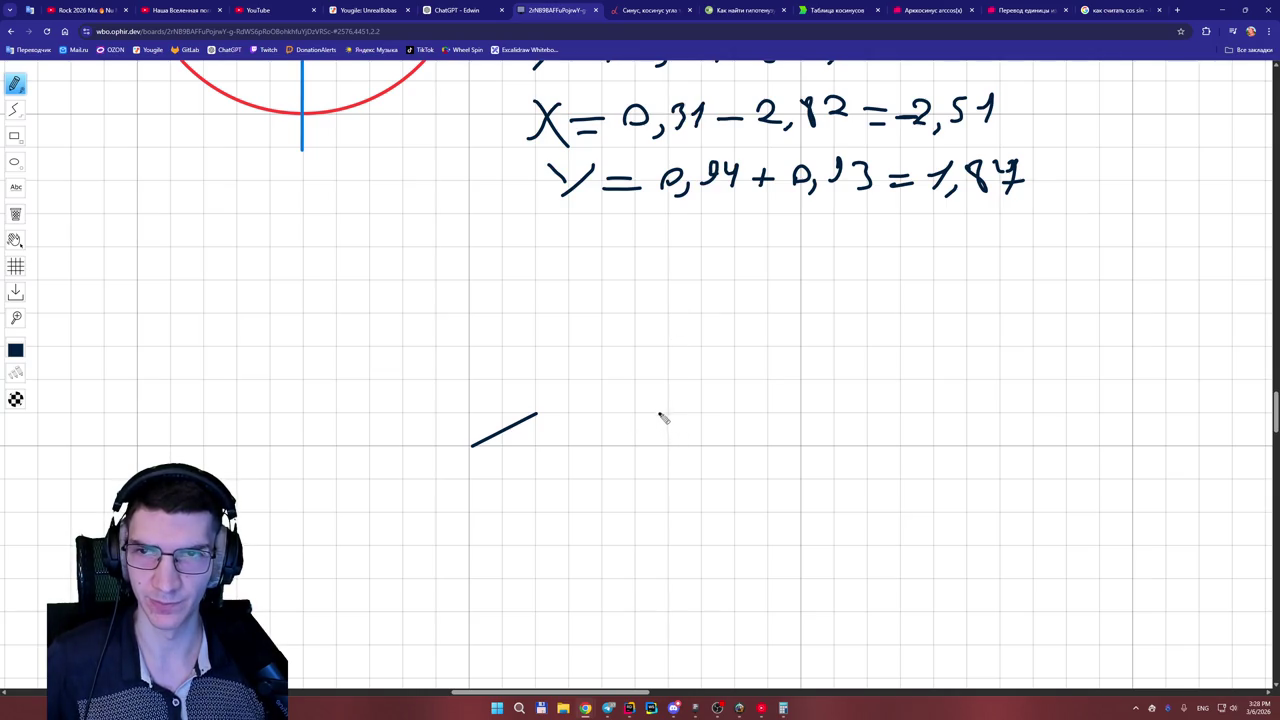
{"action": "left_click", "coordinate": [455, 10]}
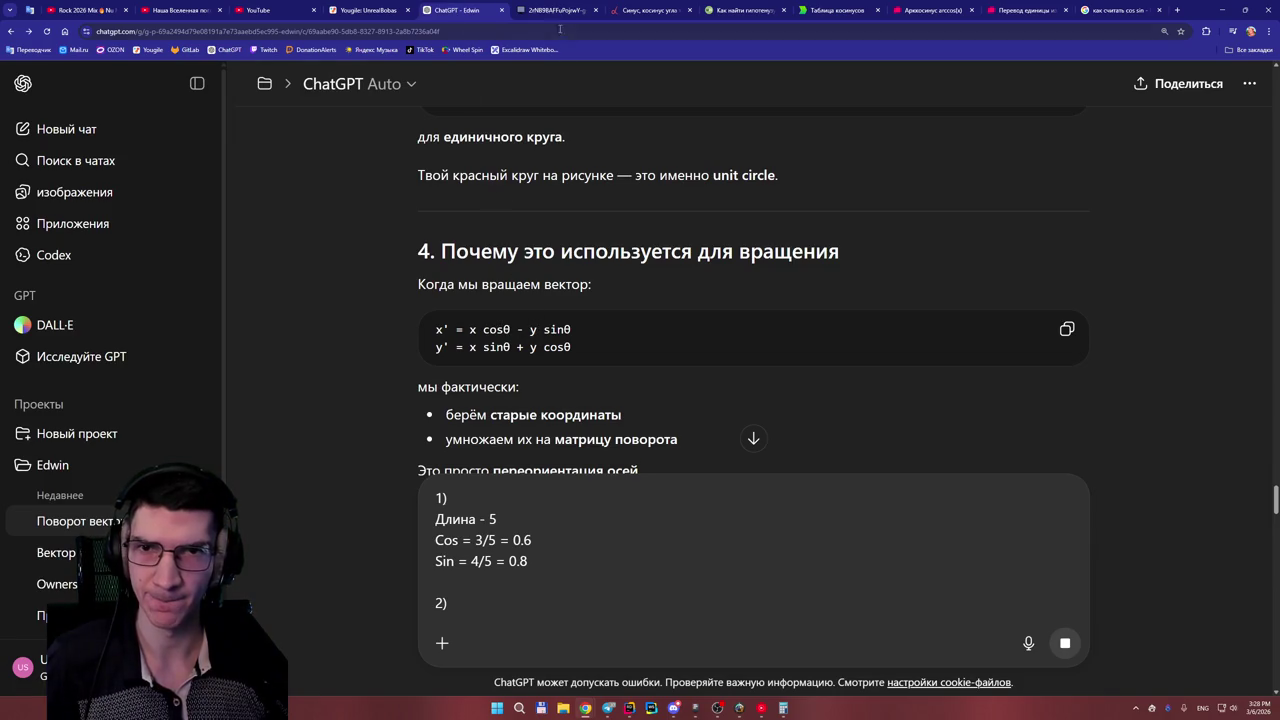
{"action": "left_click", "coordinate": [558, 11]}
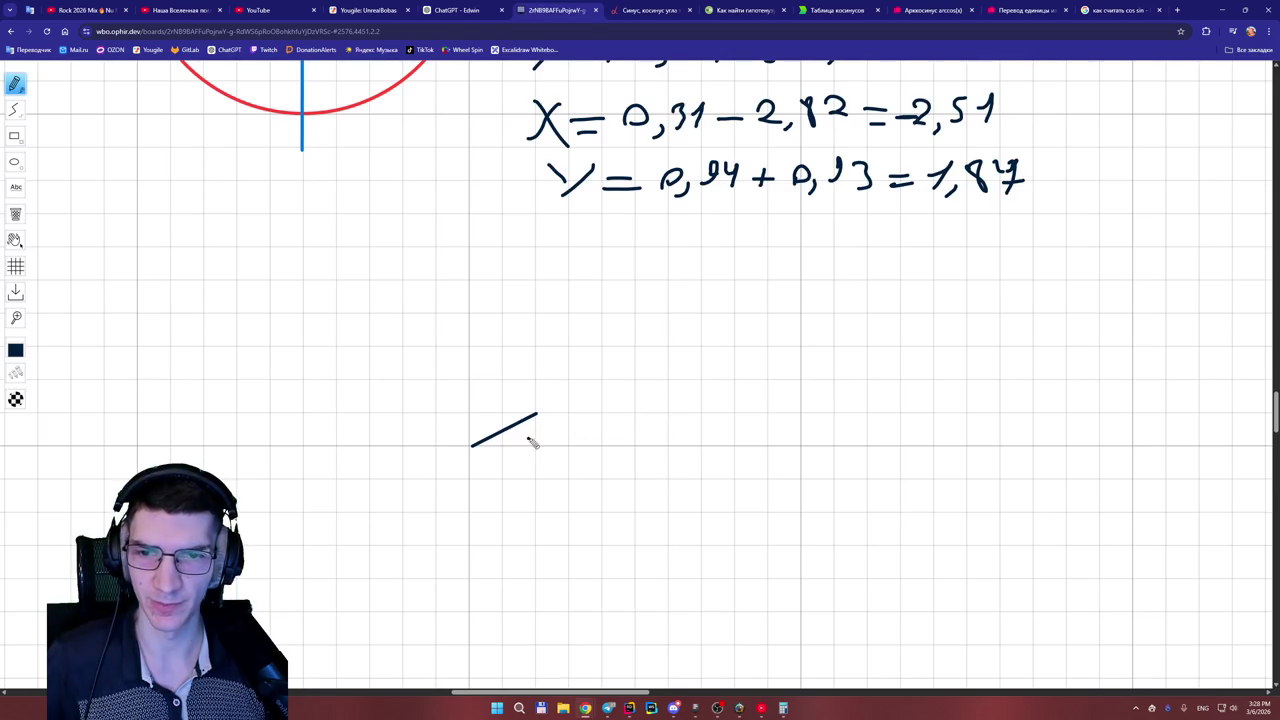
{"action": "left_click_drag", "start_coordinate": [510, 380], "coordinate": [532, 405]}
{"action": "left_click_drag", "start_coordinate": [546, 398], "coordinate": [578, 398]}
{"action": "left_click_drag", "start_coordinate": [584, 376], "coordinate": [587, 402]}
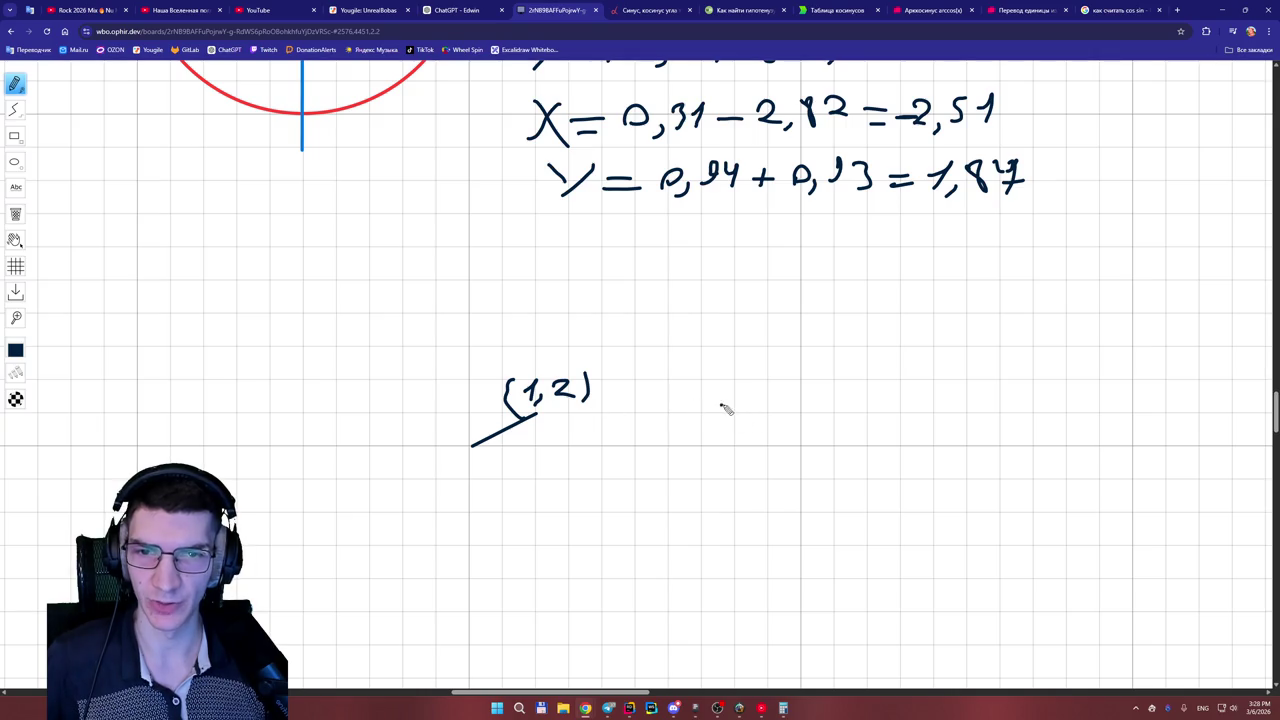
- Replace a started 'X =' line with 'cos =' using the eraser and pen
{"action": "mouse_move", "coordinate": [713, 382]}
{"action": "left_mouse_down"}
{"action": "mouse_move", "coordinate": [730, 416]}
{"action": "mouse_move", "coordinate": [710, 417]}
{"action": "mouse_move", "coordinate": [768, 397]}
{"action": "left_mouse_up"}
{"action": "left_click_drag", "start_coordinate": [746, 409], "coordinate": [773, 409]}
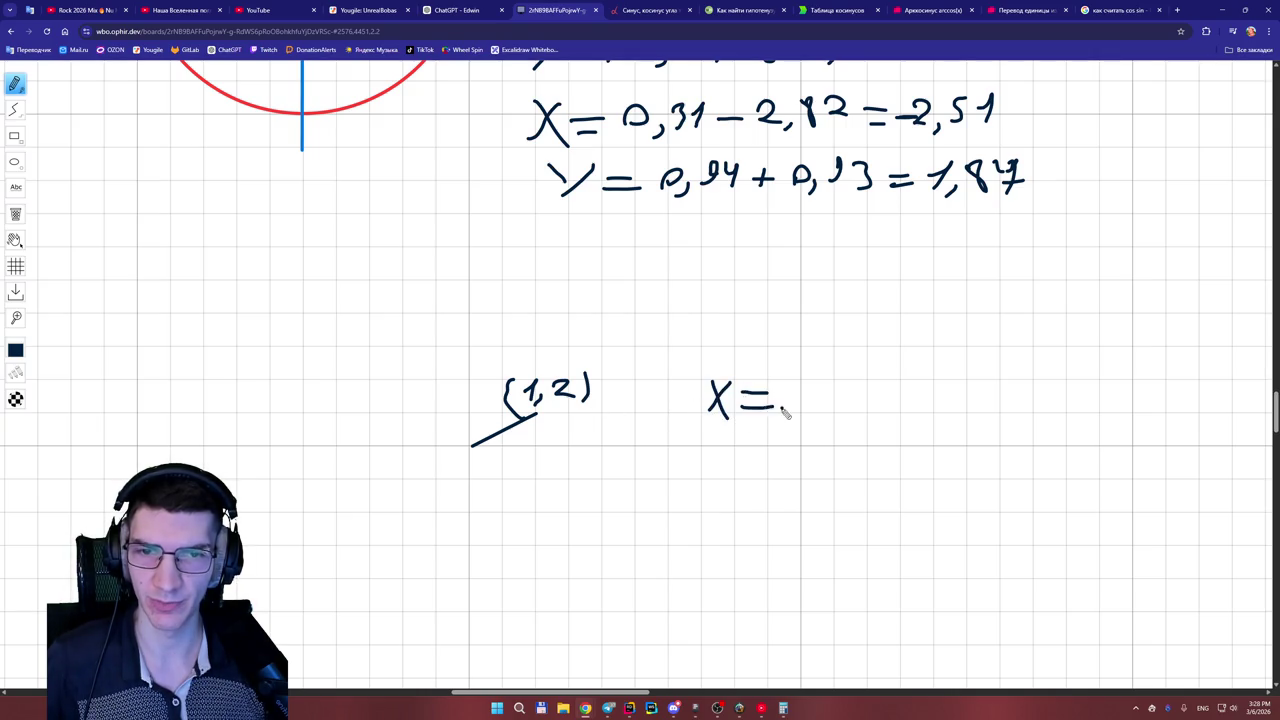
{"action": "left_click", "coordinate": [462, 12]}
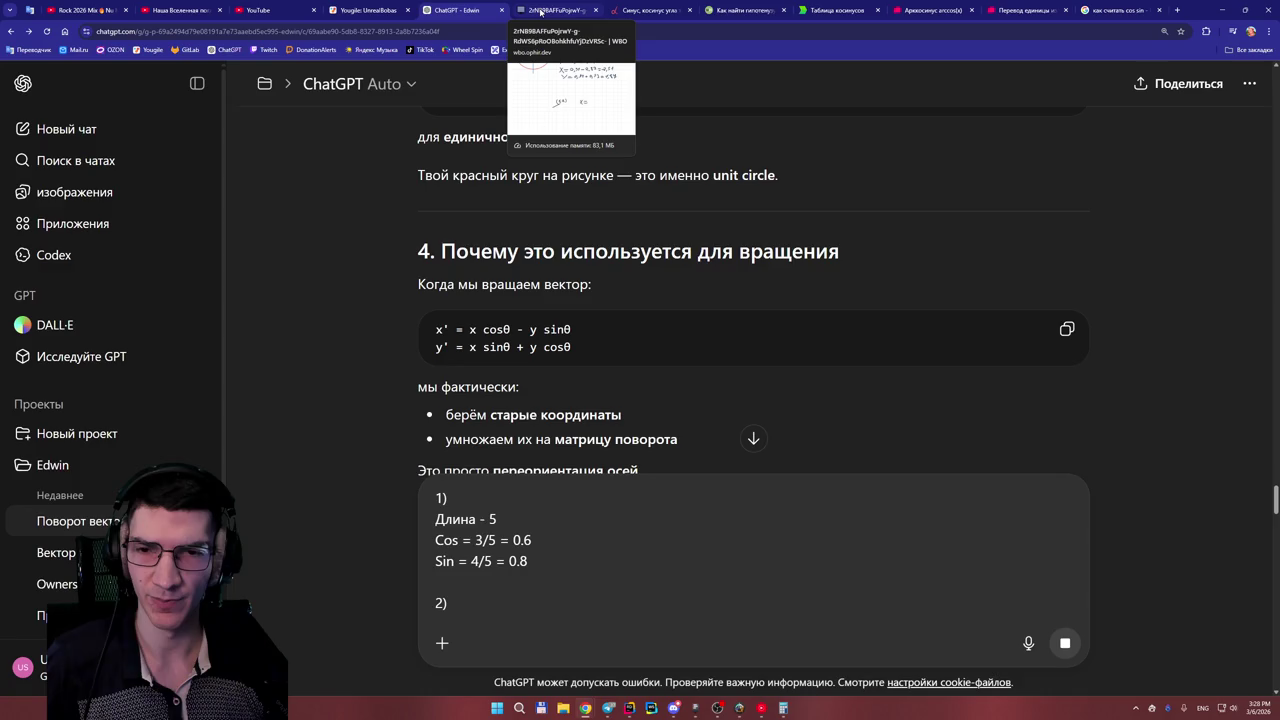
{"action": "left_click", "coordinate": [540, 12]}
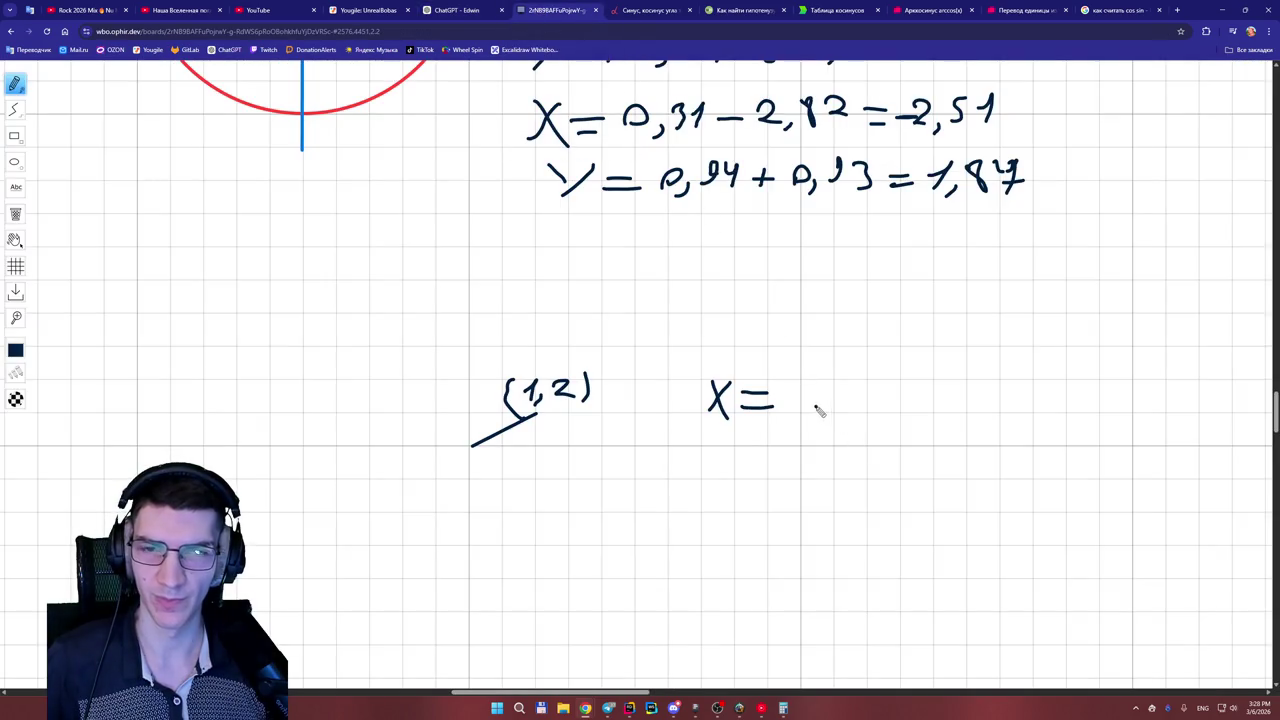
{"action": "left_click", "coordinate": [15, 214]}
{"action": "left_click_drag", "start_coordinate": [712, 385], "coordinate": [751, 411]}
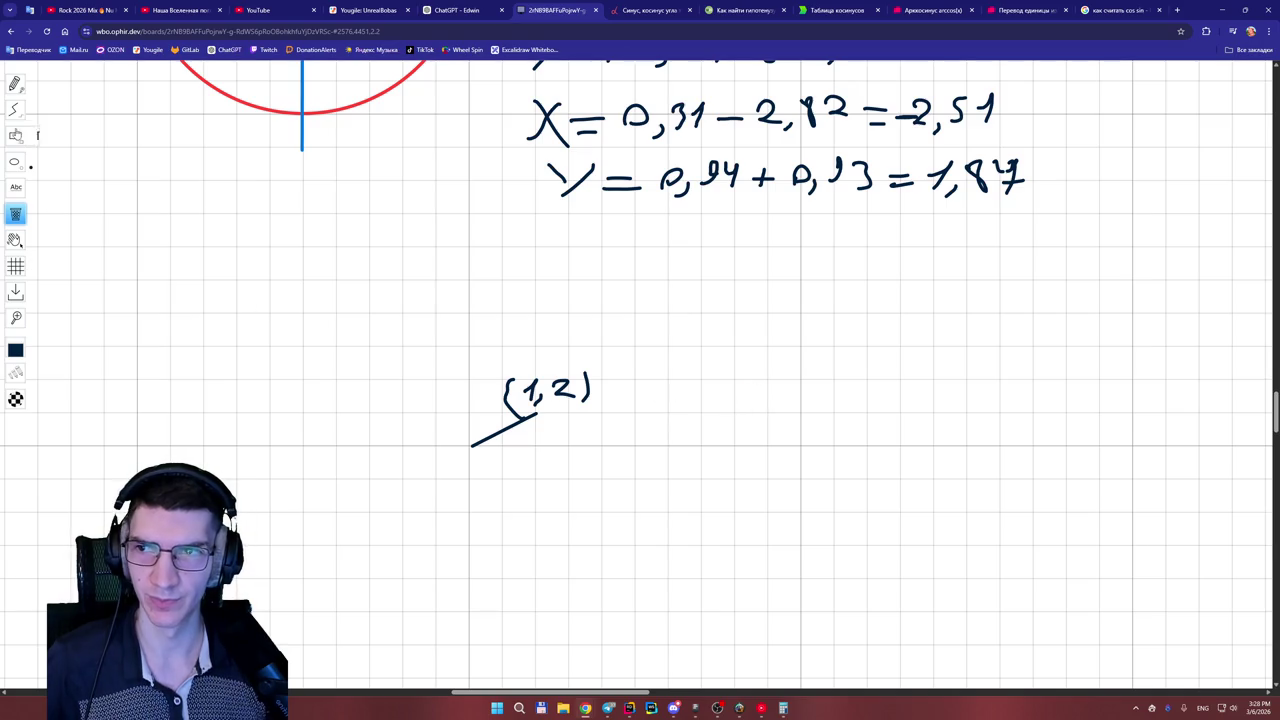
{"action": "left_click", "coordinate": [15, 84]}
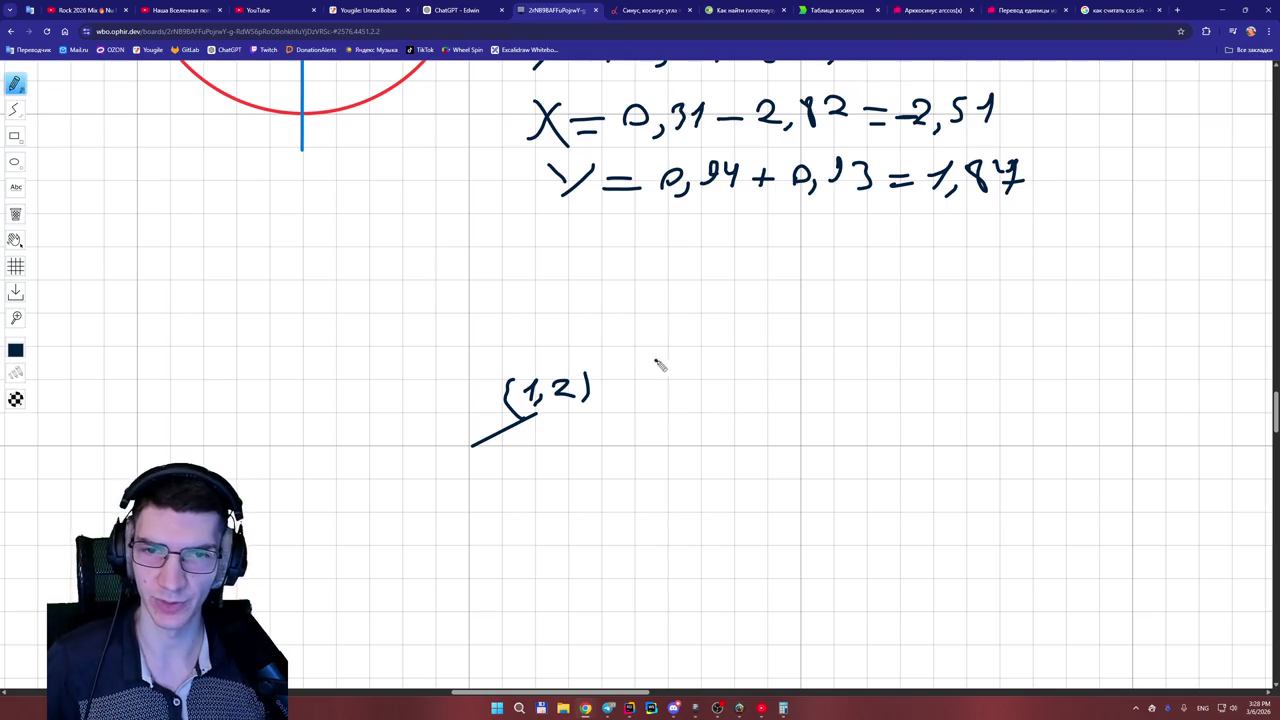
{"action": "mouse_move", "coordinate": [710, 350]}
{"action": "left_mouse_down"}
{"action": "mouse_move", "coordinate": [692, 371]}
{"action": "mouse_move", "coordinate": [738, 354]}
{"action": "mouse_move", "coordinate": [754, 374]}
{"action": "mouse_move", "coordinate": [838, 351]}
{"action": "left_mouse_up"}
{"action": "left_click_drag", "start_coordinate": [805, 370], "coordinate": [848, 370]}
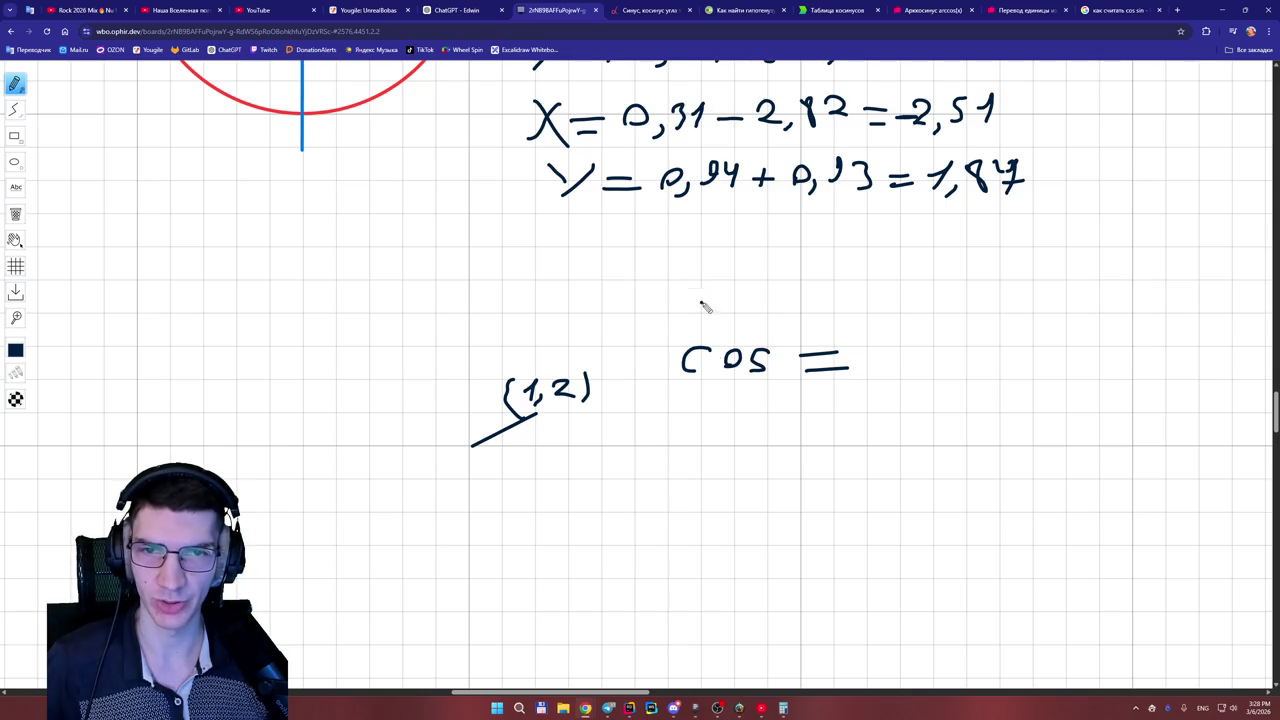
- Write Len = √(1²+2²) = √5 above the cos line
{"action": "mouse_move", "coordinate": [703, 268]}
{"action": "left_mouse_down"}
{"action": "mouse_move", "coordinate": [738, 300]}
{"action": "mouse_move", "coordinate": [822, 291]}
{"action": "mouse_move", "coordinate": [824, 303]}
{"action": "left_mouse_up"}
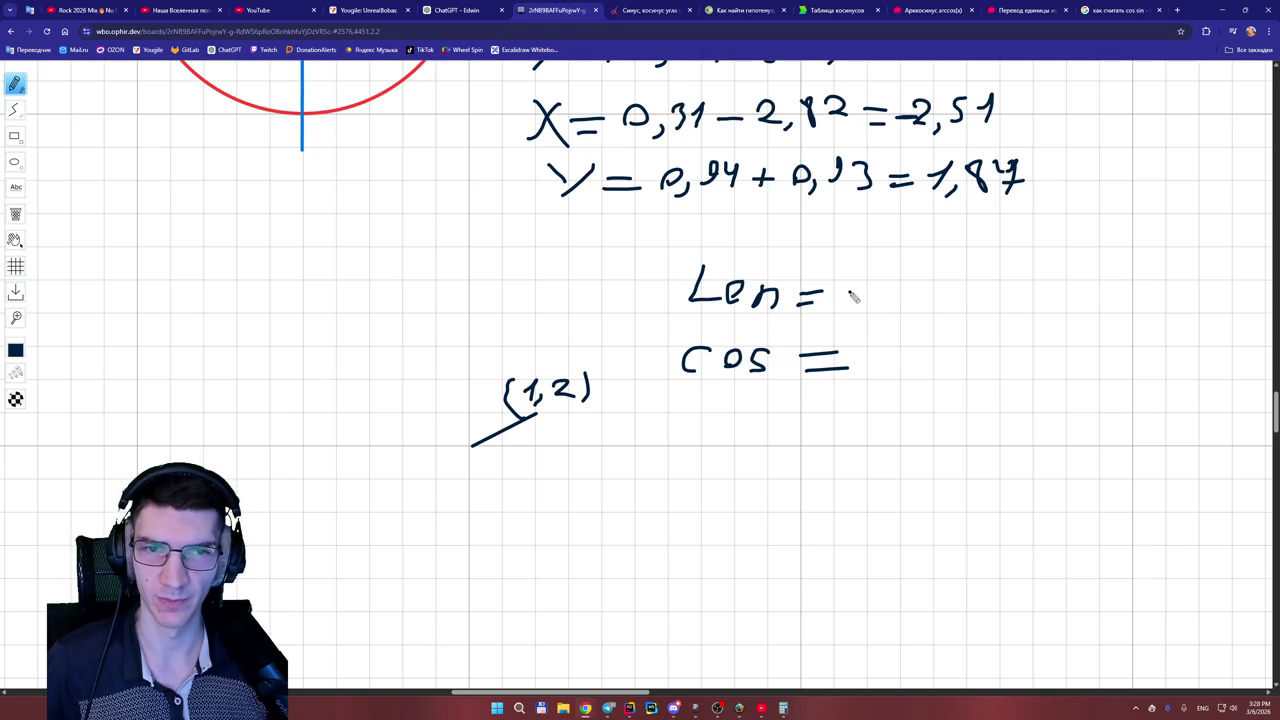
{"action": "mouse_move", "coordinate": [848, 297]}
{"action": "left_mouse_down"}
{"action": "mouse_move", "coordinate": [856, 281]}
{"action": "mouse_move", "coordinate": [853, 306]}
{"action": "mouse_move", "coordinate": [908, 294]}
{"action": "left_mouse_up"}
{"action": "mouse_move", "coordinate": [900, 284]}
{"action": "left_mouse_down"}
{"action": "mouse_move", "coordinate": [902, 310]}
{"action": "mouse_move", "coordinate": [962, 290]}
{"action": "mouse_move", "coordinate": [990, 290]}
{"action": "mouse_move", "coordinate": [992, 302]}
{"action": "left_mouse_up"}
{"action": "left_click", "coordinate": [1009, 296]}
{"action": "mouse_move", "coordinate": [829, 296]}
{"action": "left_mouse_down"}
{"action": "mouse_move", "coordinate": [838, 312]}
{"action": "mouse_move", "coordinate": [860, 268]}
{"action": "mouse_move", "coordinate": [990, 264]}
{"action": "mouse_move", "coordinate": [1010, 312]}
{"action": "mouse_move", "coordinate": [1112, 266]}
{"action": "left_mouse_up"}
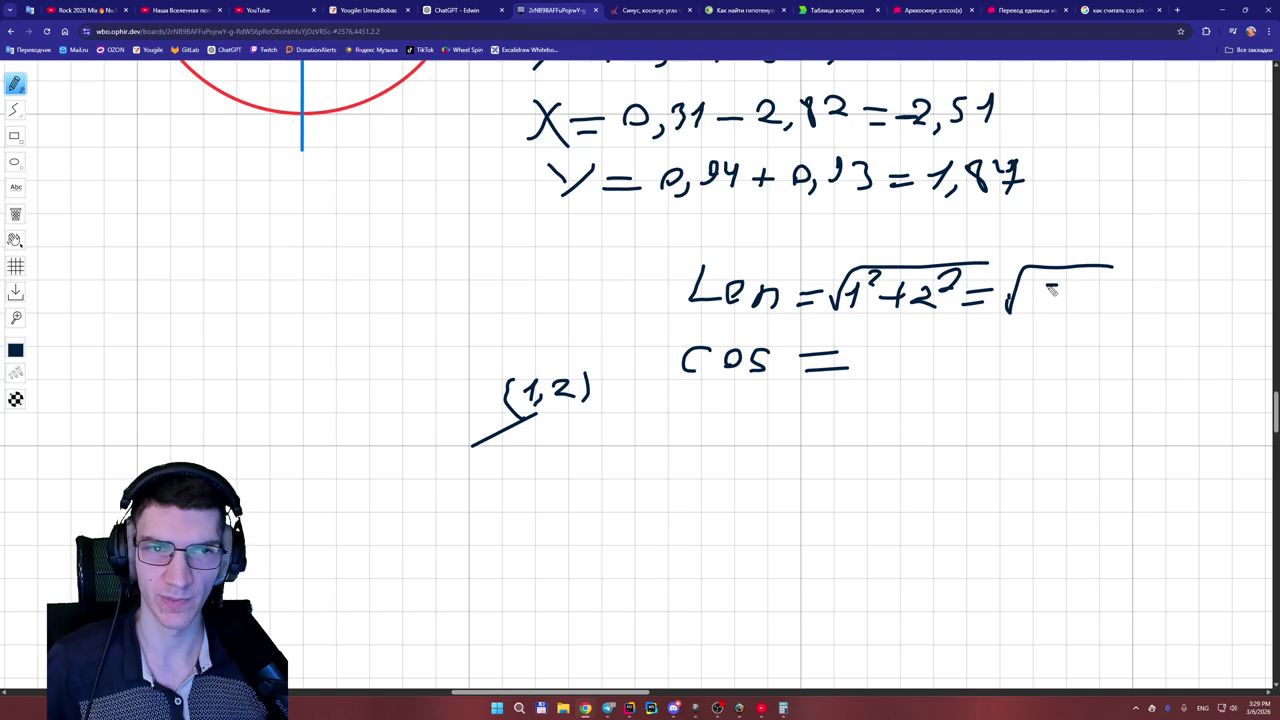
{"action": "left_click_drag", "start_coordinate": [1048, 287], "coordinate": [1040, 308]}
- Compute √5 ≈ 2.236 in Calculator and write '= 2,23' after √5
{"action": "left_click_drag", "start_coordinate": [1110, 289], "coordinate": [1136, 298]}
{"action": "left_click", "coordinate": [783, 708]}
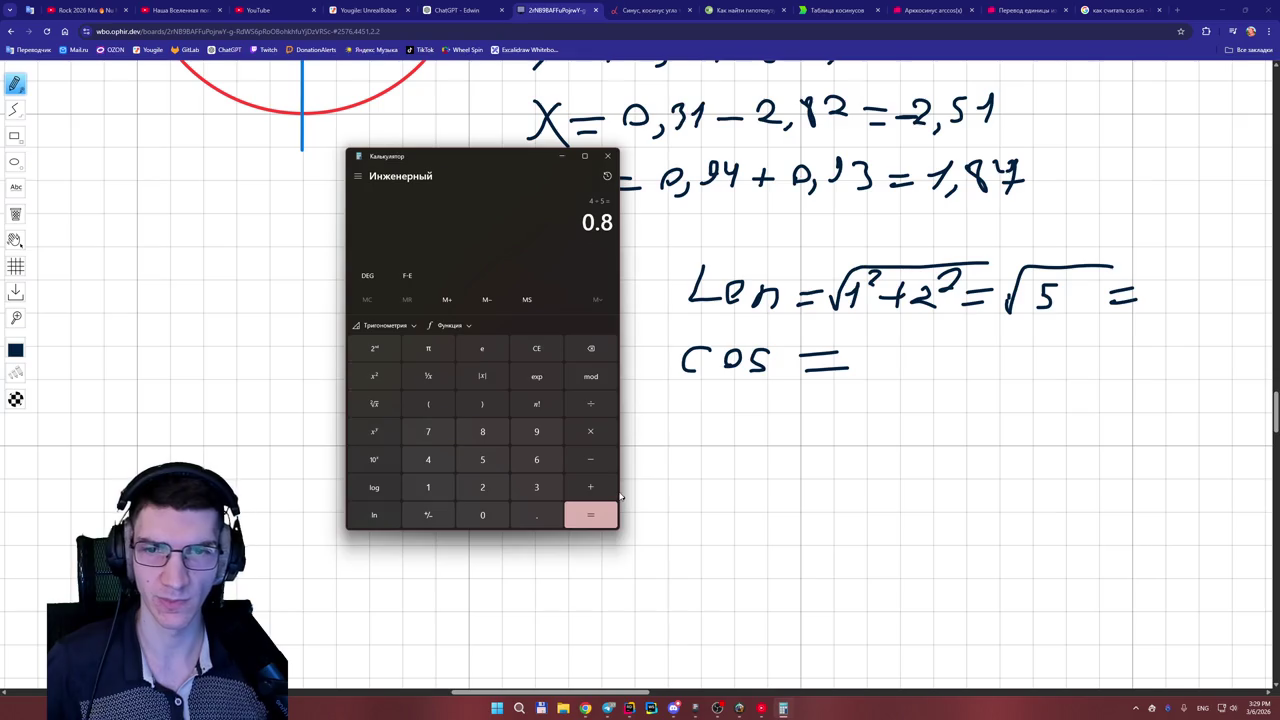
{"action": "left_click", "coordinate": [536, 350]}
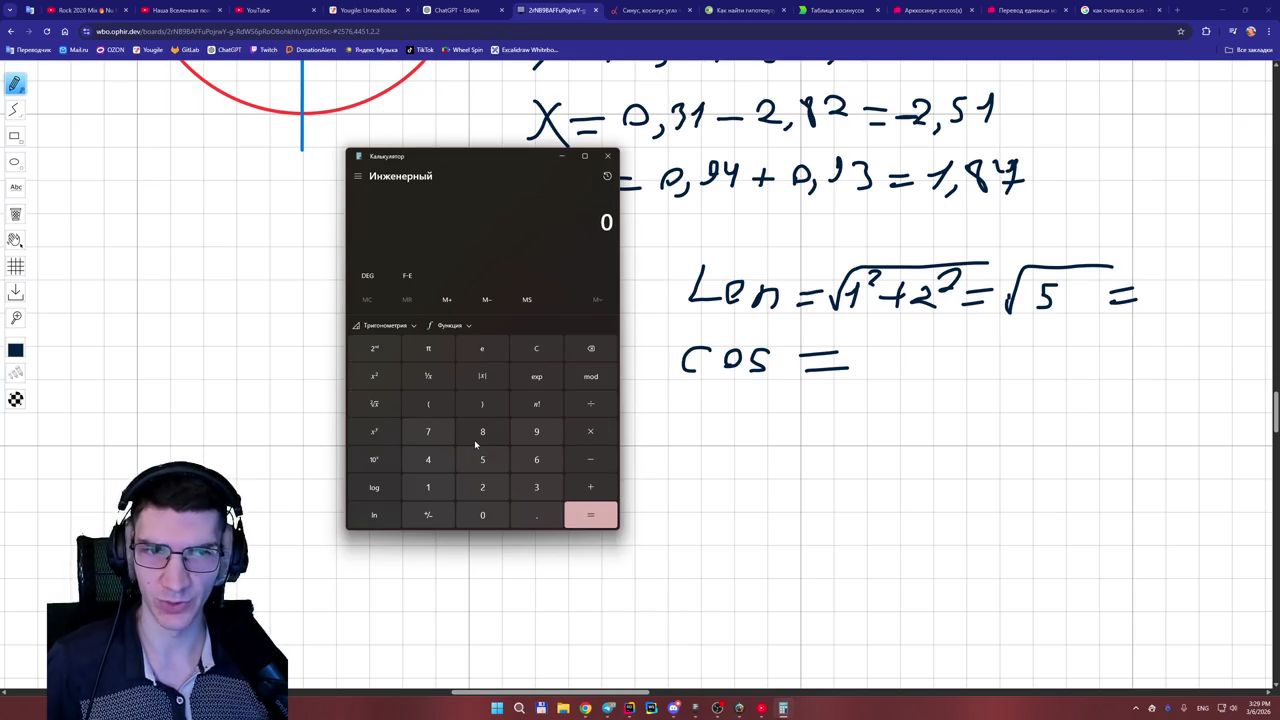
{"action": "left_click", "coordinate": [482, 458]}
{"action": "left_click", "coordinate": [394, 415]}
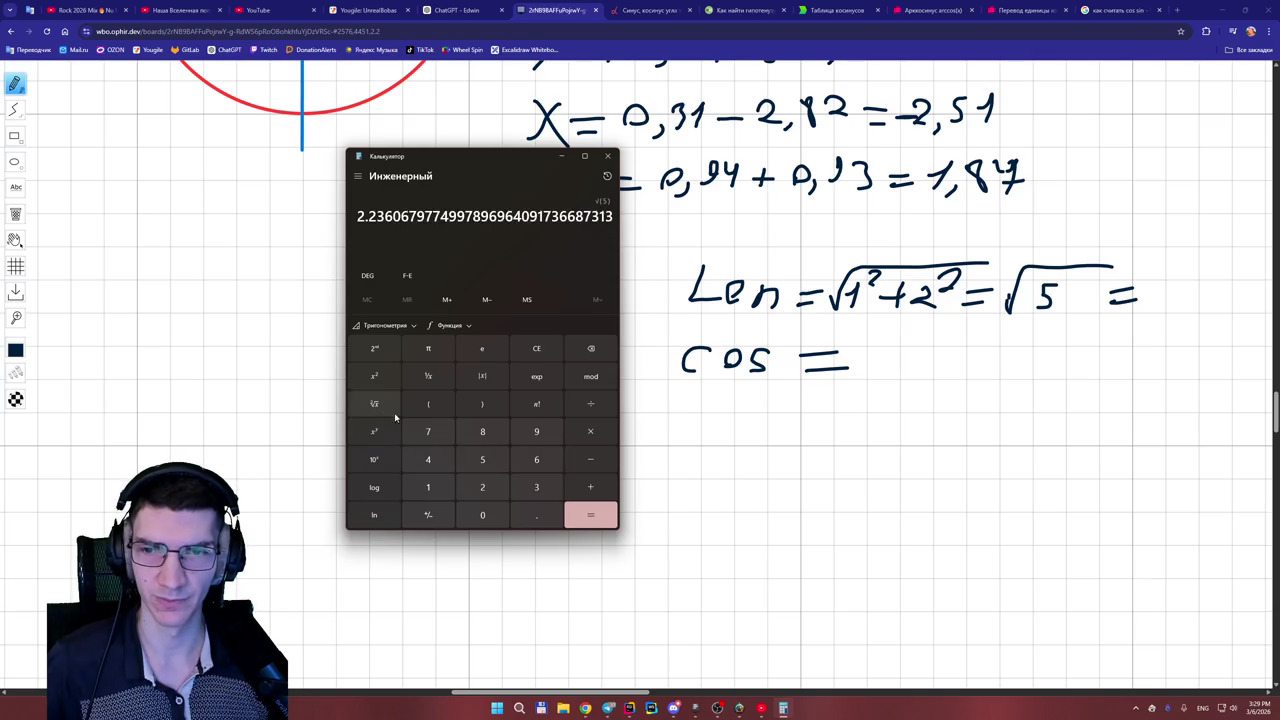
{"action": "mouse_move", "coordinate": [1160, 290]}
{"action": "left_mouse_down"}
{"action": "mouse_move", "coordinate": [1184, 294]}
{"action": "mouse_move", "coordinate": [1192, 312]}
{"action": "mouse_move", "coordinate": [1214, 292]}
{"action": "mouse_move", "coordinate": [1236, 312]}
{"action": "mouse_move", "coordinate": [1250, 298]}
{"action": "mouse_move", "coordinate": [1238, 318]}
{"action": "left_mouse_up"}
- Write cos = 1/2,23 and compute 1 ÷ 2.23 ≈ 0.448 in Calculator
{"action": "mouse_move", "coordinate": [897, 342]}
{"action": "left_mouse_down"}
{"action": "mouse_move", "coordinate": [912, 325]}
{"action": "mouse_move", "coordinate": [904, 386]}
{"action": "mouse_move", "coordinate": [985, 362]}
{"action": "left_mouse_up"}
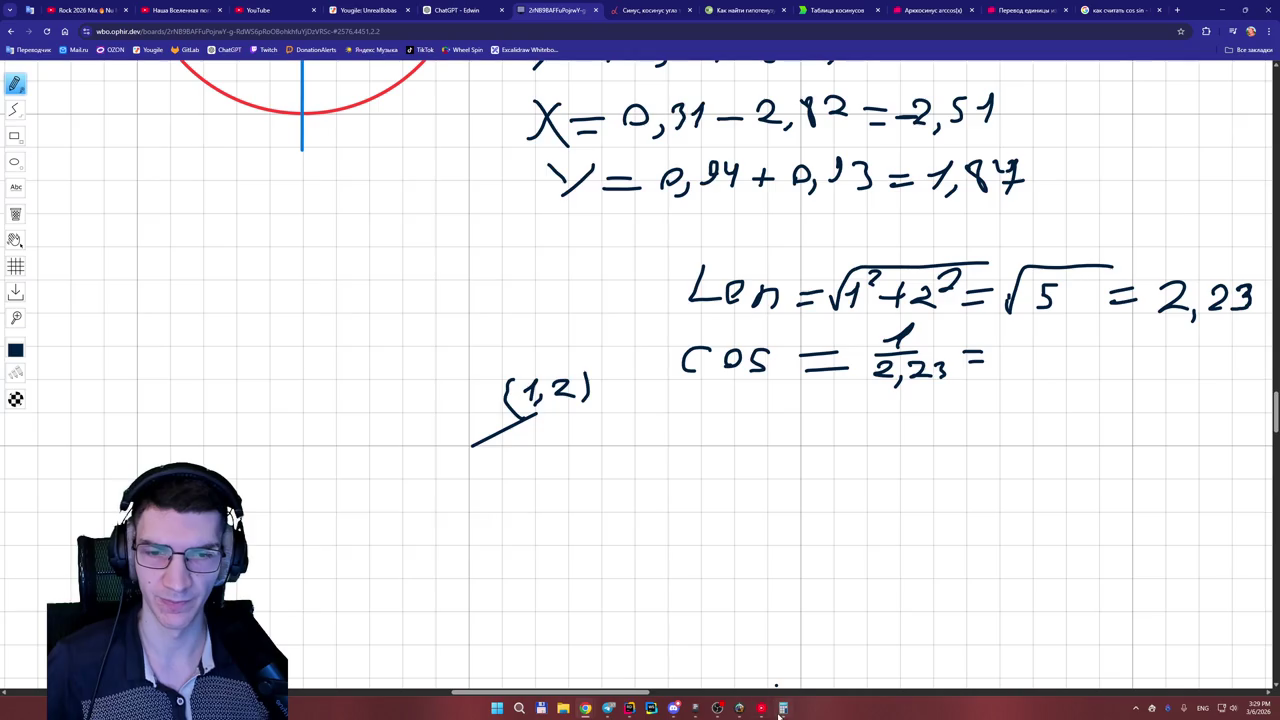
{"action": "left_click", "coordinate": [783, 708]}
{"action": "left_click", "coordinate": [536, 348]}
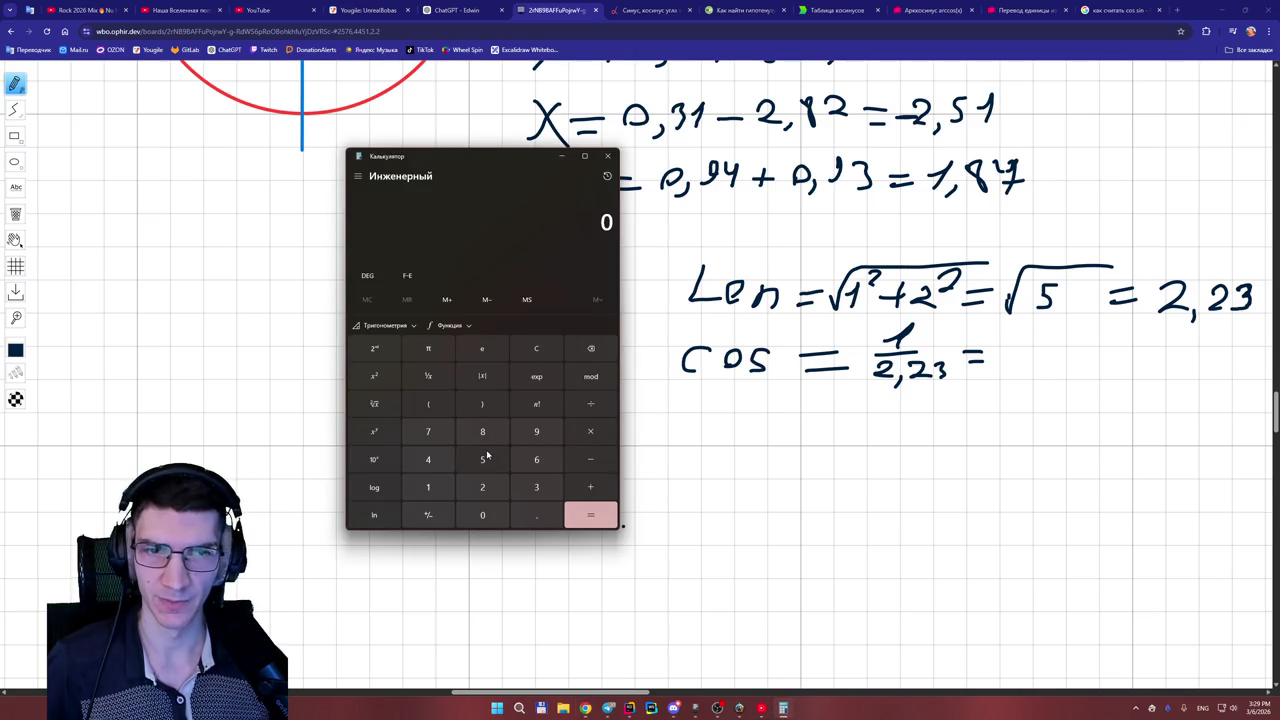
{"action": "left_click", "coordinate": [428, 487]}
{"action": "left_click", "coordinate": [590, 403]}
{"action": "left_click", "coordinate": [484, 488]}
{"action": "left_click", "coordinate": [536, 515]}
{"action": "left_click", "coordinate": [482, 487]}
{"action": "left_click", "coordinate": [536, 487]}
{"action": "left_click", "coordinate": [590, 515]}
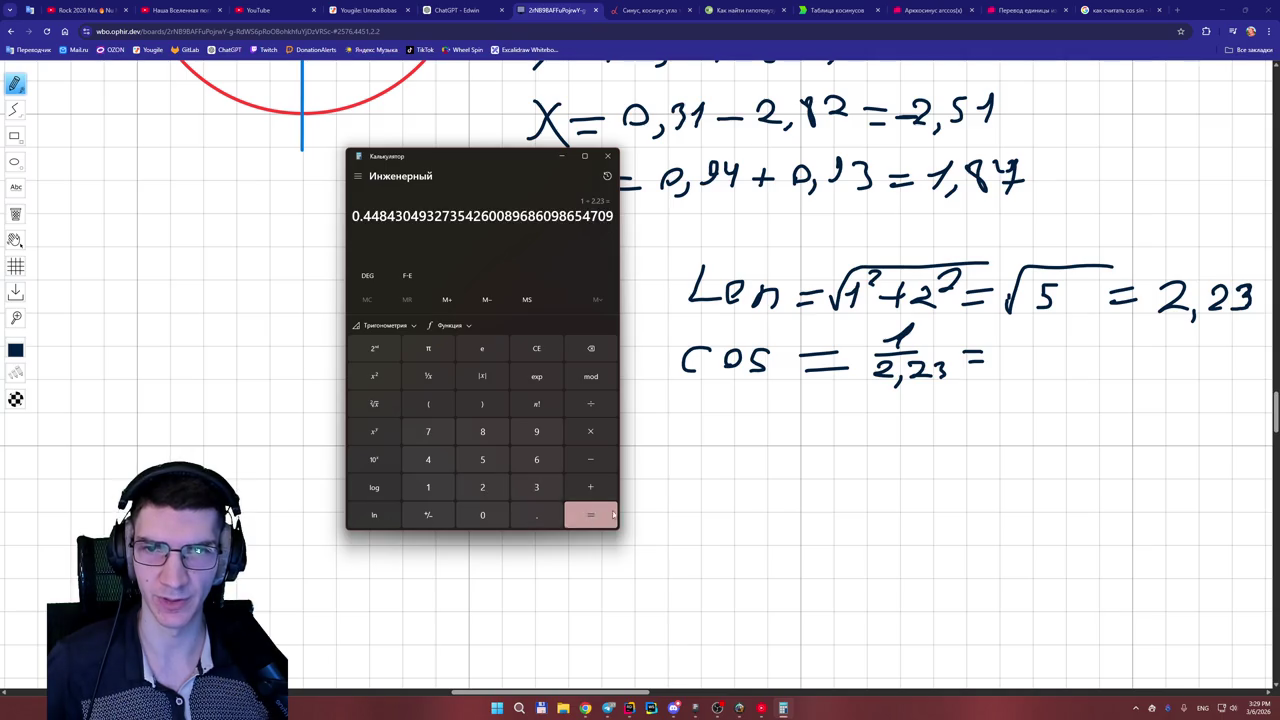
{"action": "mouse_move", "coordinate": [1005, 345]}
{"action": "left_mouse_down"}
{"action": "mouse_move", "coordinate": [988, 362]}
{"action": "mouse_move", "coordinate": [1002, 344]}
{"action": "left_mouse_up"}
- Write '= 0,44' after the cos fraction and 'sin = 2/2,23' on the next line
{"action": "mouse_move", "coordinate": [1022, 364]}
{"action": "left_mouse_down"}
{"action": "mouse_move", "coordinate": [1018, 380]}
{"action": "mouse_move", "coordinate": [1072, 356]}
{"action": "left_mouse_up"}
{"action": "left_click_drag", "start_coordinate": [1070, 342], "coordinate": [1068, 375]}
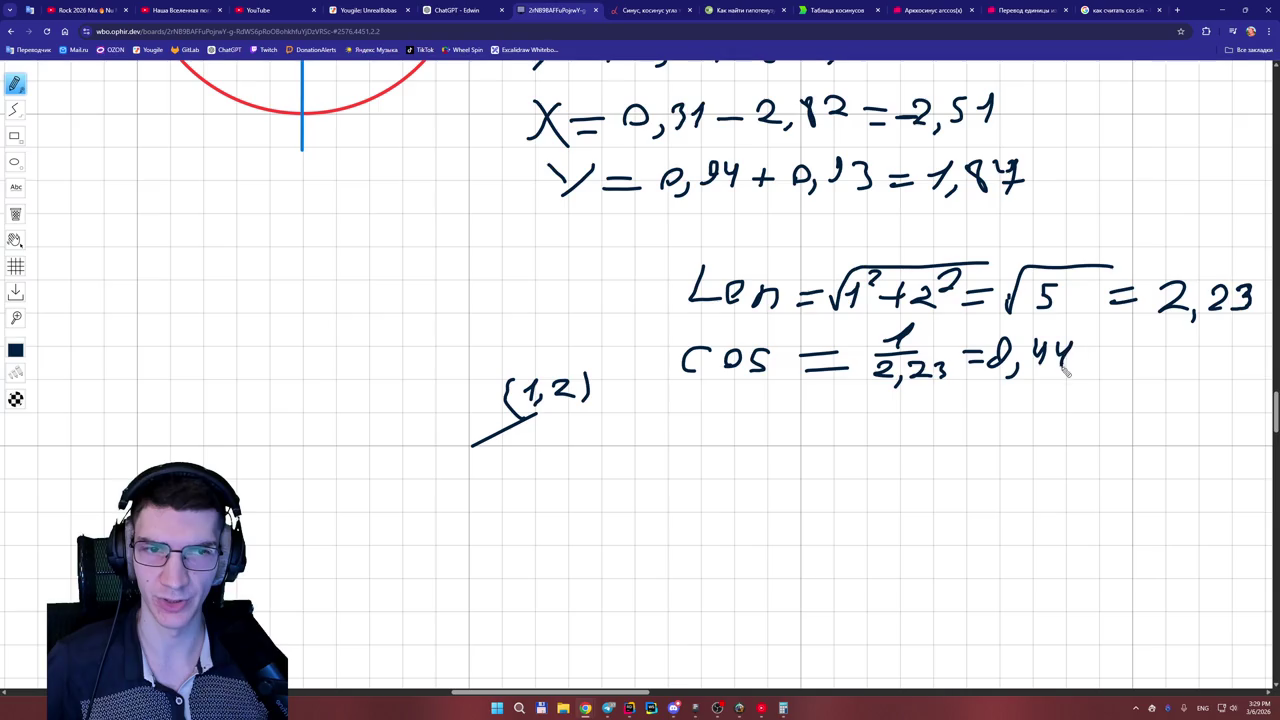
{"action": "left_click_drag", "start_coordinate": [700, 422], "coordinate": [688, 452]}
{"action": "left_click_drag", "start_coordinate": [719, 426], "coordinate": [718, 450]}
{"action": "left_click", "coordinate": [721, 410]}
{"action": "mouse_move", "coordinate": [737, 450]}
{"action": "left_mouse_down"}
{"action": "mouse_move", "coordinate": [740, 420]}
{"action": "mouse_move", "coordinate": [768, 452]}
{"action": "left_mouse_up"}
{"action": "left_click_drag", "start_coordinate": [792, 433], "coordinate": [831, 446]}
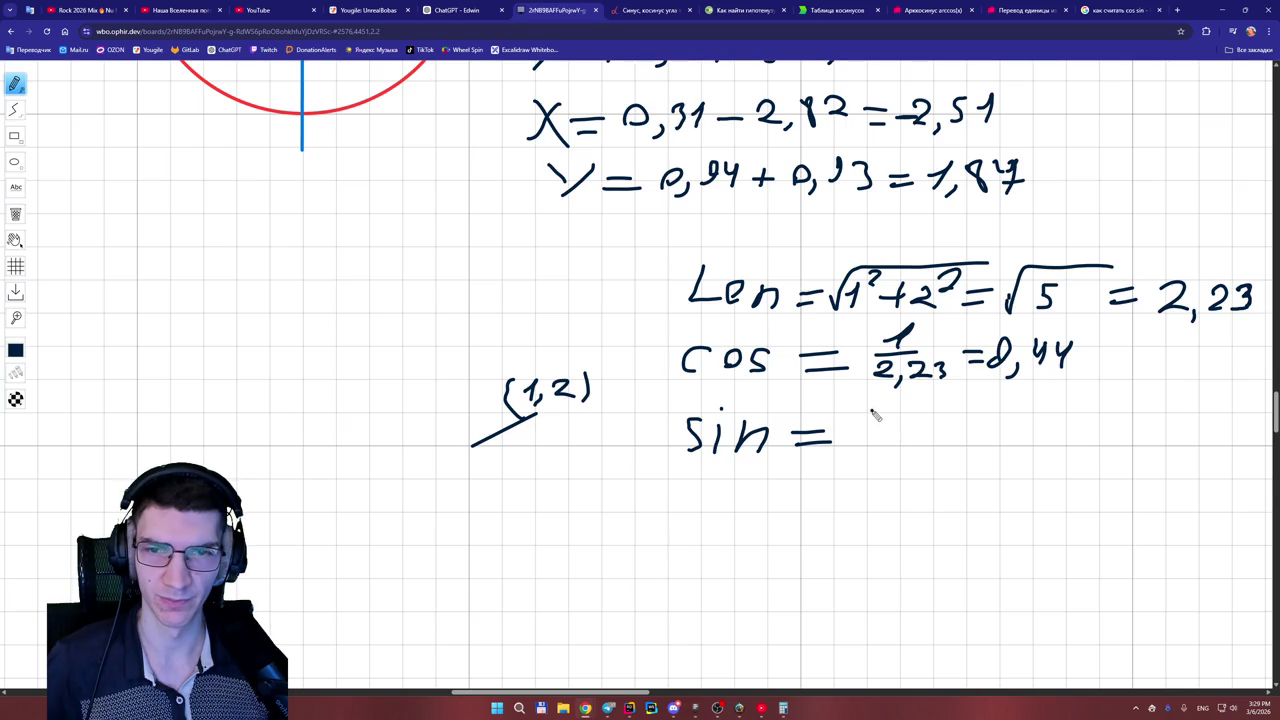
{"action": "mouse_move", "coordinate": [870, 406]}
{"action": "left_mouse_down"}
{"action": "mouse_move", "coordinate": [906, 423]}
{"action": "mouse_move", "coordinate": [866, 448]}
{"action": "mouse_move", "coordinate": [878, 462]}
{"action": "mouse_move", "coordinate": [895, 440]}
{"action": "mouse_move", "coordinate": [921, 456]}
{"action": "left_mouse_up"}
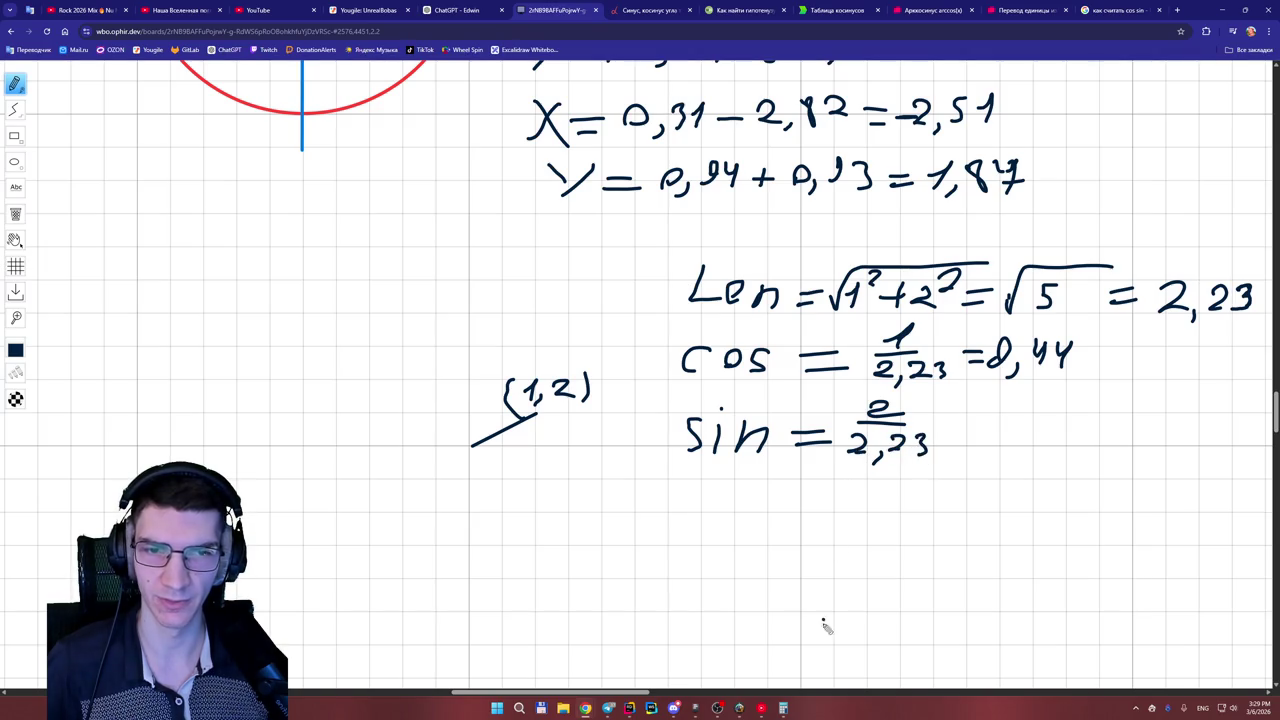
- Start computing 2 ÷ 2.23 in Calculator, clearing a mistyped divisor
{"action": "left_click", "coordinate": [783, 708]}
{"action": "left_click", "coordinate": [536, 348]}
{"action": "left_click", "coordinate": [482, 487]}
{"action": "left_click", "coordinate": [590, 403]}
{"action": "left_click", "coordinate": [482, 487]}
{"action": "left_click", "coordinate": [536, 487]}
{"action": "left_click", "coordinate": [545, 352]}
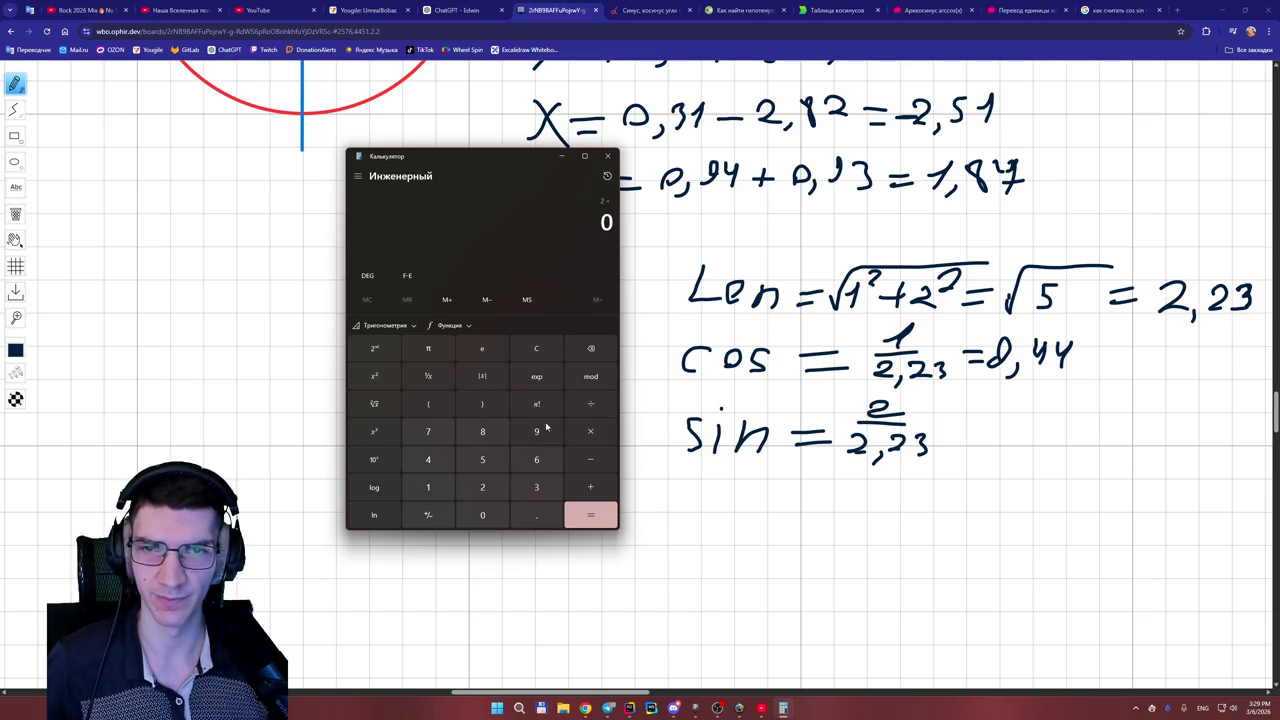
- Finish 2 ÷ 2.23 ≈ 0.897 and add an equals sign after the sin fraction
{"action": "left_click", "coordinate": [482, 487]}
{"action": "left_click", "coordinate": [536, 515]}
{"action": "left_click", "coordinate": [482, 487]}
{"action": "left_click", "coordinate": [536, 487]}
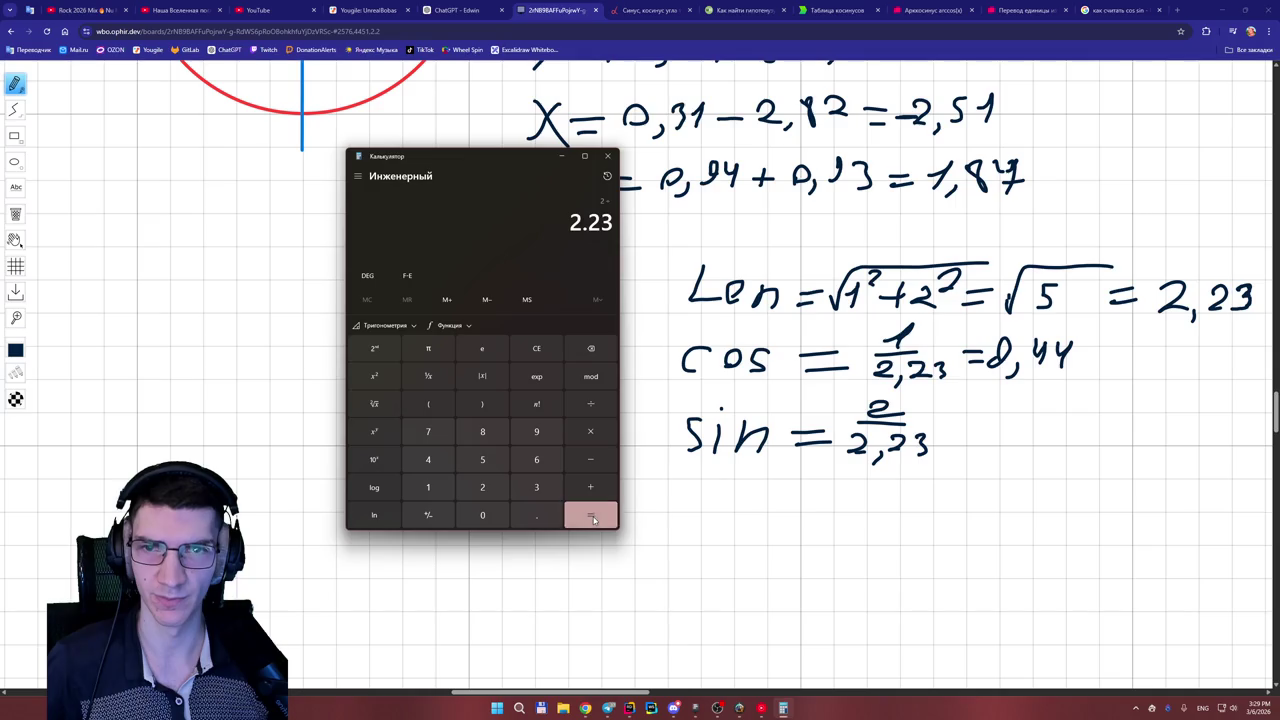
{"action": "left_click", "coordinate": [590, 515]}
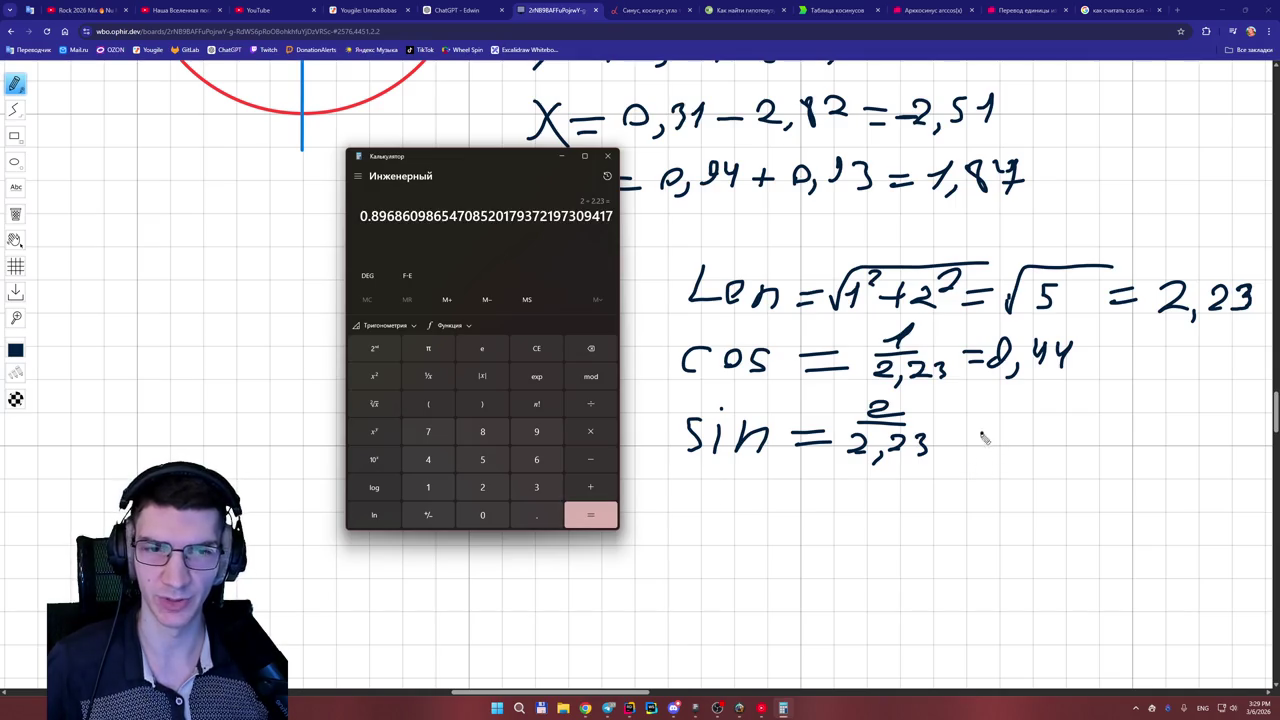
{"action": "left_click", "coordinate": [948, 427]}
{"action": "left_click_drag", "start_coordinate": [942, 426], "coordinate": [965, 424]}
{"action": "left_click_drag", "start_coordinate": [941, 435], "coordinate": [965, 433]}
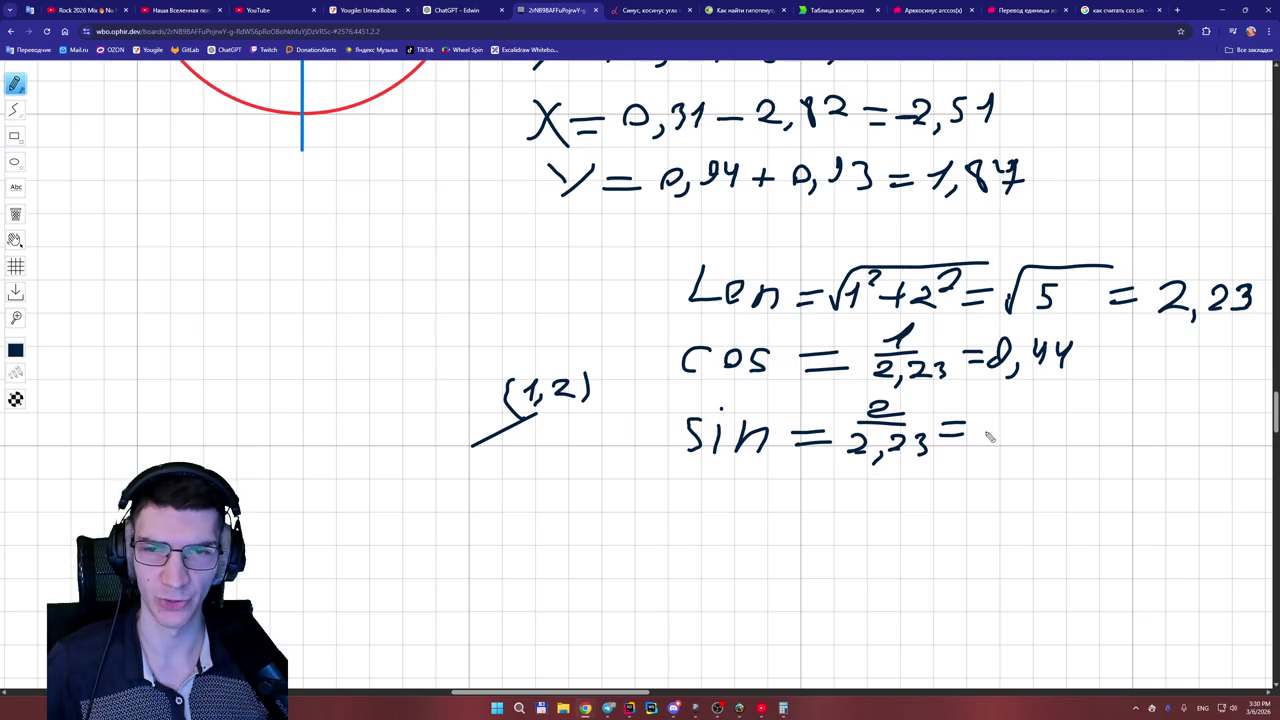
- Recompute 2 ÷ 2.23 from a cleared Calculator to confirm 0.8969
{"action": "left_click", "coordinate": [783, 708]}
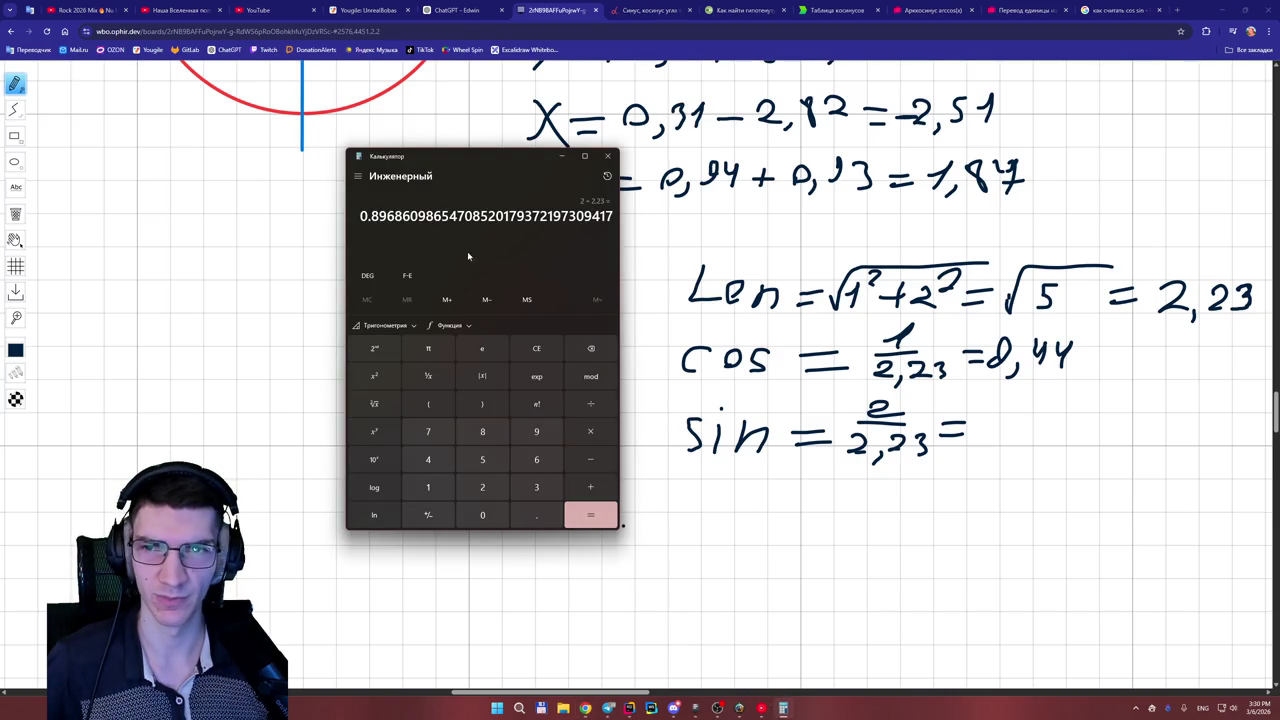
{"action": "left_click", "coordinate": [531, 348]}
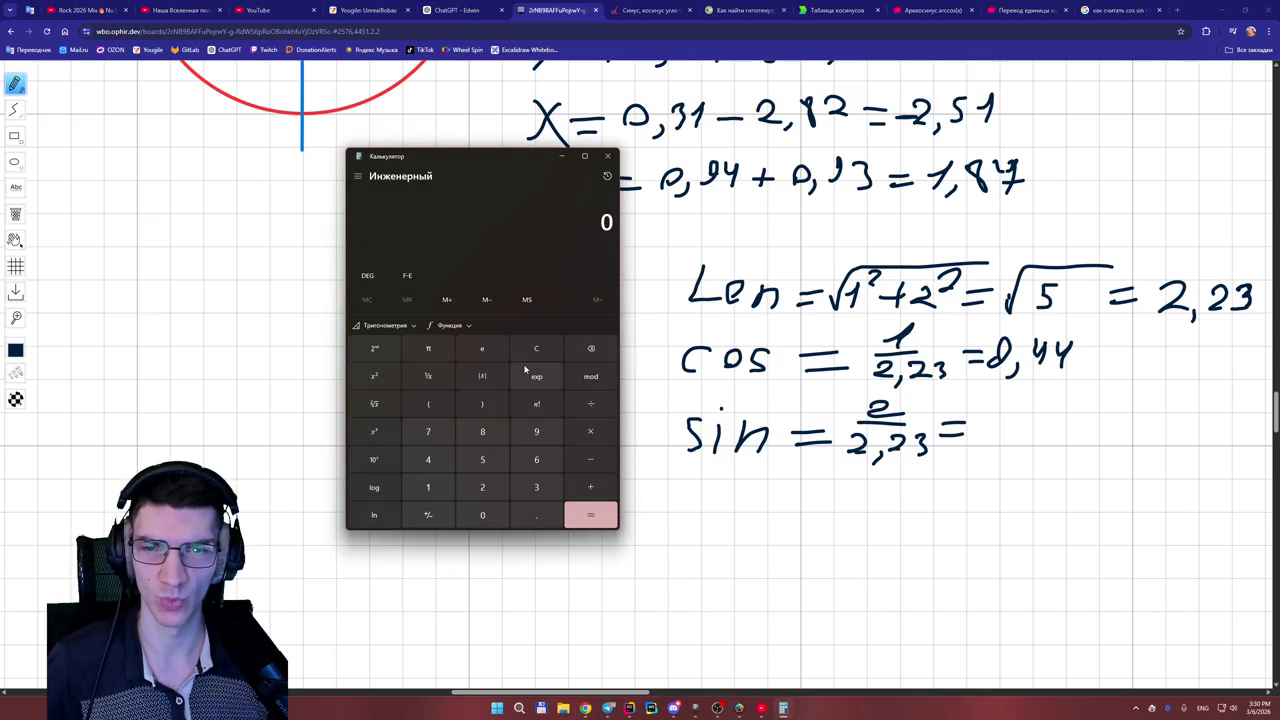
{"action": "left_click", "coordinate": [481, 487]}
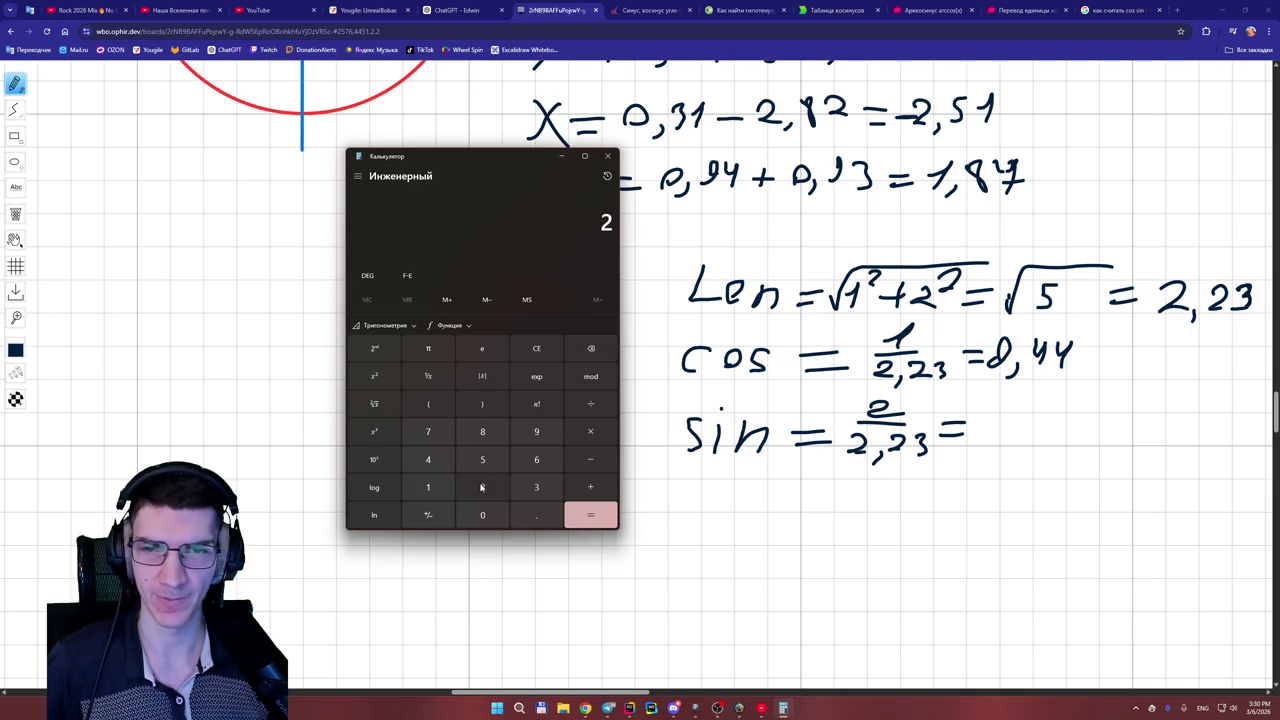
{"action": "left_click", "coordinate": [590, 405]}
{"action": "left_click", "coordinate": [484, 487]}
{"action": "left_click", "coordinate": [530, 512]}
{"action": "left_click", "coordinate": [488, 488]}
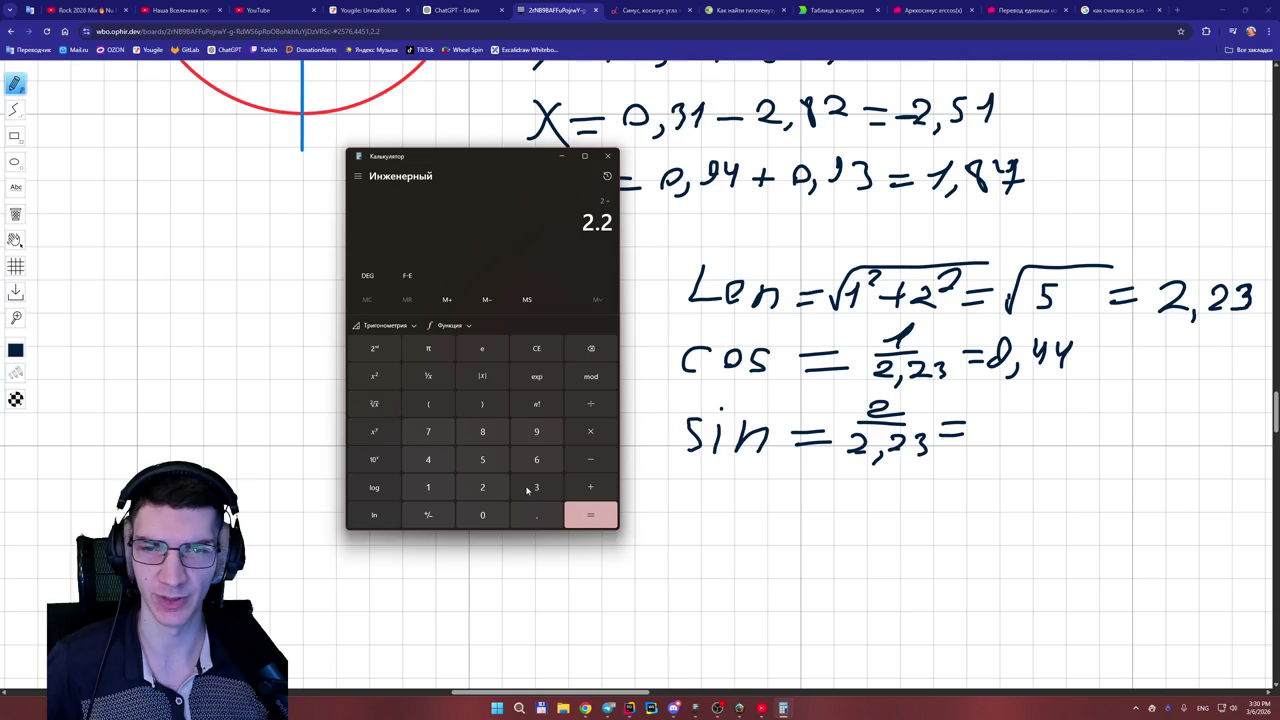
{"action": "left_click", "coordinate": [529, 488]}
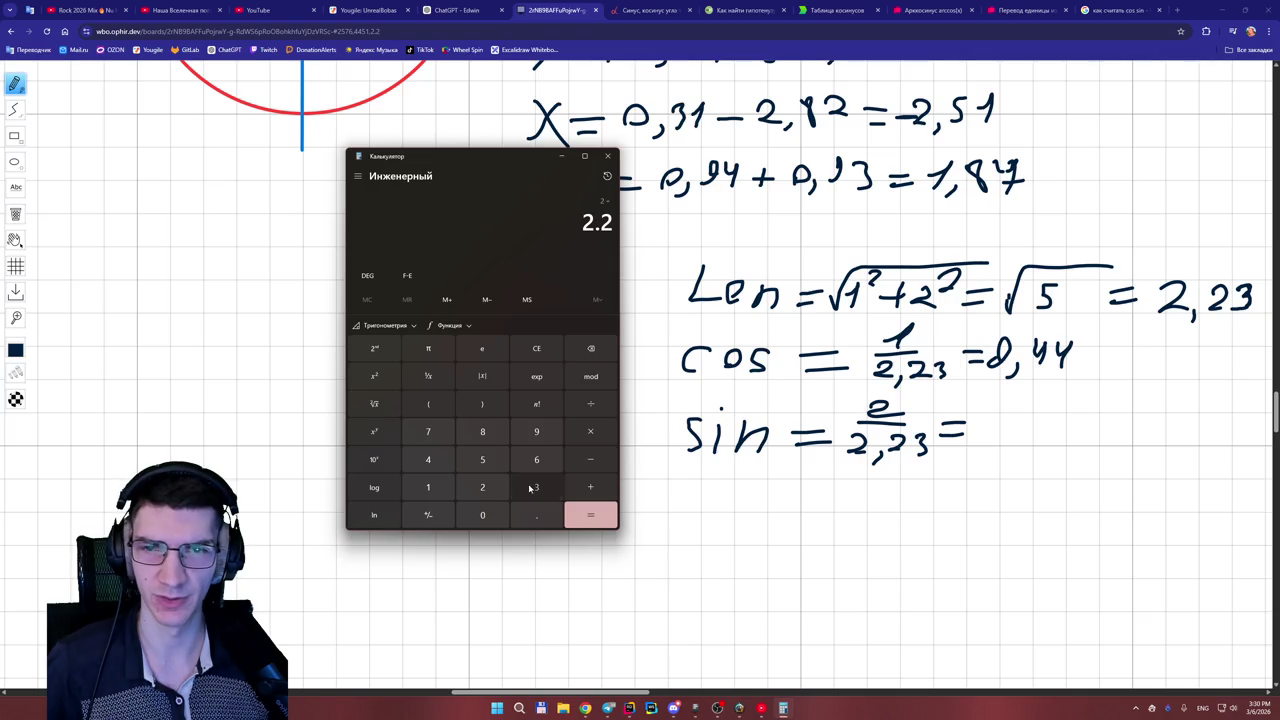
{"action": "left_click", "coordinate": [610, 521]}
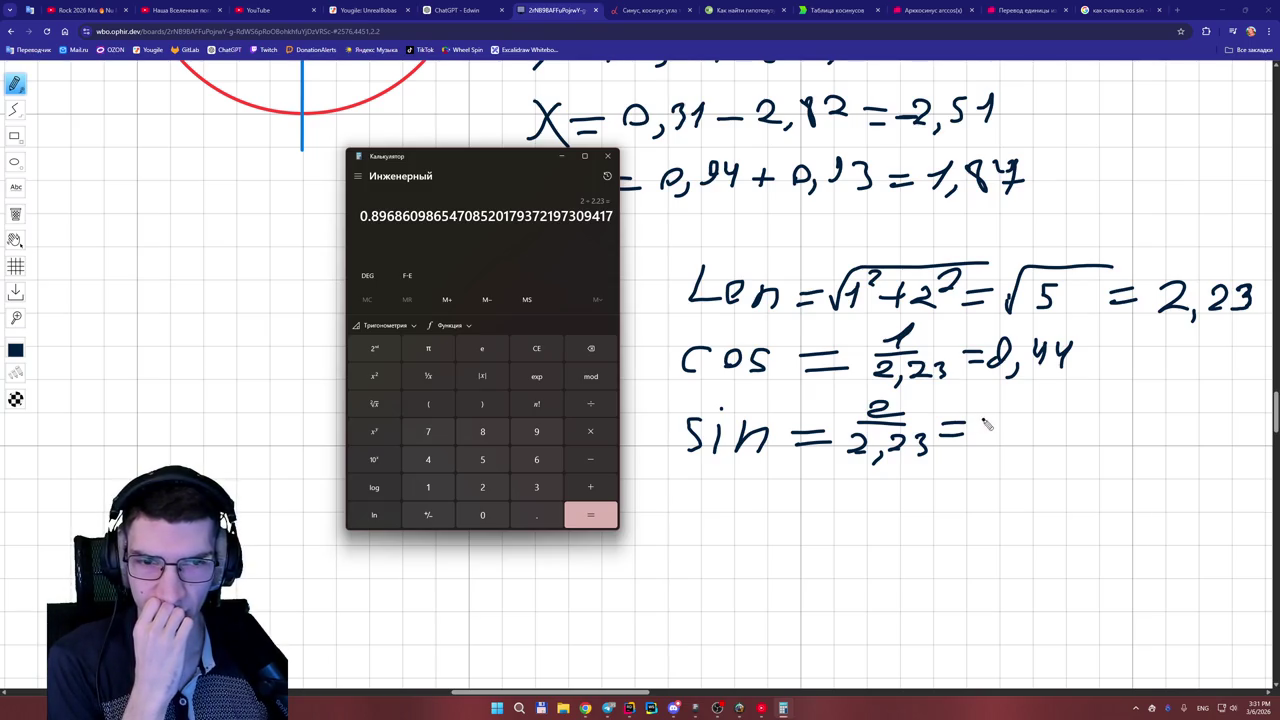
- Write the sine value 0,89 and check the rotation formula in ChatGPT
{"action": "mouse_move", "coordinate": [987, 432]}
{"action": "left_mouse_down"}
{"action": "mouse_move", "coordinate": [1005, 432]}
{"action": "mouse_move", "coordinate": [993, 440]}
{"action": "mouse_move", "coordinate": [1010, 452]}
{"action": "mouse_move", "coordinate": [1040, 438]}
{"action": "mouse_move", "coordinate": [1034, 412]}
{"action": "mouse_move", "coordinate": [1064, 440]}
{"action": "left_mouse_up"}
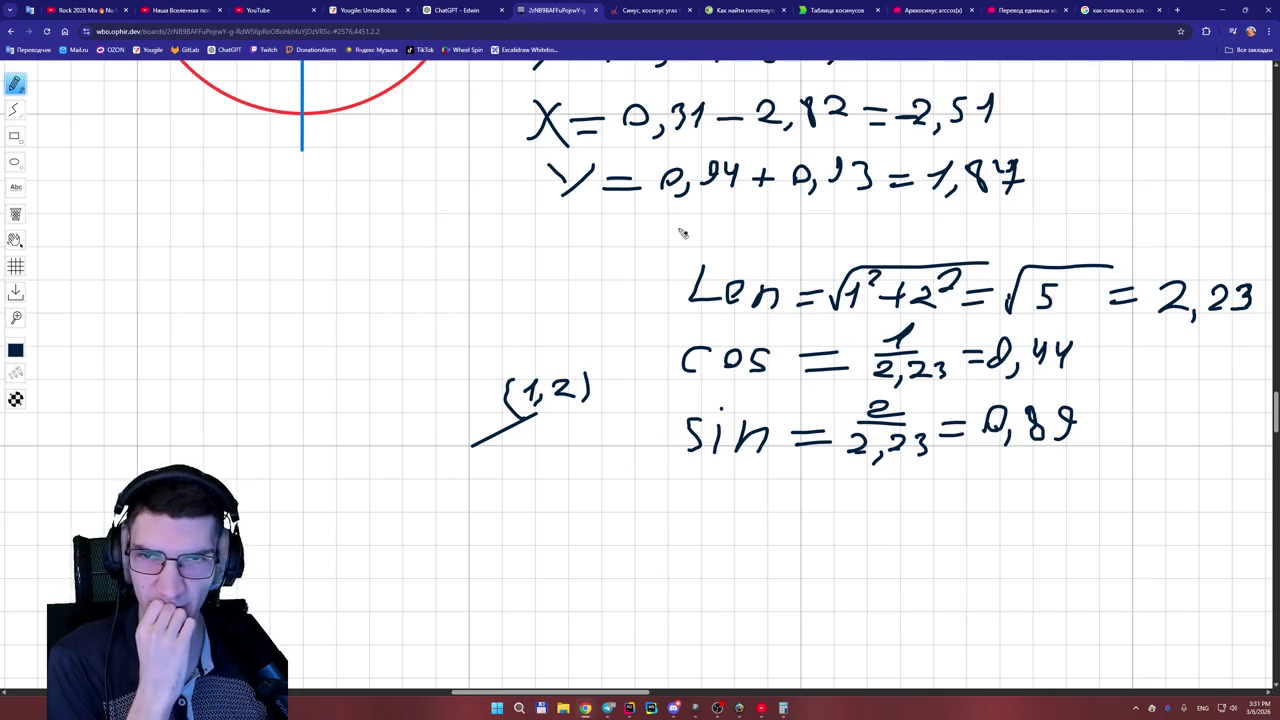
{"action": "left_click", "coordinate": [484, 12]}
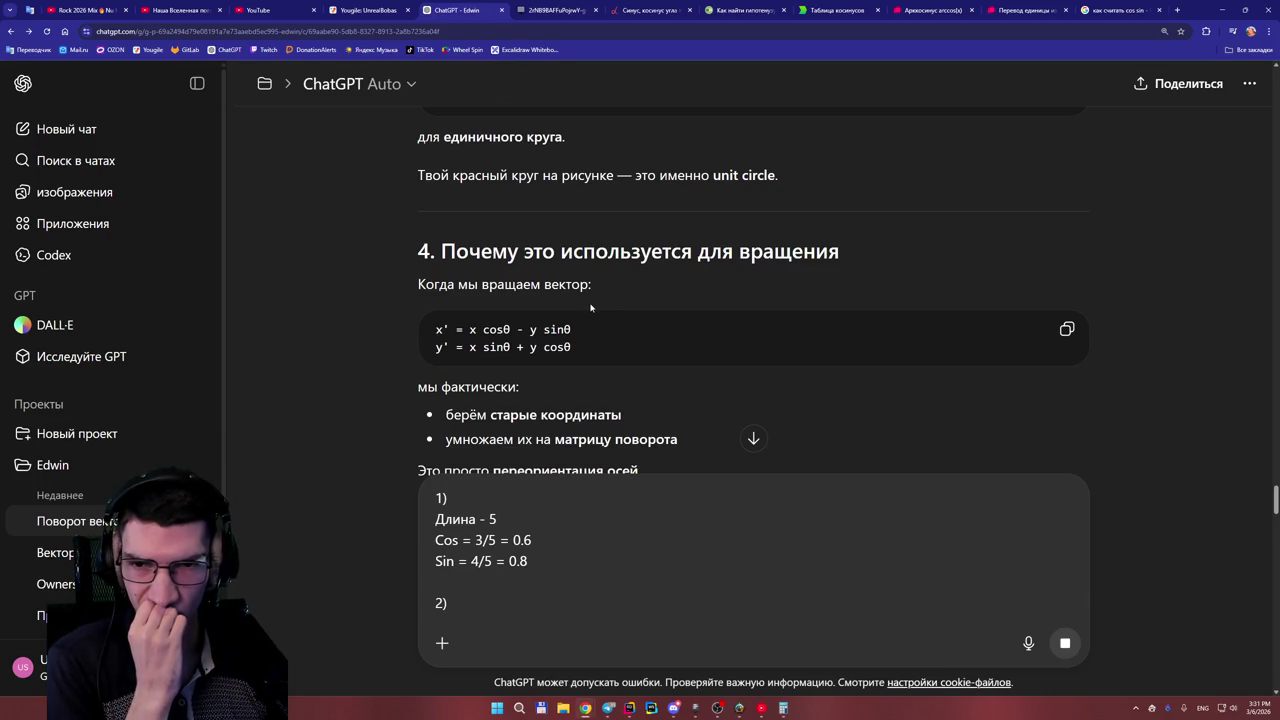
{"action": "left_click", "coordinate": [561, 14]}
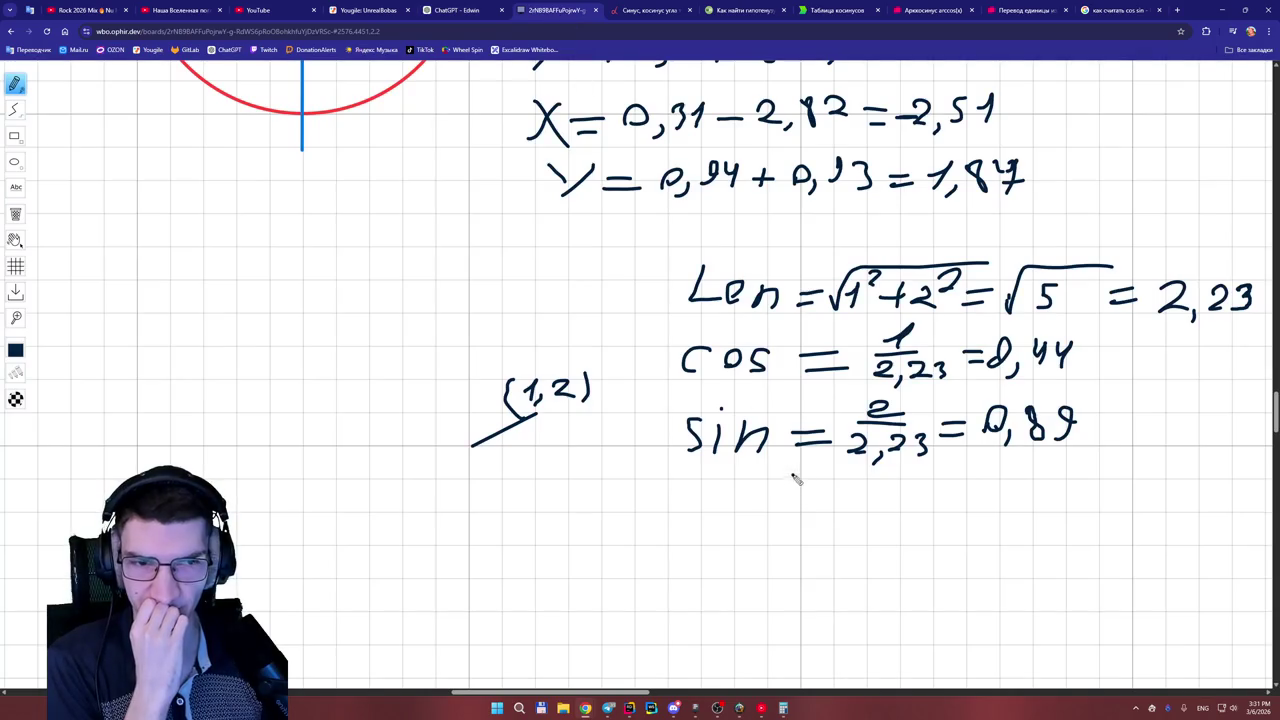
{"action": "scroll", "coordinate": [1273, 408], "scroll_direction": "down", "scroll_amount": 2}
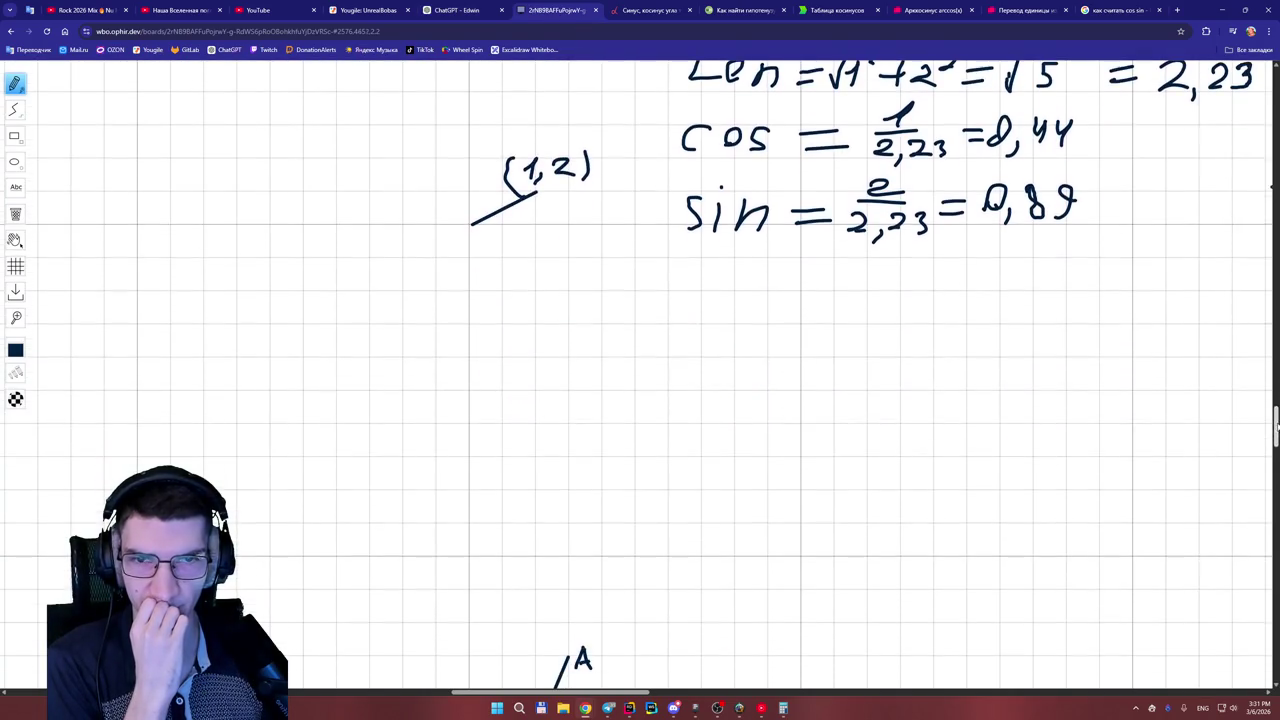
- Write X = 1·0,44 − 2·0,89 = 0 below the sine line
{"action": "mouse_move", "coordinate": [708, 287]}
{"action": "left_mouse_down"}
{"action": "mouse_move", "coordinate": [682, 324]}
{"action": "mouse_move", "coordinate": [782, 302]}
{"action": "left_mouse_up"}
{"action": "left_click_drag", "start_coordinate": [738, 317], "coordinate": [786, 315]}
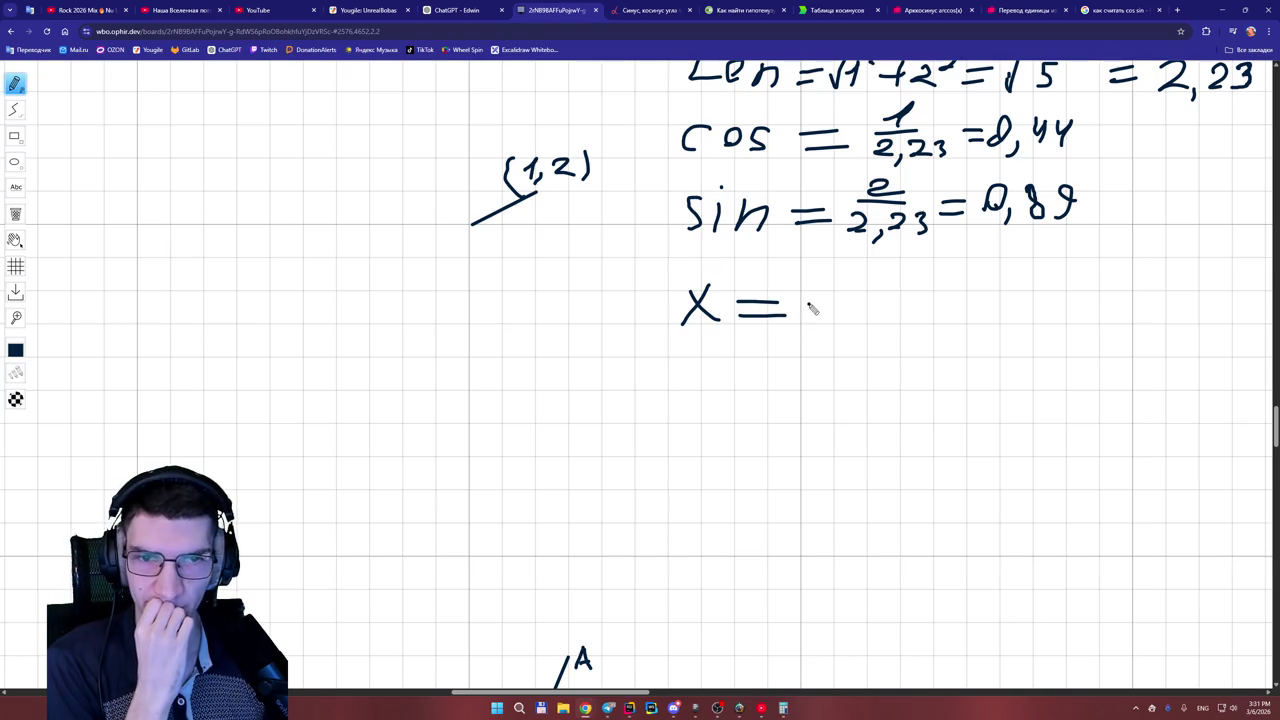
{"action": "mouse_move", "coordinate": [808, 308]}
{"action": "left_mouse_down"}
{"action": "mouse_move", "coordinate": [827, 292]}
{"action": "mouse_move", "coordinate": [820, 320]}
{"action": "mouse_move", "coordinate": [873, 312]}
{"action": "mouse_move", "coordinate": [866, 296]}
{"action": "mouse_move", "coordinate": [871, 343]}
{"action": "left_mouse_up"}
{"action": "mouse_move", "coordinate": [890, 292]}
{"action": "left_mouse_down"}
{"action": "mouse_move", "coordinate": [906, 306]}
{"action": "mouse_move", "coordinate": [899, 328]}
{"action": "left_mouse_up"}
{"action": "left_click_drag", "start_coordinate": [914, 292], "coordinate": [934, 305]}
{"action": "mouse_move", "coordinate": [932, 290]}
{"action": "left_mouse_down"}
{"action": "mouse_move", "coordinate": [930, 322]}
{"action": "mouse_move", "coordinate": [980, 310]}
{"action": "mouse_move", "coordinate": [1058, 330]}
{"action": "mouse_move", "coordinate": [1103, 320]}
{"action": "mouse_move", "coordinate": [1114, 294]}
{"action": "mouse_move", "coordinate": [1110, 320]}
{"action": "mouse_move", "coordinate": [1162, 306]}
{"action": "left_mouse_up"}
{"action": "left_click_drag", "start_coordinate": [1133, 315], "coordinate": [1163, 315]}
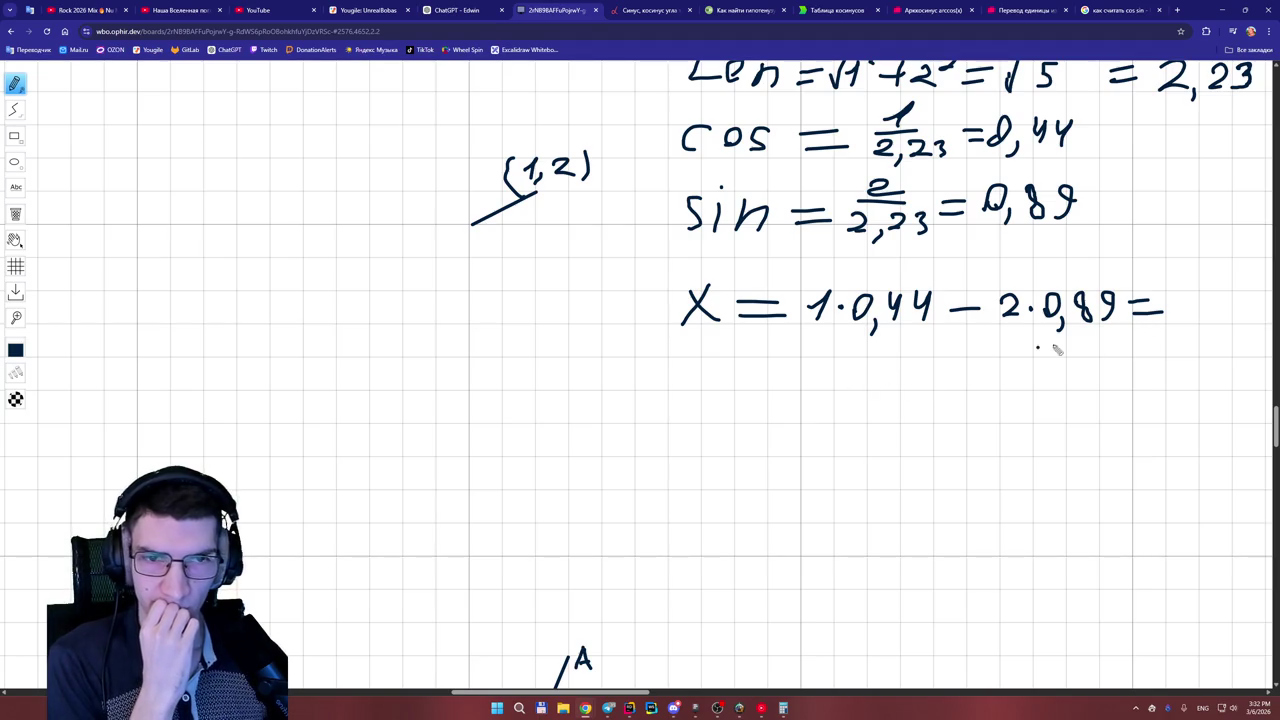
{"action": "left_click_drag", "start_coordinate": [1184, 296], "coordinate": [1186, 298]}
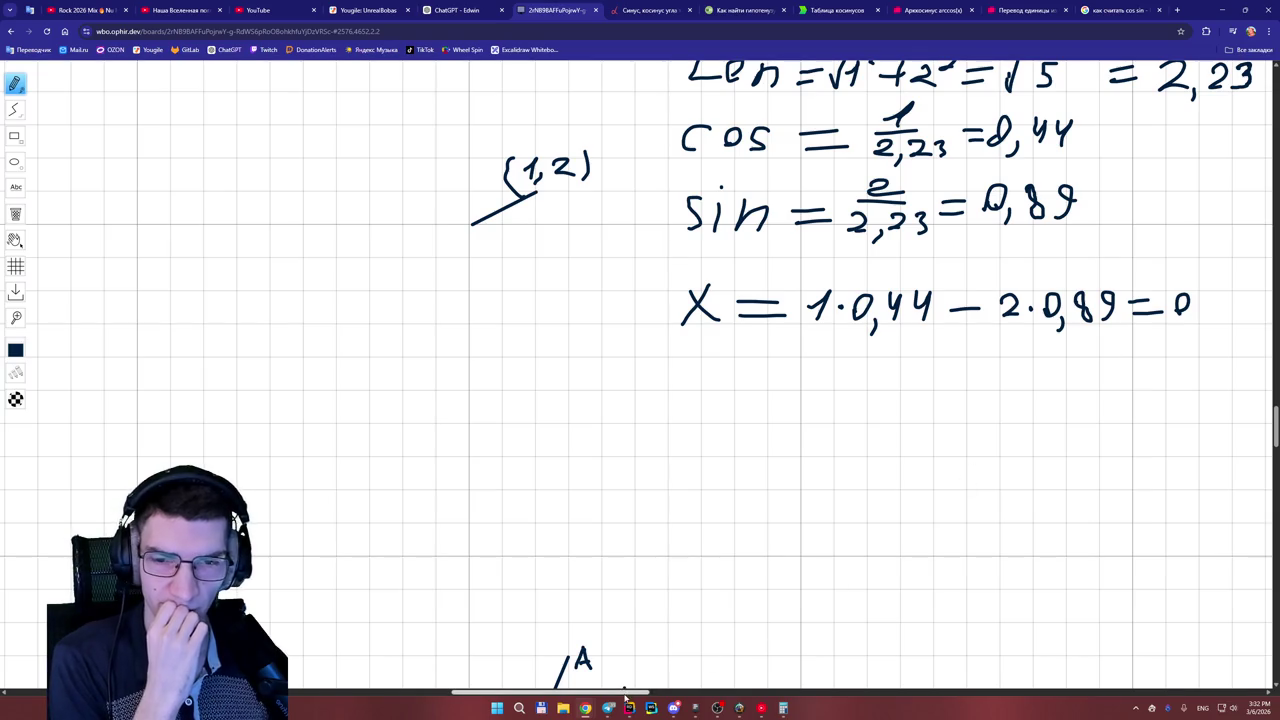
{"action": "left_click_drag", "start_coordinate": [600, 692], "coordinate": [631, 692]}
{"action": "left_click", "coordinate": [783, 708]}
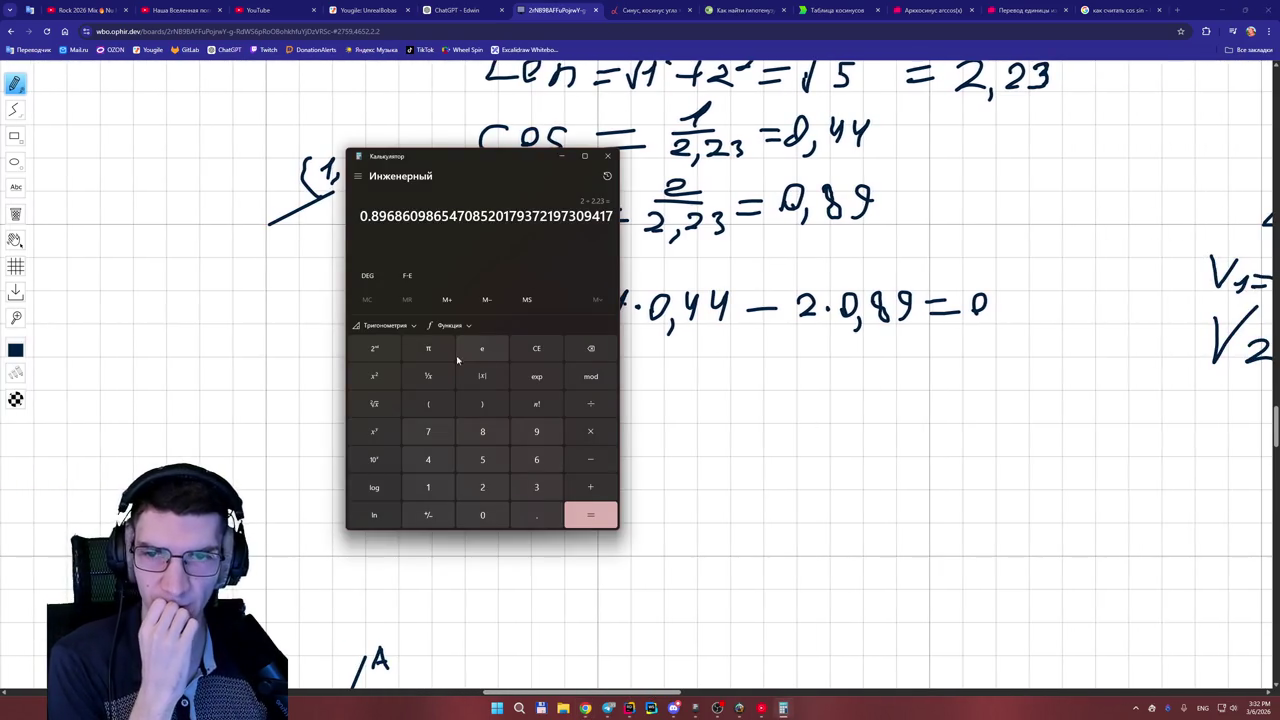
- Move the calculator off the formulas and make several false starts at subtracting 2 from zero
{"action": "left_click", "coordinate": [536, 348]}
{"action": "left_click_drag", "start_coordinate": [489, 172], "coordinate": [399, 162]}
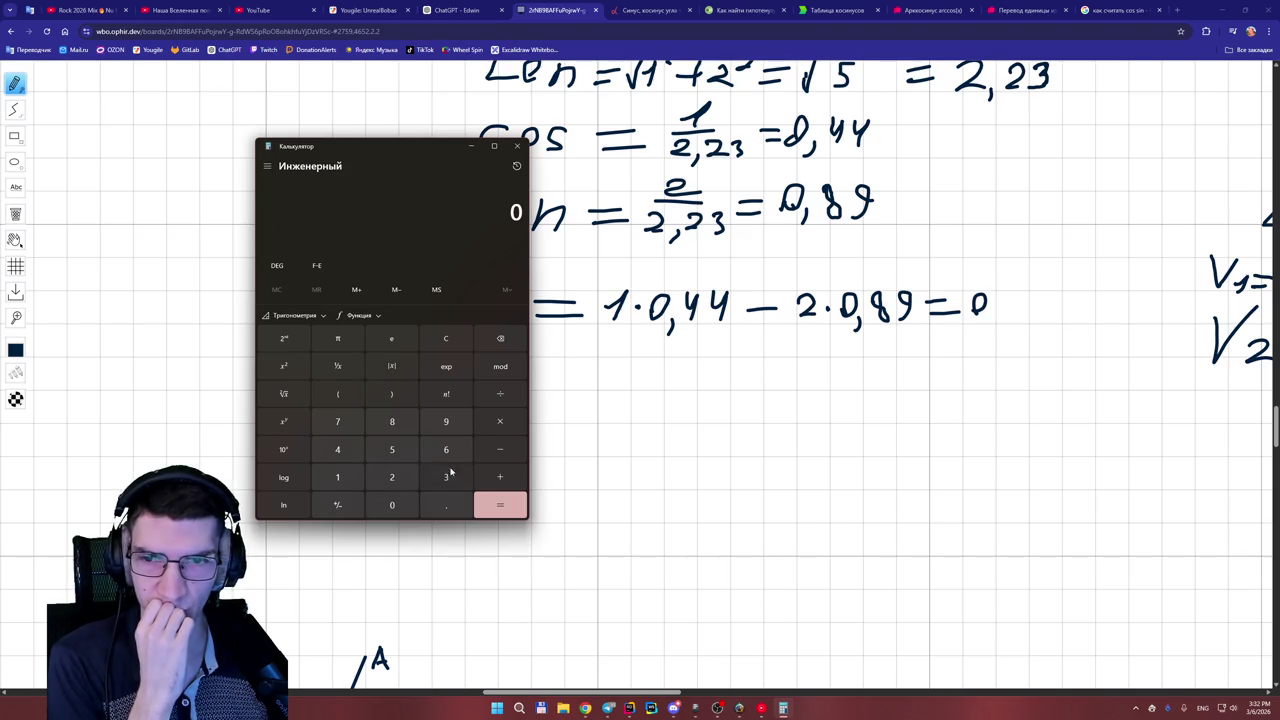
{"action": "left_click", "coordinate": [390, 477]}
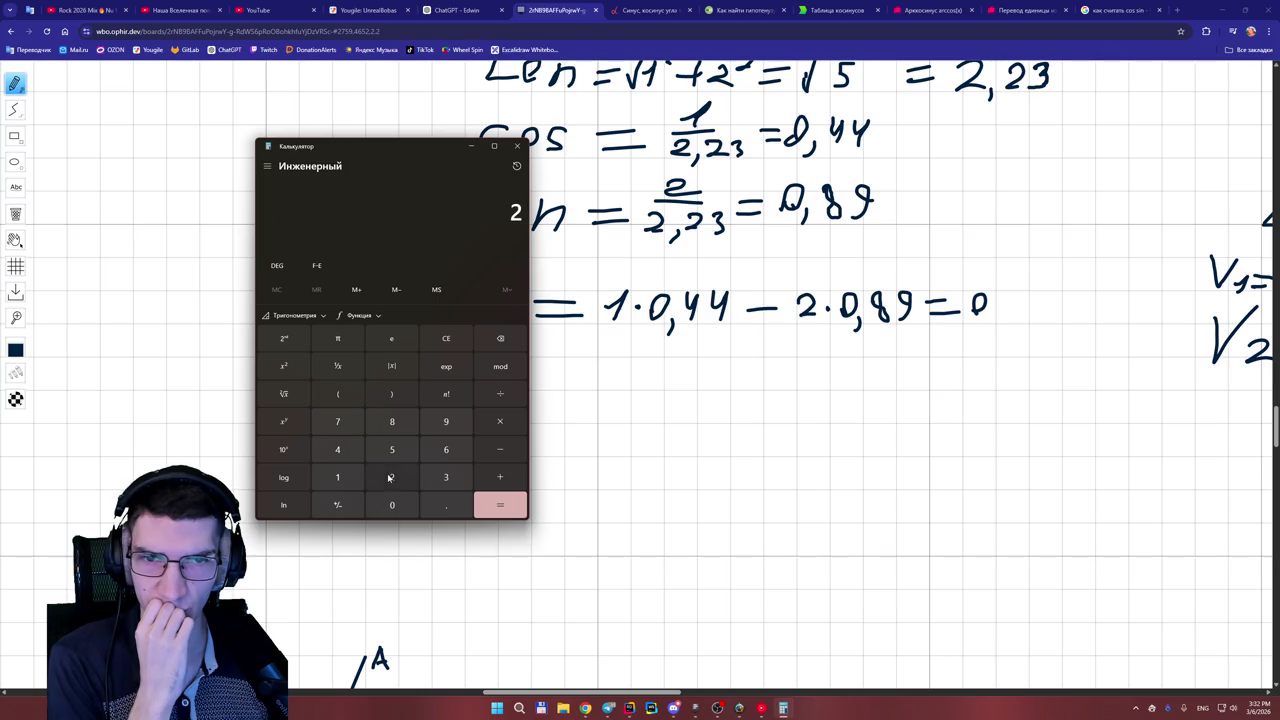
{"action": "left_click", "coordinate": [500, 428]}
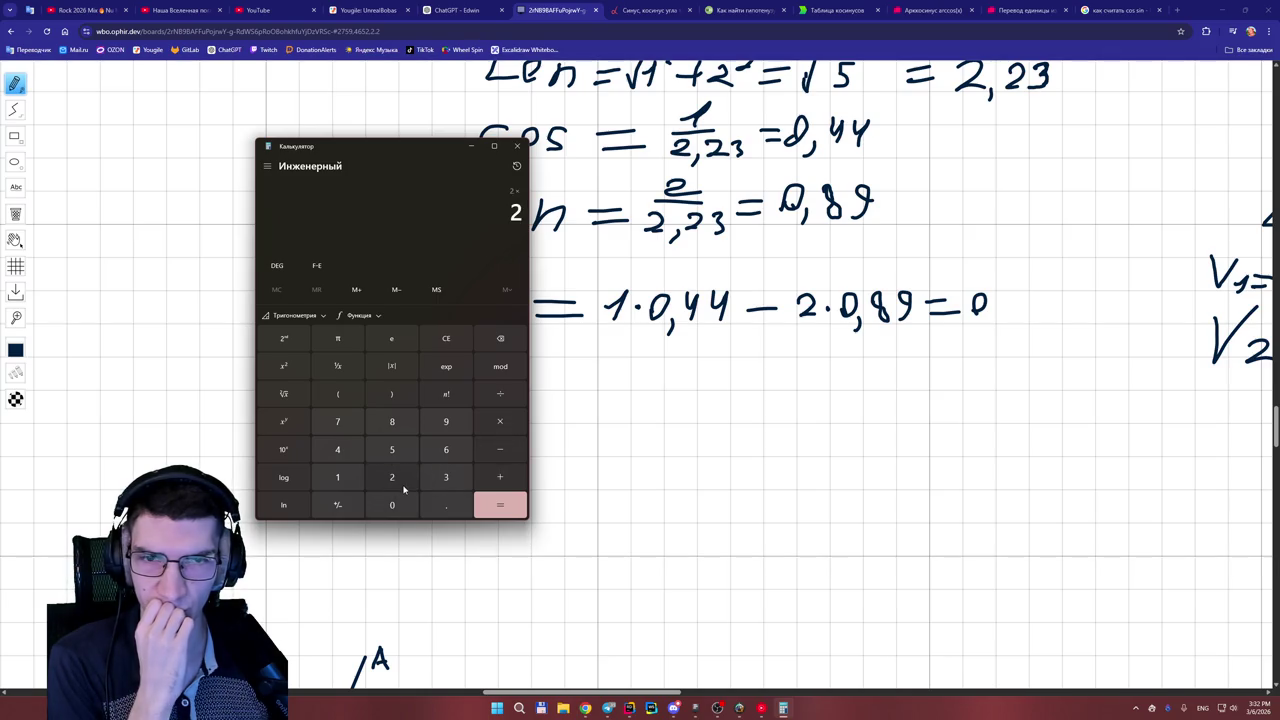
{"action": "left_click", "coordinate": [446, 338]}
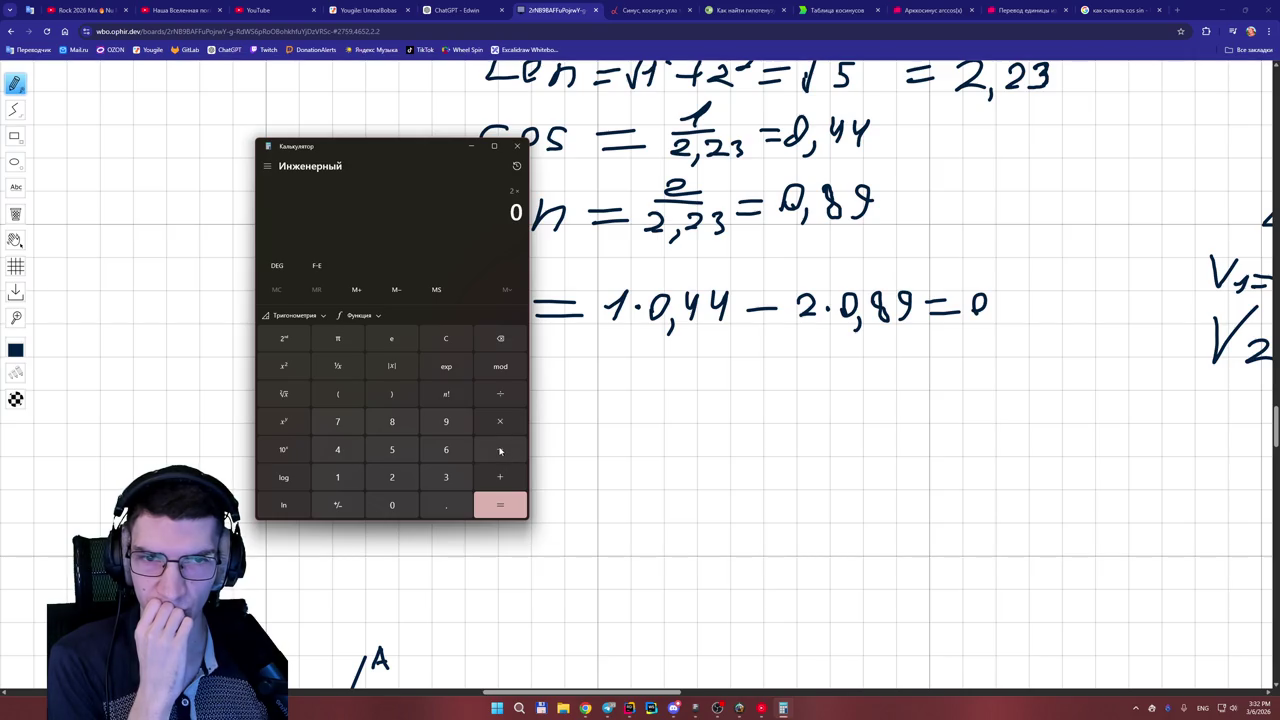
{"action": "left_click", "coordinate": [390, 477]}
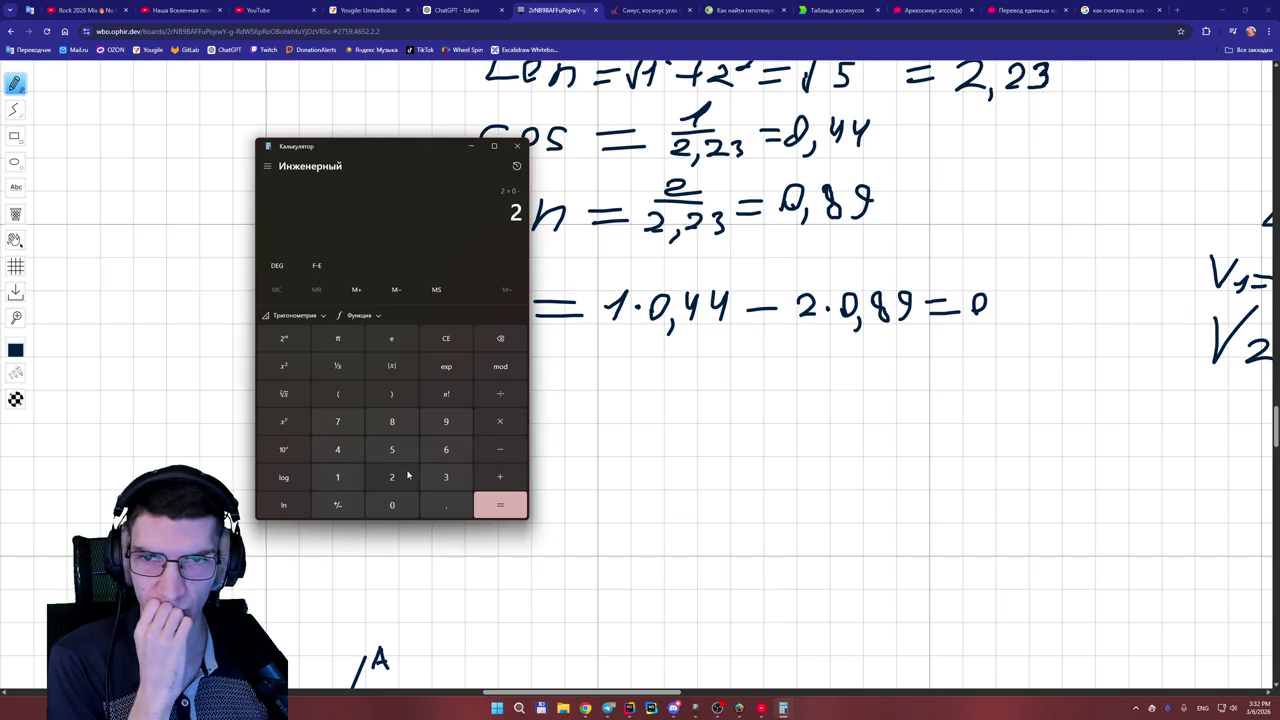
{"action": "left_click", "coordinate": [446, 338]}
{"action": "left_click", "coordinate": [500, 449]}
{"action": "left_click", "coordinate": [390, 478]}
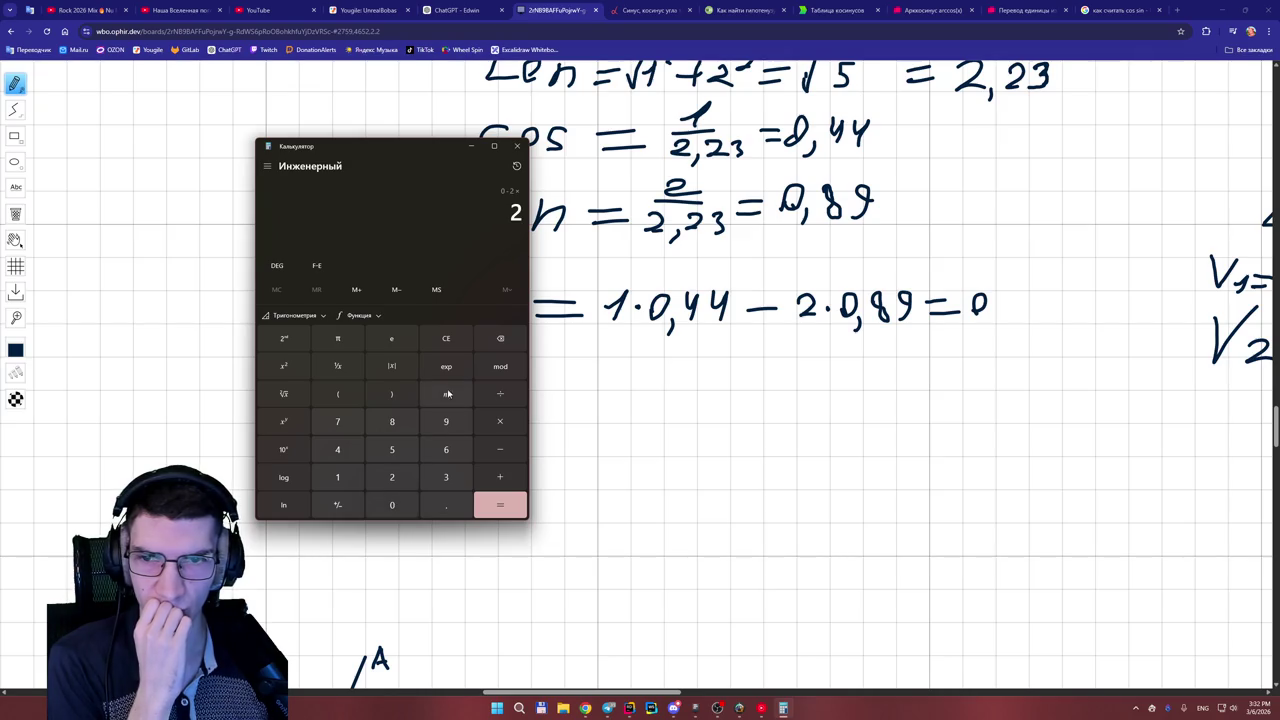
{"action": "left_click", "coordinate": [445, 340]}
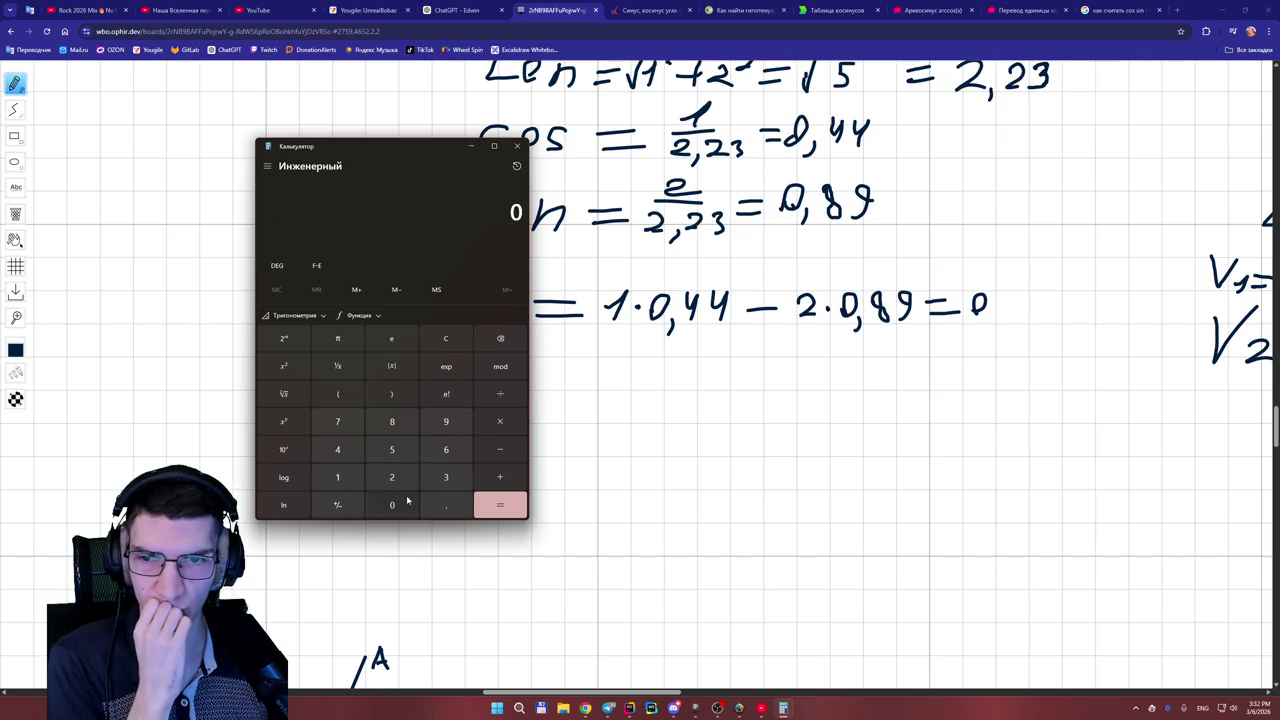
{"action": "left_click", "coordinate": [392, 477]}
{"action": "left_click", "coordinate": [500, 452]}
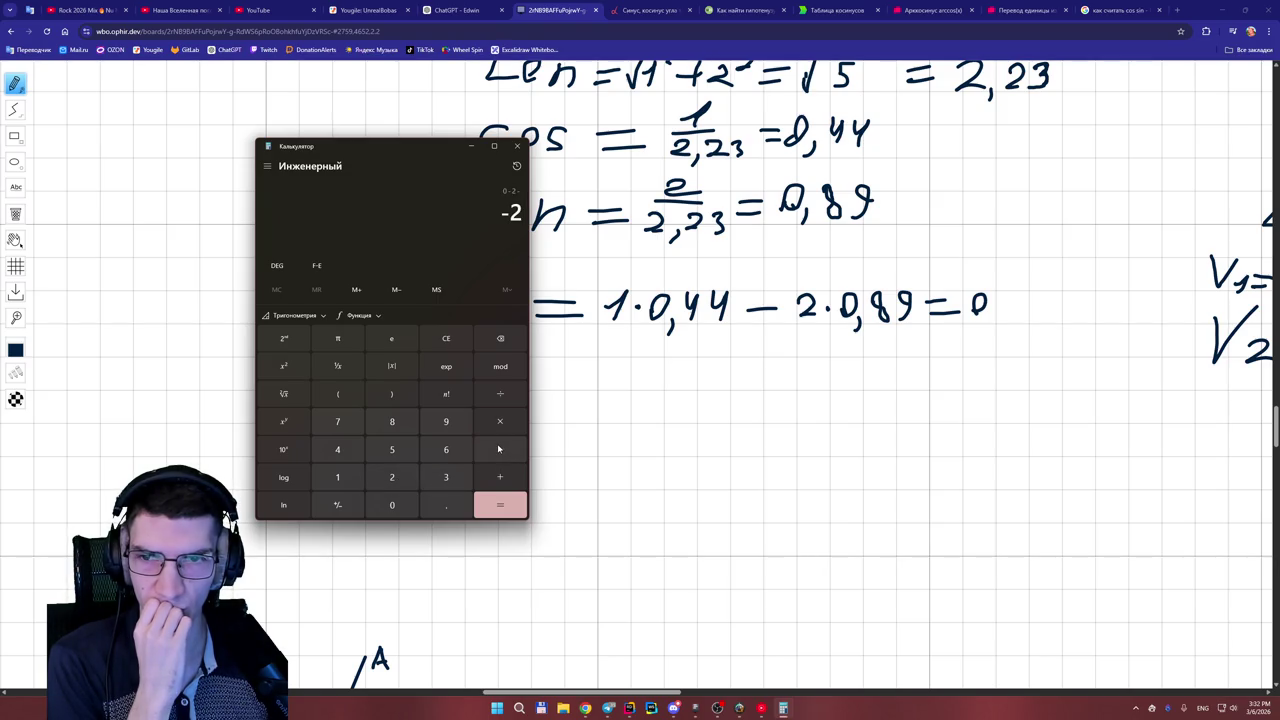
{"action": "left_click", "coordinate": [446, 340]}
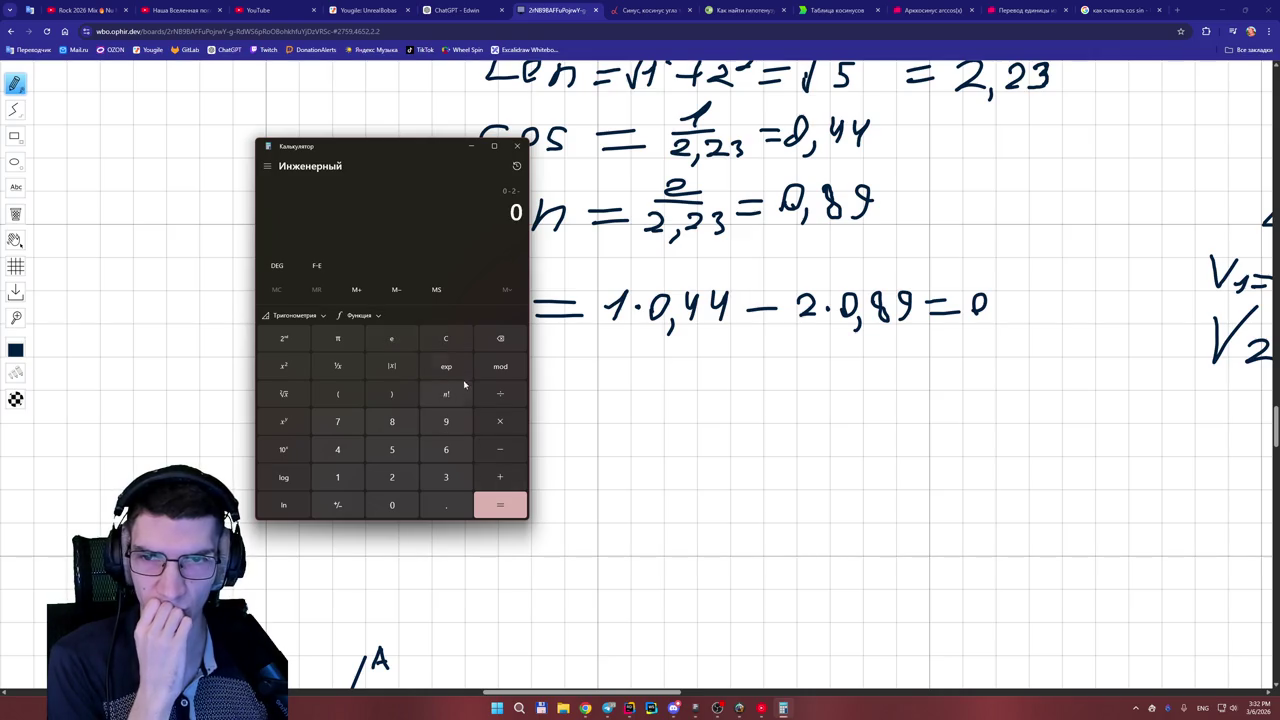
- Compute 0 − 2 × 0.89 in Calculator, getting −1.78
{"action": "left_click", "coordinate": [500, 449]}
{"action": "left_click", "coordinate": [392, 477]}
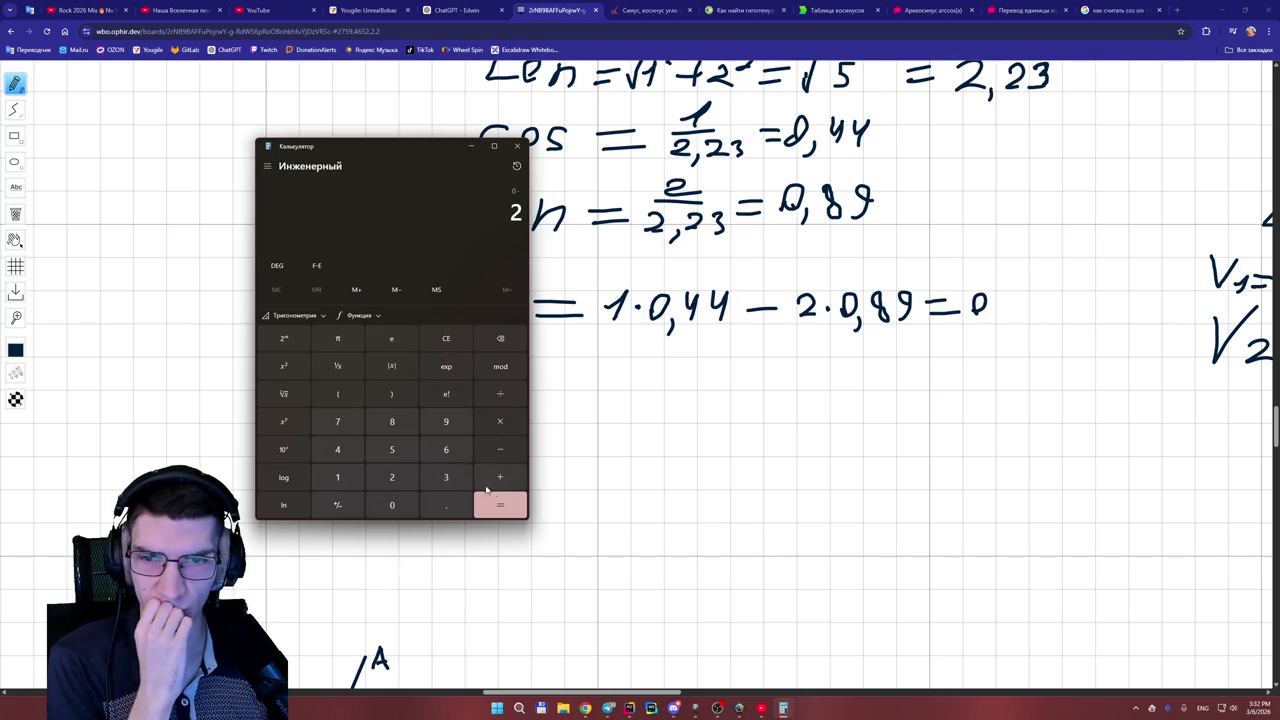
{"action": "left_click", "coordinate": [502, 424]}
{"action": "left_click", "coordinate": [398, 503]}
{"action": "left_click", "coordinate": [446, 505]}
{"action": "left_click", "coordinate": [392, 421]}
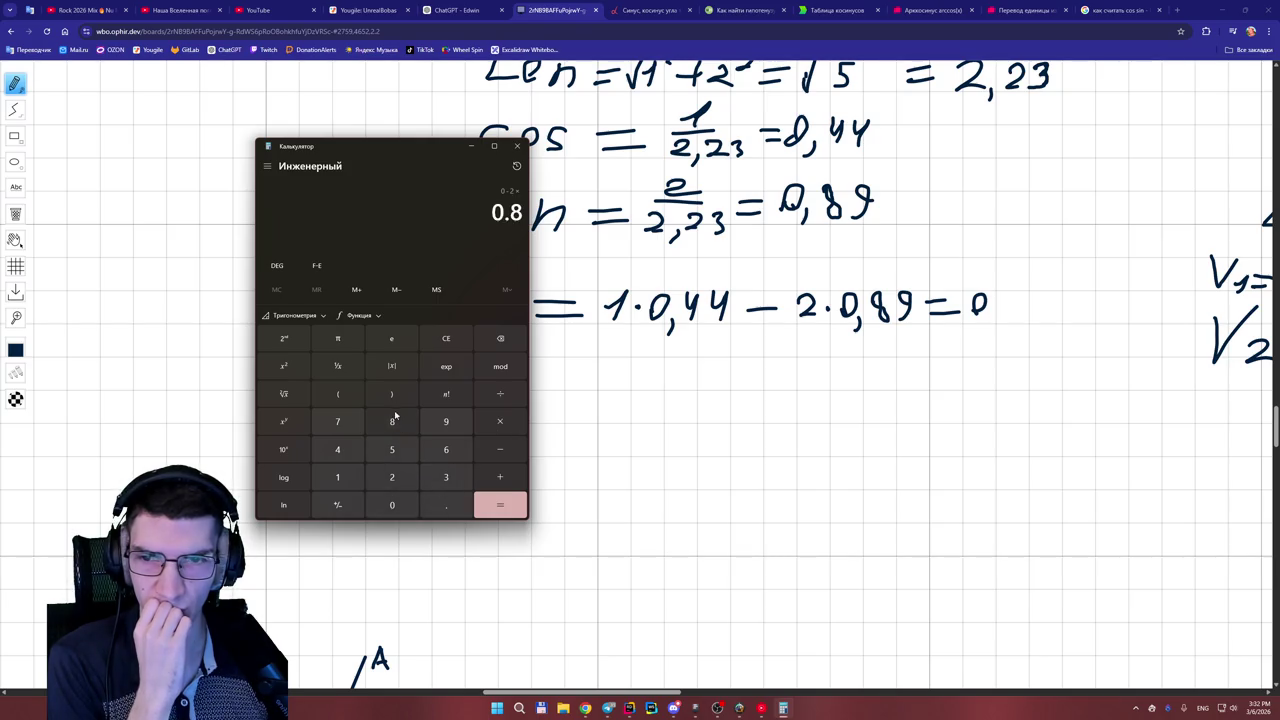
{"action": "left_click", "coordinate": [446, 421]}
{"action": "left_click", "coordinate": [500, 506]}
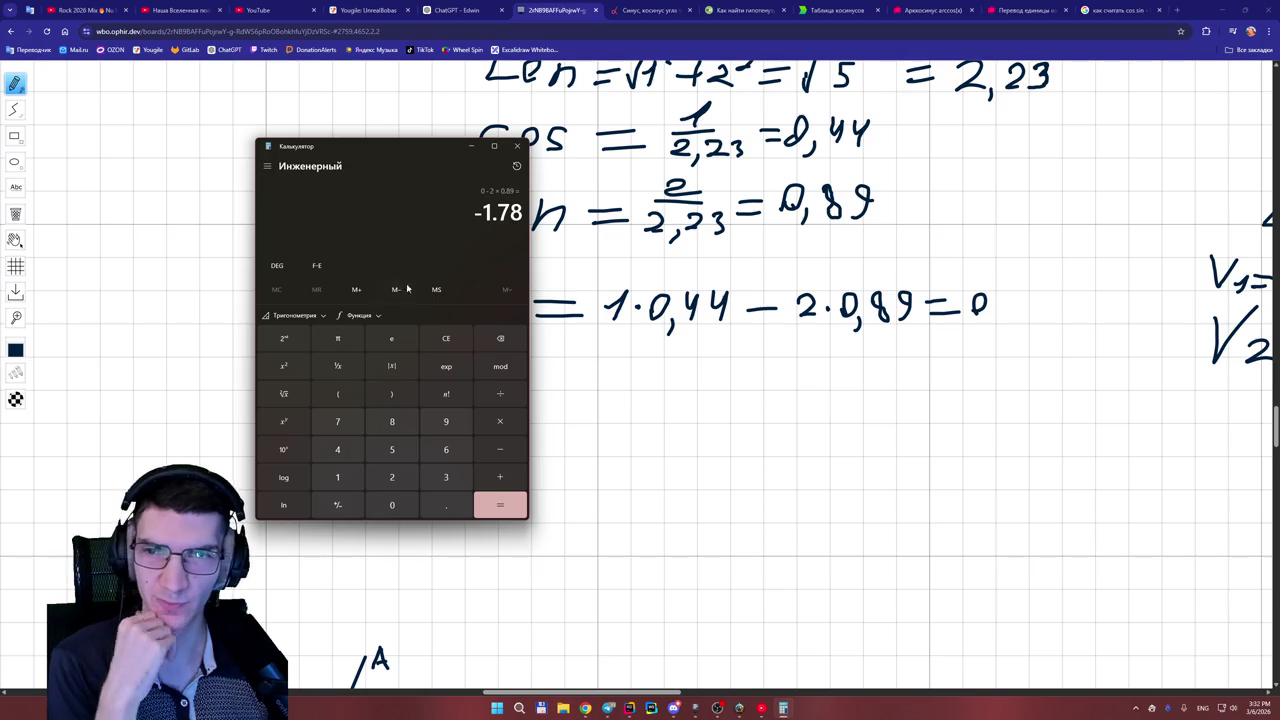
- Compute 0.44 − 1.78 = −1.34, checking −1.78 in History, then erase the board's placeholder 0
{"action": "left_click", "coordinate": [517, 166]}
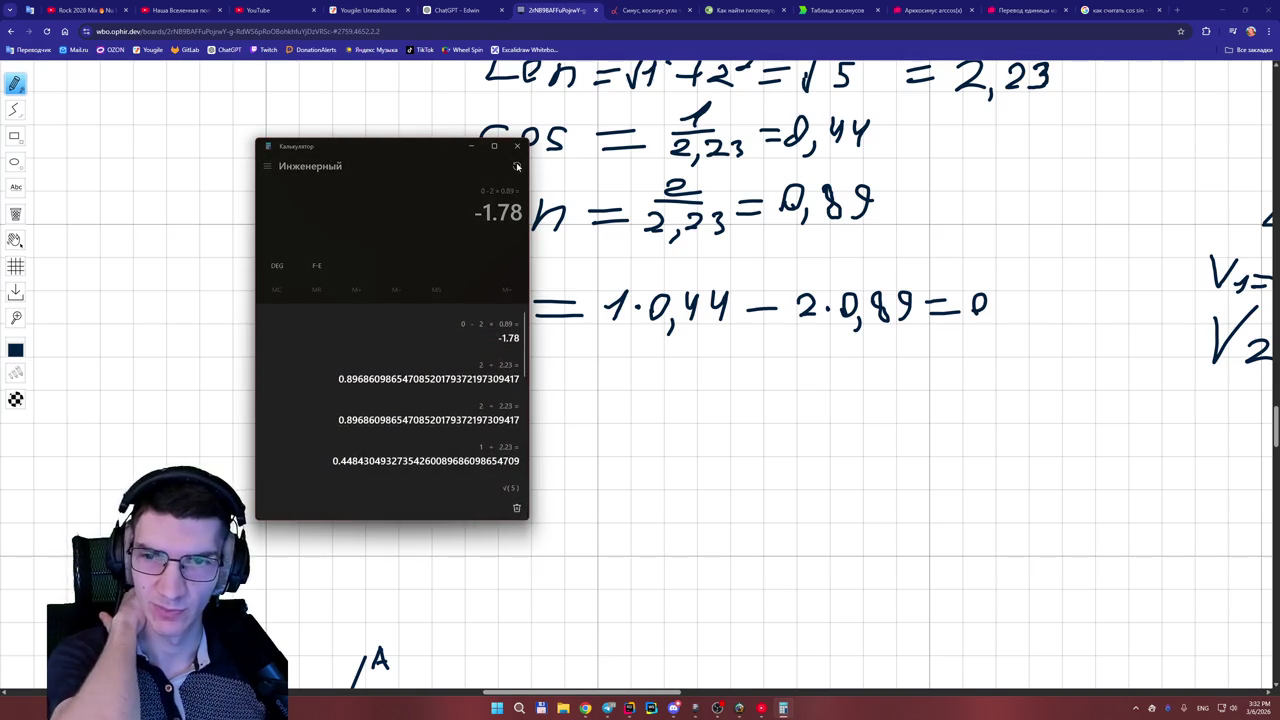
{"action": "left_click", "coordinate": [474, 253]}
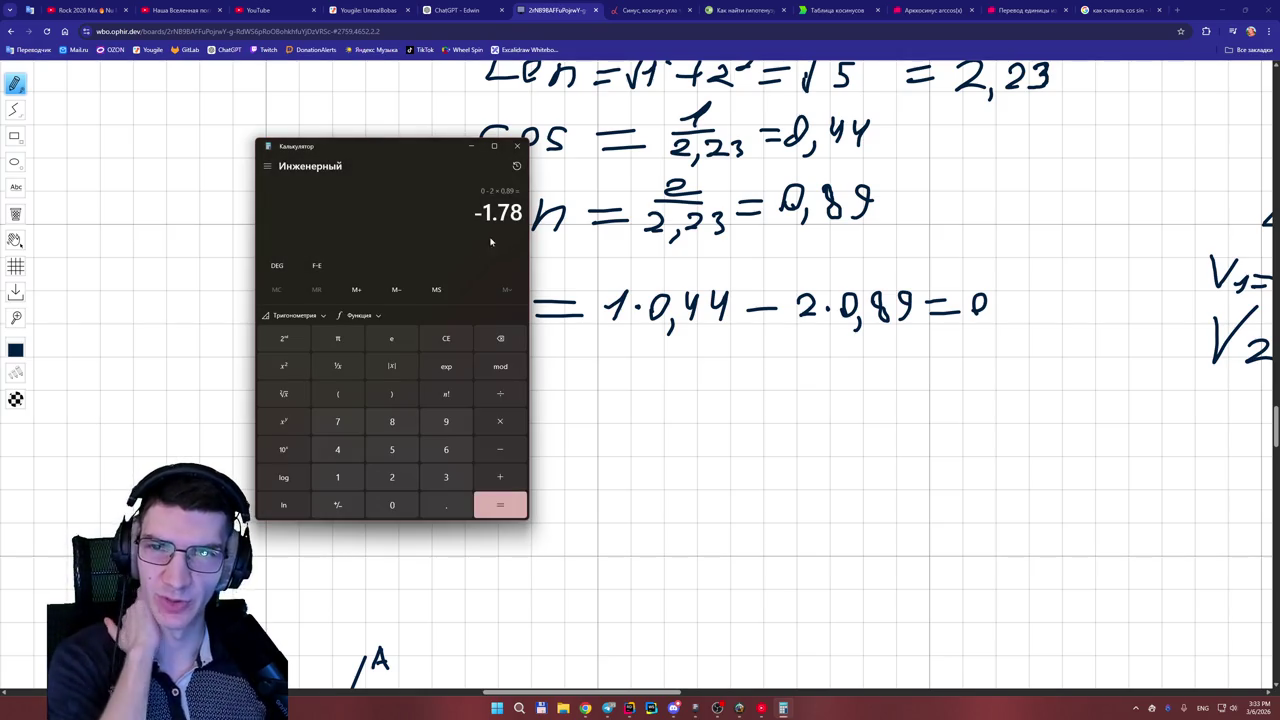
{"action": "left_click", "coordinate": [450, 339]}
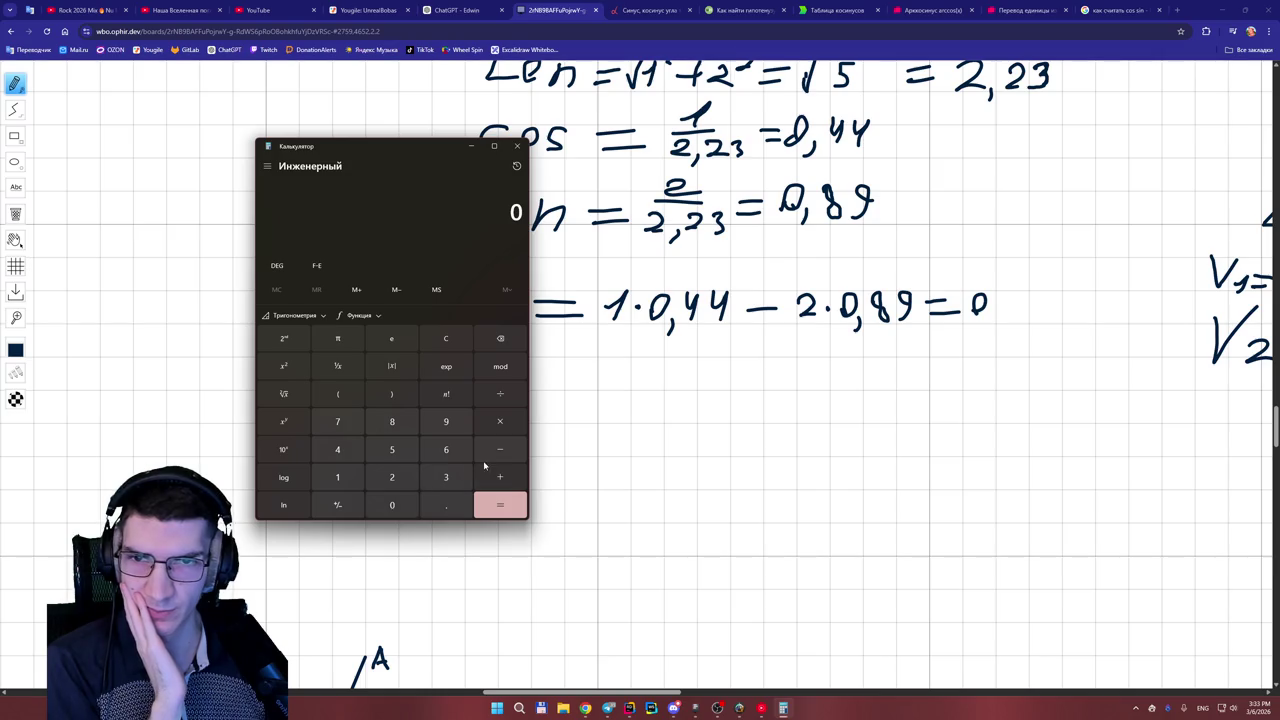
{"action": "type", "text": "."}
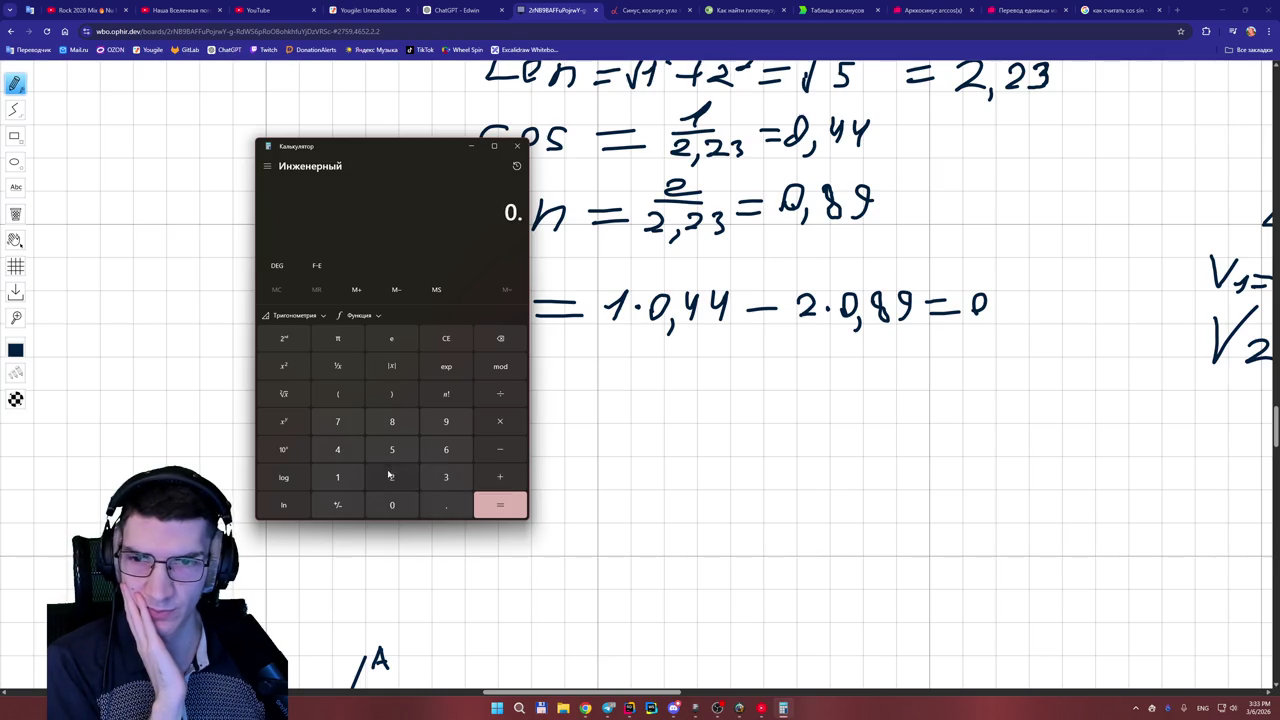
{"action": "type", "text": "44 - 1"}
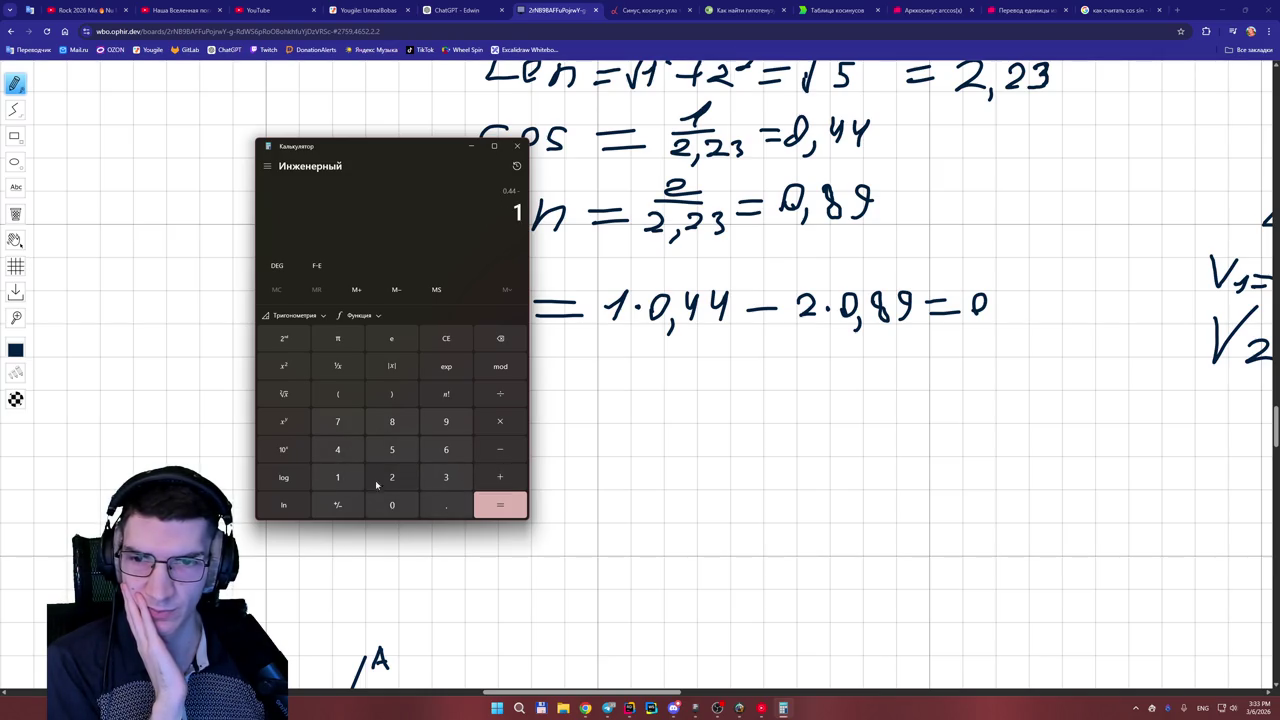
{"action": "left_click", "coordinate": [448, 510]}
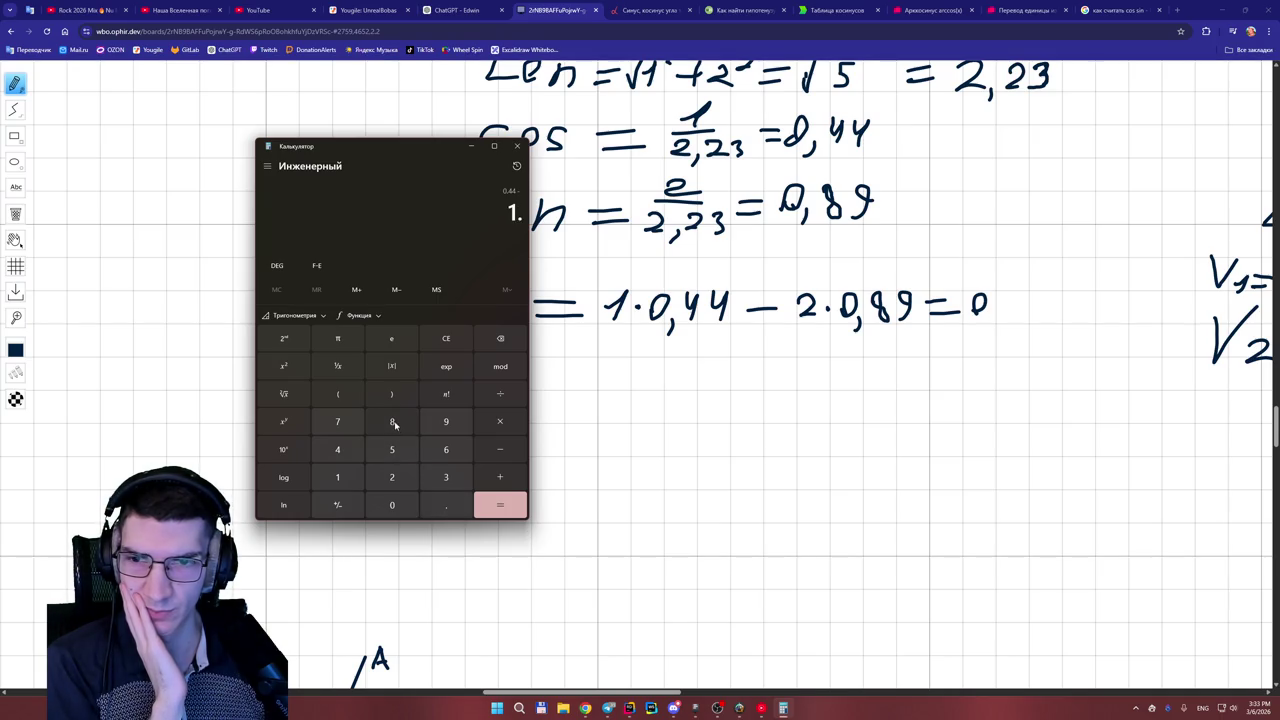
{"action": "left_click", "coordinate": [338, 424]}
{"action": "left_click", "coordinate": [400, 424]}
{"action": "left_click", "coordinate": [516, 166]}
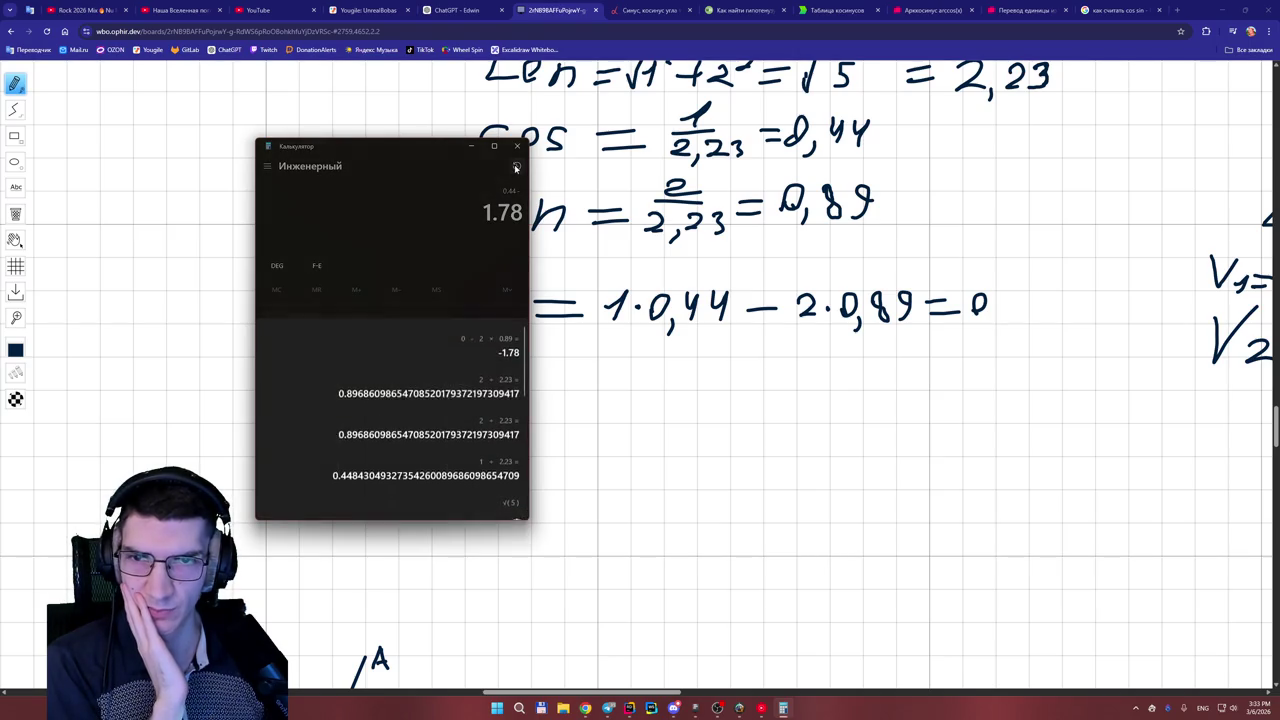
{"action": "left_click", "coordinate": [483, 206]}
{"action": "left_click", "coordinate": [515, 510]}
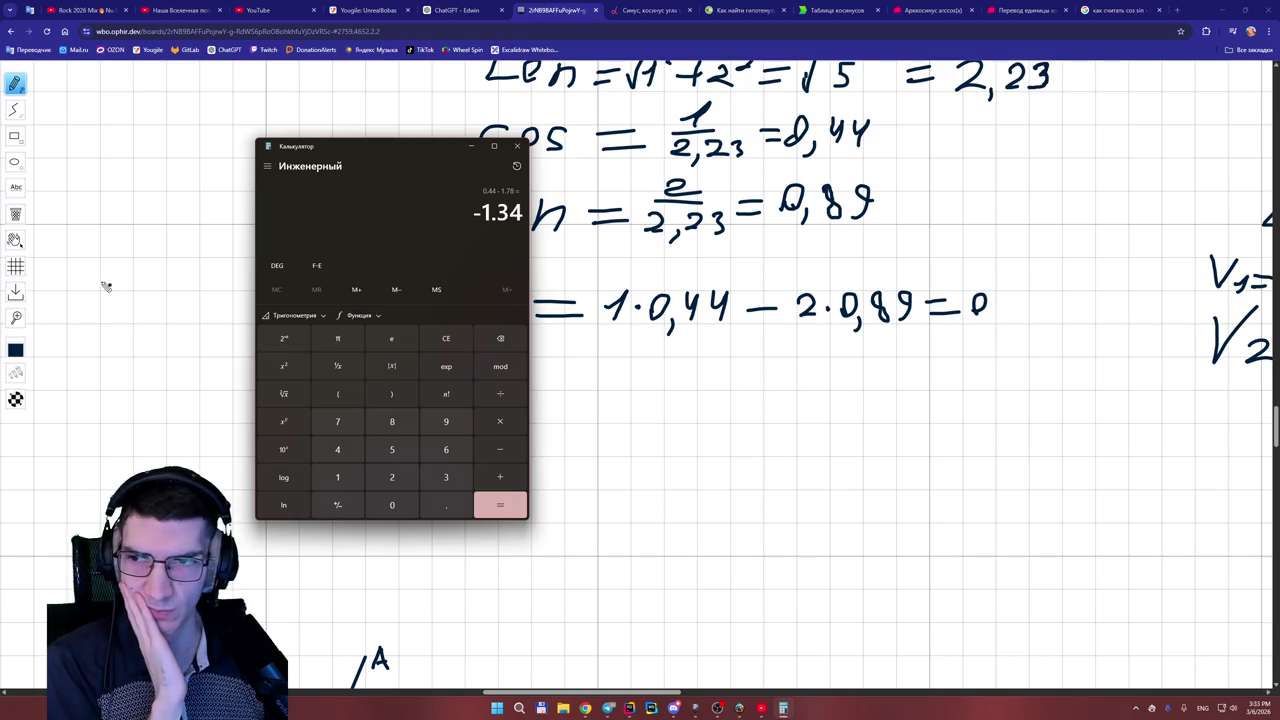
{"action": "left_click", "coordinate": [15, 214]}
{"action": "left_click_drag", "start_coordinate": [962, 305], "coordinate": [981, 310]}
- Handwrite −1,34 as the result after the X line on the whiteboard
{"action": "left_click", "coordinate": [783, 708]}
{"action": "left_click", "coordinate": [785, 710]}
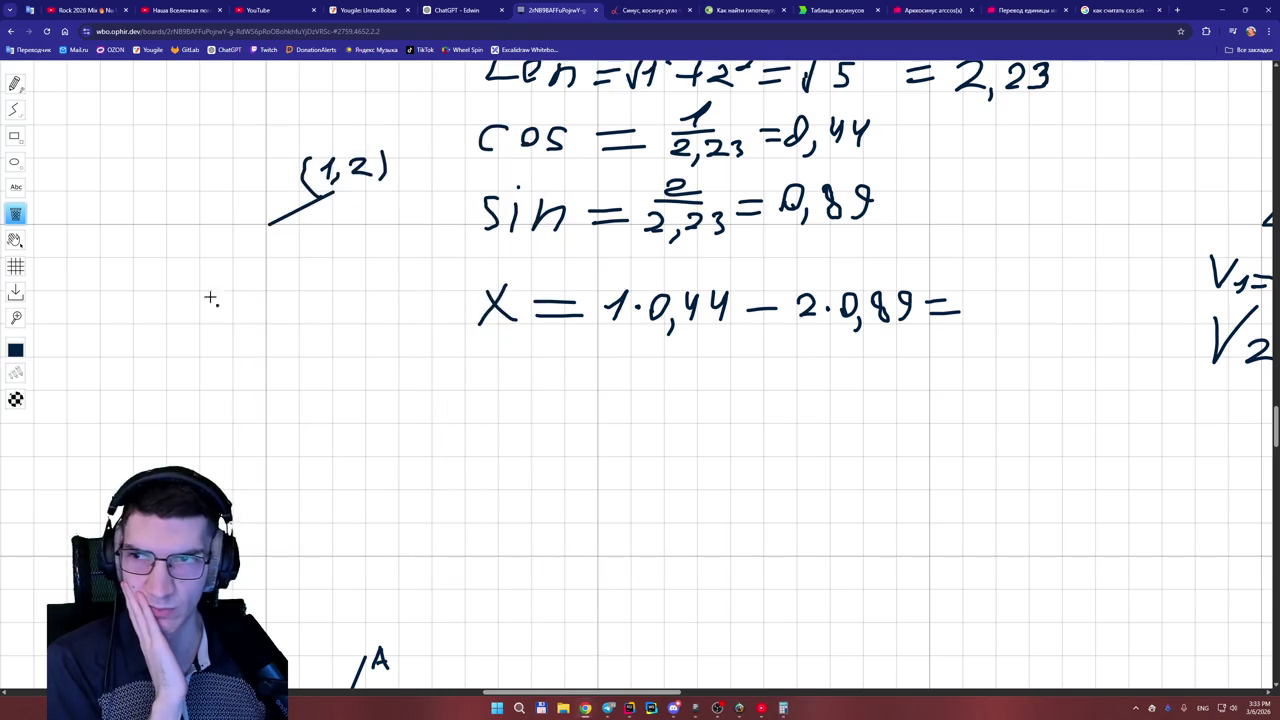
{"action": "left_click", "coordinate": [15, 83]}
{"action": "left_click_drag", "start_coordinate": [968, 310], "coordinate": [984, 310]}
{"action": "mouse_move", "coordinate": [990, 310]}
{"action": "left_mouse_down"}
{"action": "mouse_move", "coordinate": [1006, 294]}
{"action": "mouse_move", "coordinate": [1007, 335]}
{"action": "mouse_move", "coordinate": [1044, 305]}
{"action": "mouse_move", "coordinate": [1032, 328]}
{"action": "mouse_move", "coordinate": [1064, 314]}
{"action": "mouse_move", "coordinate": [1068, 325]}
{"action": "left_mouse_up"}
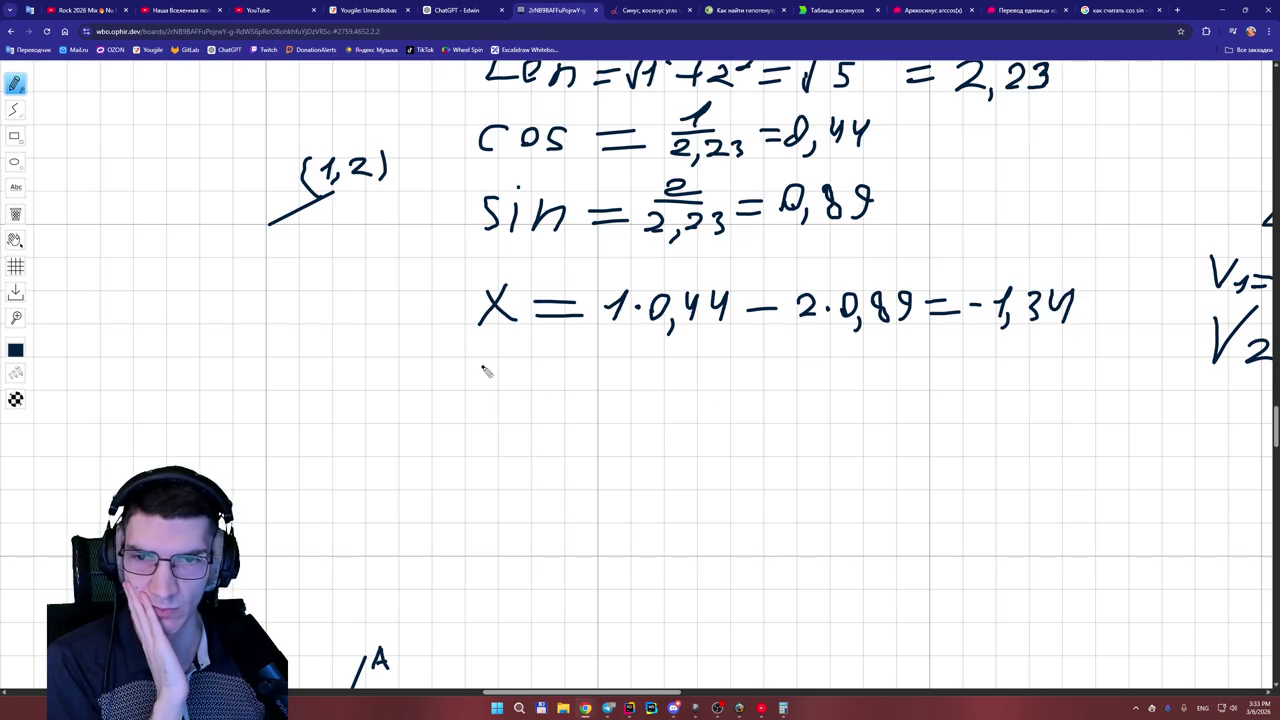
- Start a 'Y =' line below the X line and return to ChatGPT's rotation formulas
{"action": "mouse_move", "coordinate": [483, 362]}
{"action": "left_mouse_down"}
{"action": "mouse_move", "coordinate": [495, 382]}
{"action": "mouse_move", "coordinate": [474, 421]}
{"action": "left_mouse_up"}
{"action": "mouse_move", "coordinate": [529, 382]}
{"action": "left_mouse_down"}
{"action": "mouse_move", "coordinate": [568, 382]}
{"action": "mouse_move", "coordinate": [578, 399]}
{"action": "left_mouse_up"}
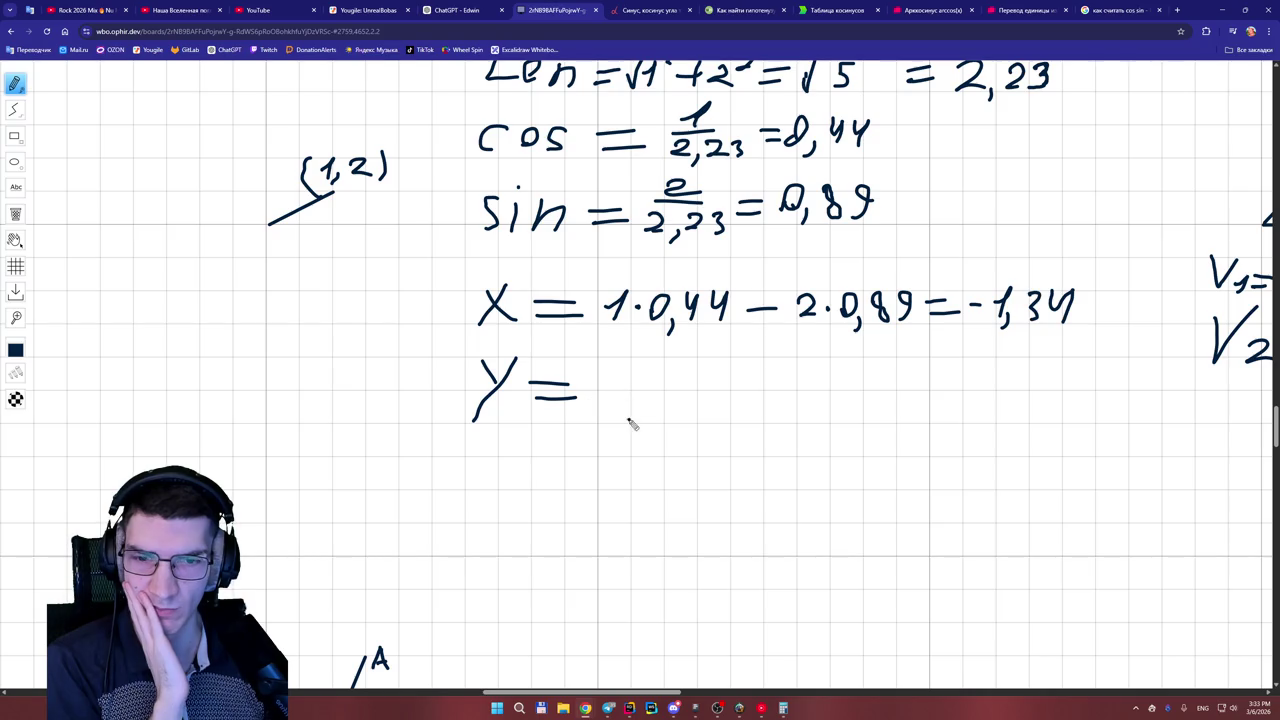
{"action": "left_click", "coordinate": [447, 11]}
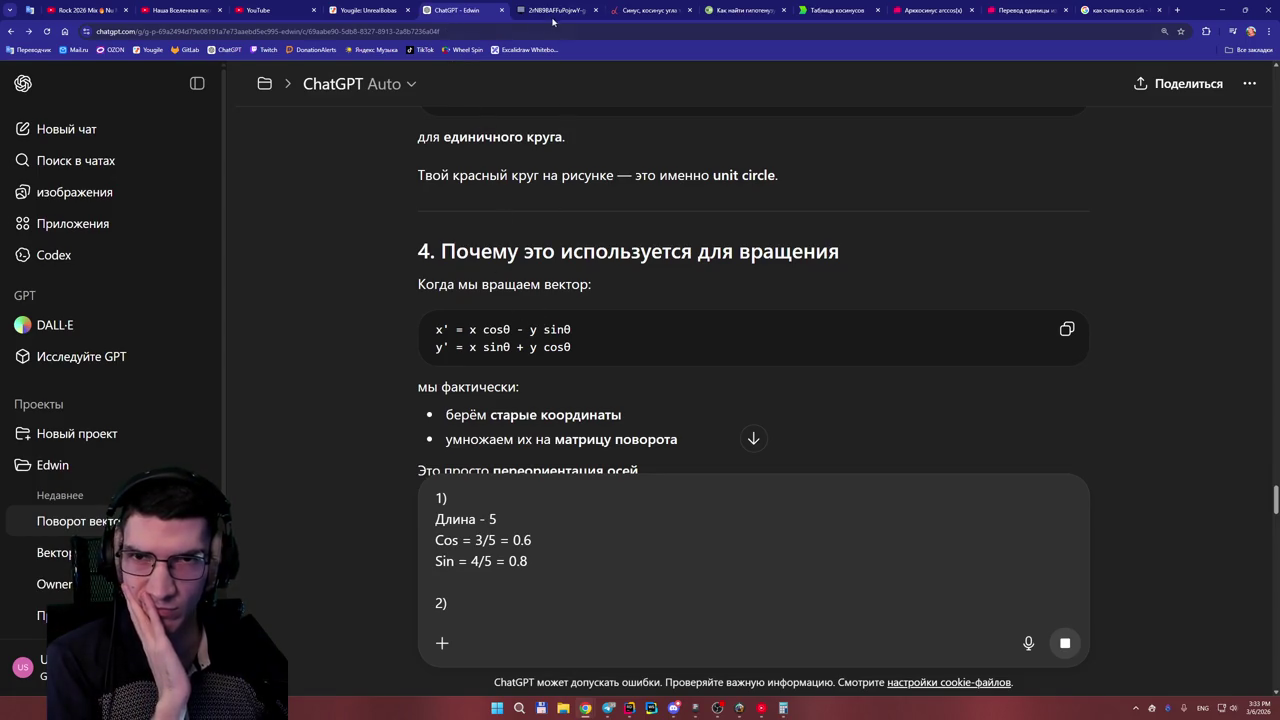
- Back on the whiteboard, write 1·0,89 + after 'Y ='
{"action": "left_click", "coordinate": [553, 18]}
{"action": "mouse_move", "coordinate": [598, 387]}
{"action": "left_mouse_down"}
{"action": "mouse_move", "coordinate": [610, 374]}
{"action": "mouse_move", "coordinate": [601, 405]}
{"action": "mouse_move", "coordinate": [637, 380]}
{"action": "mouse_move", "coordinate": [658, 404]}
{"action": "mouse_move", "coordinate": [688, 378]}
{"action": "mouse_move", "coordinate": [712, 404]}
{"action": "mouse_move", "coordinate": [763, 394]}
{"action": "mouse_move", "coordinate": [744, 408]}
{"action": "mouse_move", "coordinate": [790, 380]}
{"action": "mouse_move", "coordinate": [806, 400]}
{"action": "mouse_move", "coordinate": [840, 398]}
{"action": "mouse_move", "coordinate": [848, 378]}
{"action": "left_mouse_up"}
- Write 2·0,44 = after the plus on the Y line
{"action": "left_click", "coordinate": [818, 389]}
{"action": "mouse_move", "coordinate": [864, 394]}
{"action": "left_mouse_down"}
{"action": "mouse_move", "coordinate": [858, 406]}
{"action": "mouse_move", "coordinate": [905, 388]}
{"action": "mouse_move", "coordinate": [892, 408]}
{"action": "mouse_move", "coordinate": [942, 390]}
{"action": "left_mouse_up"}
{"action": "mouse_move", "coordinate": [936, 374]}
{"action": "left_mouse_down"}
{"action": "mouse_move", "coordinate": [930, 406]}
{"action": "mouse_move", "coordinate": [972, 384]}
{"action": "mouse_move", "coordinate": [984, 397]}
{"action": "left_mouse_up"}
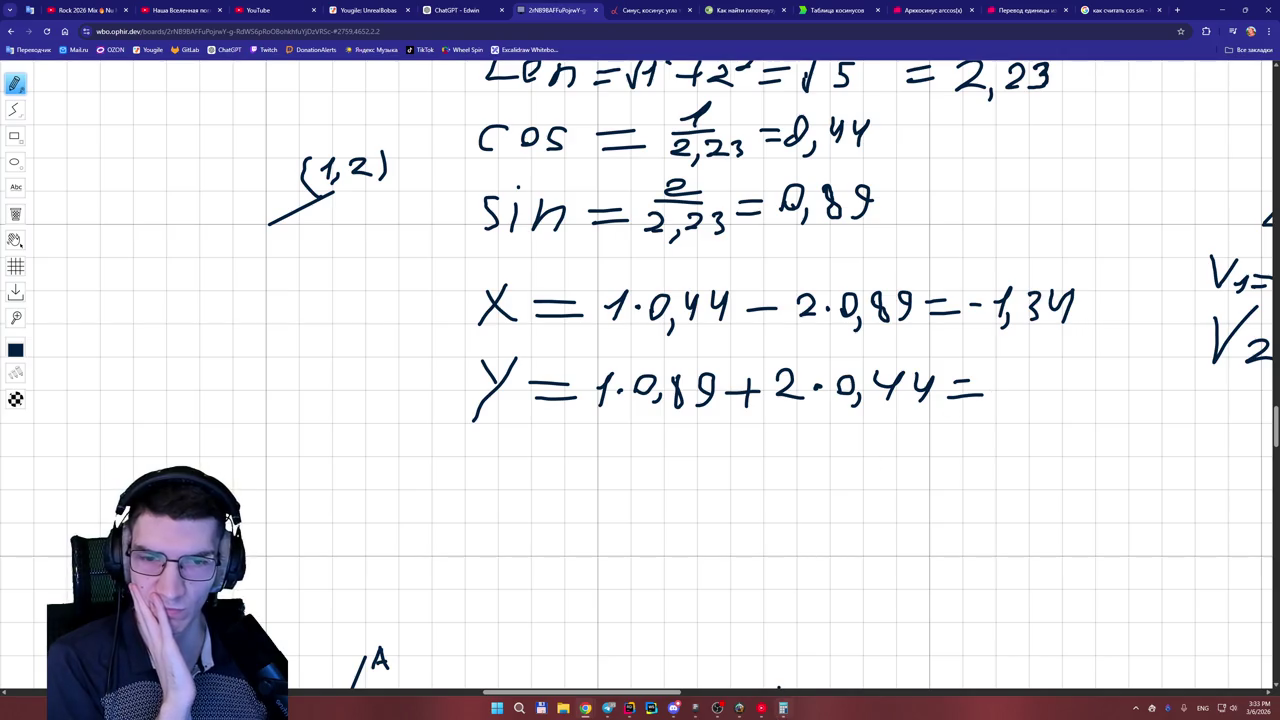
- Compute 0.89 + 0.88 = 1.77 in Windows Calculator
{"action": "mouse_move", "coordinate": [783, 710]}
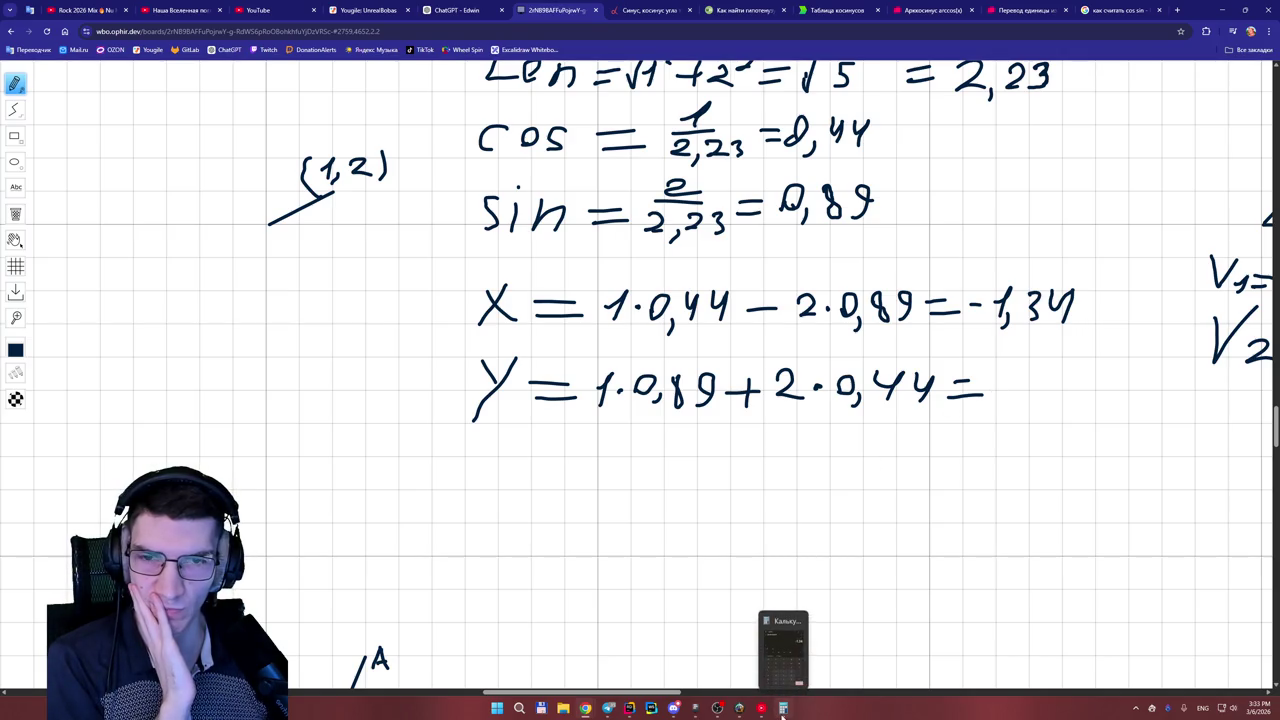
{"action": "left_click", "coordinate": [783, 708]}
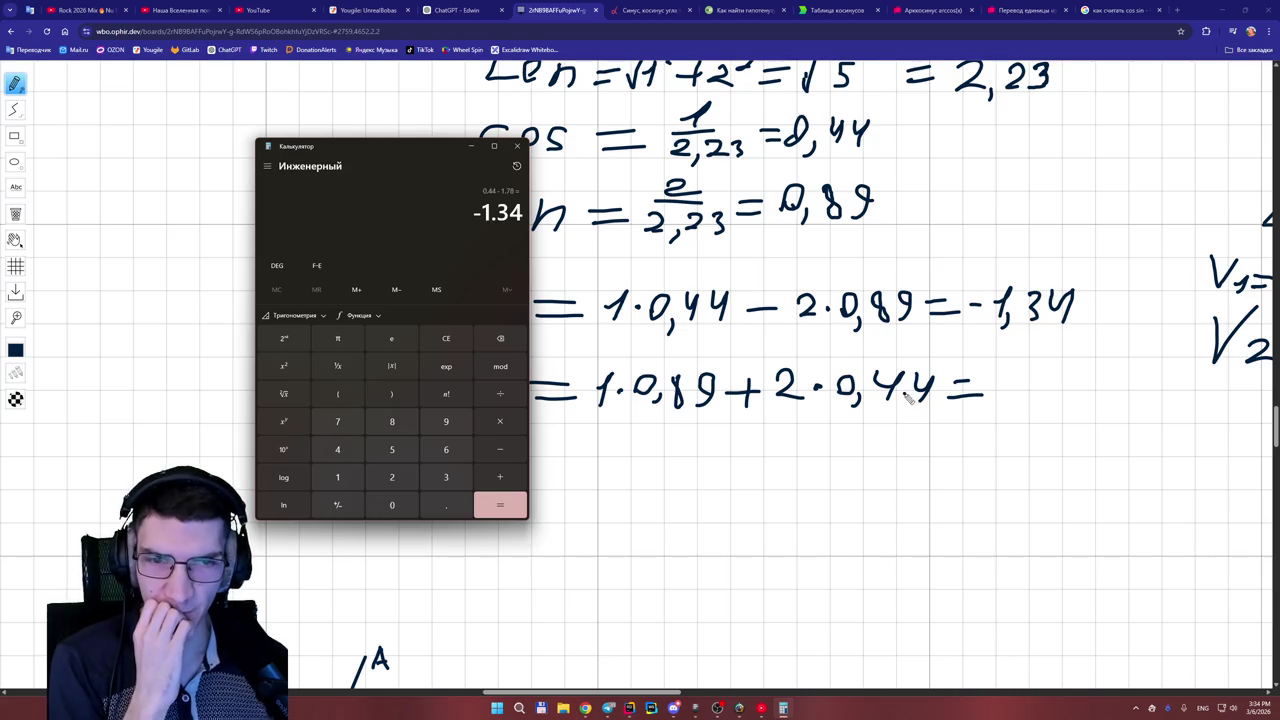
{"action": "left_click", "coordinate": [446, 338]}
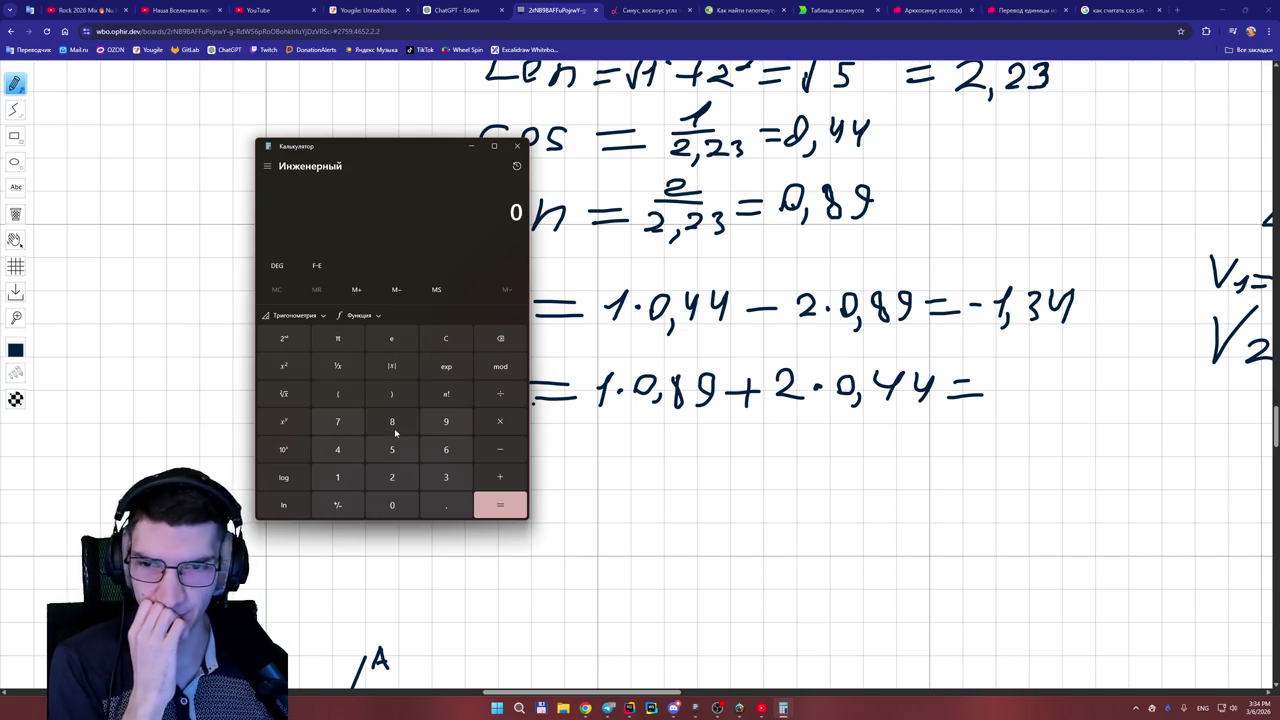
{"action": "left_click", "coordinate": [446, 505]}
{"action": "left_click", "coordinate": [392, 421]}
{"action": "left_click", "coordinate": [446, 421]}
{"action": "left_click", "coordinate": [500, 477]}
{"action": "left_click", "coordinate": [392, 505]}
{"action": "left_click", "coordinate": [446, 505]}
{"action": "left_click", "coordinate": [392, 421]}
{"action": "left_click", "coordinate": [392, 421]}
{"action": "left_click", "coordinate": [486, 509]}
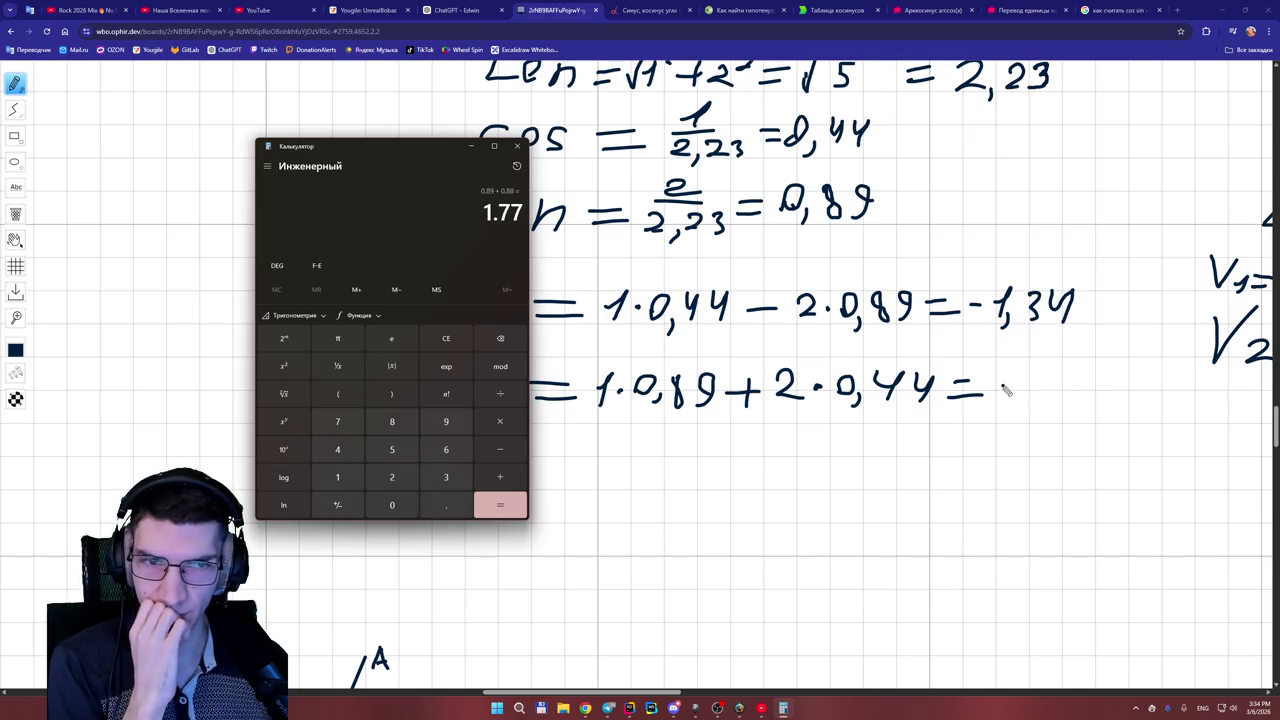
- Write 1,77 after the equals sign on the Y line
{"action": "left_click", "coordinate": [1003, 390]}
{"action": "mouse_move", "coordinate": [1015, 372]}
{"action": "left_mouse_down"}
{"action": "mouse_move", "coordinate": [1006, 416]}
{"action": "mouse_move", "coordinate": [1080, 378]}
{"action": "mouse_move", "coordinate": [1068, 406]}
{"action": "left_mouse_up"}
{"action": "left_click_drag", "start_coordinate": [1064, 394], "coordinate": [1097, 400]}
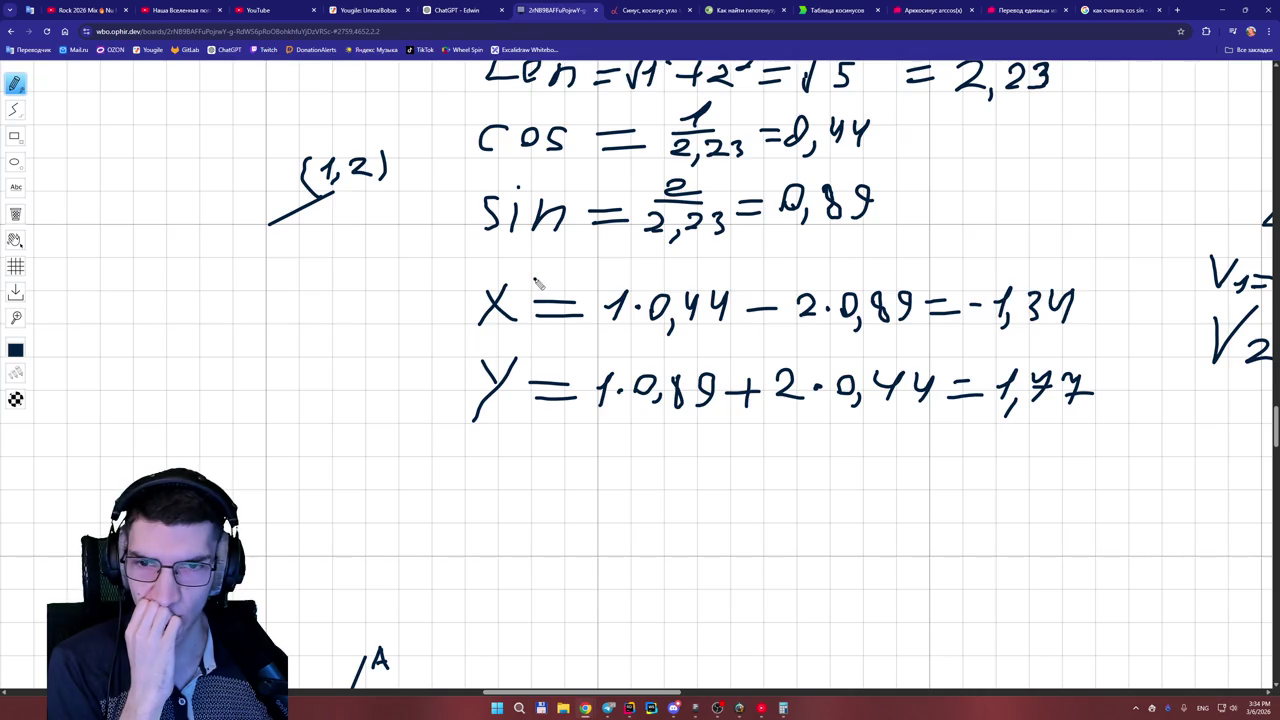
{"action": "mouse_move", "coordinate": [457, 11]}
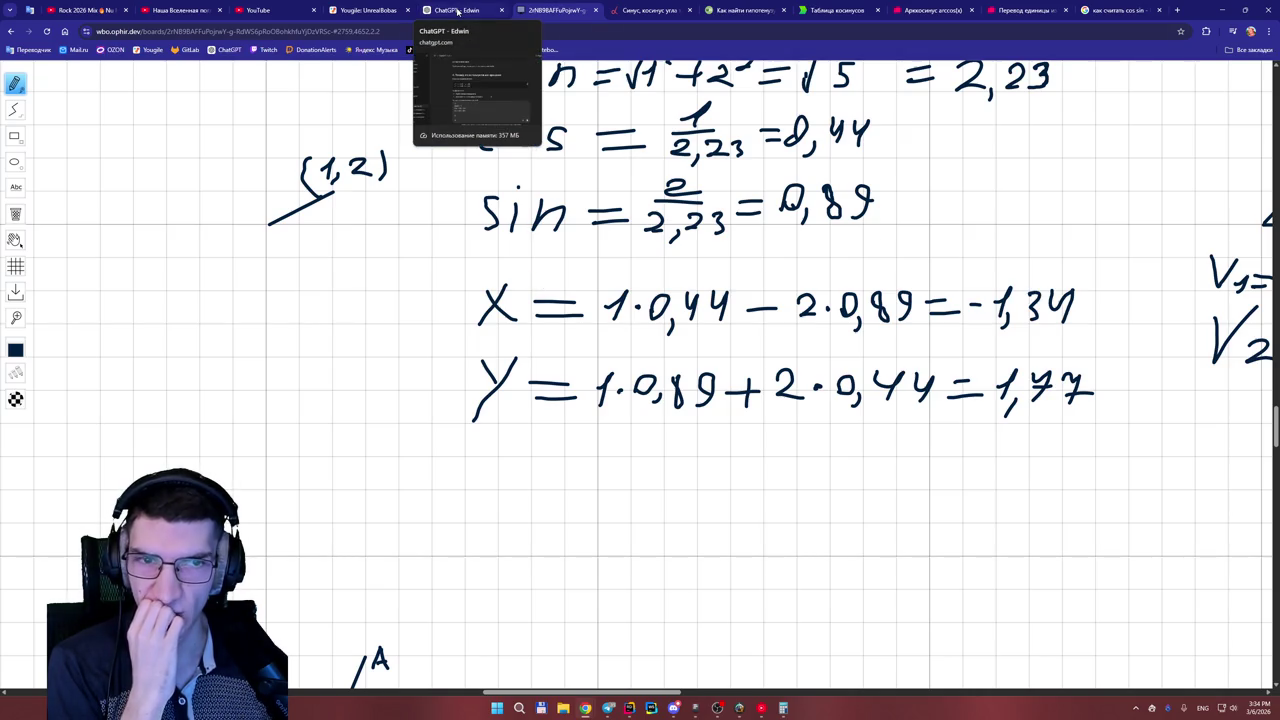
{"action": "left_click", "coordinate": [457, 11]}
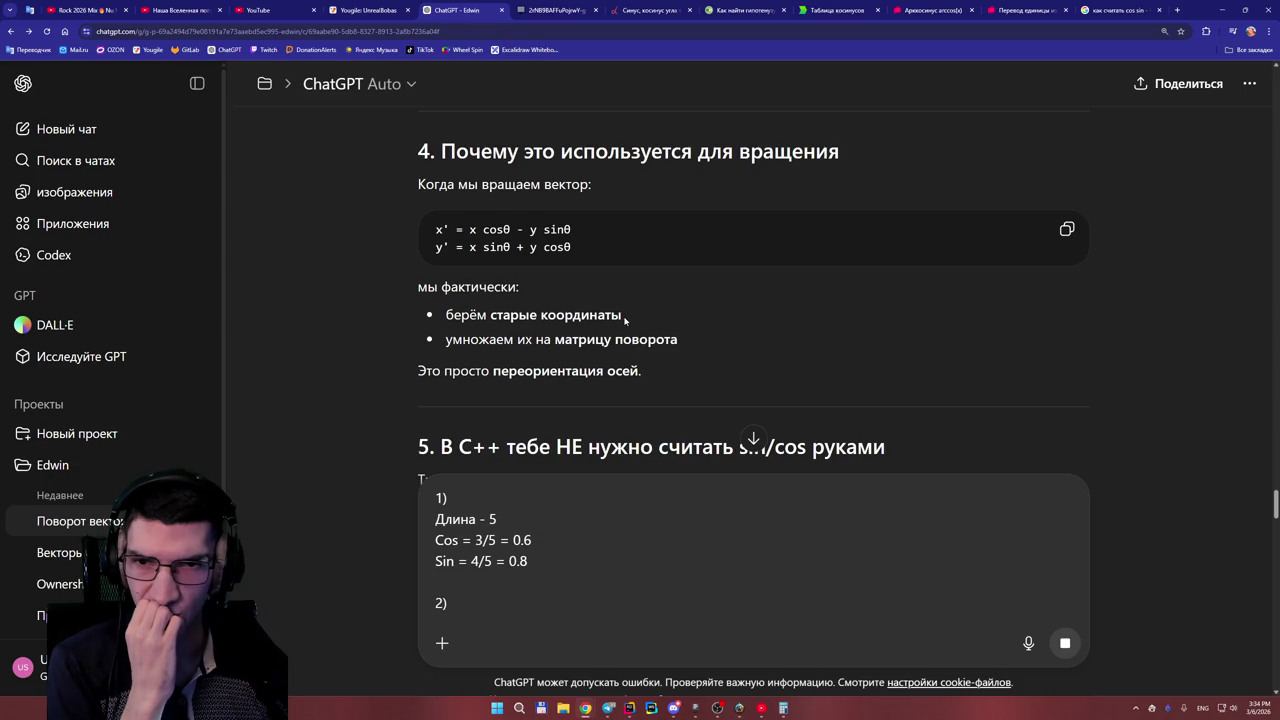
{"action": "scroll", "coordinate": [624, 320], "scroll_direction": "up", "scroll_amount": 1}
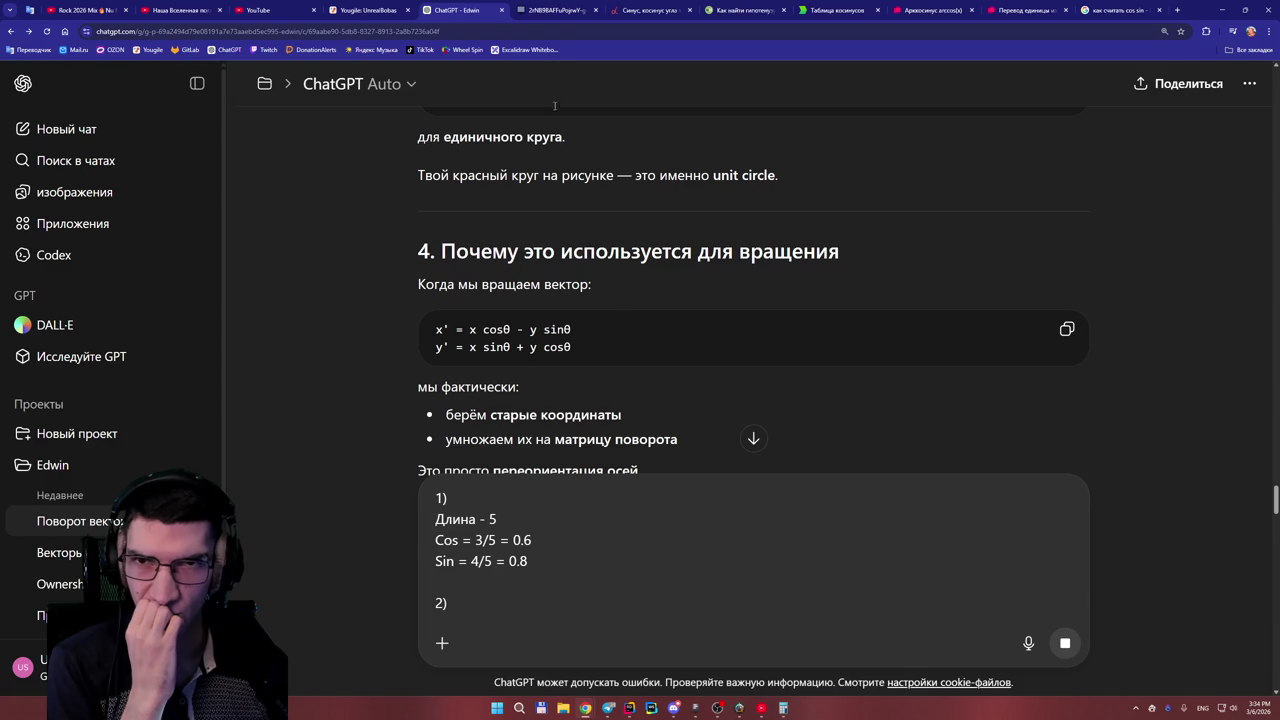
{"action": "left_click", "coordinate": [555, 10]}
{"action": "scroll", "coordinate": [773, 350], "scroll_direction": "up", "scroll_amount": 1}
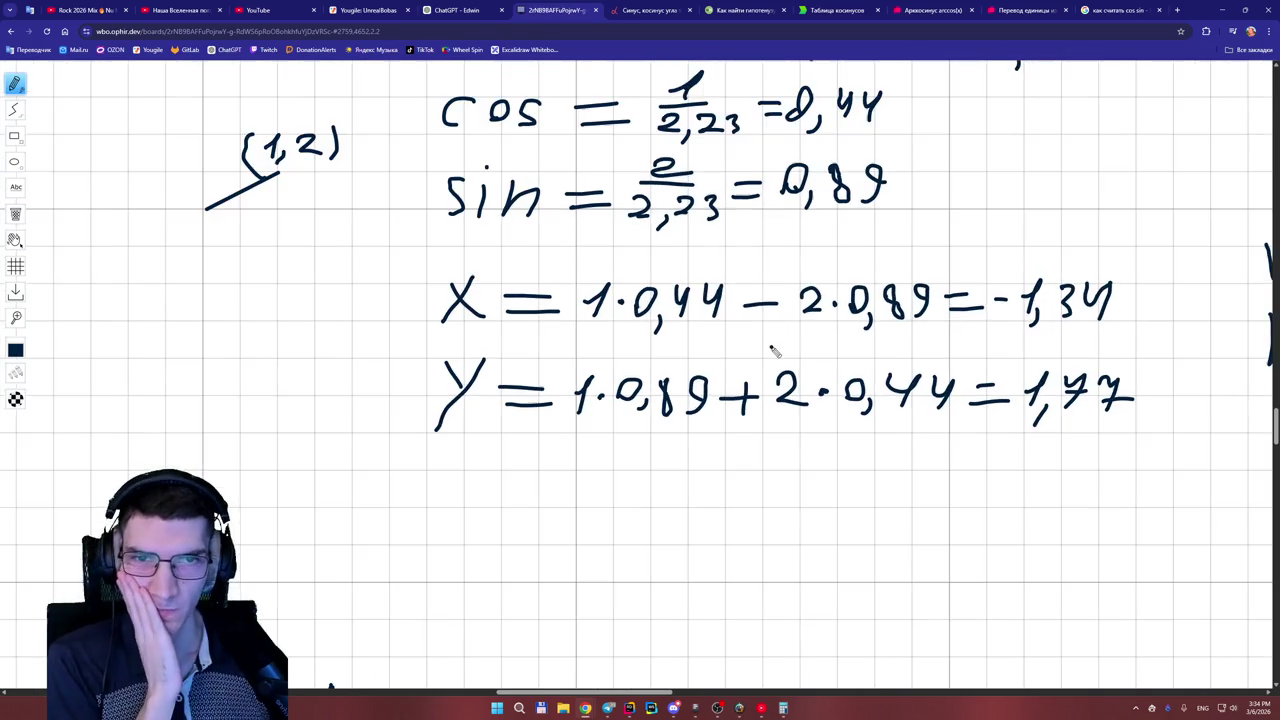
- Draw a straight line from the (1,2) vector's origin, perpendicular to the vector
{"action": "scroll", "coordinate": [773, 350], "scroll_direction": "down", "scroll_amount": 1}
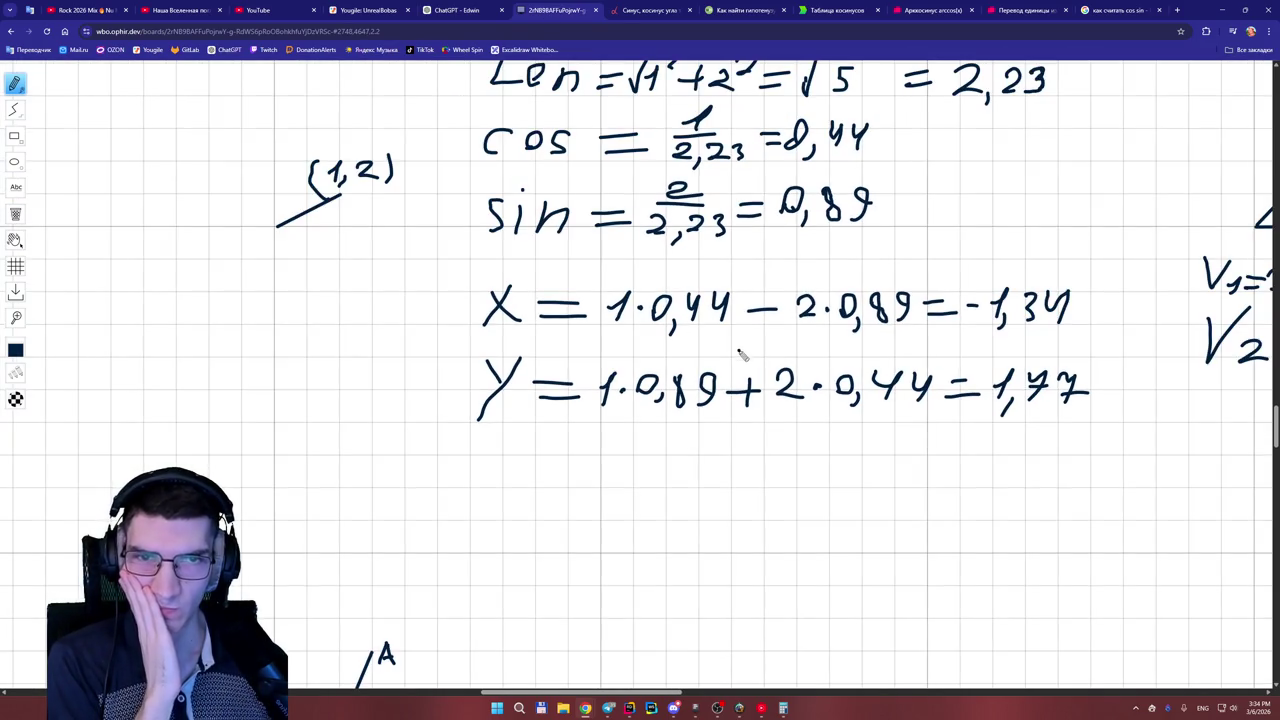
{"action": "left_click_drag", "start_coordinate": [1276, 425], "coordinate": [1276, 412]}
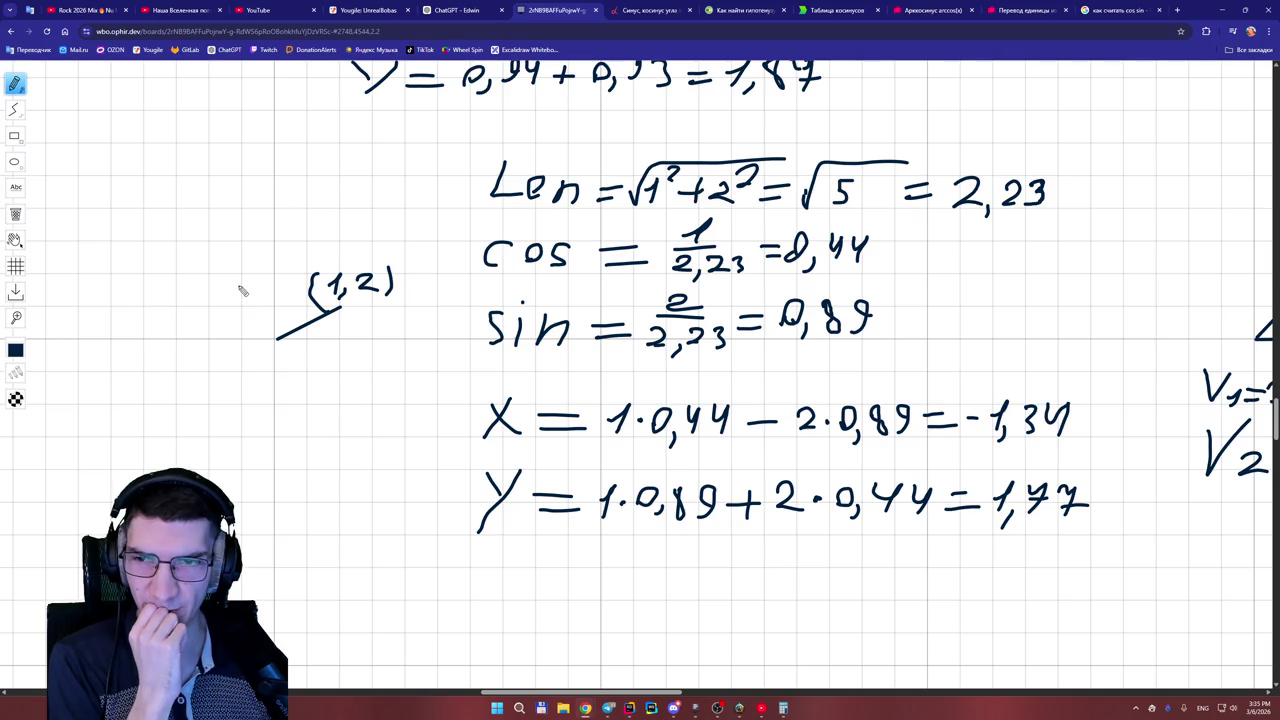
{"action": "left_click", "coordinate": [14, 110]}
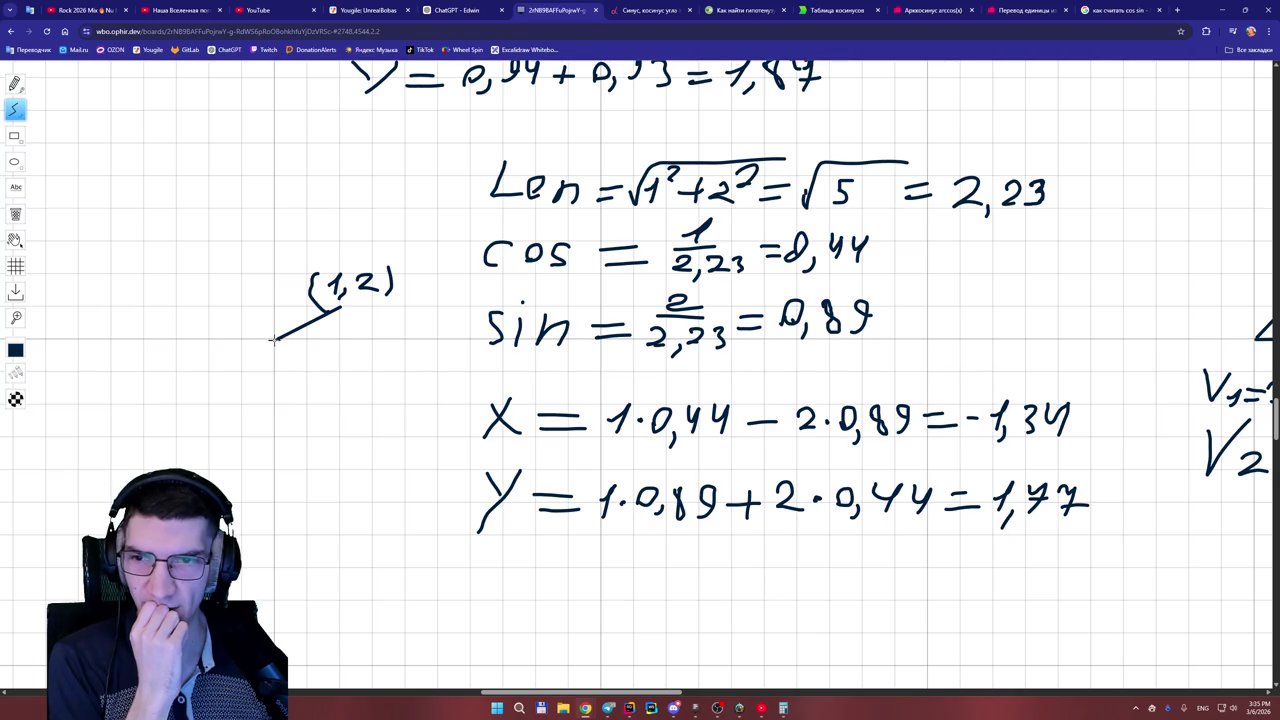
{"action": "left_click_drag", "start_coordinate": [274, 339], "coordinate": [230, 339]}
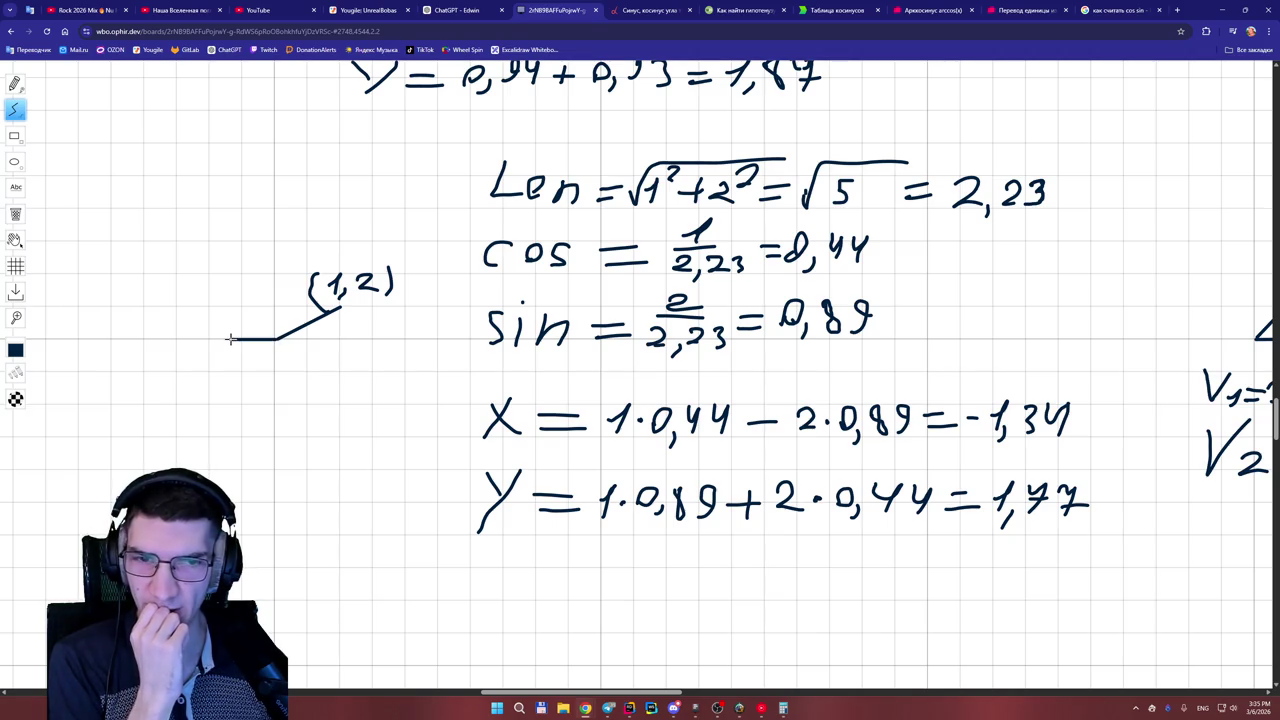
{"action": "left_click_drag", "start_coordinate": [230, 339], "coordinate": [240, 282]}
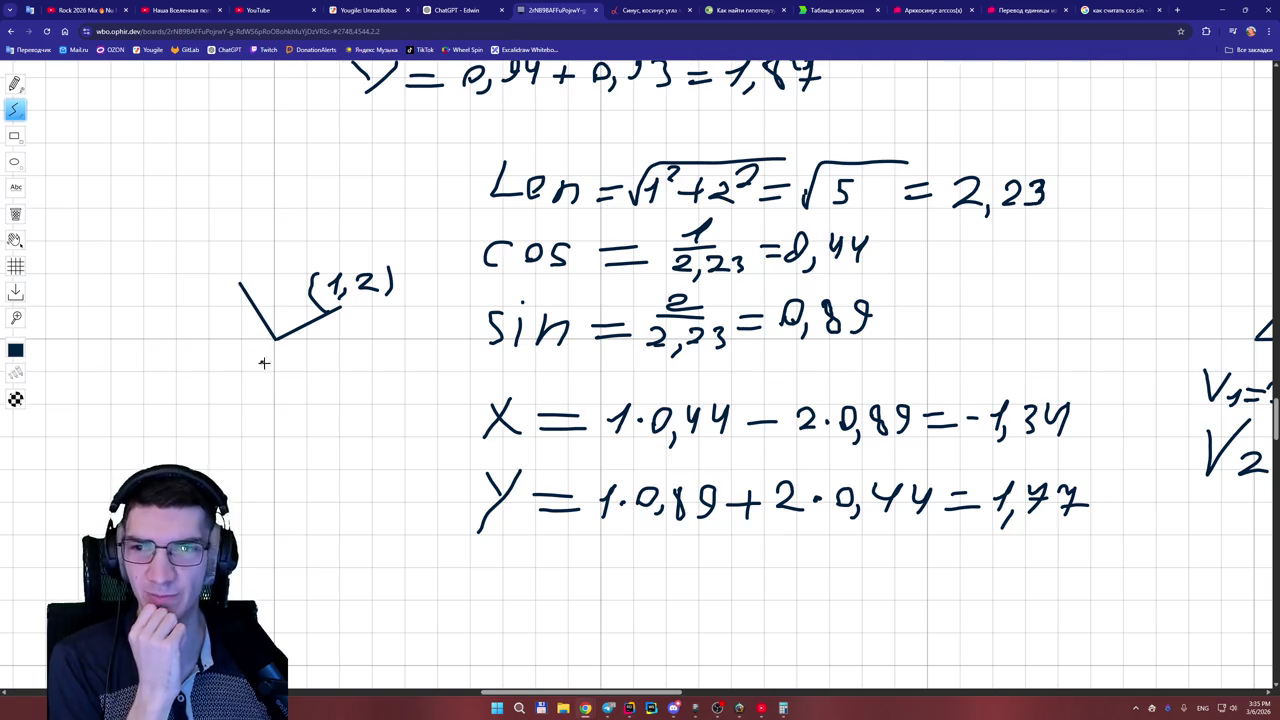
- Add a small right-angle marker where the perpendicular meets the vector
{"action": "scroll", "coordinate": [501, 679], "scroll_direction": "left", "scroll_amount": 4}
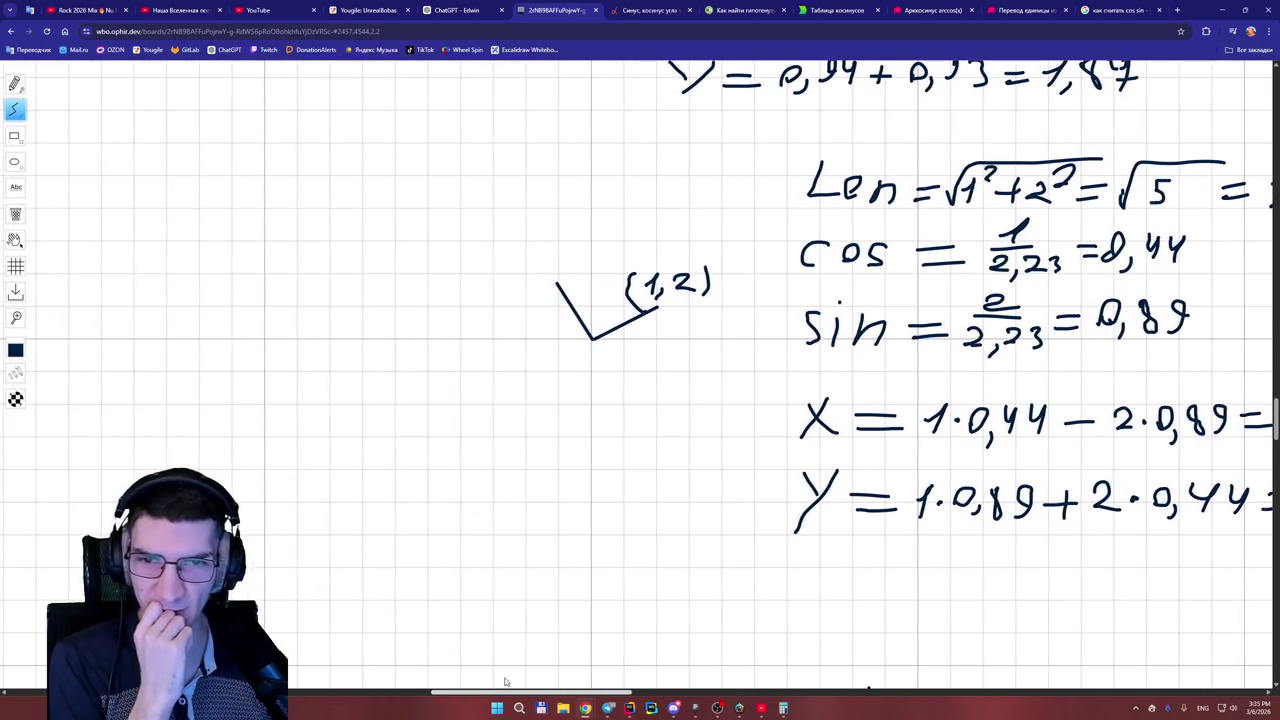
{"action": "scroll", "coordinate": [501, 679], "scroll_direction": "right", "scroll_amount": 1}
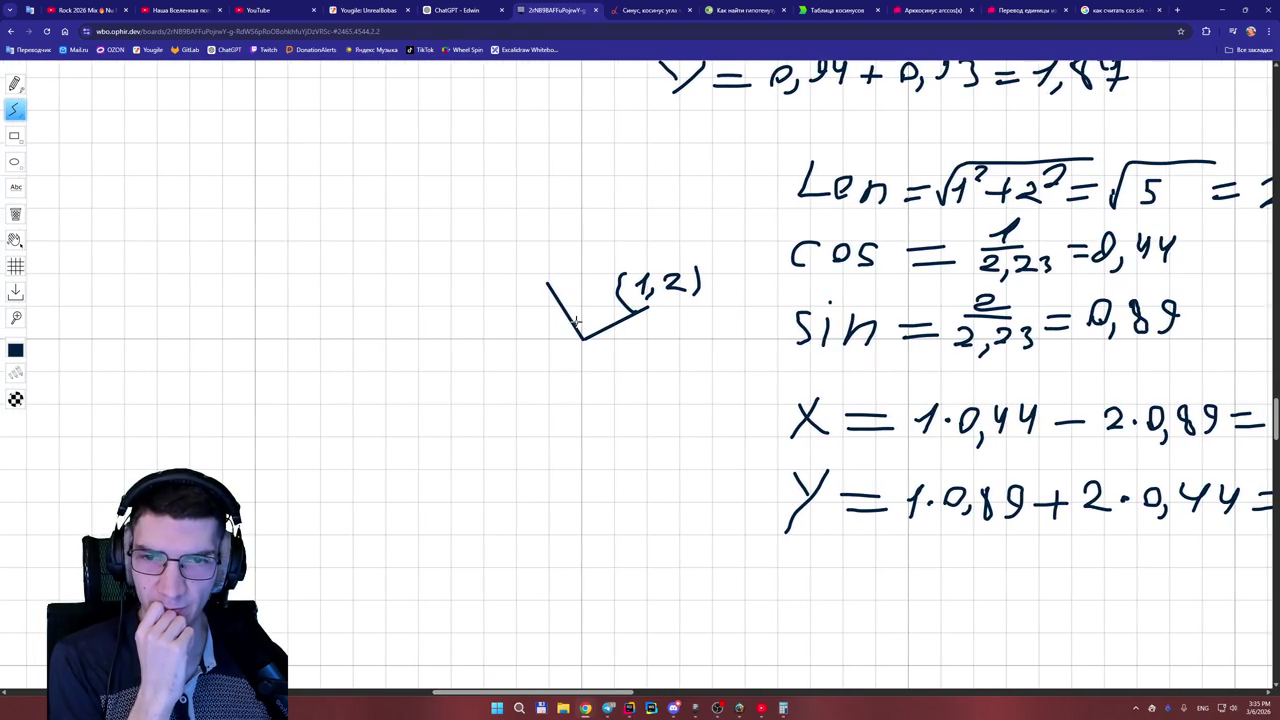
{"action": "left_click_drag", "start_coordinate": [590, 316], "coordinate": [598, 330]}
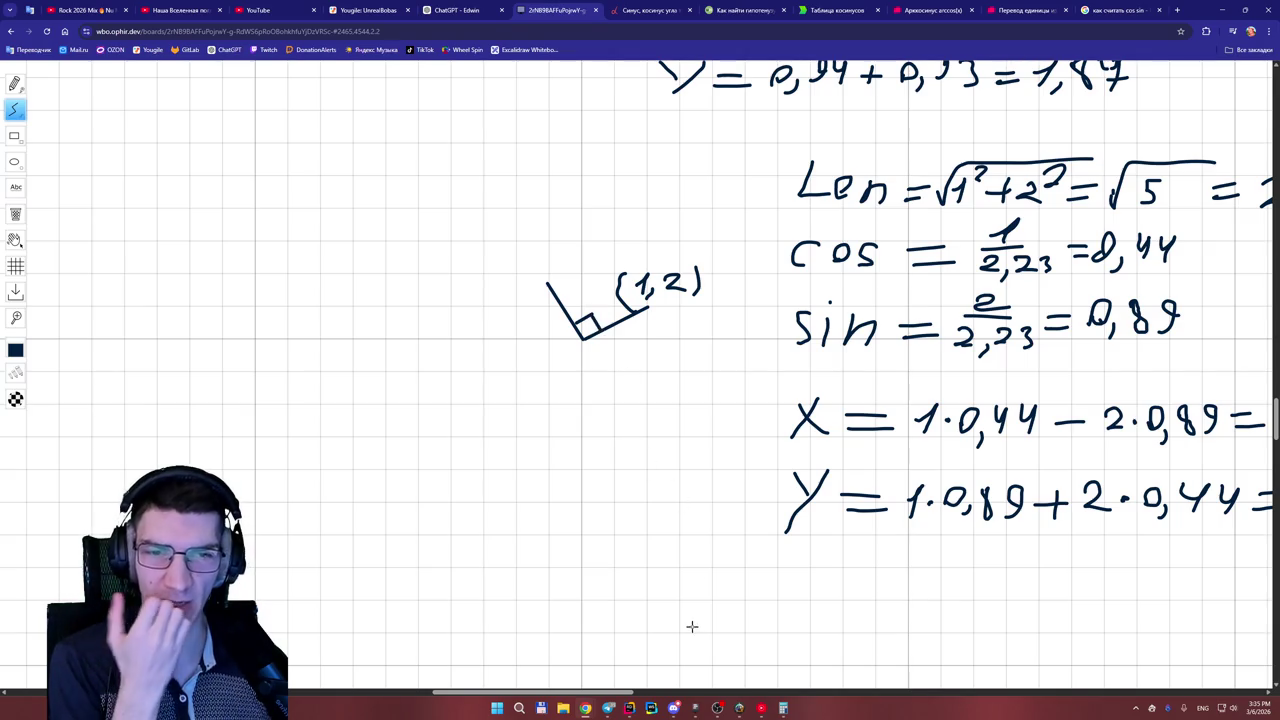
{"action": "left_click_drag", "start_coordinate": [1274, 420], "coordinate": [1270, 397]}
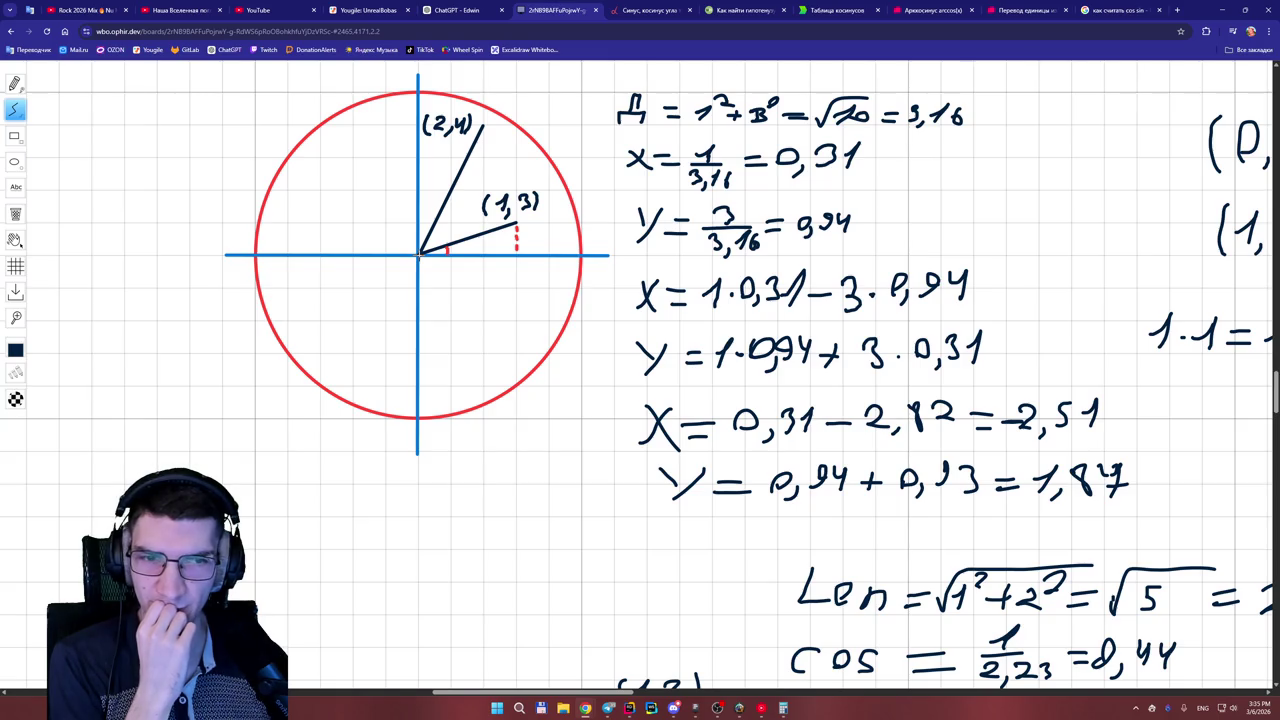
{"action": "left_click_drag", "start_coordinate": [418, 254], "coordinate": [337, 254]}
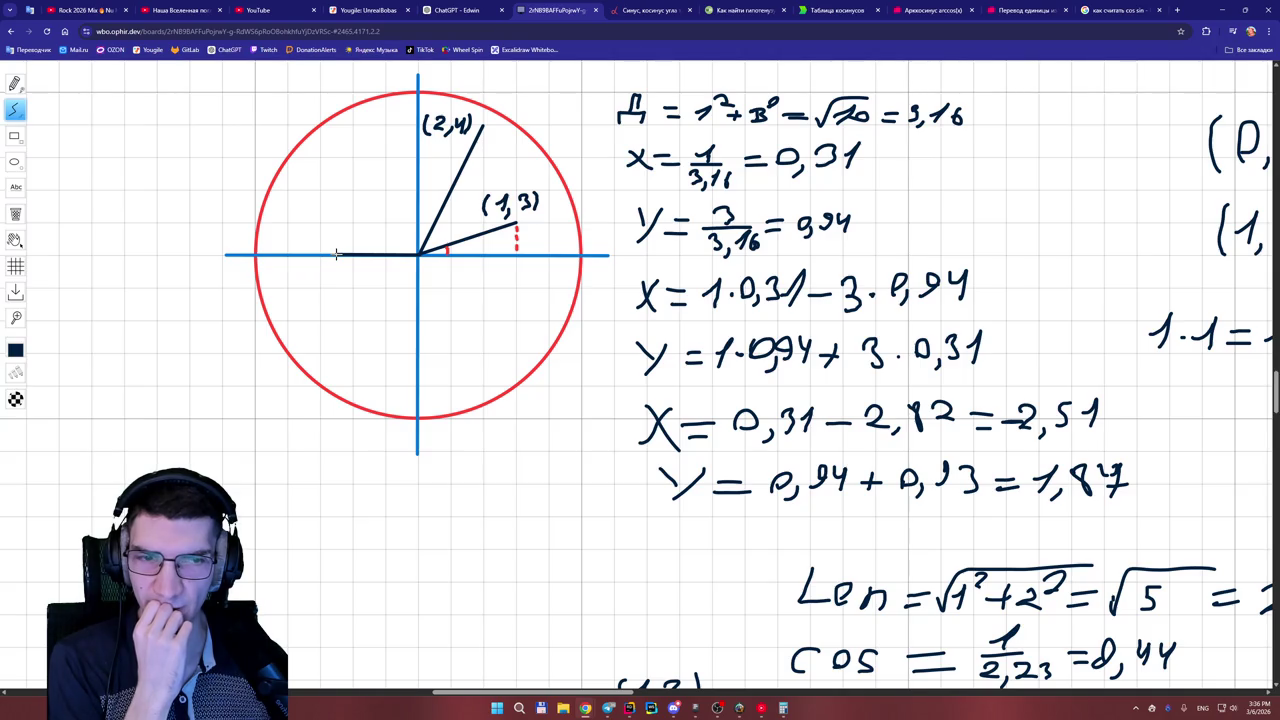
{"action": "left_click_drag", "start_coordinate": [337, 254], "coordinate": [336, 230]}
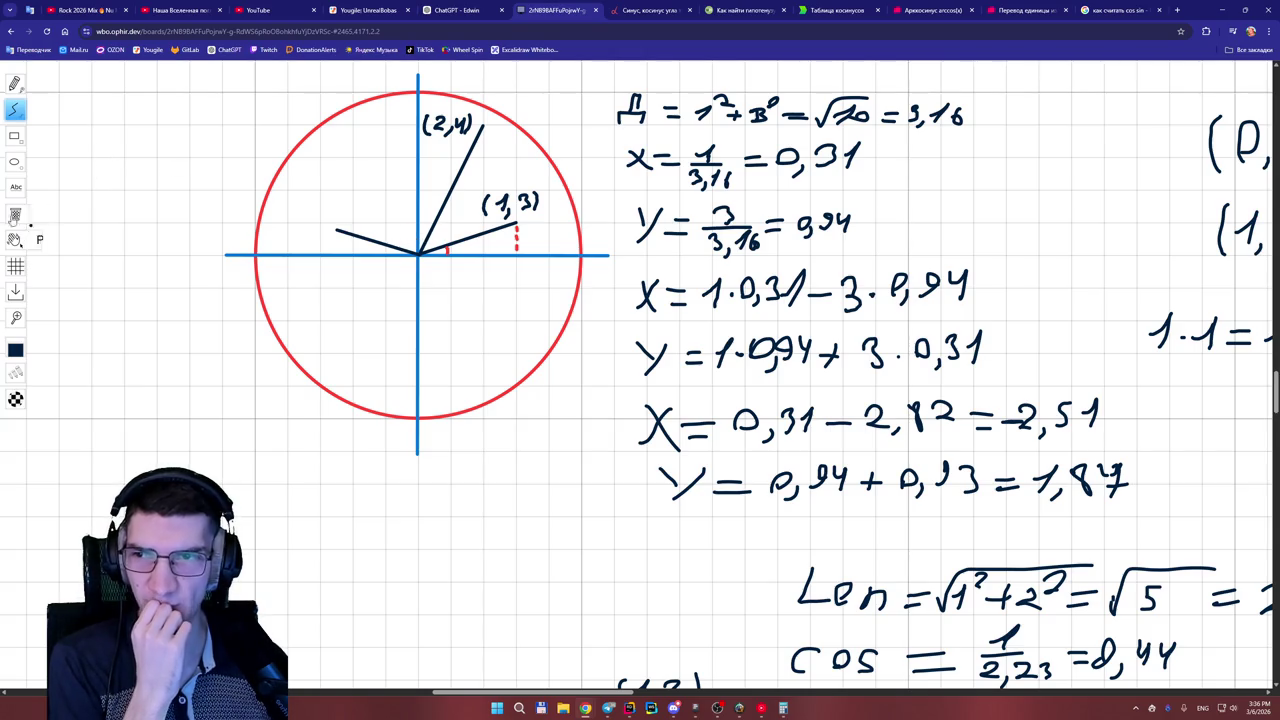
{"action": "left_click", "coordinate": [15, 213]}
{"action": "left_click", "coordinate": [372, 240]}
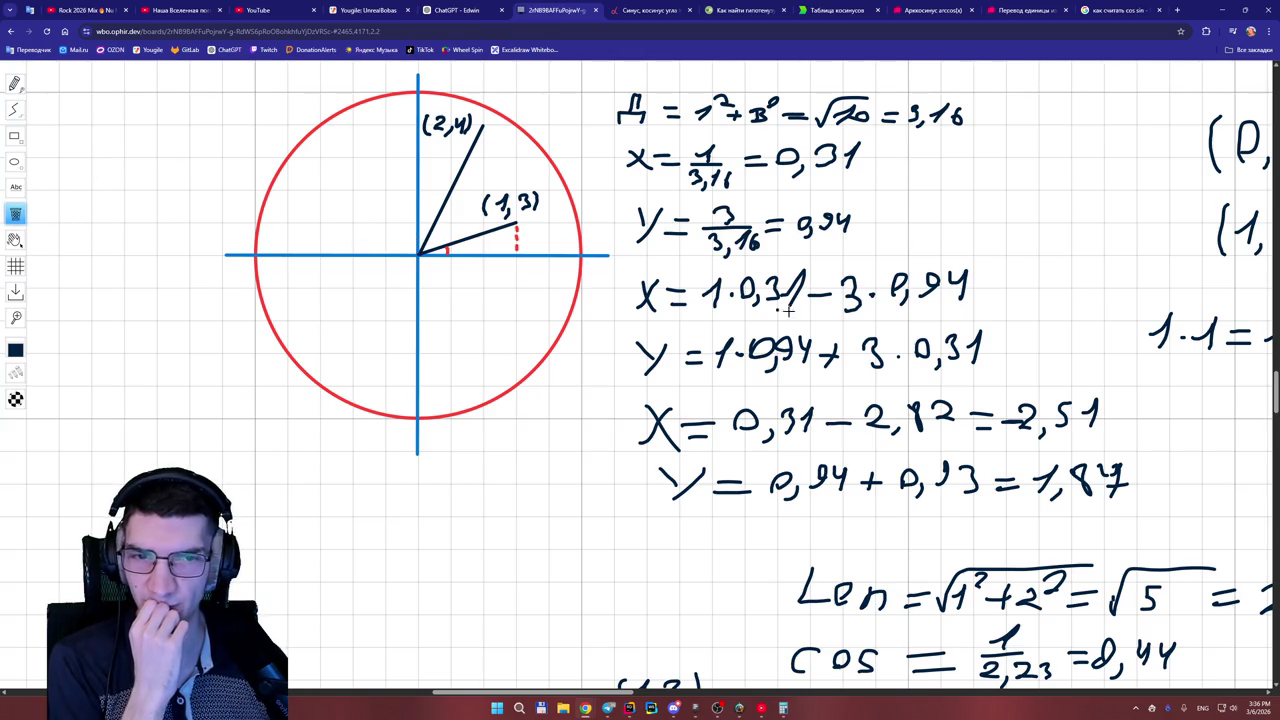
{"action": "scroll", "coordinate": [950, 410], "scroll_direction": "down", "scroll_amount": 5}
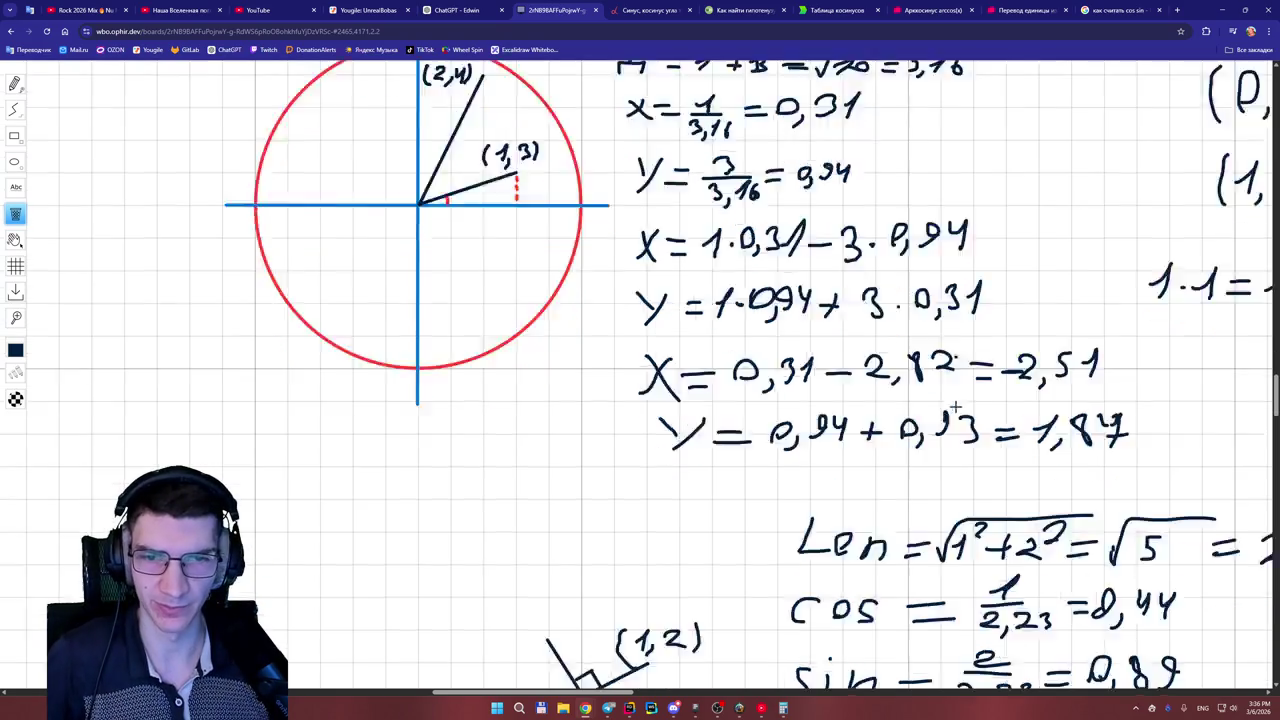
{"action": "left_click_drag", "start_coordinate": [645, 693], "coordinate": [660, 693]}
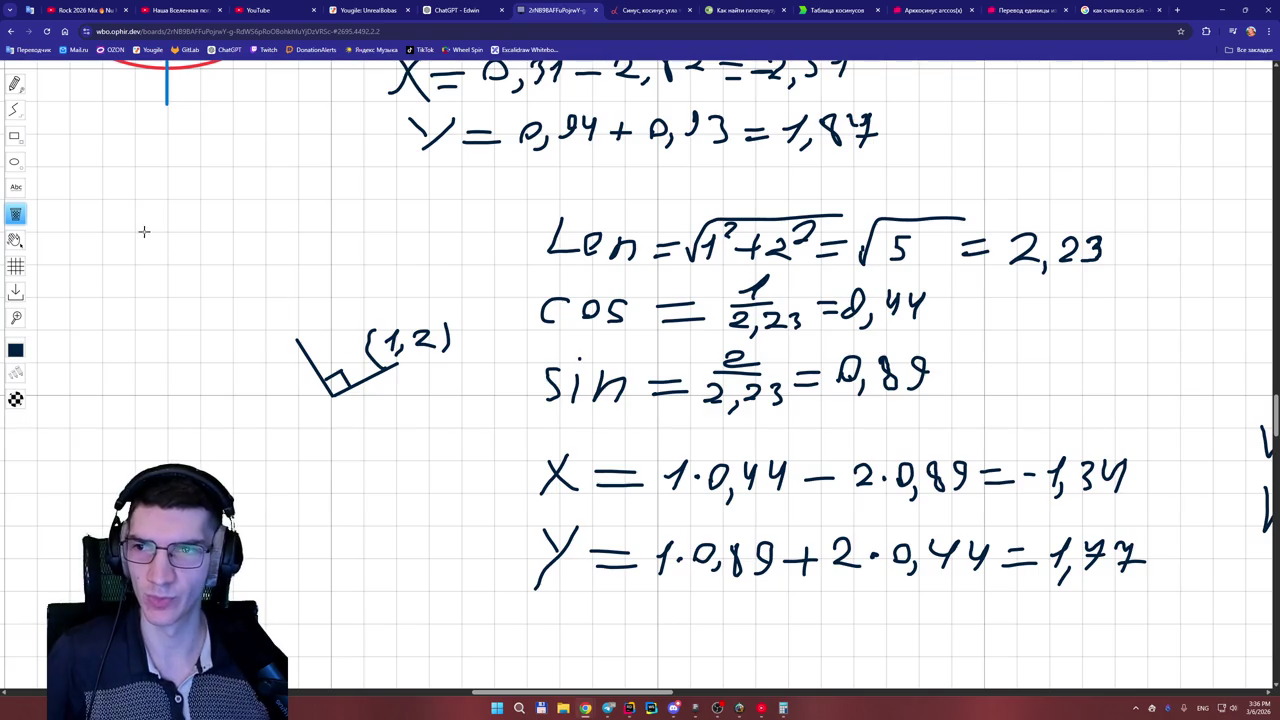
- Try circling the (1,2) right-angle sketch with an ellipse, erasing two misplaced attempts
{"action": "left_click", "coordinate": [16, 164]}
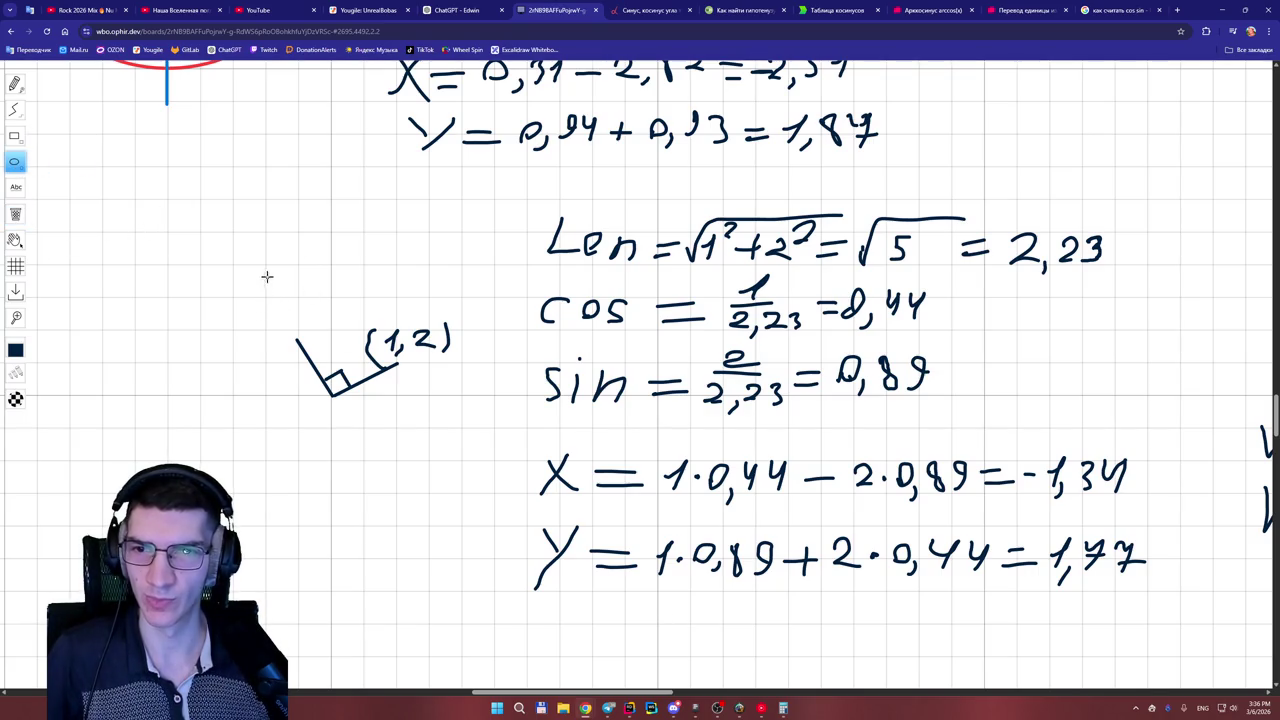
{"action": "mouse_move", "coordinate": [262, 265]}
{"action": "left_mouse_down"}
{"action": "mouse_move", "coordinate": [460, 449]}
{"action": "mouse_move", "coordinate": [444, 452]}
{"action": "left_mouse_up"}
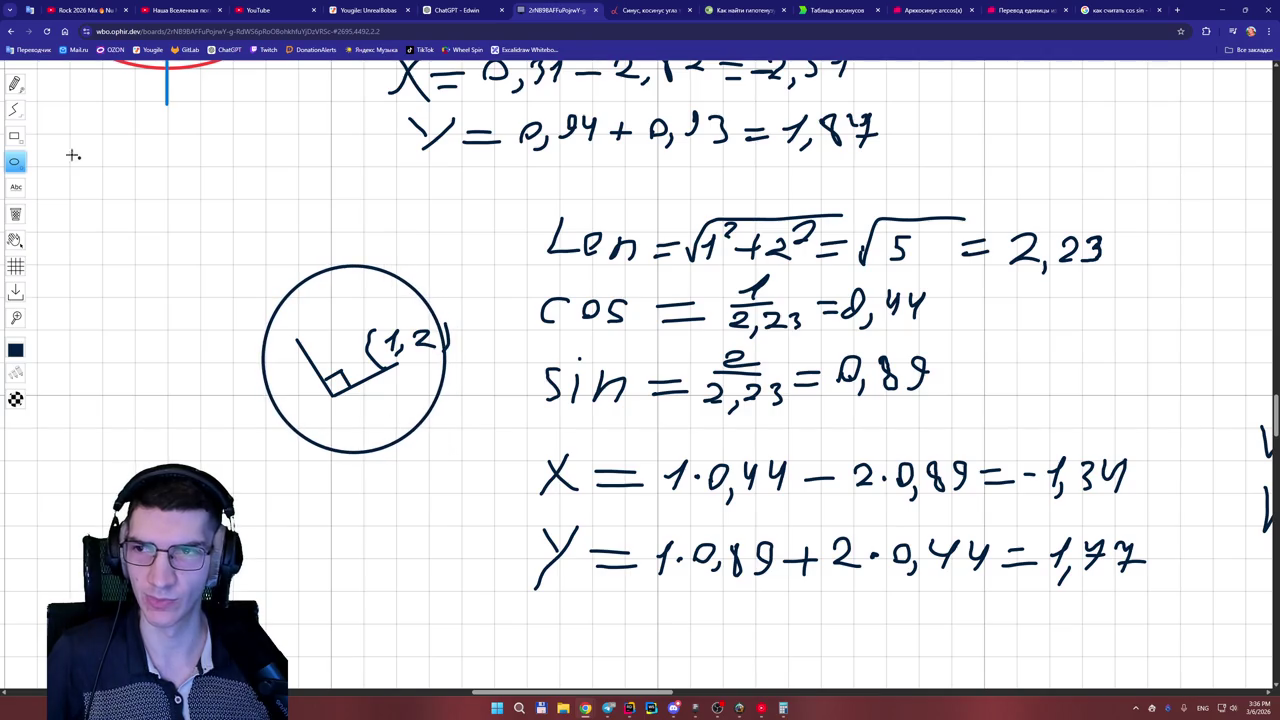
{"action": "left_click", "coordinate": [16, 264]}
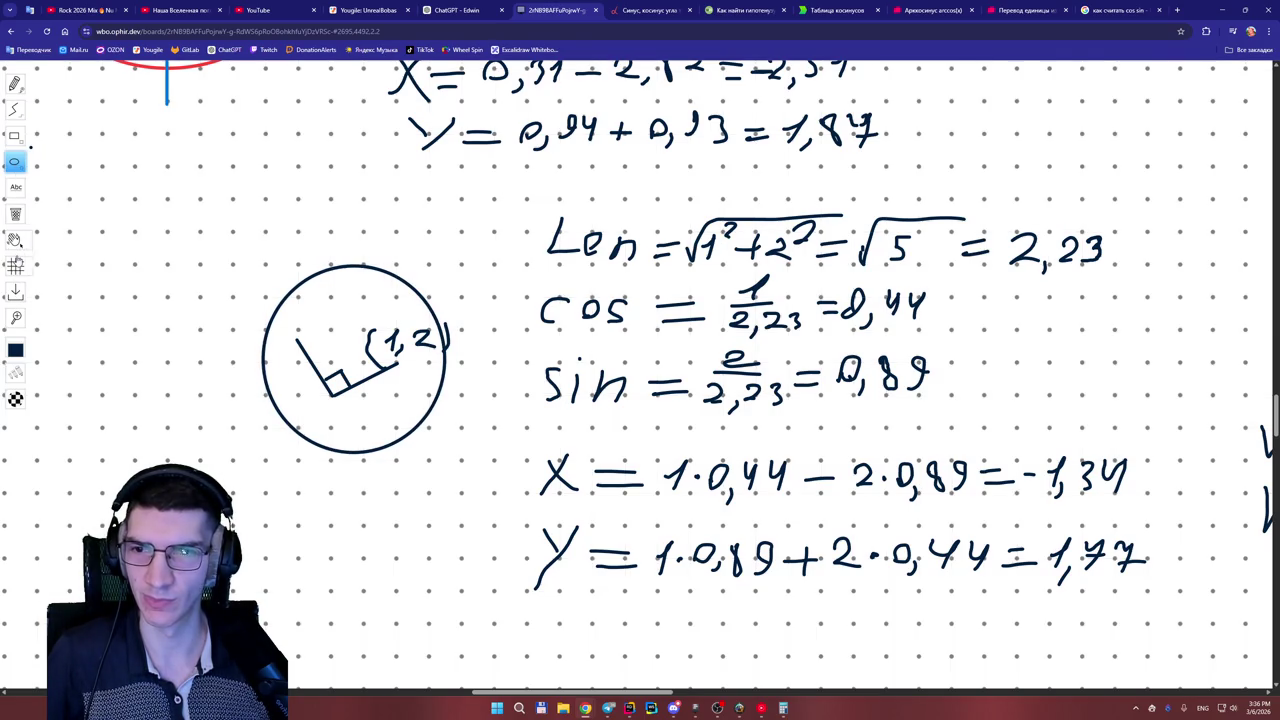
{"action": "left_click", "coordinate": [16, 264]}
{"action": "left_click", "coordinate": [16, 214]}
{"action": "left_click", "coordinate": [296, 432]}
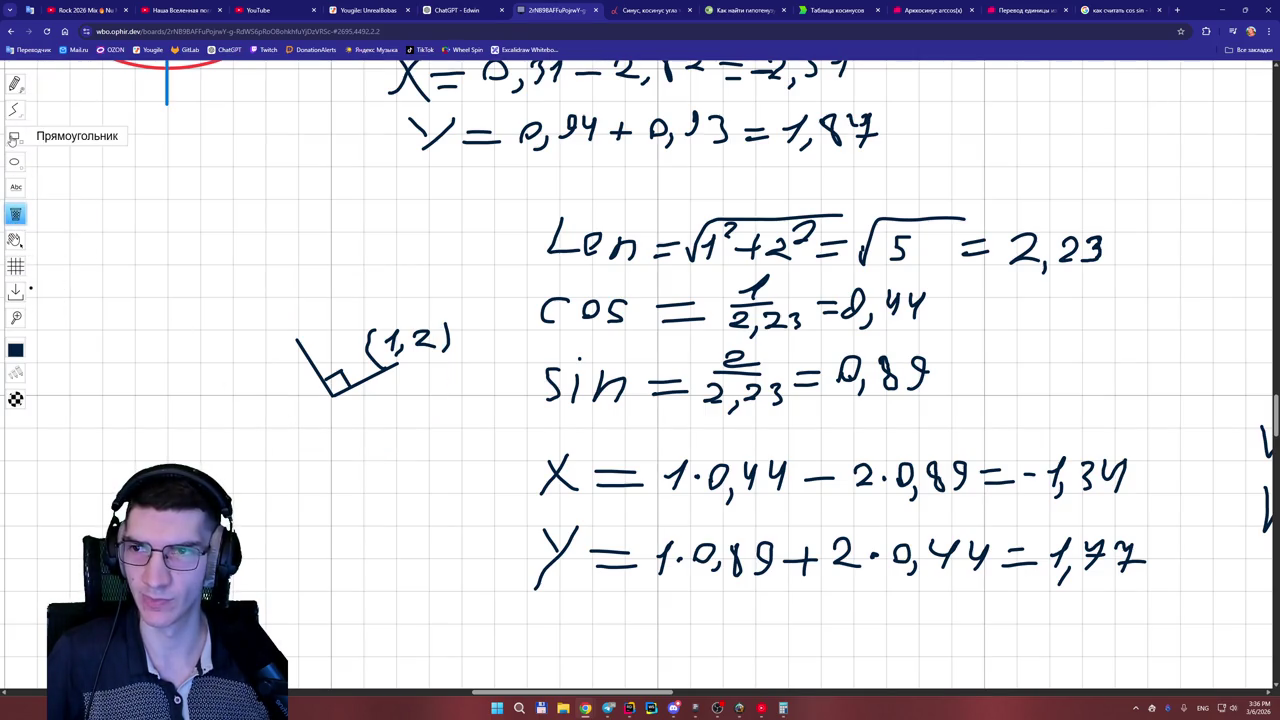
{"action": "left_click", "coordinate": [14, 161]}
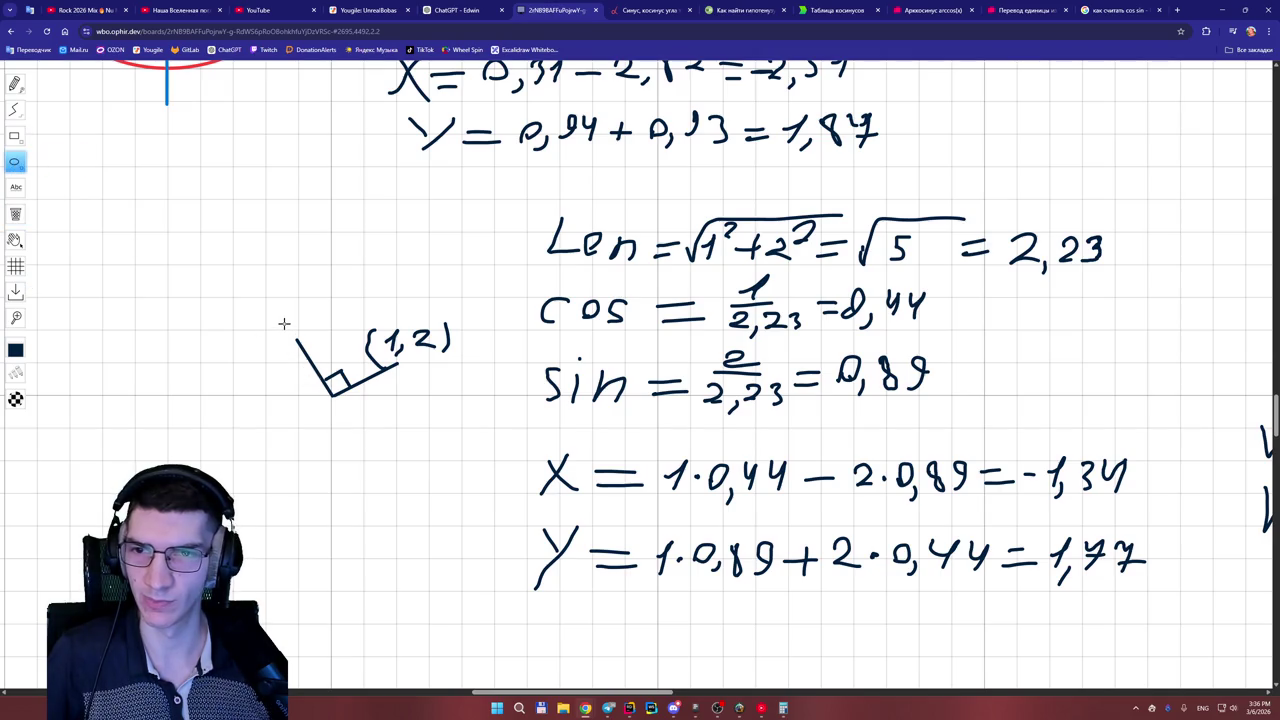
{"action": "mouse_move", "coordinate": [284, 321]}
{"action": "left_mouse_down"}
{"action": "mouse_move", "coordinate": [320, 378]}
{"action": "mouse_move", "coordinate": [374, 423]}
{"action": "mouse_move", "coordinate": [397, 420]}
{"action": "mouse_move", "coordinate": [405, 446]}
{"action": "left_mouse_up"}
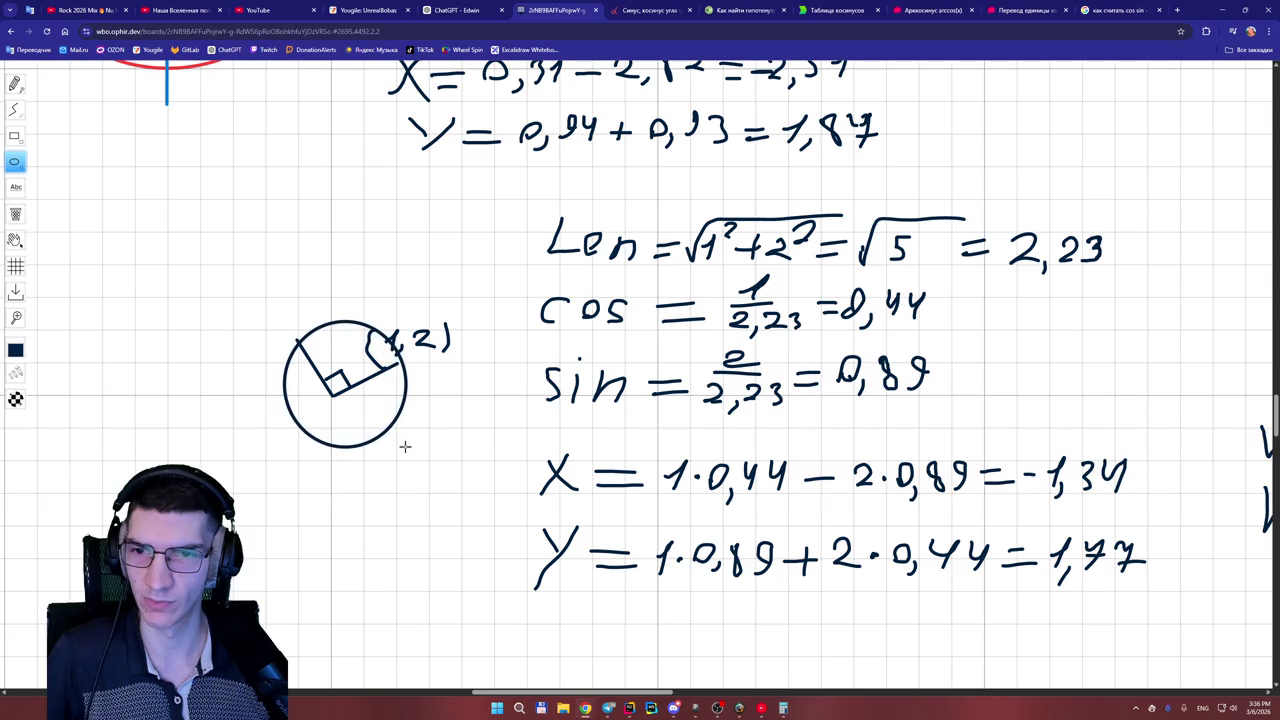
{"action": "left_click", "coordinate": [15, 214]}
{"action": "left_click", "coordinate": [298, 427]}
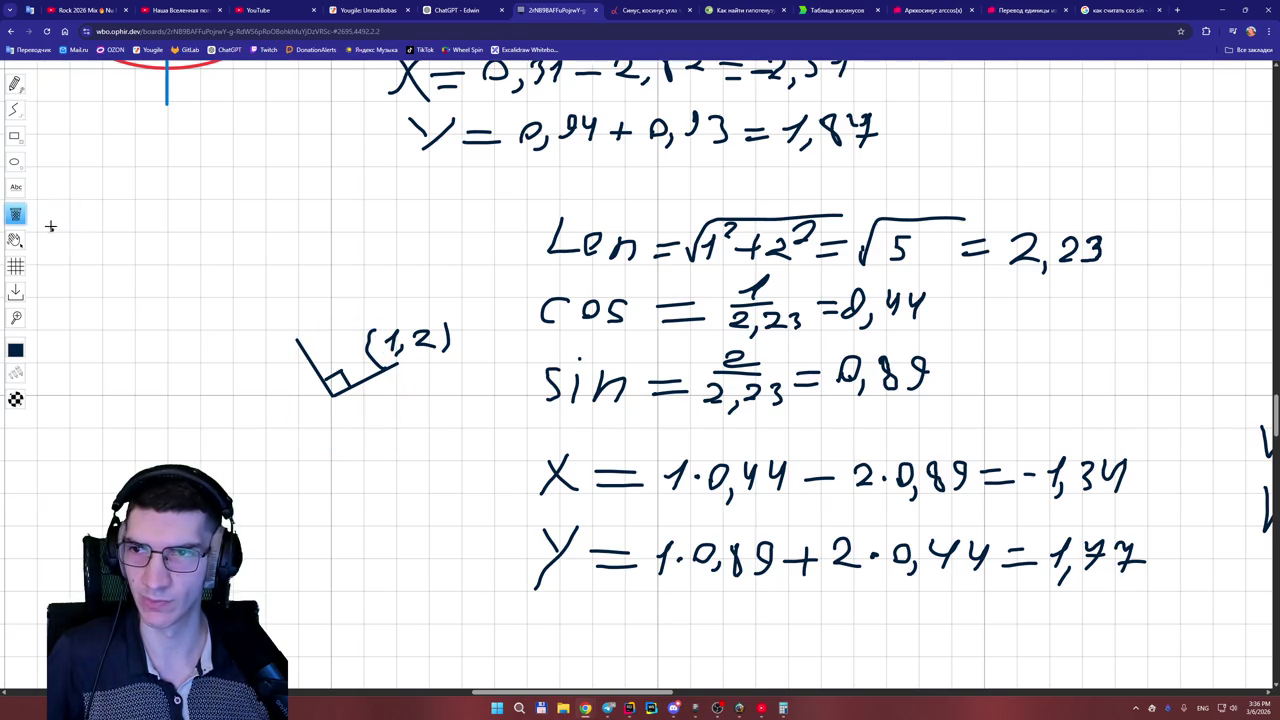
- Redraw a round circle centred on the sketch, then snip it and the calculations with Win+Shift+S
{"action": "left_click", "coordinate": [15, 160]}
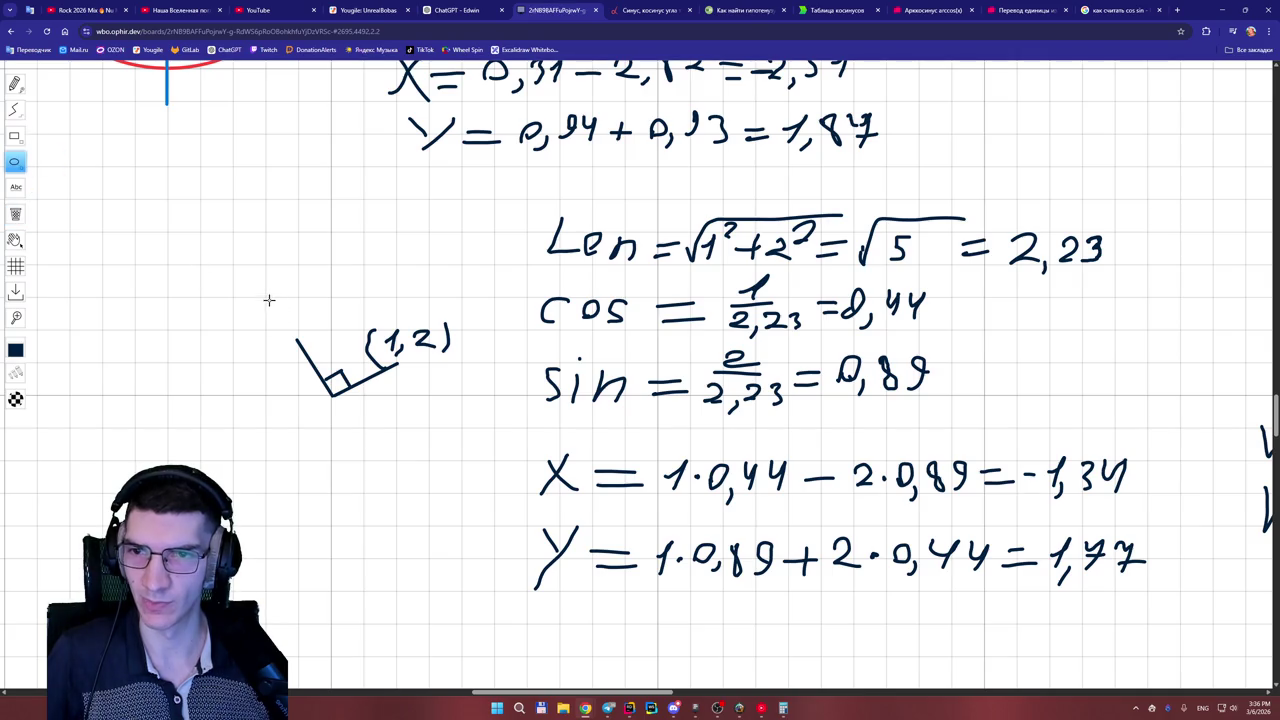
{"action": "mouse_move", "coordinate": [266, 298]}
{"action": "left_mouse_down"}
{"action": "mouse_move", "coordinate": [374, 434]}
{"action": "mouse_move", "coordinate": [426, 459]}
{"action": "left_mouse_up"}
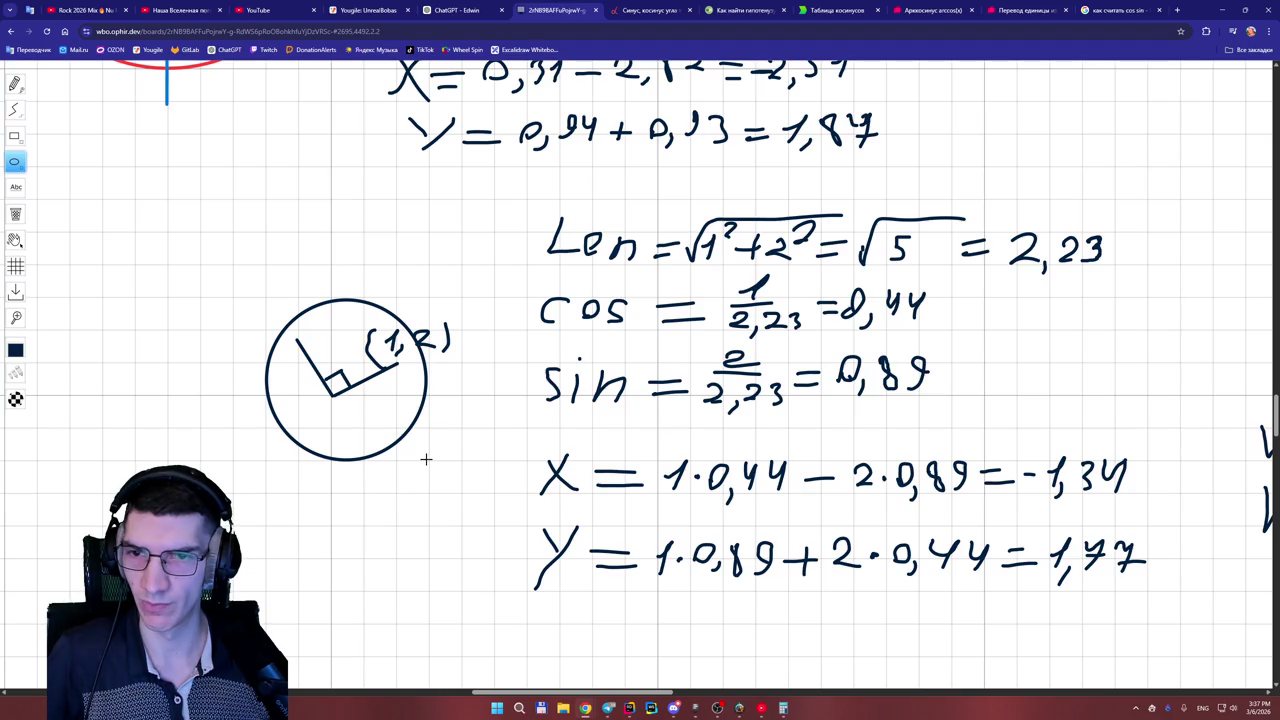
{"action": "left_click_drag", "start_coordinate": [426, 459], "coordinate": [395, 457]}
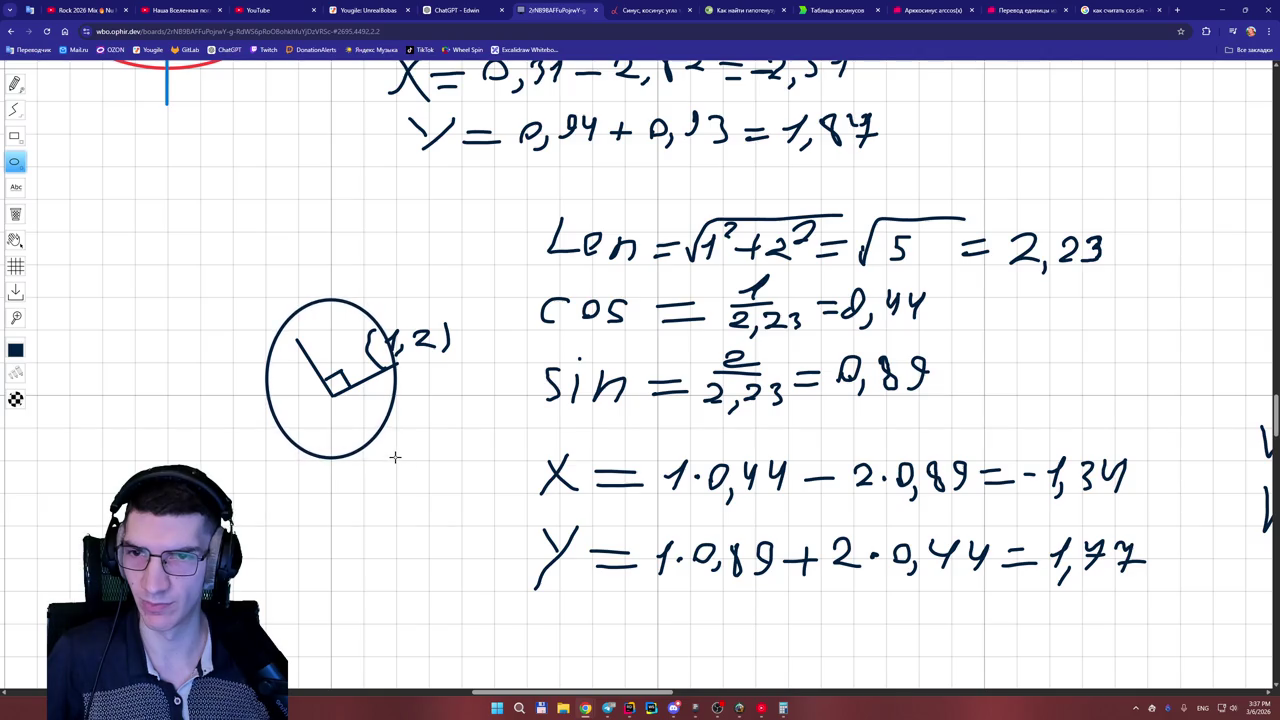
{"action": "left_click", "coordinate": [14, 213]}
{"action": "left_click", "coordinate": [273, 343]}
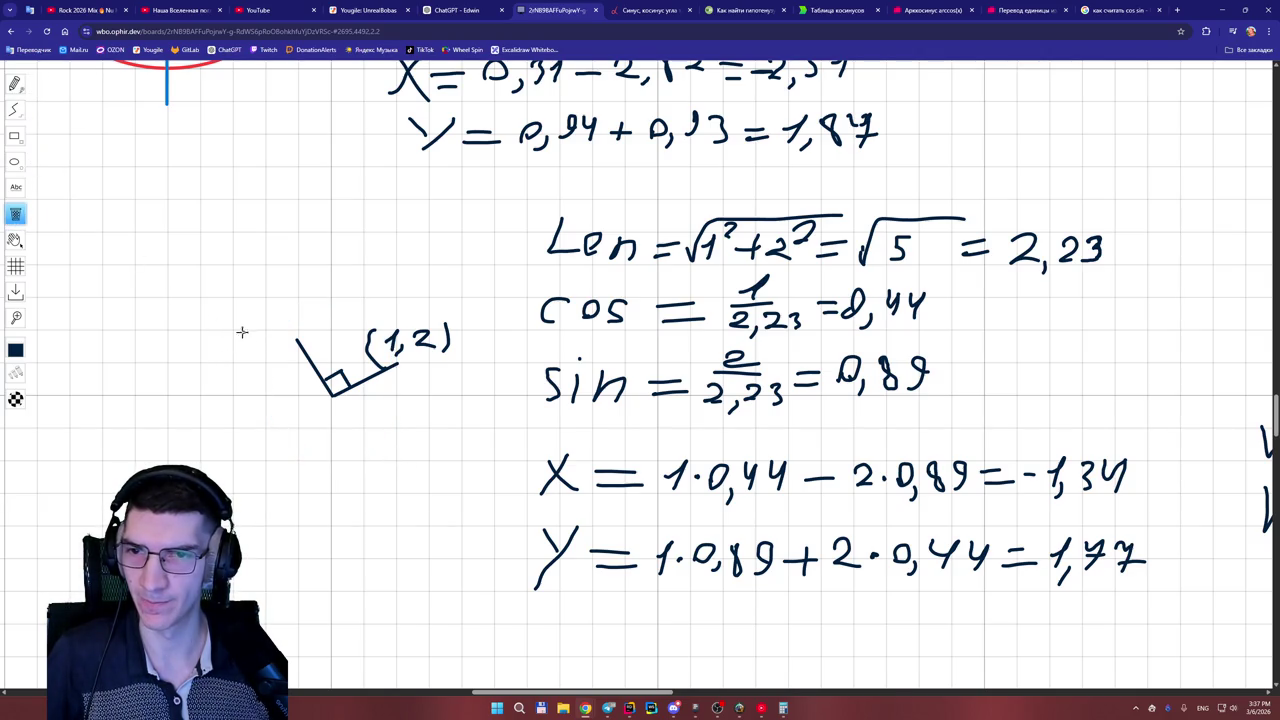
{"action": "left_click", "coordinate": [16, 162]}
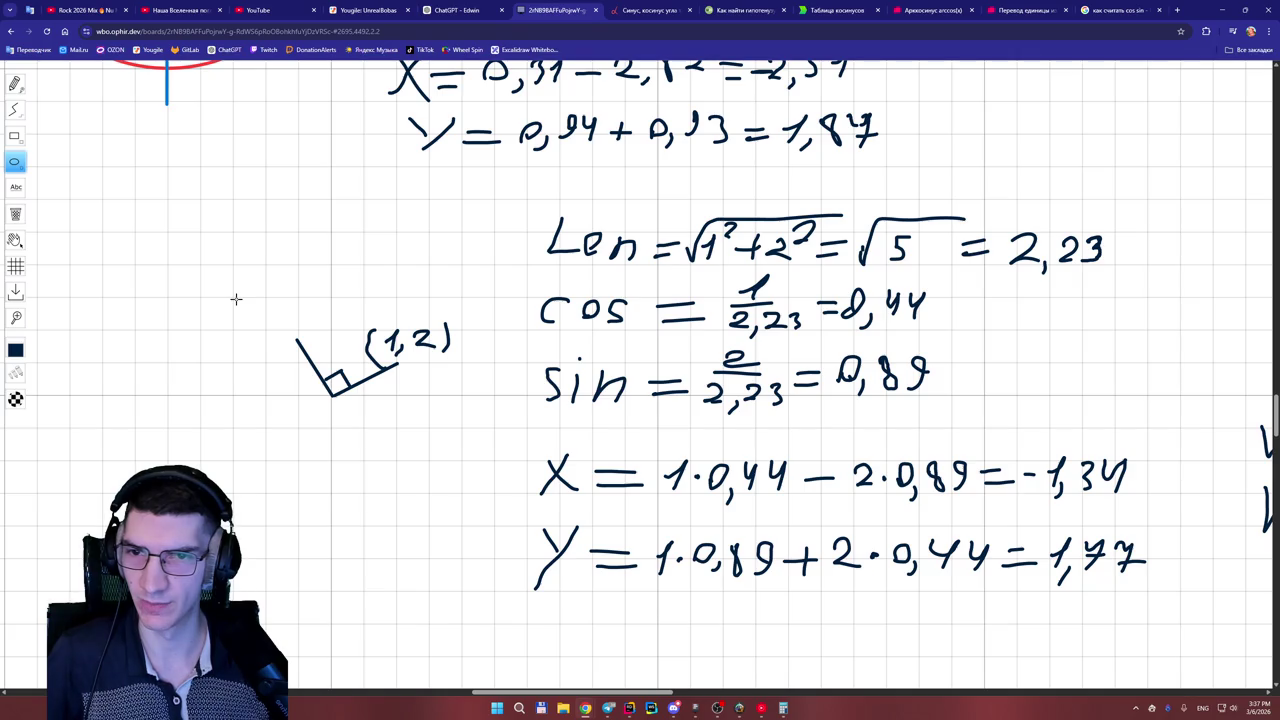
{"action": "mouse_move", "coordinate": [236, 299]}
{"action": "left_mouse_down"}
{"action": "mouse_move", "coordinate": [336, 372]}
{"action": "mouse_move", "coordinate": [427, 491]}
{"action": "left_mouse_up"}
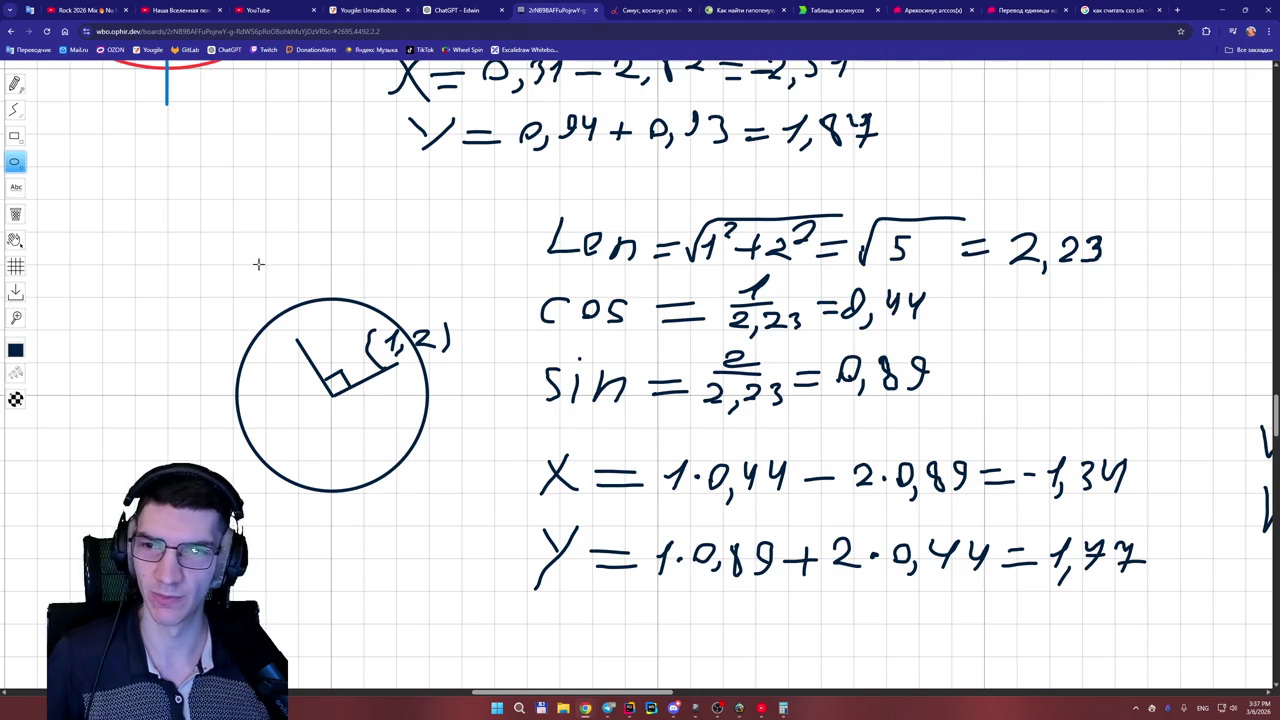
{"action": "key", "text": "super+shift+s"}
{"action": "mouse_move", "coordinate": [200, 148]}
{"action": "left_mouse_down"}
{"action": "mouse_move", "coordinate": [278, 206]}
{"action": "mouse_move", "coordinate": [1059, 621]}
{"action": "left_mouse_up"}
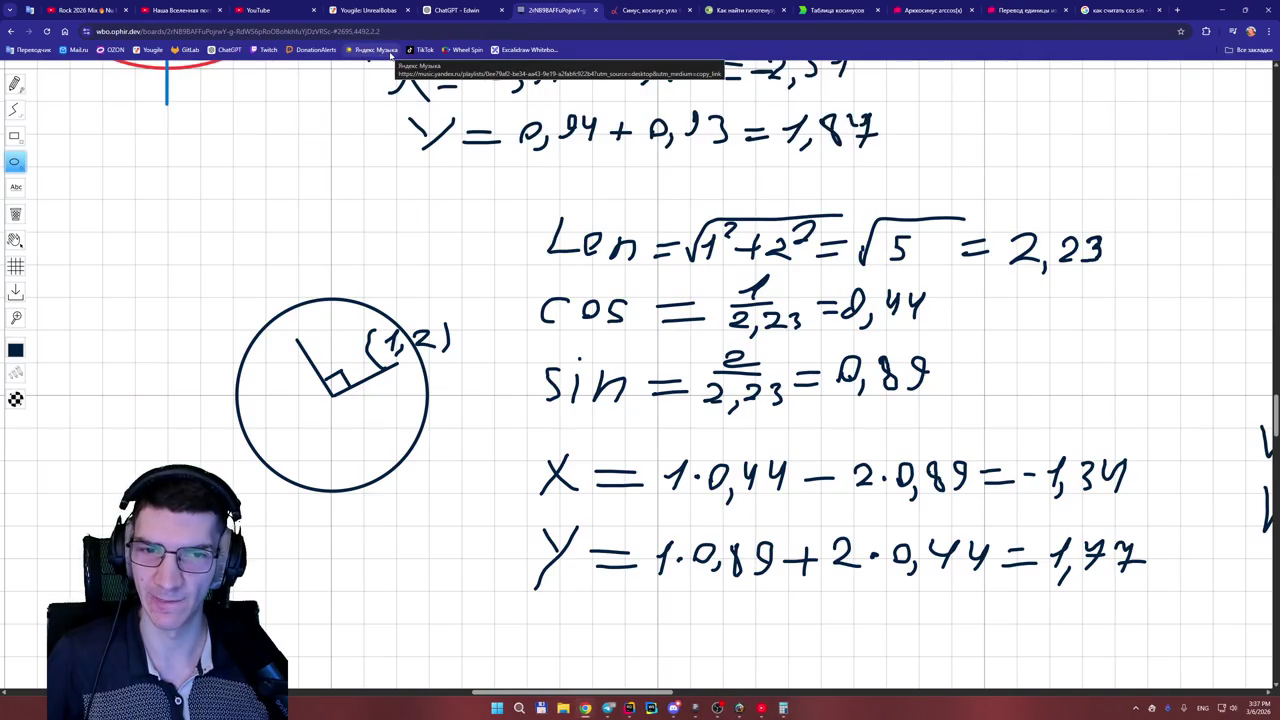
- Type 'Скрин ко 2 решению' after 2) and paste the whiteboard screenshot below it
{"action": "left_click", "coordinate": [450, 10]}
{"action": "left_click", "coordinate": [522, 617]}
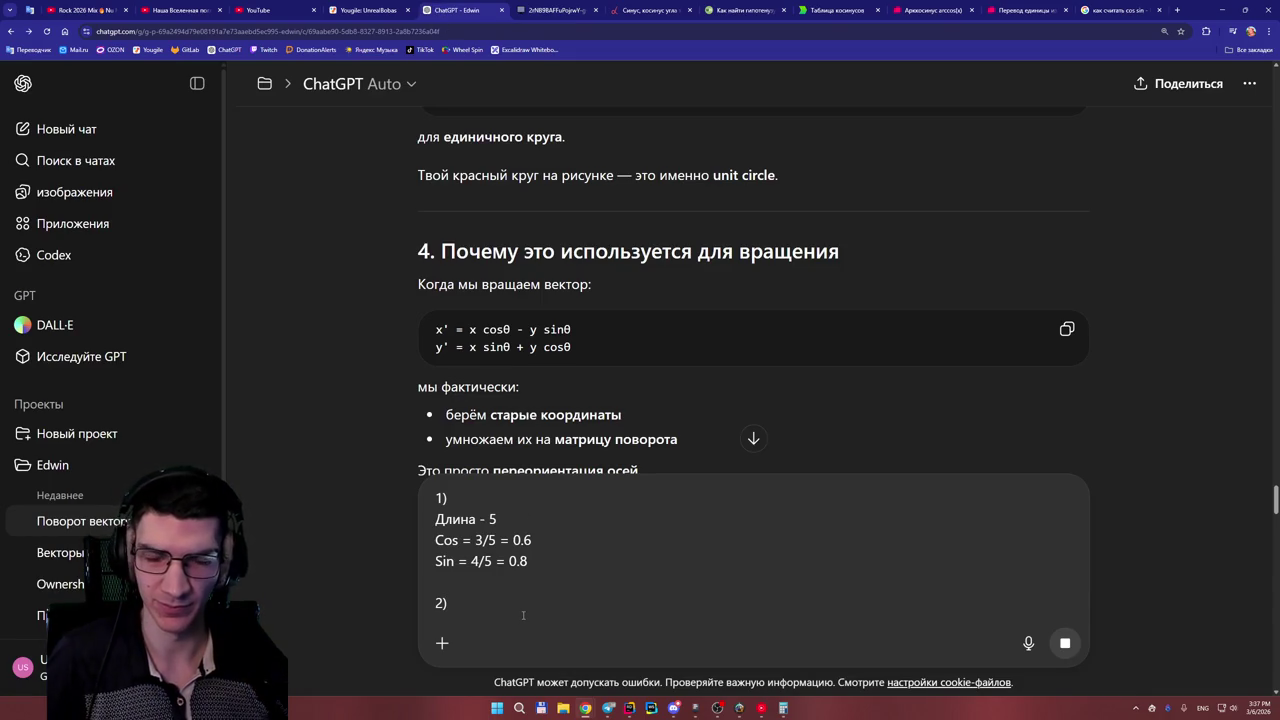
{"action": "type", "text": "c"}
{"action": "key", "text": "BackSpace"}
{"action": "key", "text": "alt+shift"}
{"action": "type", "text": "с"}
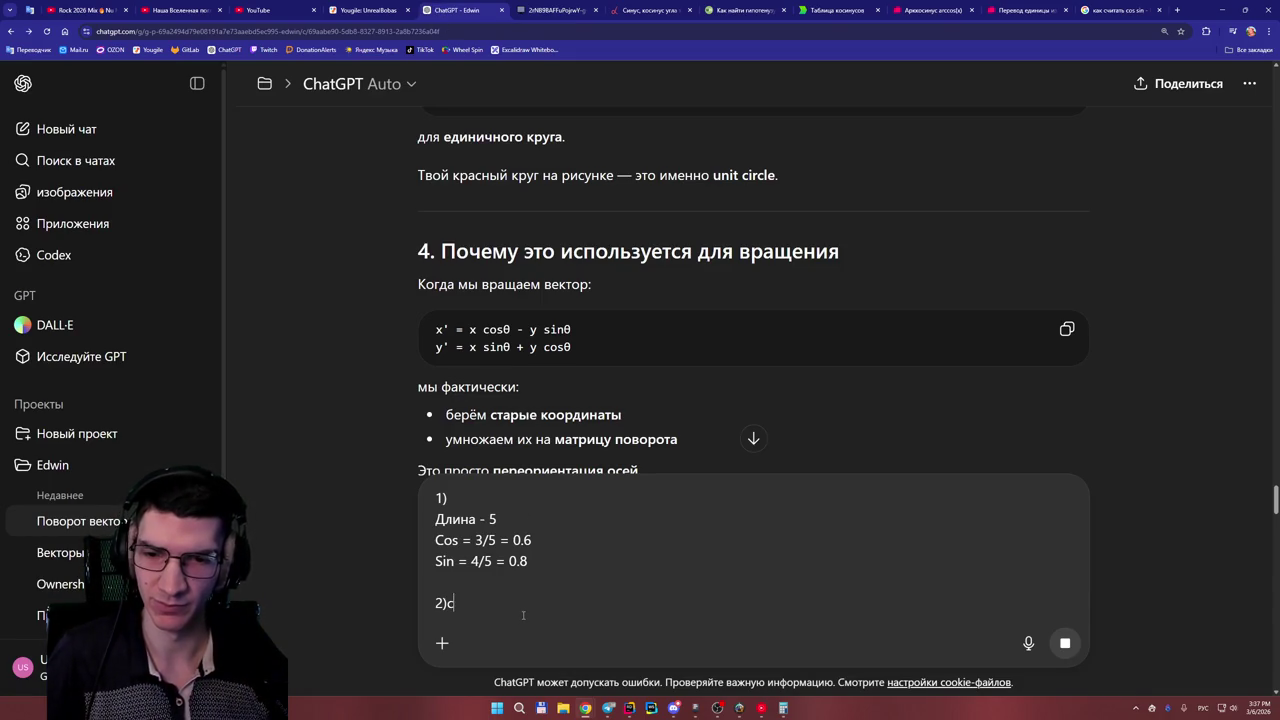
{"action": "key", "text": "BackSpace"}
{"action": "type", "text": "Скрин ко "}
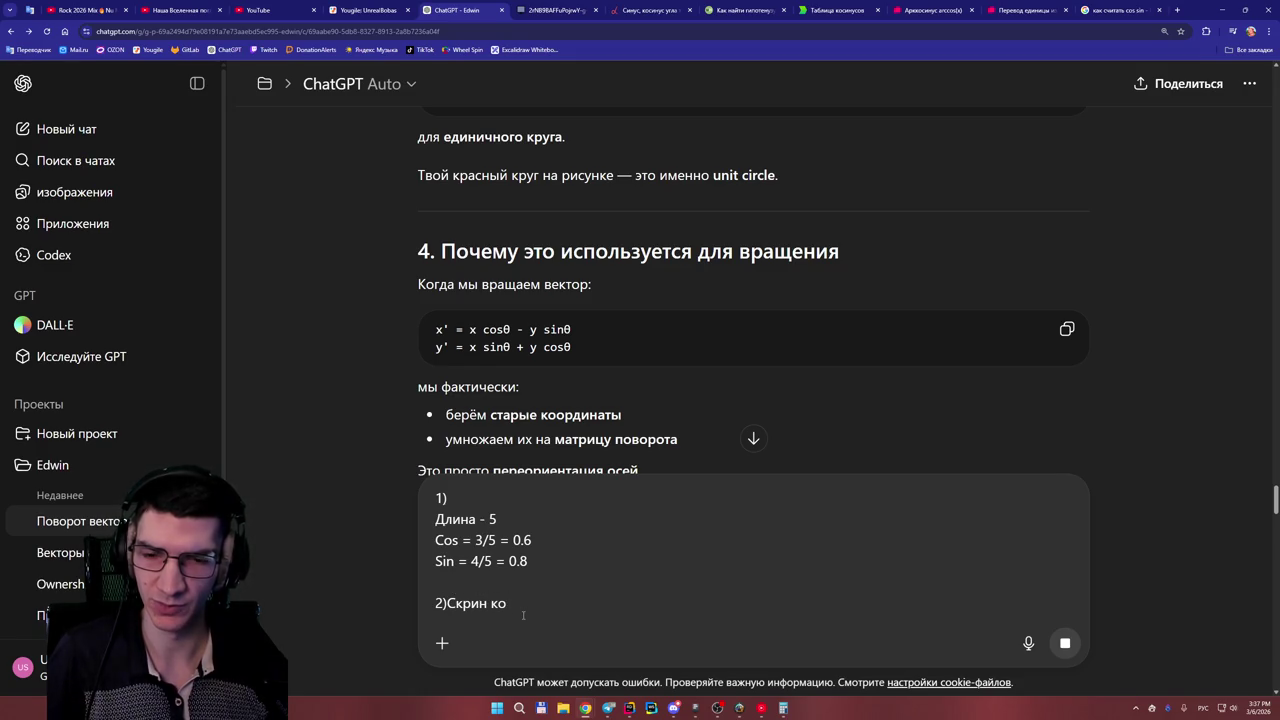
{"action": "type", "text": "2 решще"}
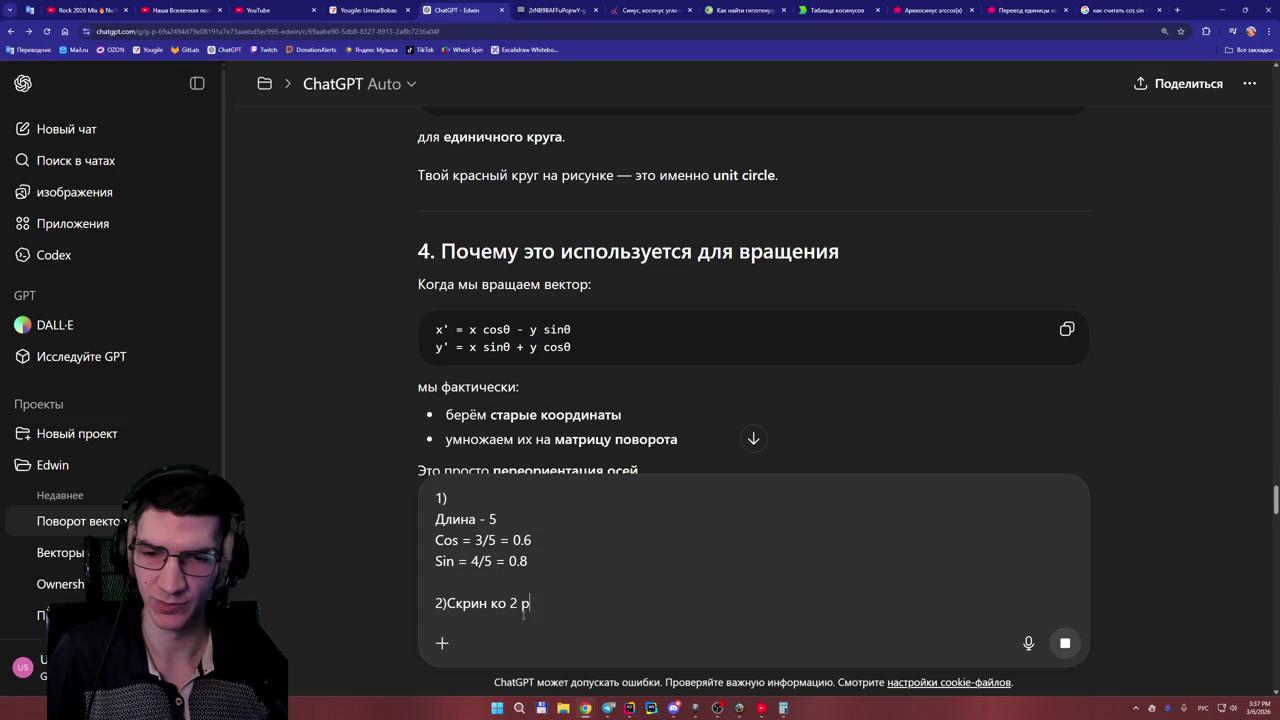
{"action": "key", "text": "BackSpace"}
{"action": "key", "text": "BackSpace"}
{"action": "key", "text": "BackSpace"}
{"action": "type", "text": "шению"}
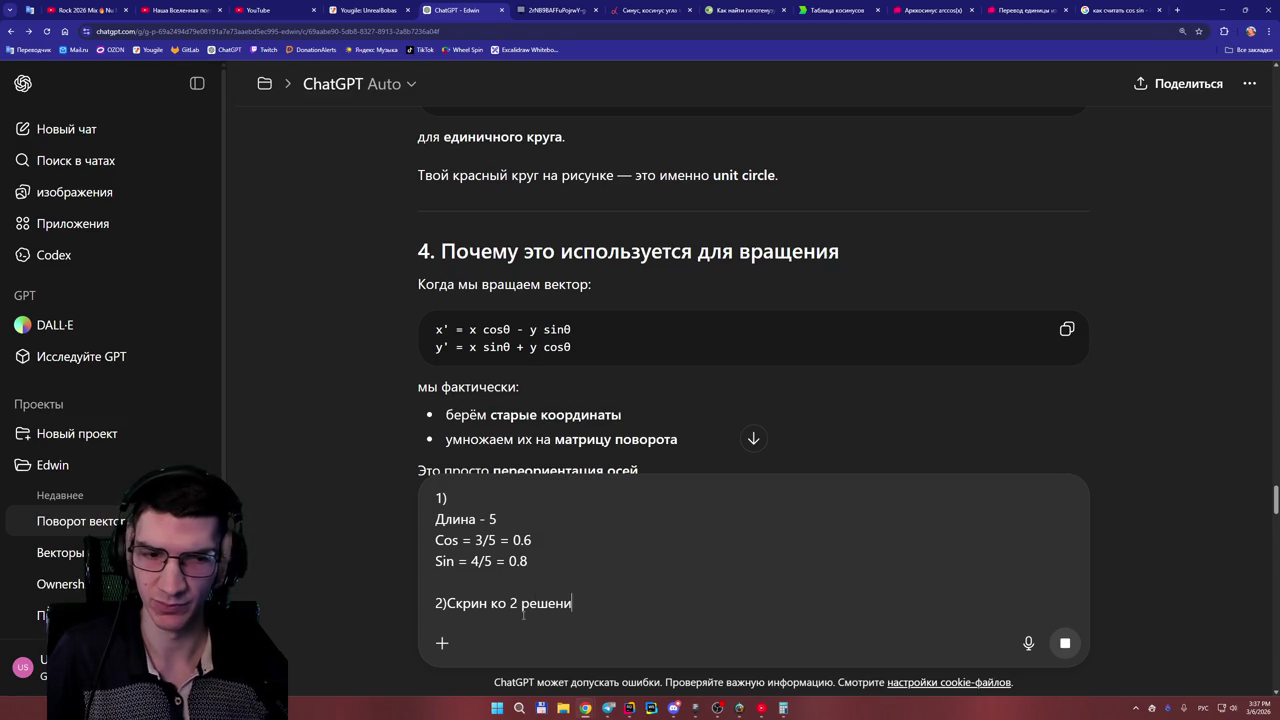
{"action": "key", "text": "shift+Return"}
{"action": "key", "text": "ctrl+v"}
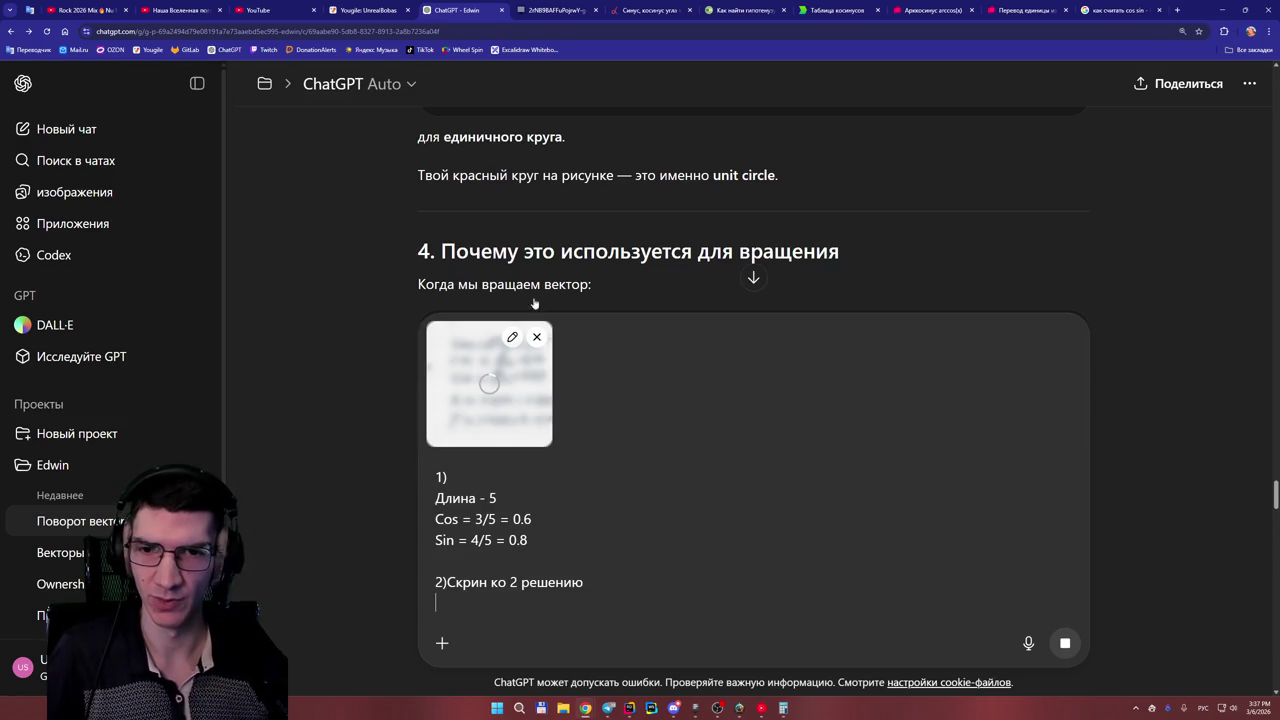
- Scroll through the draft, adjusting page zoom, and compare it with the whiteboard calculations
{"action": "scroll", "coordinate": [578, 248], "scroll_direction": "down", "scroll_amount": 3}
{"action": "scroll", "coordinate": [578, 248], "scroll_direction": "down", "scroll_amount": 10}
{"action": "key", "text": "ctrl+minus"}
{"action": "key", "text": "ctrl+minus"}
{"action": "key", "text": "ctrl+minus"}
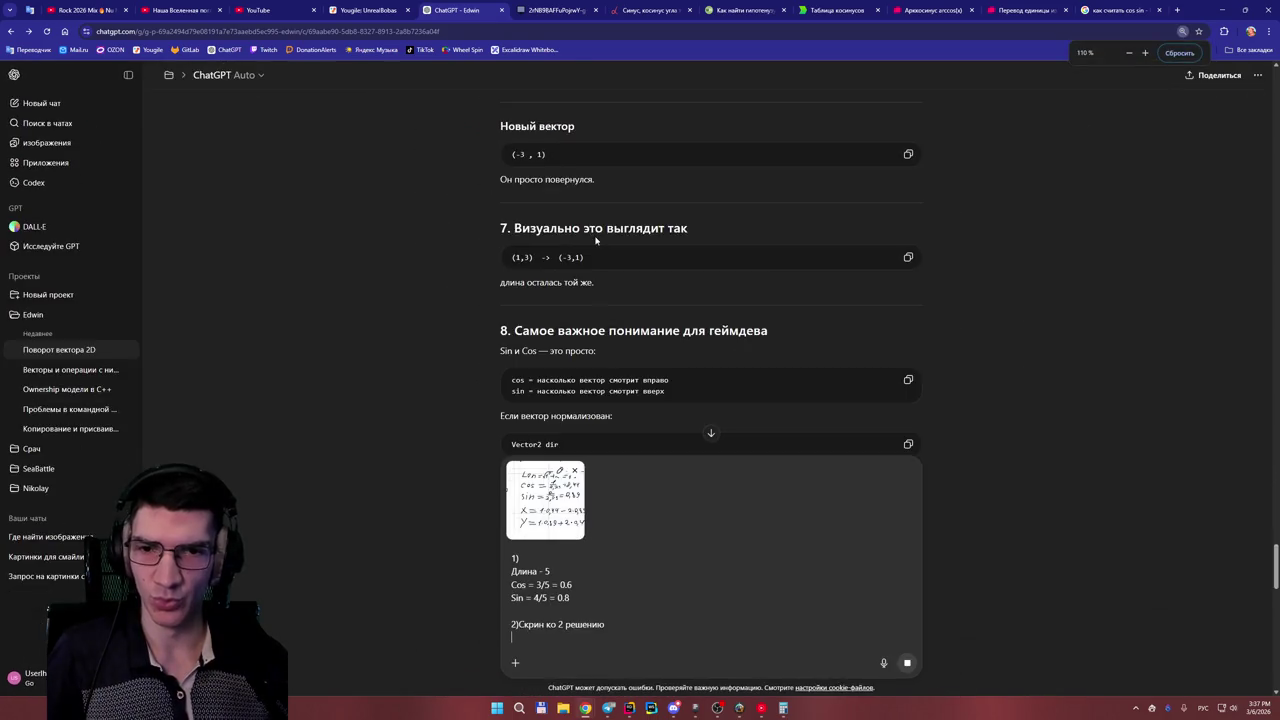
{"action": "scroll", "coordinate": [604, 253], "scroll_direction": "down", "scroll_amount": 5}
{"action": "scroll", "coordinate": [605, 270], "scroll_direction": "down", "scroll_amount": 5}
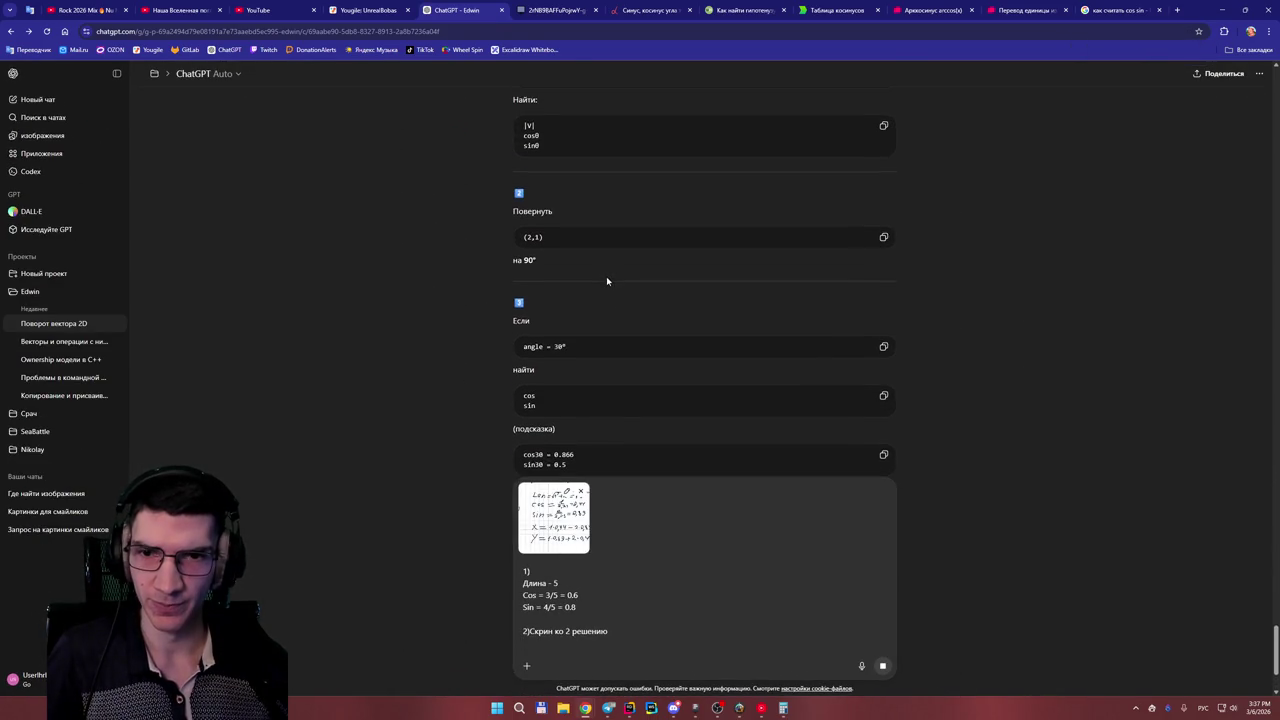
{"action": "key", "text": "ctrl+plus"}
{"action": "key", "text": "ctrl+plus"}
{"action": "scroll", "coordinate": [607, 283], "scroll_direction": "up", "scroll_amount": 2}
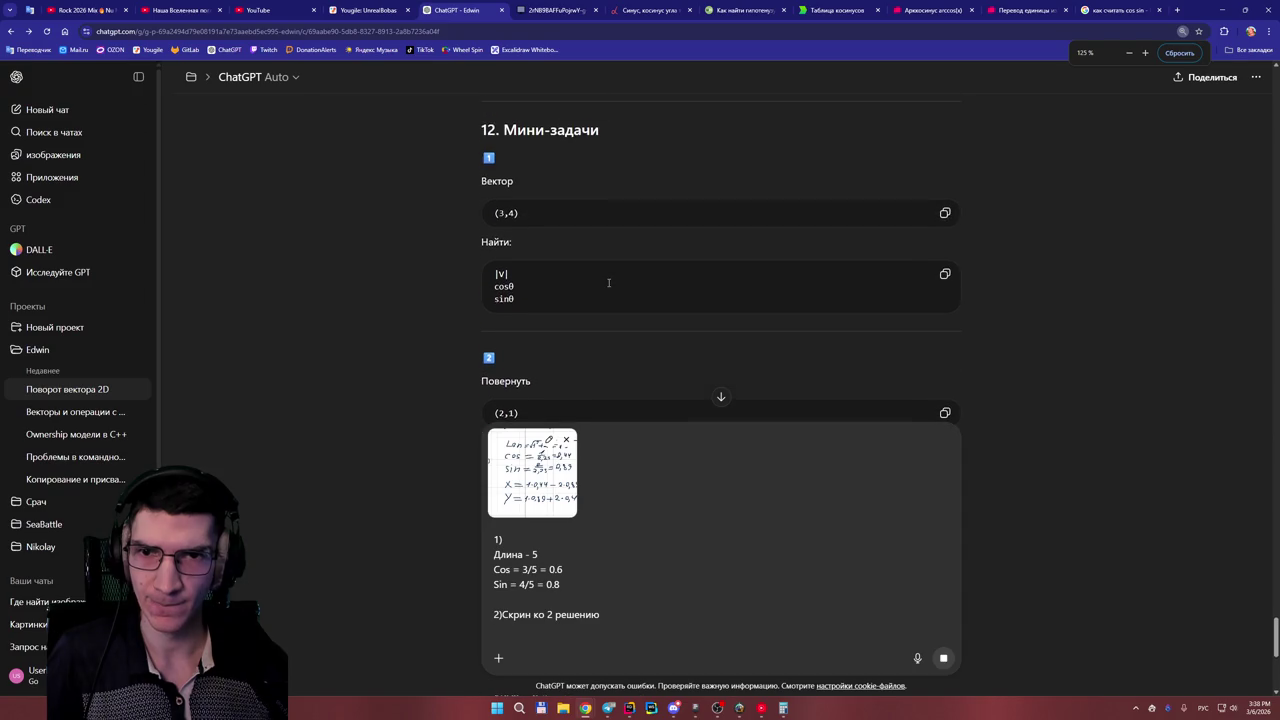
{"action": "scroll", "coordinate": [609, 285], "scroll_direction": "down", "scroll_amount": 2}
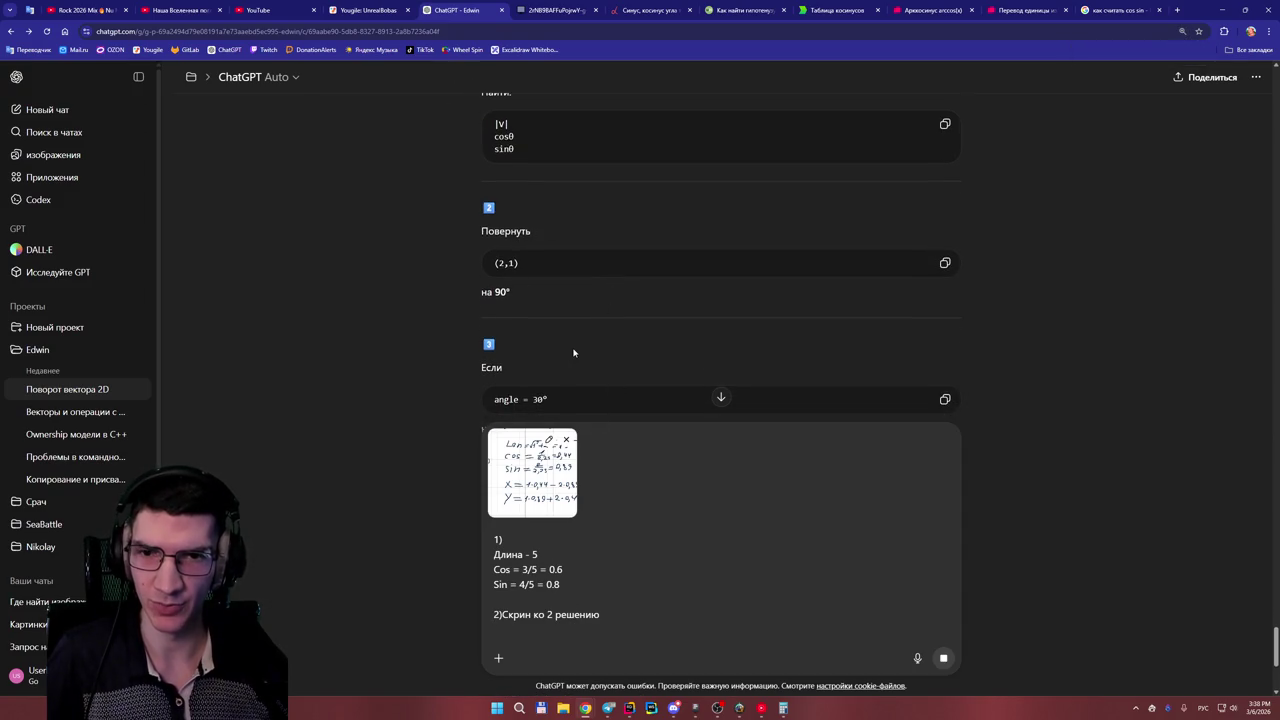
{"action": "key", "text": "ctrl+plus"}
{"action": "key", "text": "ctrl+plus"}
{"action": "key", "text": "ctrl+minus"}
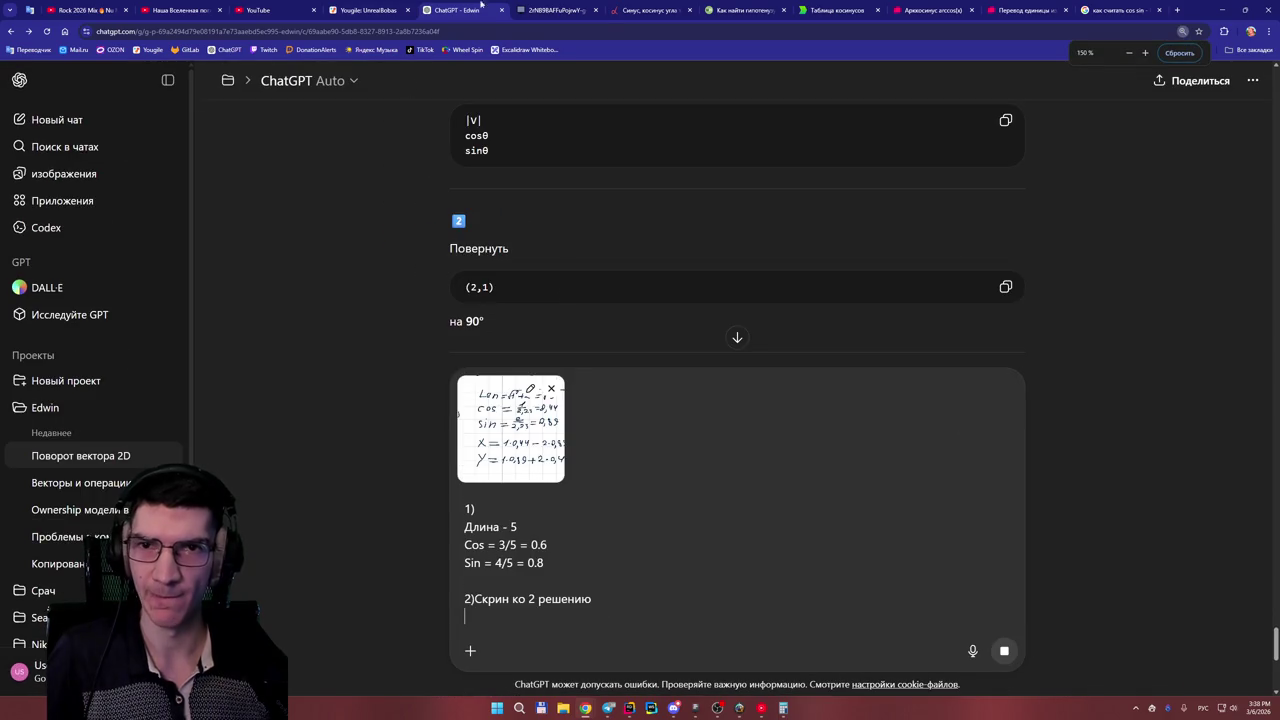
{"action": "left_click", "coordinate": [545, 11]}
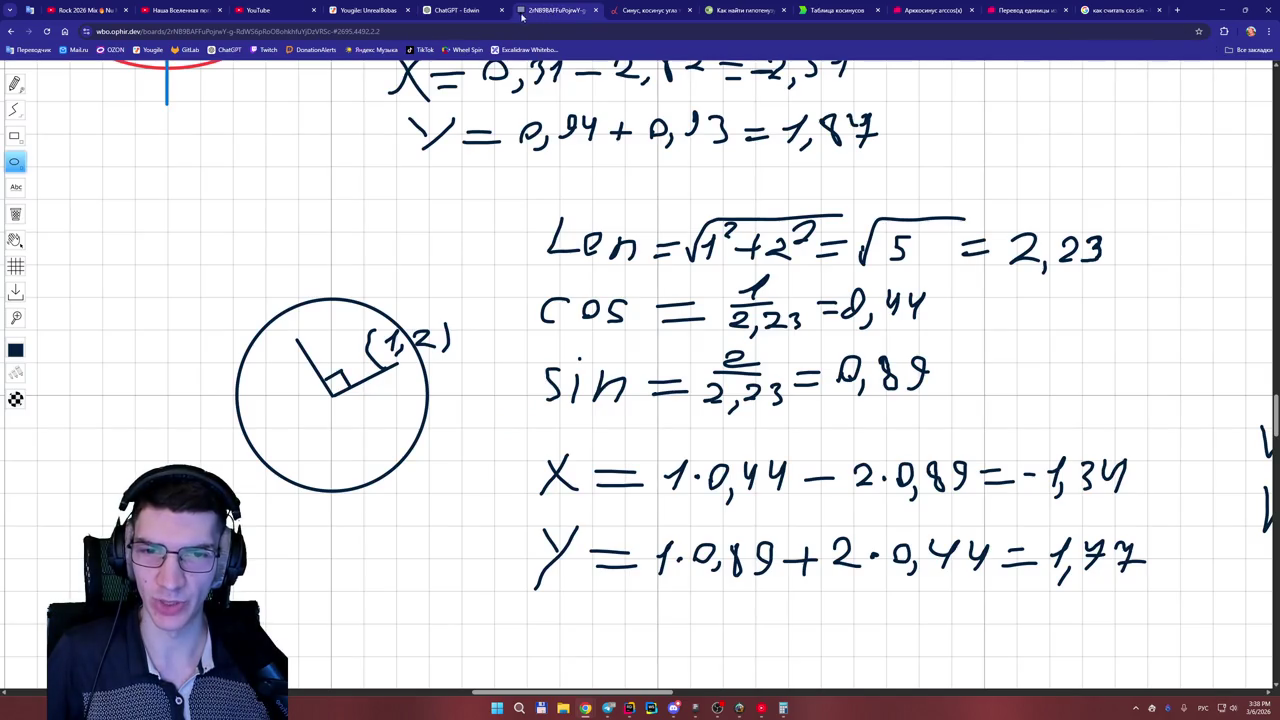
{"action": "left_click", "coordinate": [462, 12]}
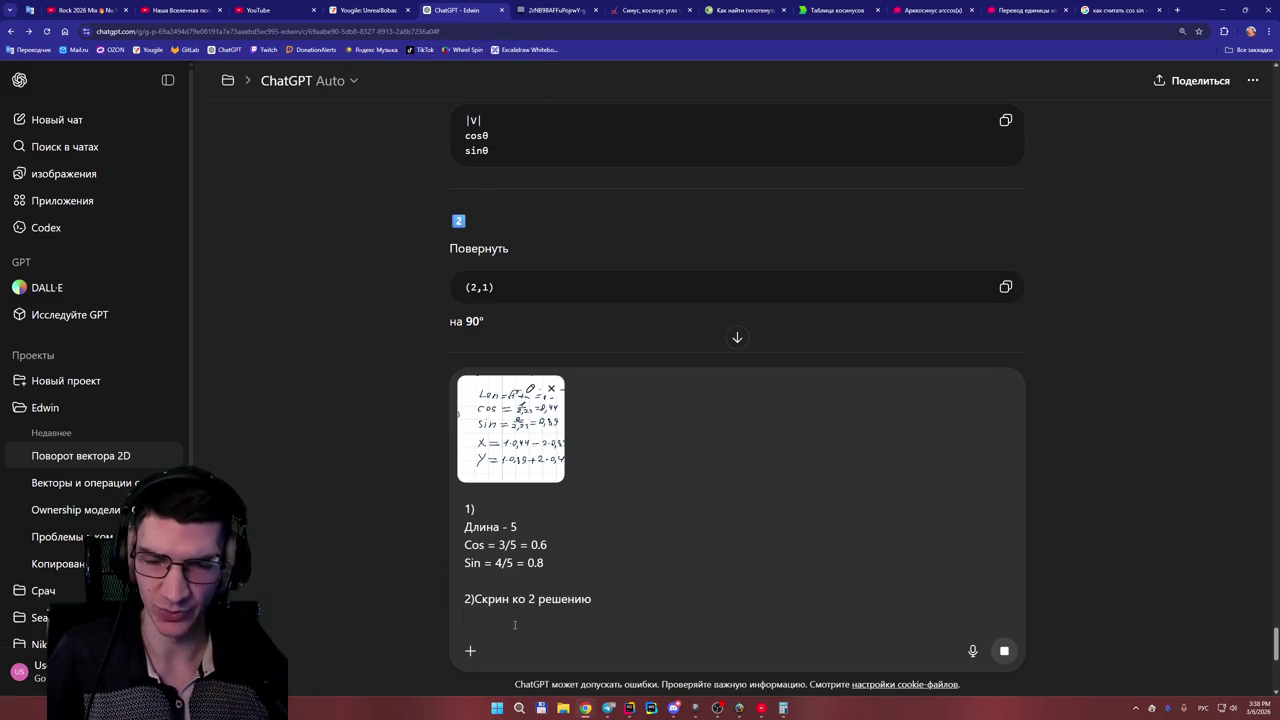
- Type 'CosA' on a new line in the English layout
{"action": "type", "text": "Сщ"}
{"action": "key", "text": "BackSpace"}
{"action": "key", "text": "BackSpace"}
{"action": "key", "text": "alt+shift"}
{"action": "type", "text": "Cos ="}
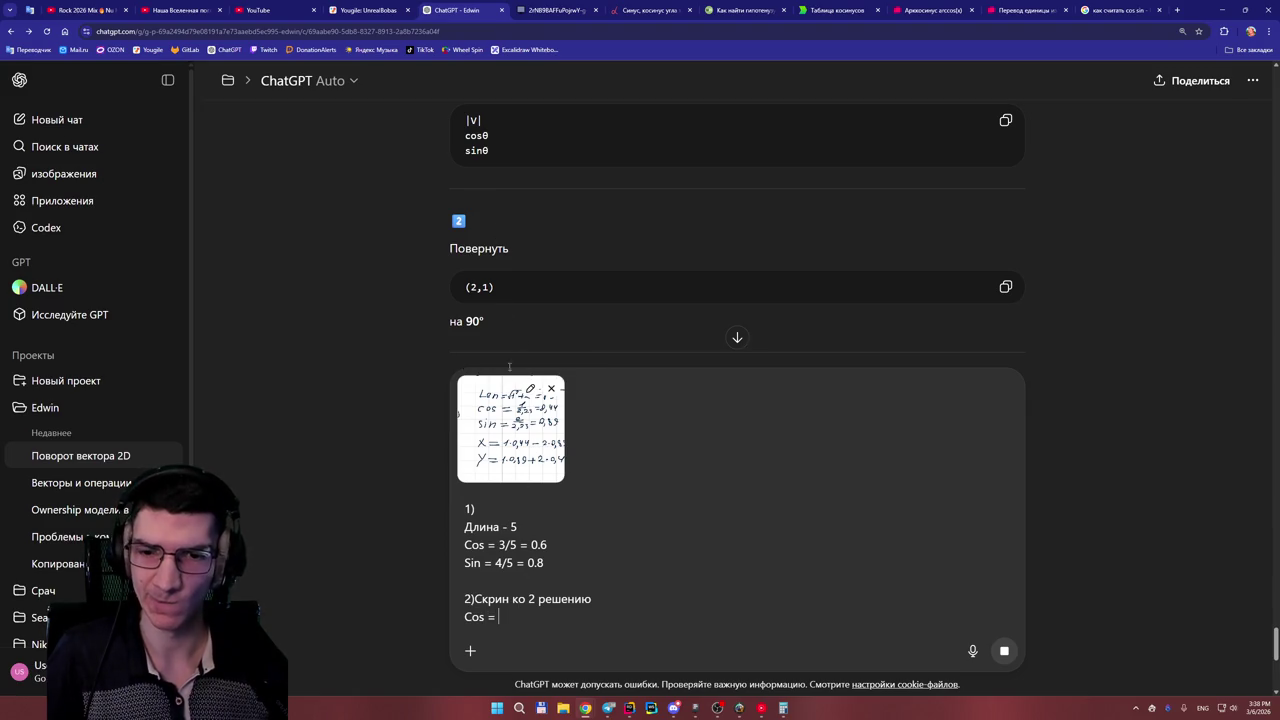
{"action": "left_click", "coordinate": [401, 13]}
{"action": "left_click", "coordinate": [455, 11]}
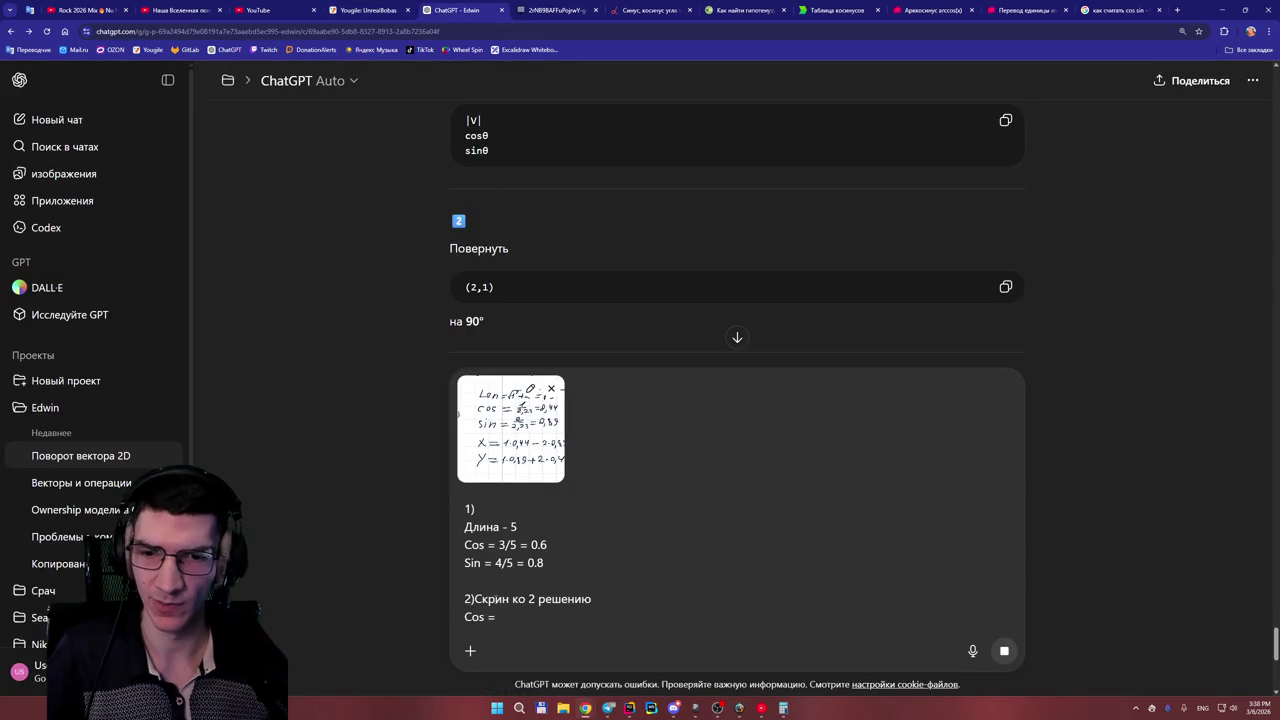
{"action": "type", "text": "A"}
{"action": "left_click", "coordinate": [516, 617]}
{"action": "left_click", "coordinate": [370, 10]}
{"action": "left_click", "coordinate": [455, 10]}
{"action": "left_click", "coordinate": [557, 10]}
- Split the whiteboard into its own window and snap it side by side with ChatGPT
{"action": "mouse_move", "coordinate": [557, 10]}
{"action": "left_mouse_down"}
{"action": "mouse_move", "coordinate": [907, 117]}
{"action": "mouse_move", "coordinate": [557, 51]}
{"action": "left_mouse_up"}
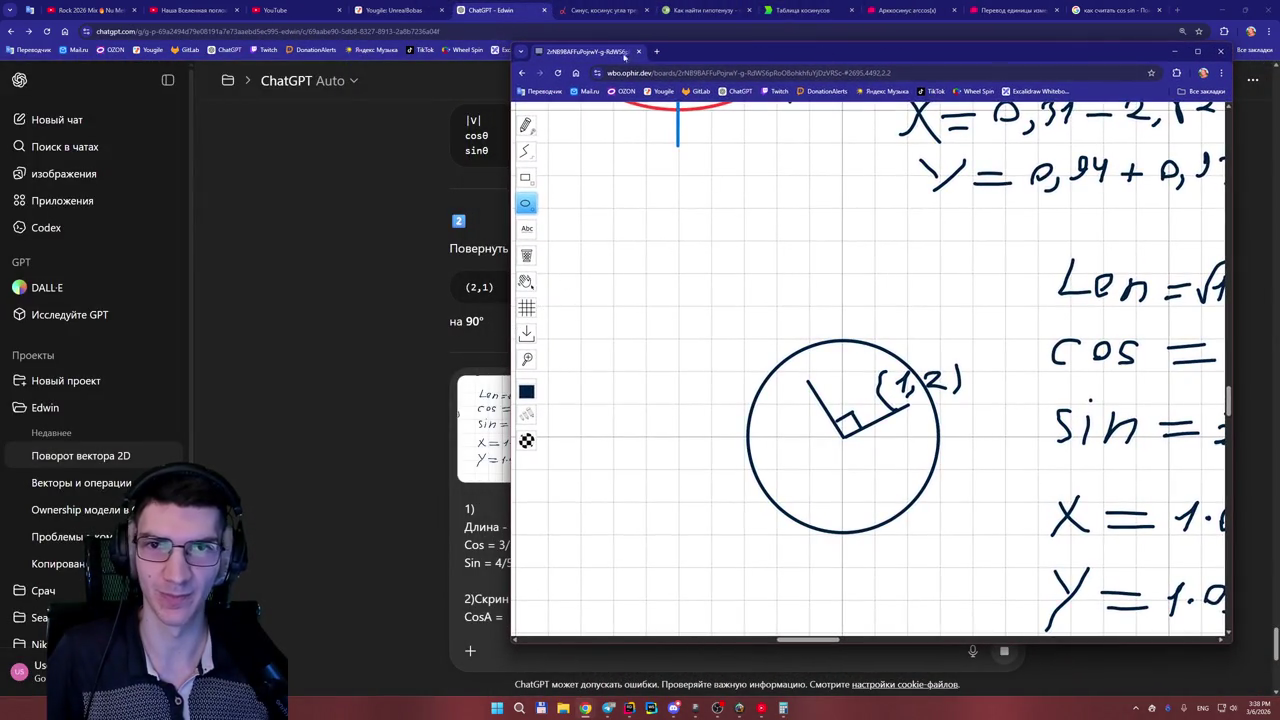
{"action": "double_click", "coordinate": [604, 54]}
{"action": "mouse_move", "coordinate": [810, 12]}
{"action": "left_mouse_down"}
{"action": "mouse_move", "coordinate": [803, 35]}
{"action": "mouse_move", "coordinate": [803, 3]}
{"action": "mouse_move", "coordinate": [857, 138]}
{"action": "mouse_move", "coordinate": [870, 102]}
{"action": "mouse_move", "coordinate": [800, 3]}
{"action": "mouse_move", "coordinate": [870, 116]}
{"action": "left_mouse_up"}
{"action": "double_click", "coordinate": [1194, 20]}
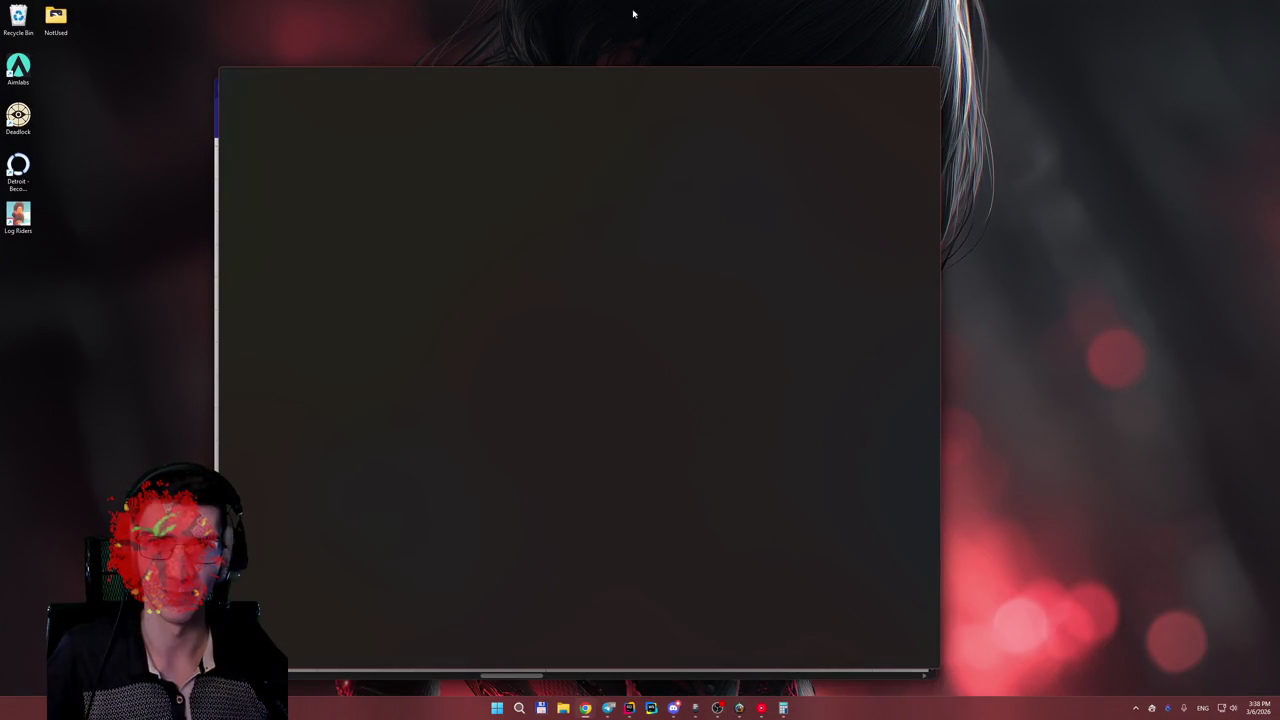
{"action": "mouse_move", "coordinate": [633, 14]}
{"action": "left_mouse_down"}
{"action": "mouse_move", "coordinate": [629, 27]}
{"action": "mouse_move", "coordinate": [572, 31]}
{"action": "left_mouse_up"}
{"action": "left_click", "coordinate": [217, 171]}
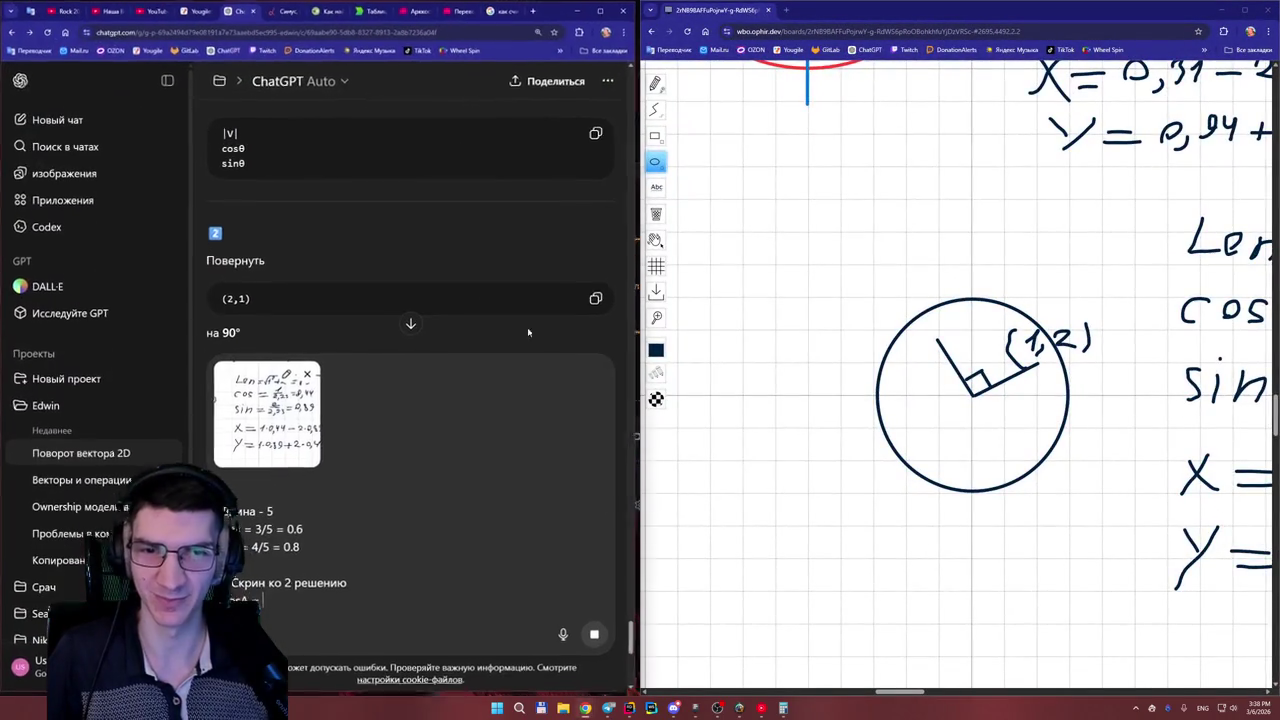
- Scroll the whiteboard to the calculations and switch the keyboard layout to Russian
{"action": "left_click_drag", "start_coordinate": [906, 694], "coordinate": [921, 697]}
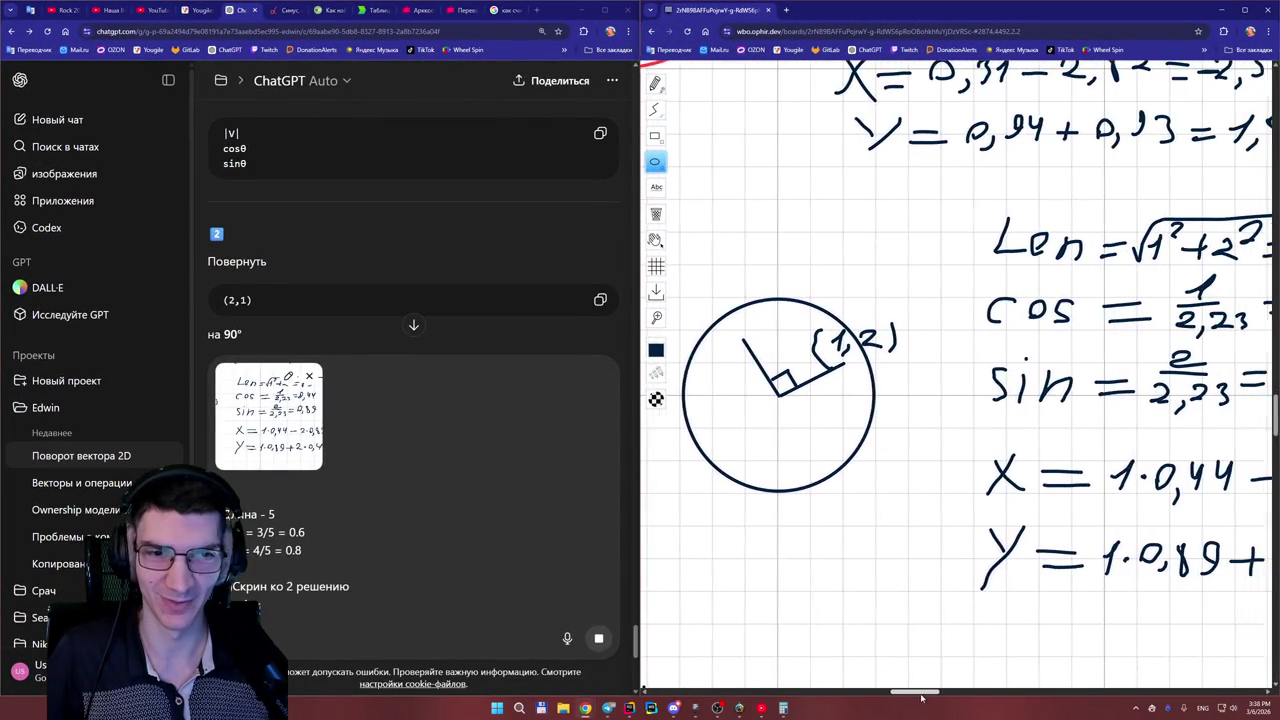
{"action": "scroll", "coordinate": [808, 666], "scroll_direction": "down", "scroll_amount": 1}
{"action": "scroll", "coordinate": [877, 565], "scroll_direction": "down", "scroll_amount": 1}
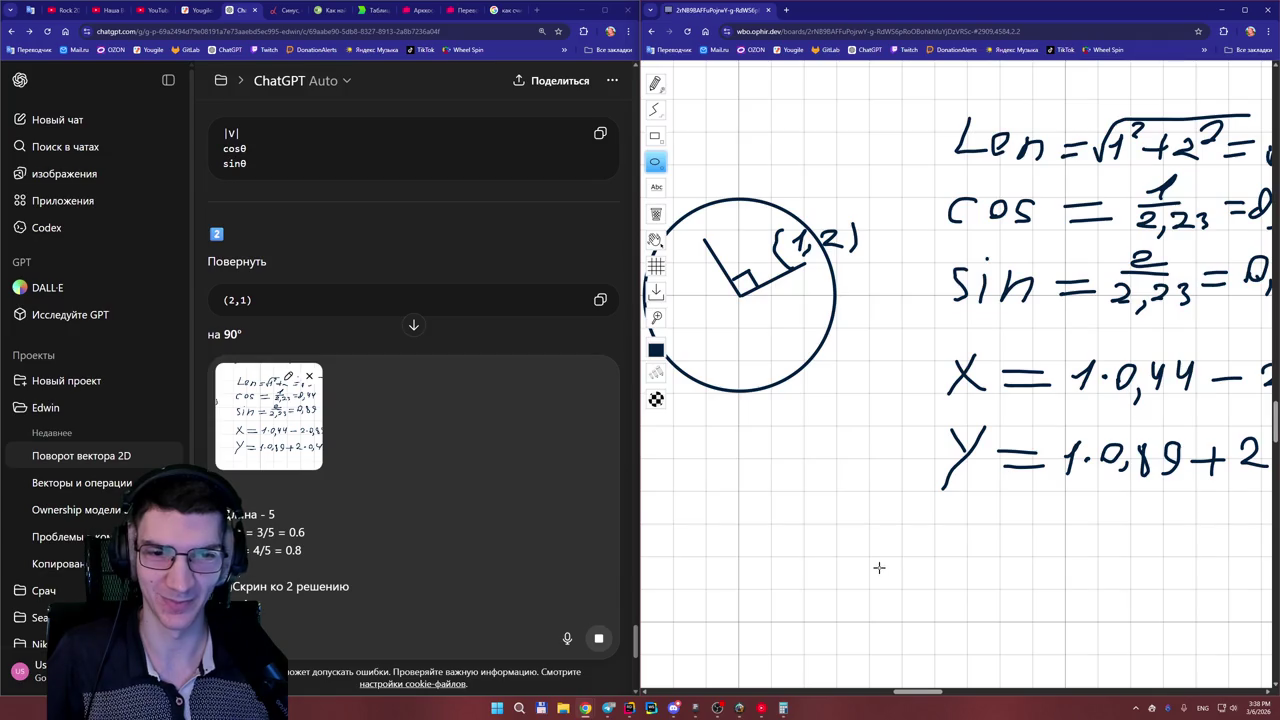
{"action": "scroll", "coordinate": [879, 567], "scroll_direction": "up", "scroll_amount": 2}
{"action": "left_click_drag", "start_coordinate": [930, 696], "coordinate": [944, 696]}
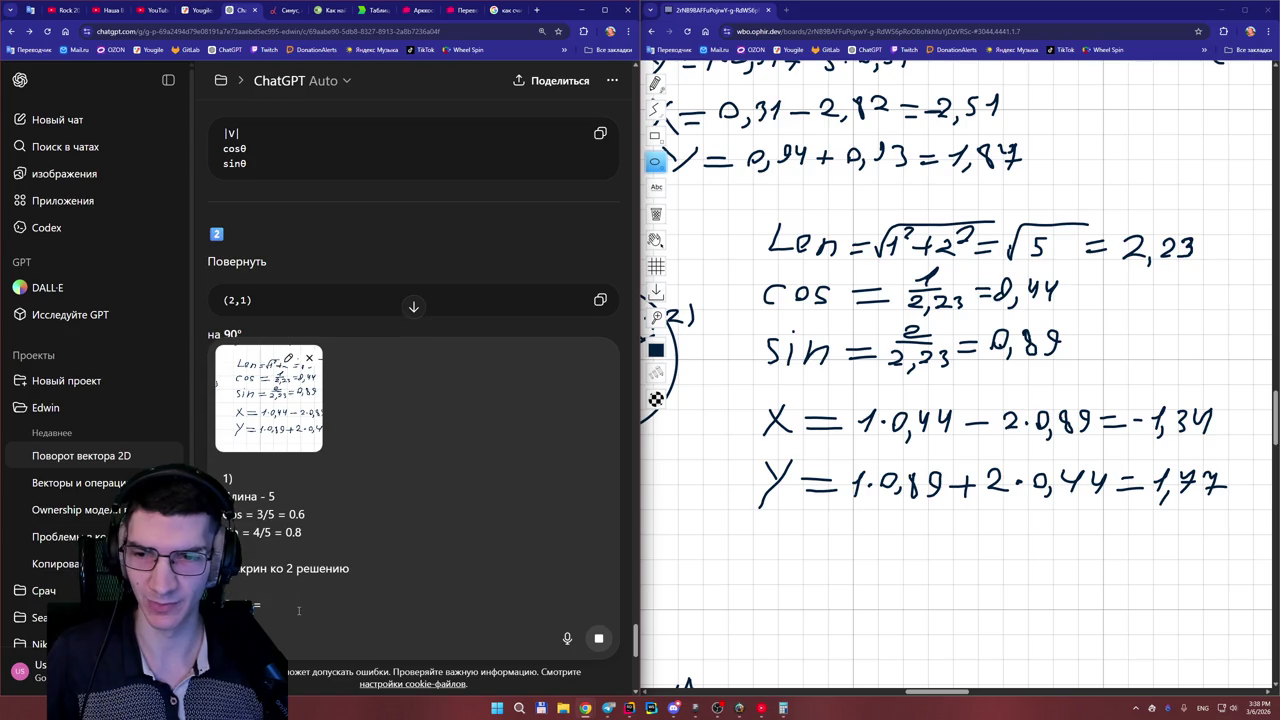
{"action": "key", "text": "alt+shift"}
{"action": "type", "text": "Длина = v5 ="}
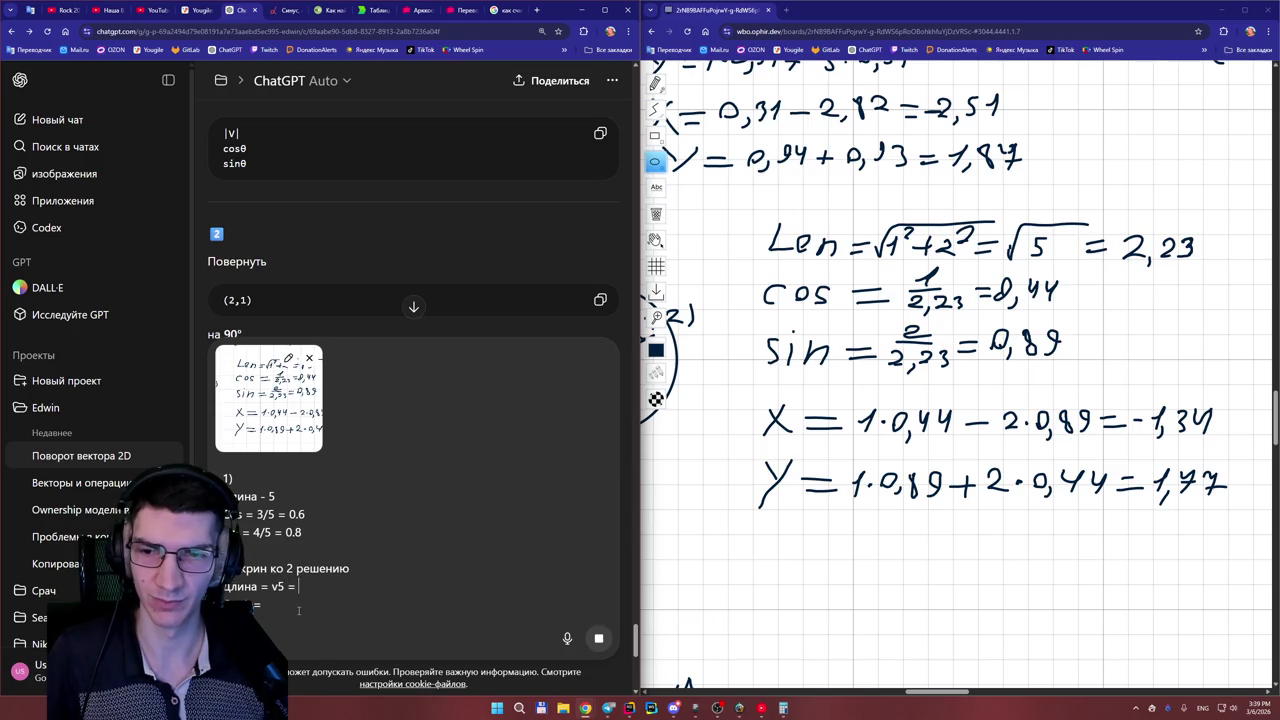
- Add 'Длина = √5 = 2.23' to the ChatGPT reply draft and begin 'CosA = 1/2.23 = 0'
{"action": "type", "text": "2.23"}
{"action": "left_click", "coordinate": [291, 609]}
{"action": "type", "text": "1/2."}
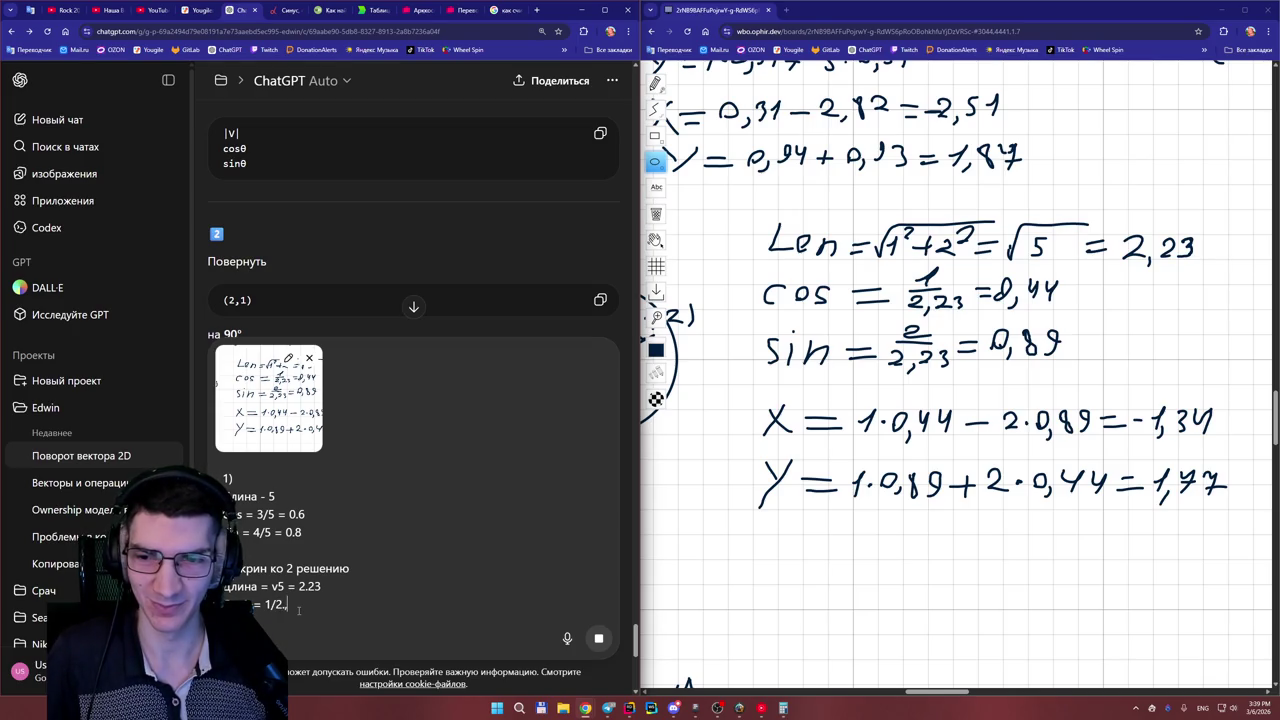
{"action": "type", "text": "23 = 0"}
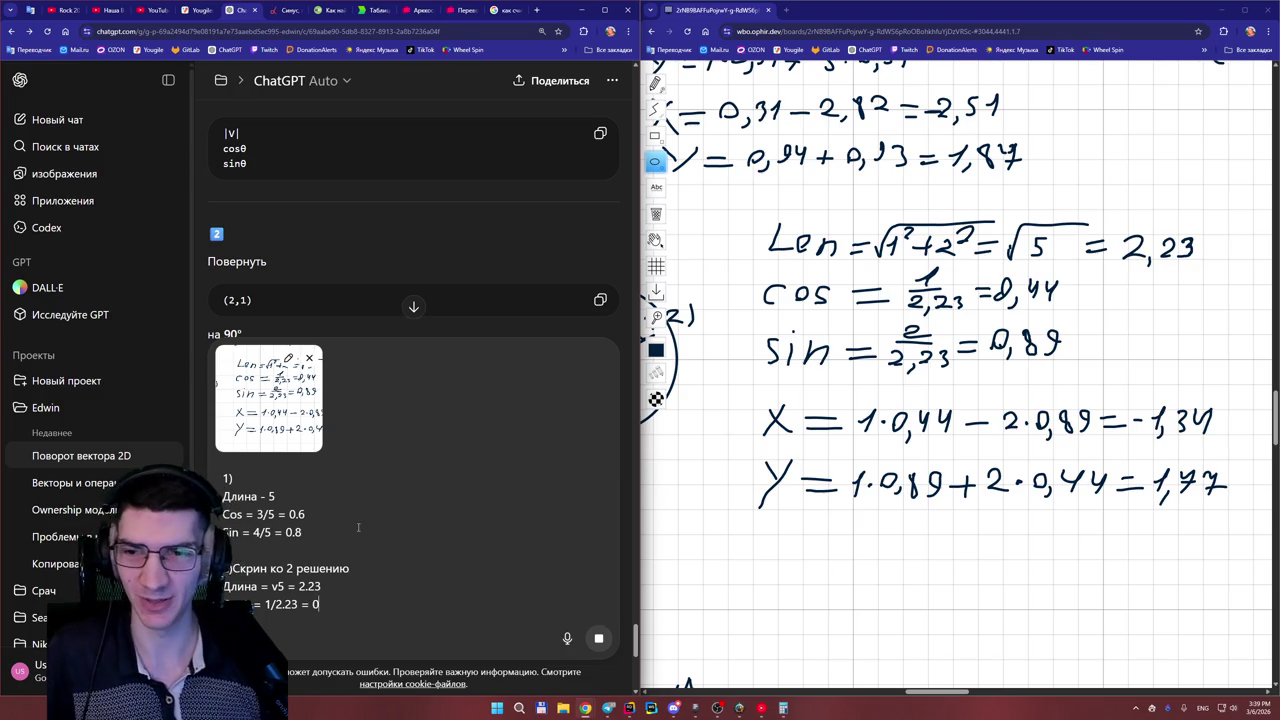
{"action": "scroll", "coordinate": [365, 530], "scroll_direction": "down", "scroll_amount": 1}
- Widen the ChatGPT window beside the whiteboard and return to the draft
{"action": "left_click_drag", "start_coordinate": [645, 498], "coordinate": [820, 498]}
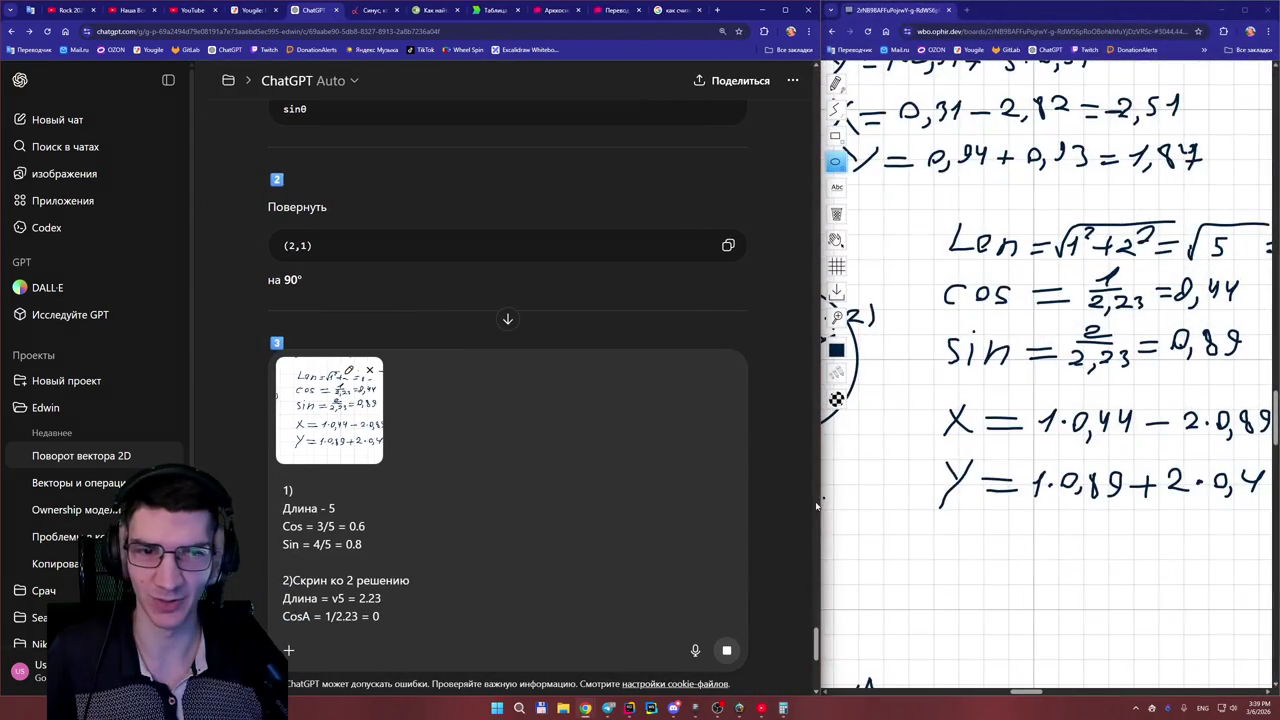
{"action": "left_click_drag", "start_coordinate": [1016, 694], "coordinate": [1026, 695]}
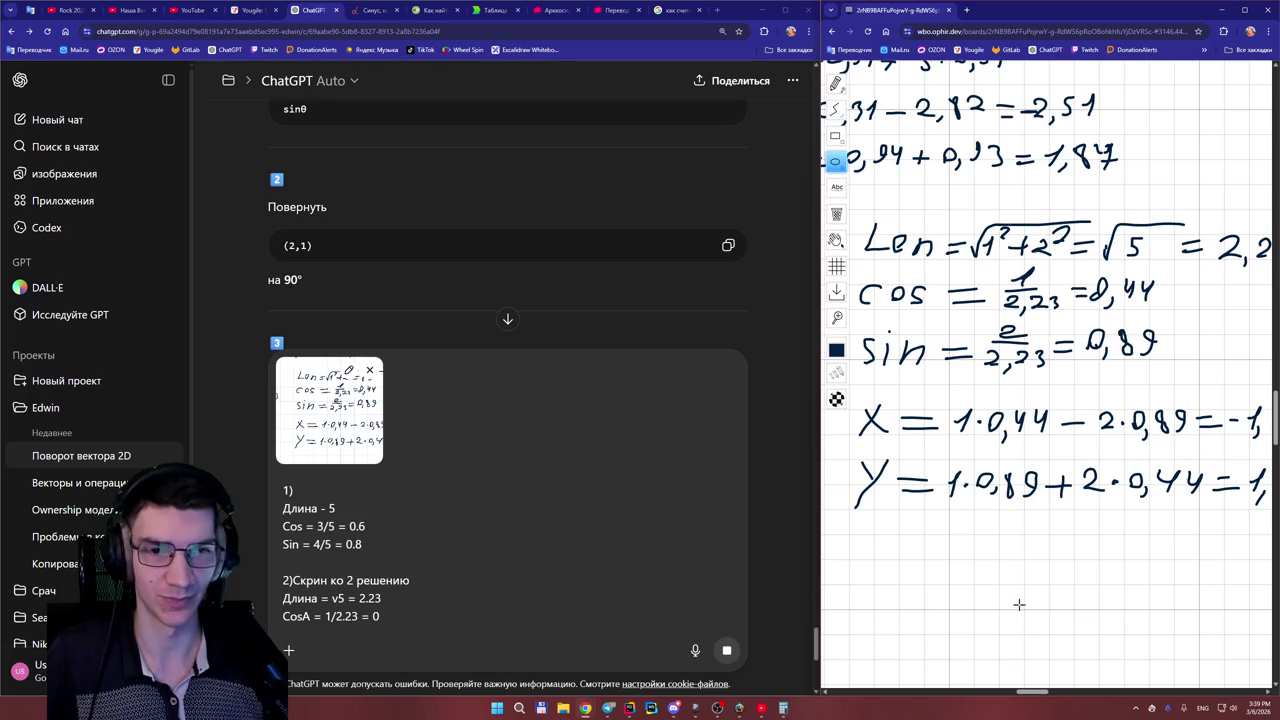
{"action": "scroll", "coordinate": [1020, 604], "scroll_direction": "down", "scroll_amount": 3}
{"action": "scroll", "coordinate": [1023, 592], "scroll_direction": "down", "scroll_amount": 2}
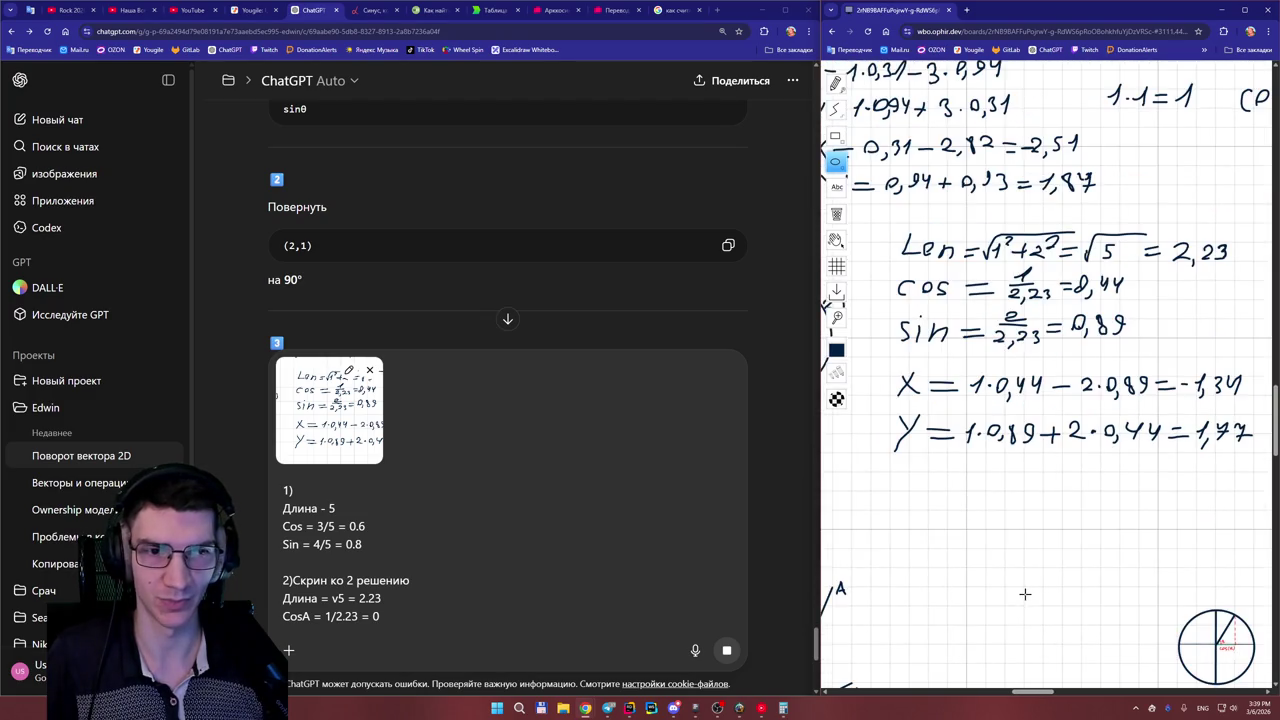
{"action": "left_click", "coordinate": [410, 616]}
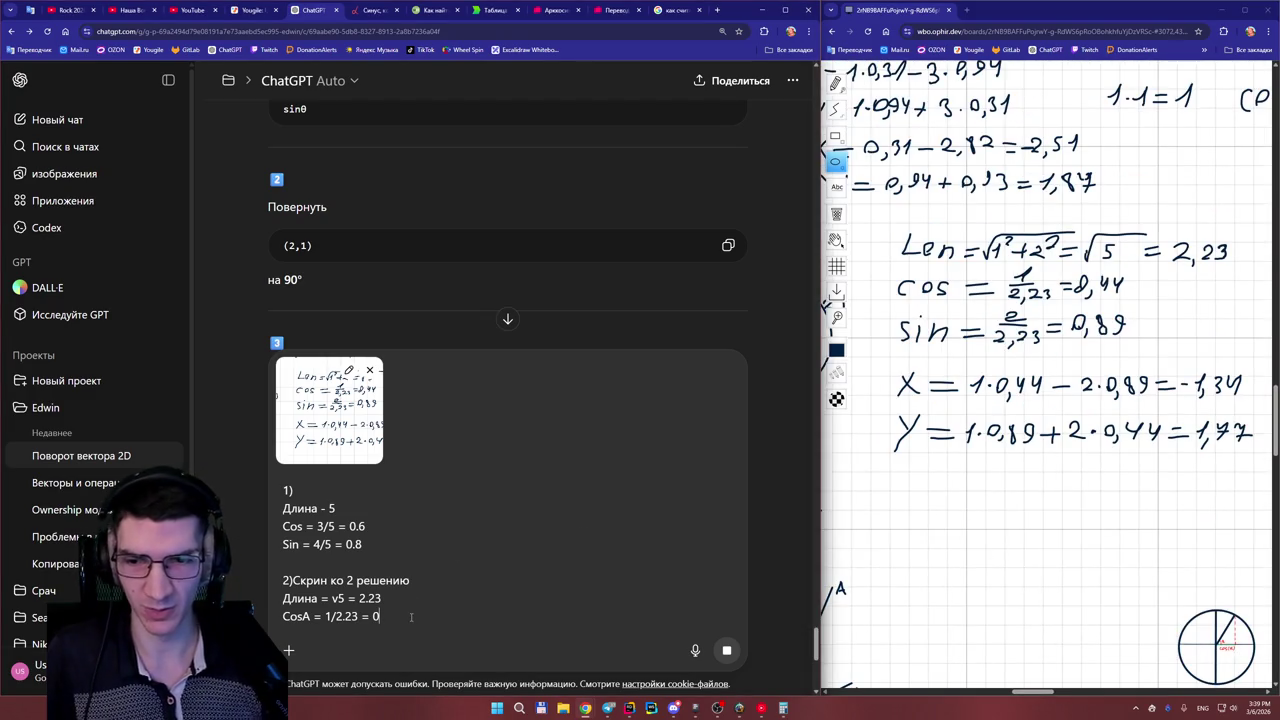
- Complete CosA = 0.44 and add the line SinA = 2/2.23 = 0.89
{"action": "type", "text": ".44"}
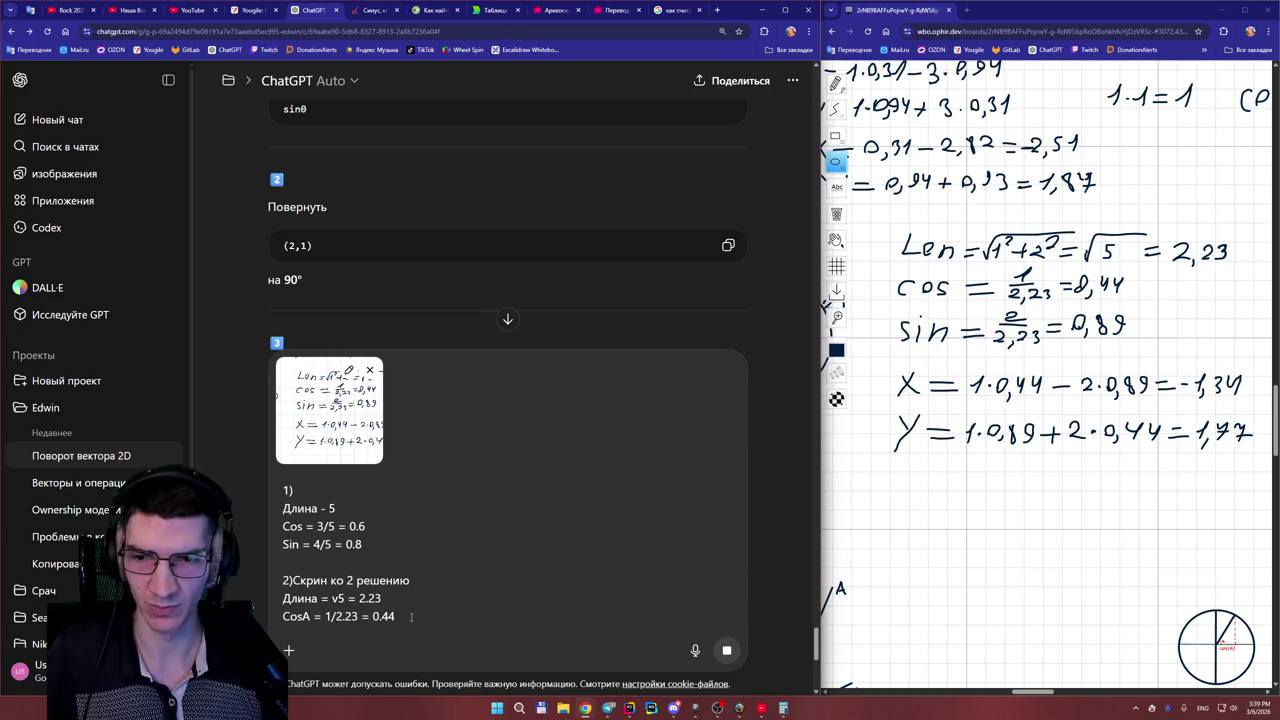
{"action": "key", "text": "shift+Return"}
{"action": "type", "text": "Cos"}
{"action": "key", "text": "BackSpace"}
{"action": "key", "text": "BackSpace"}
{"action": "key", "text": "BackSpace"}
{"action": "type", "text": "SinA"}
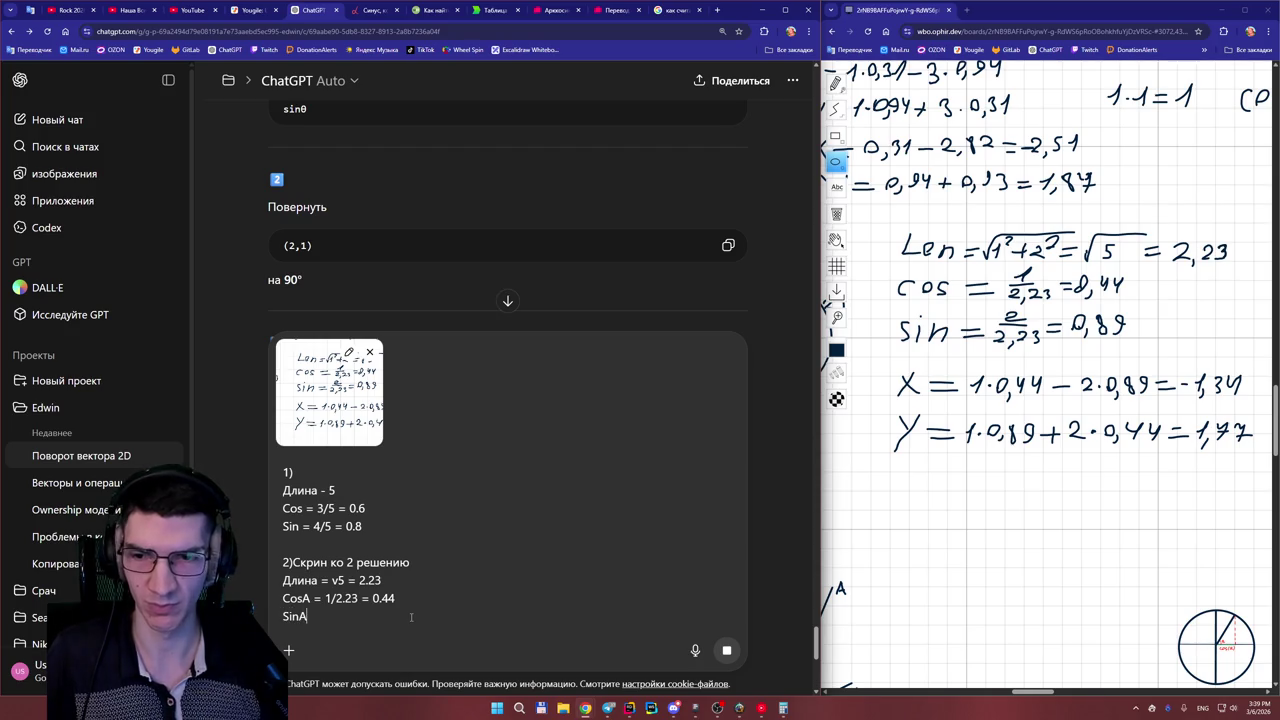
{"action": "key", "text": "BackSpace"}
{"action": "type", "text": "= "}
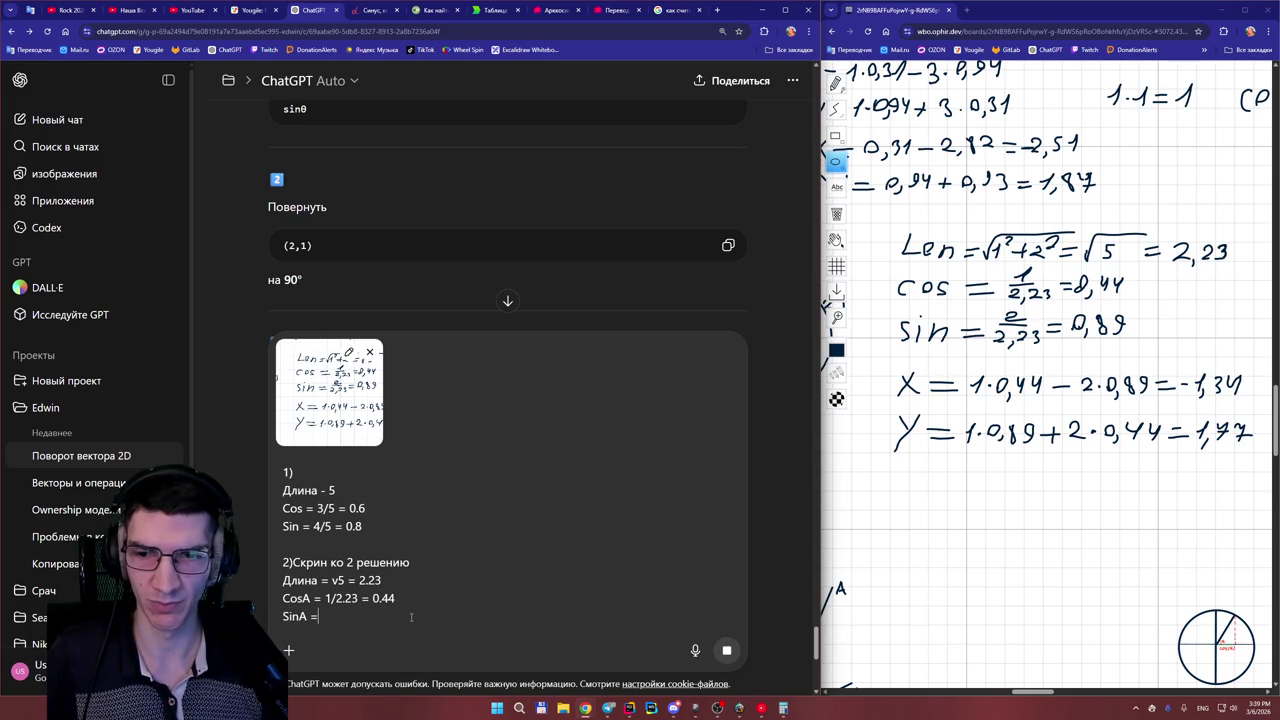
{"action": "type", "text": "2/2."}
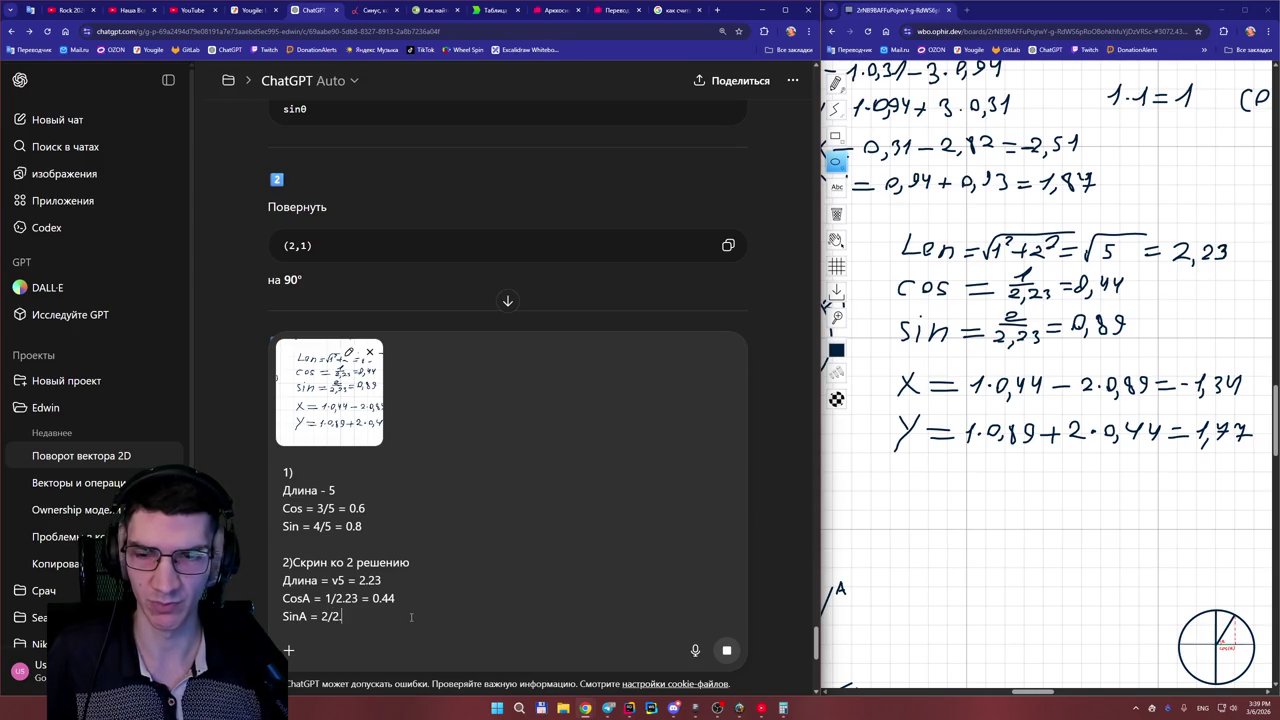
{"action": "type", "text": "23"}
{"action": "type", "text": " = 9"}
{"action": "type", "text": "."}
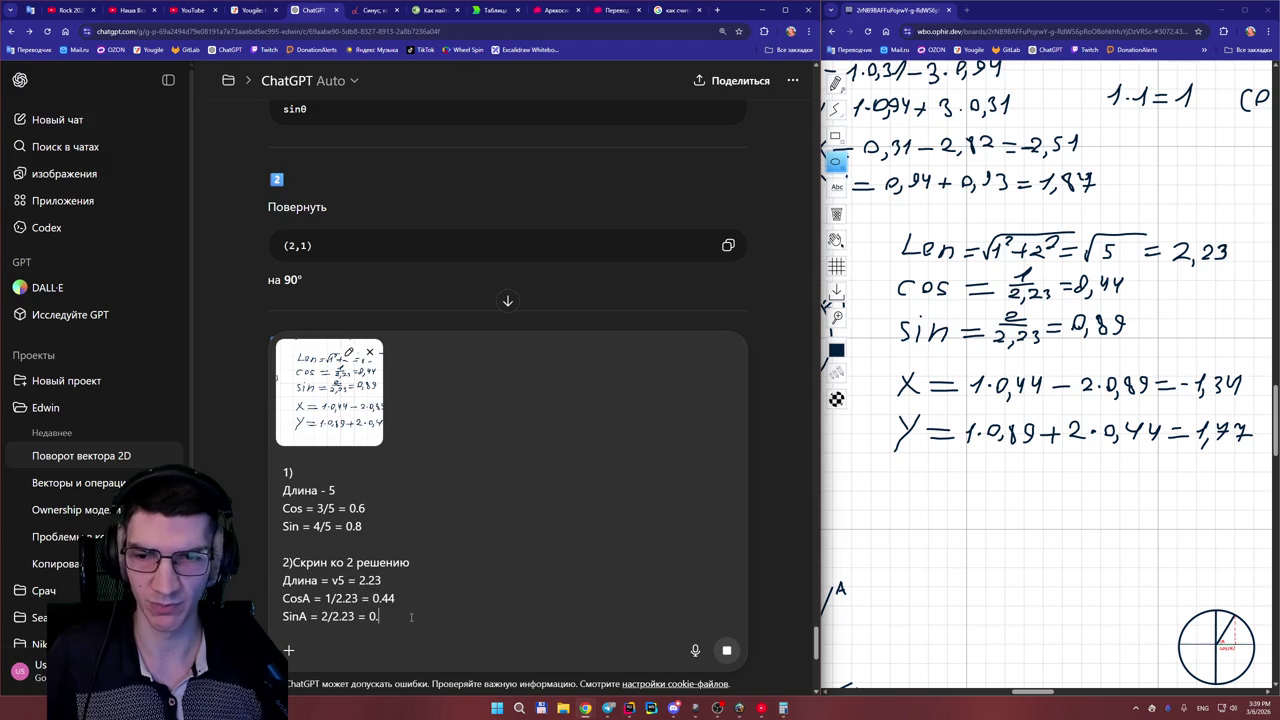
{"action": "type", "text": "89"}
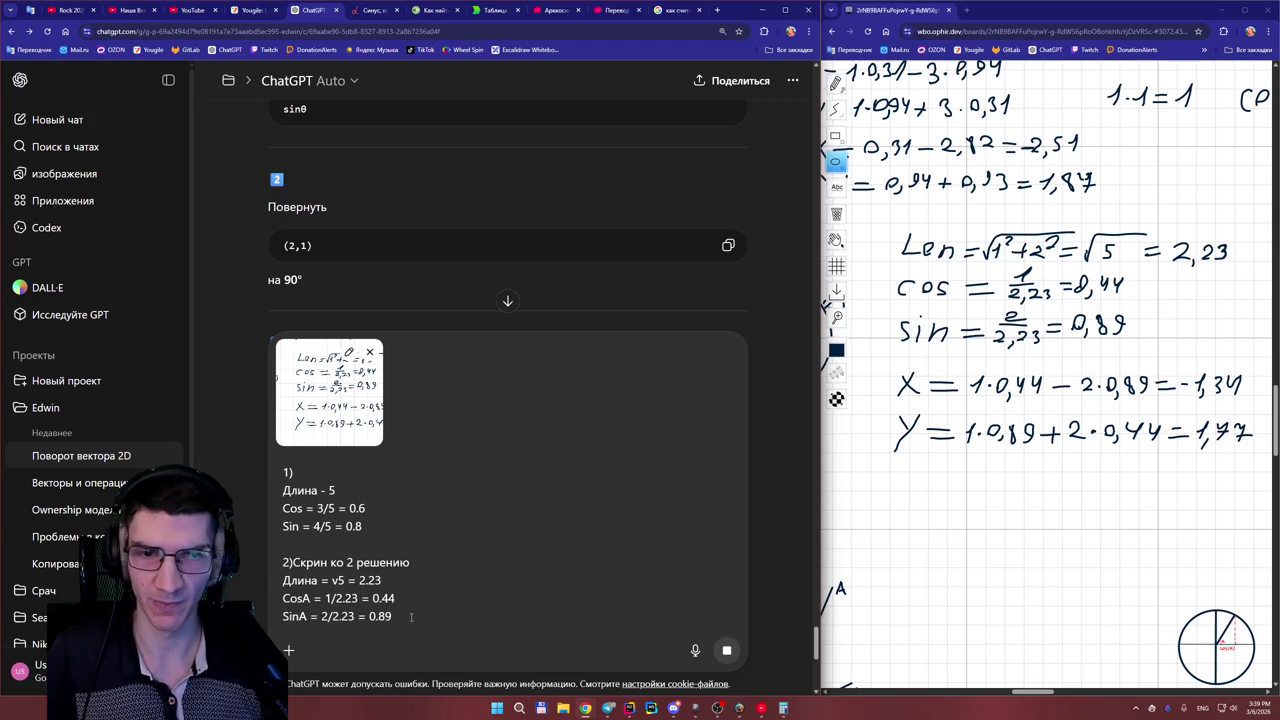
- Add the results X = 1*0.44 - 2*0.89 = -1.34 and Y = 1*0.89 + 2*0.44 = 1.77
{"action": "key", "text": "shift+Return"}
{"action": "type", "text": "X = 1 "}
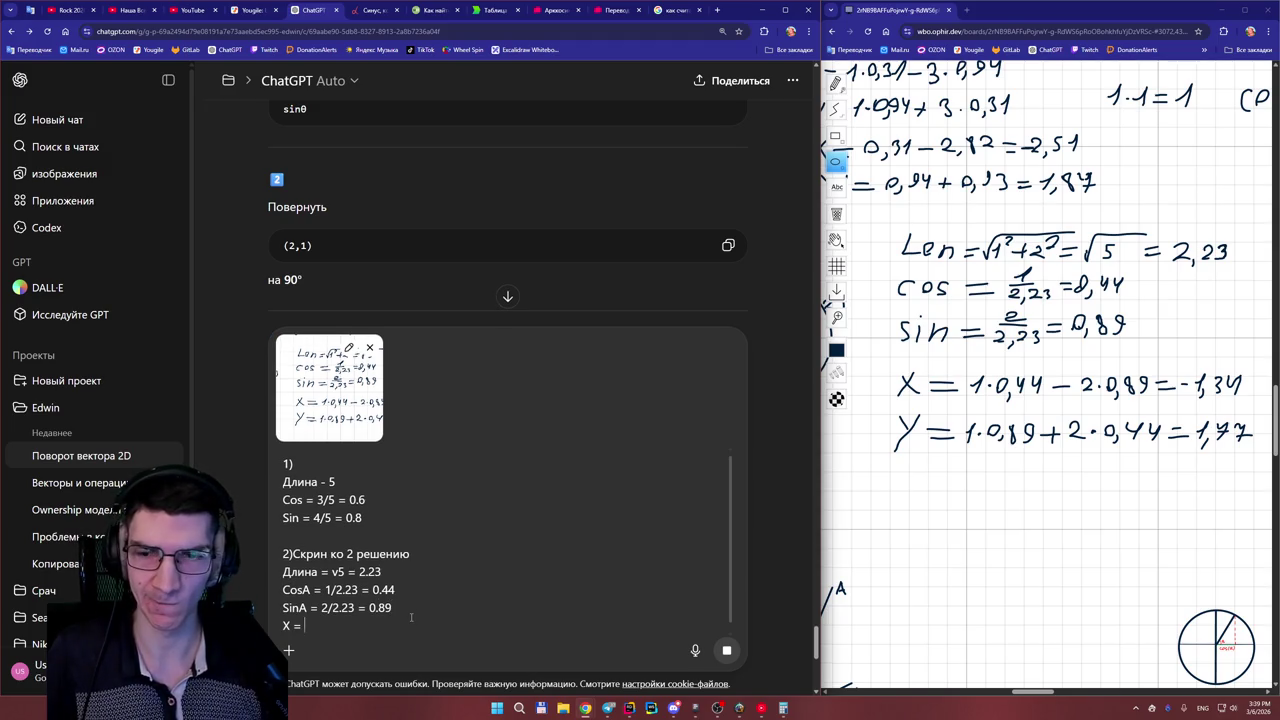
{"action": "type", "text": "*"}
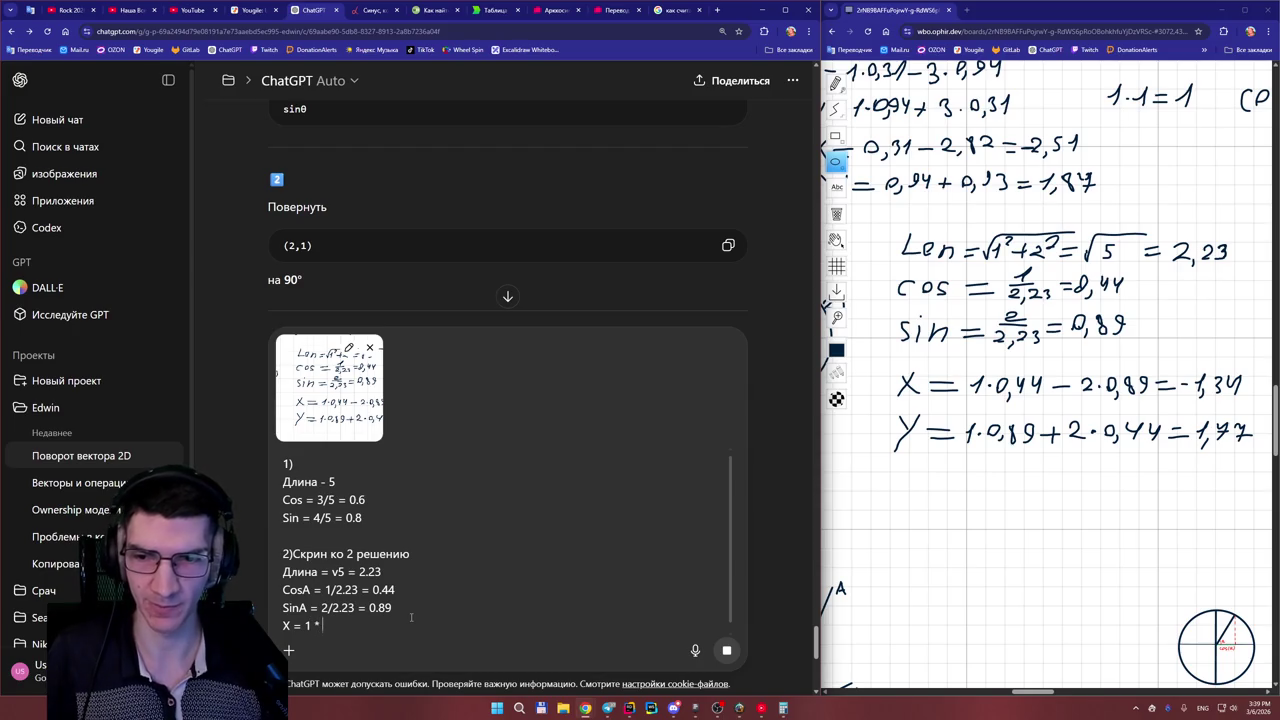
{"action": "type", "text": " 0.44 - 2"}
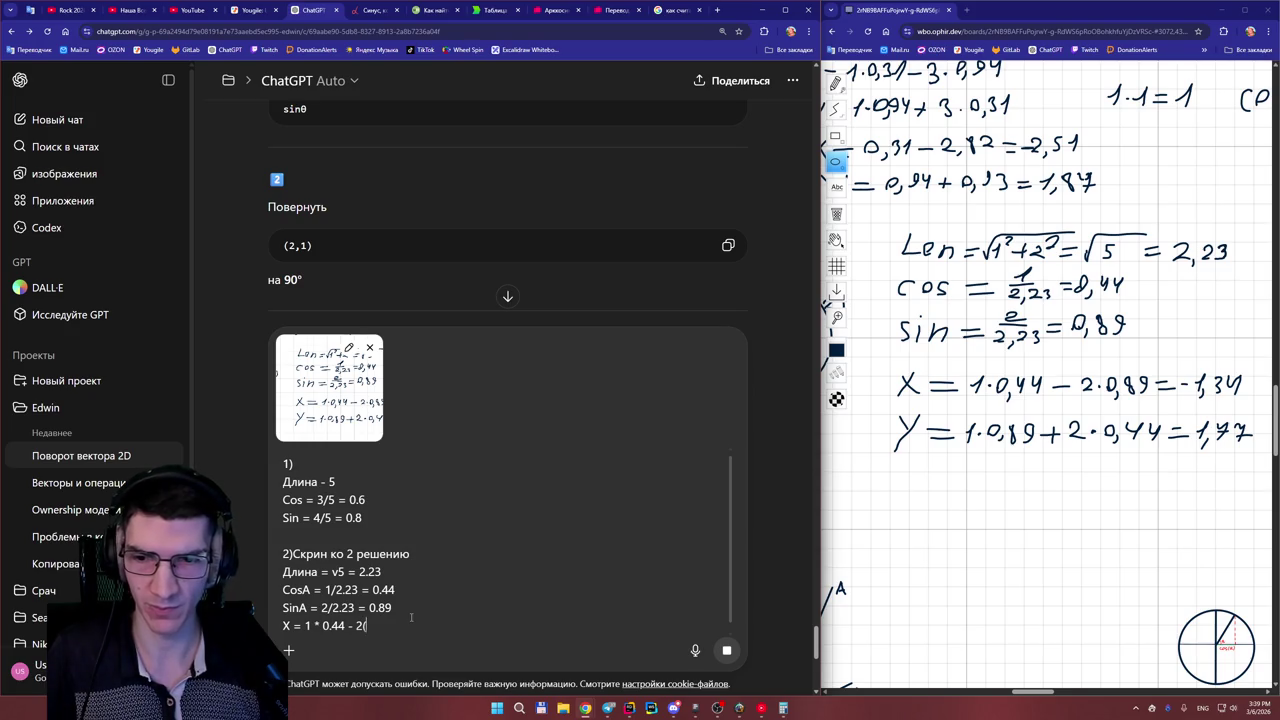
{"action": "type", "text": " * 0."}
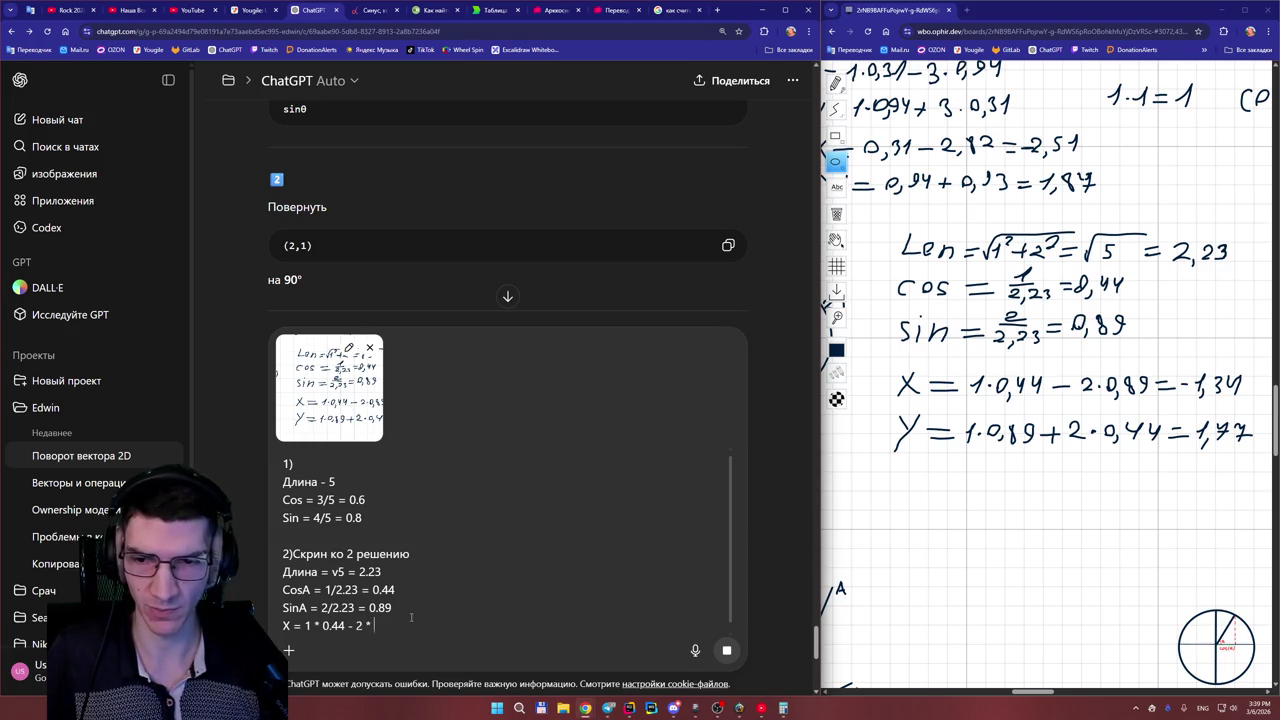
{"action": "type", "text": "8"}
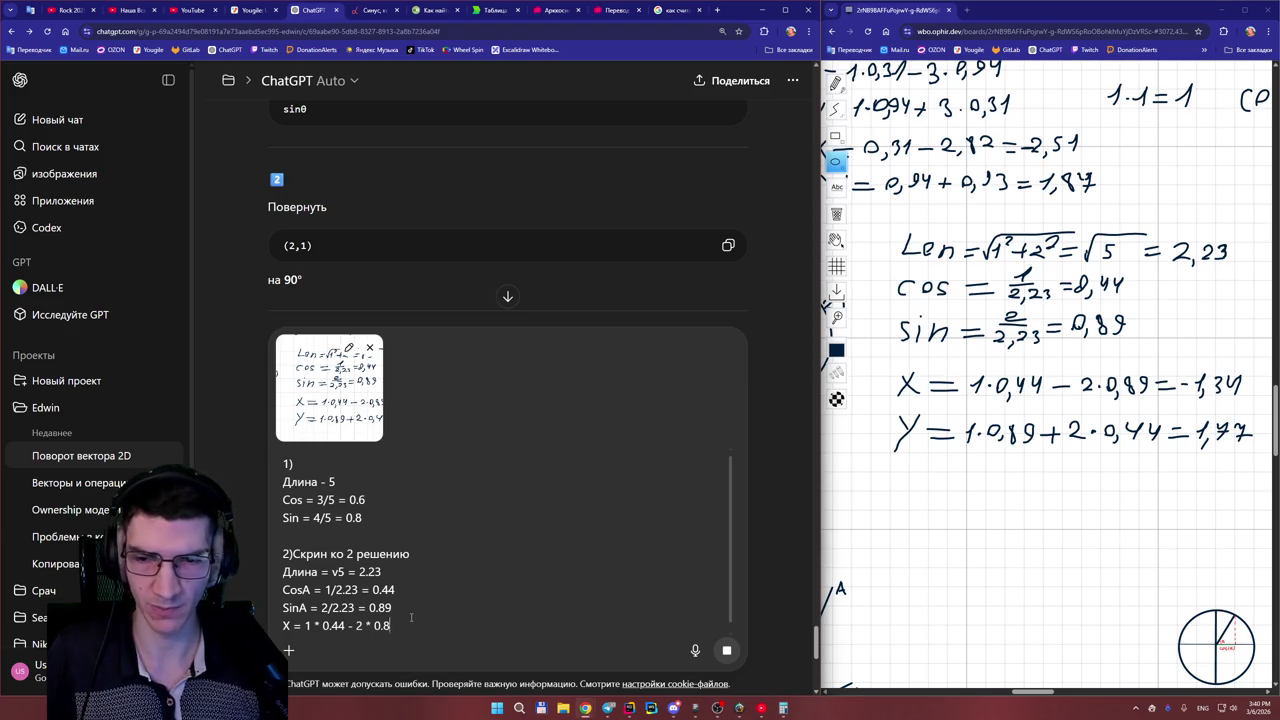
{"action": "type", "text": "9 = -"}
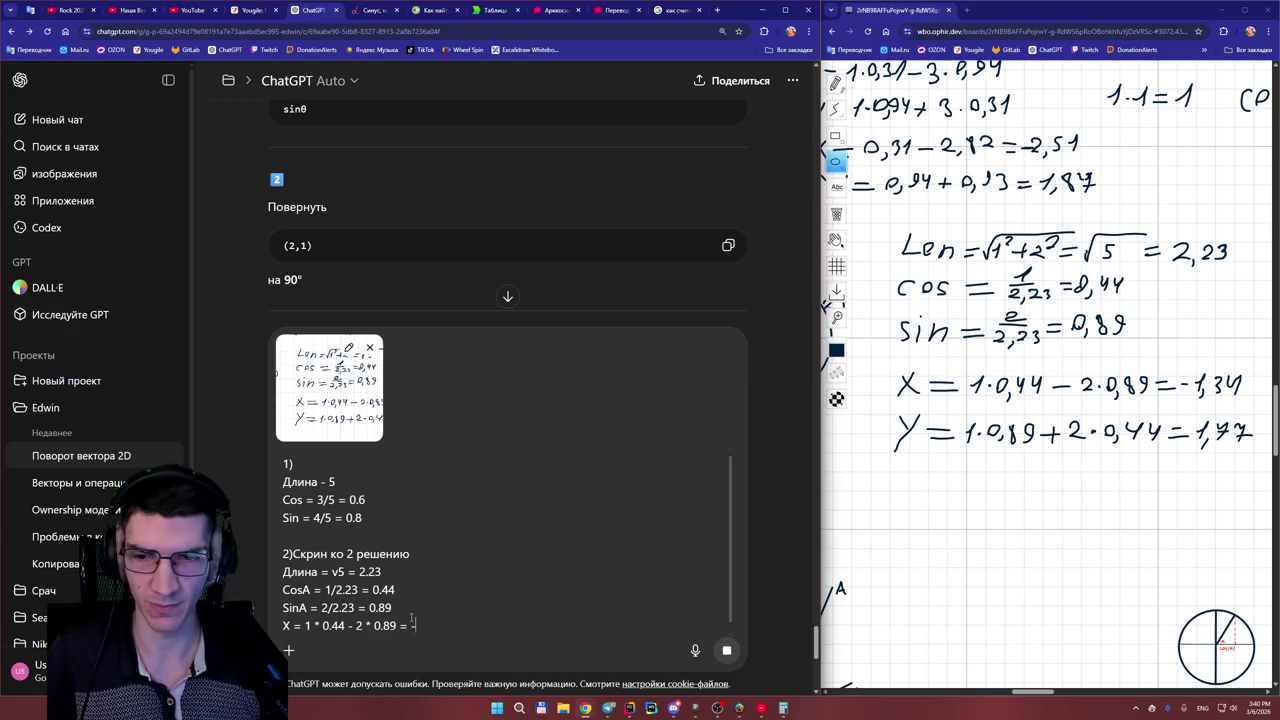
{"action": "type", "text": "1.34"}
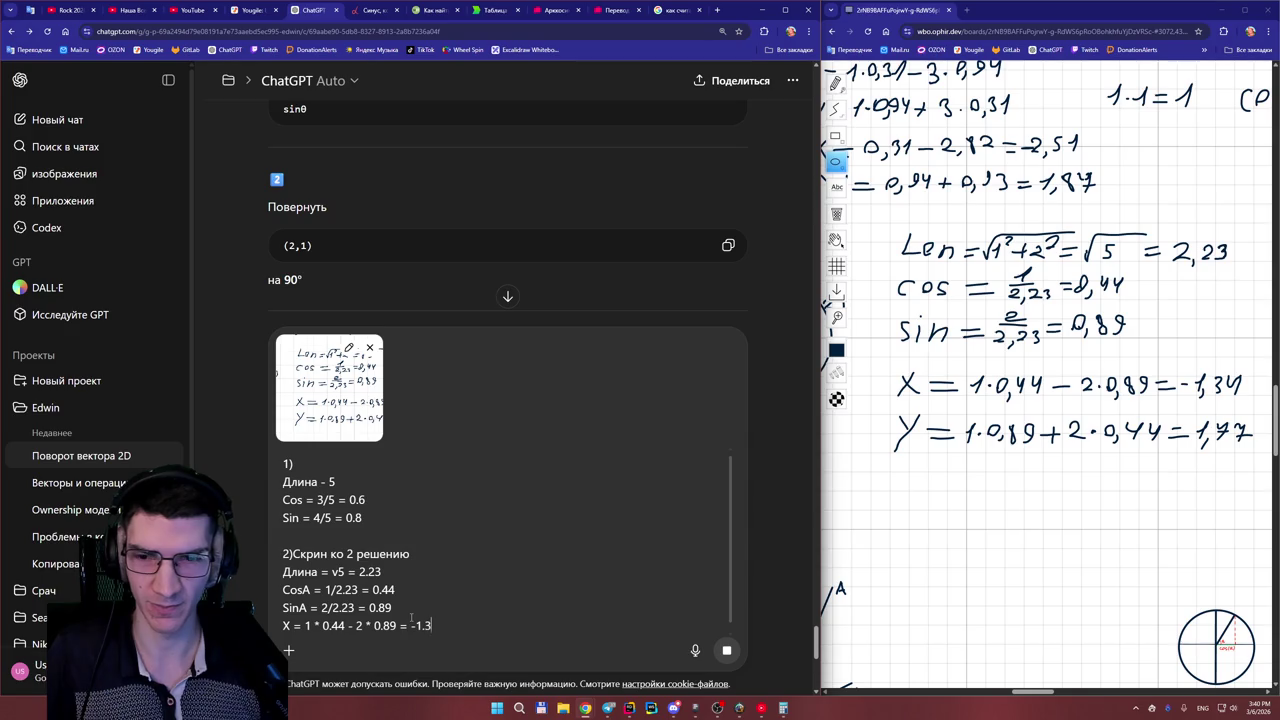
{"action": "key", "text": "shift+Return"}
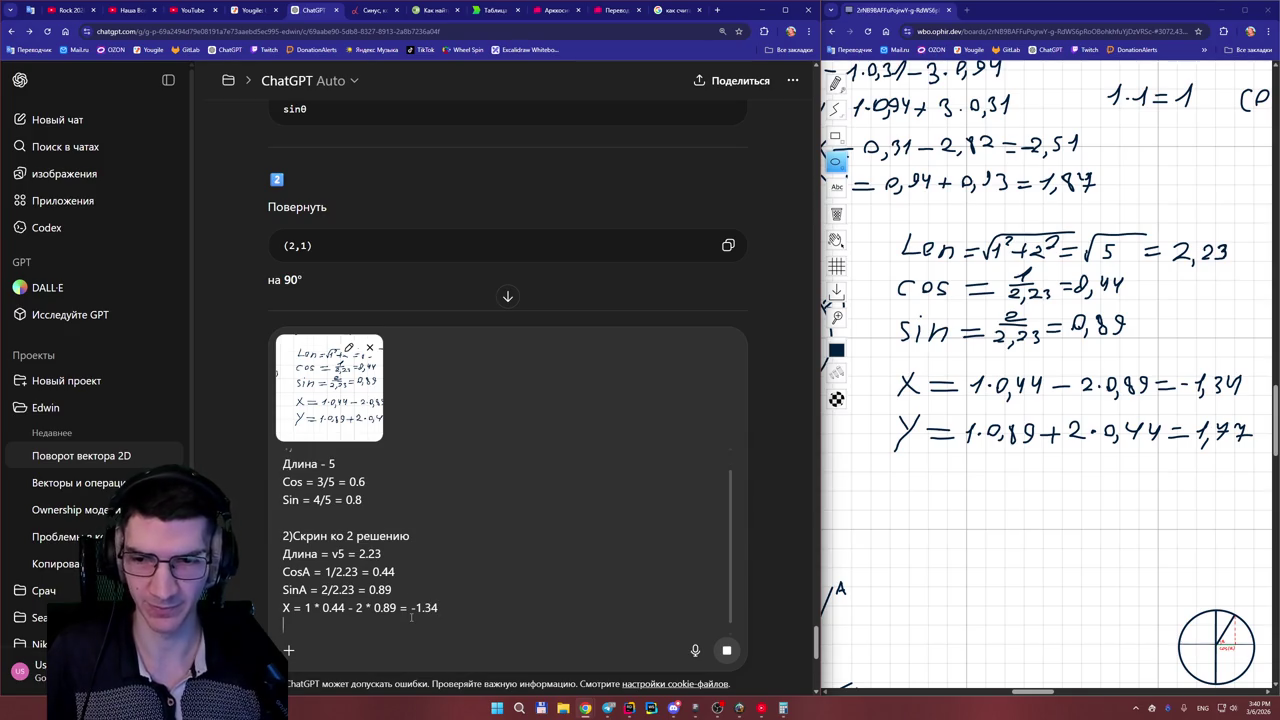
{"action": "type", "text": "Y = 1"}
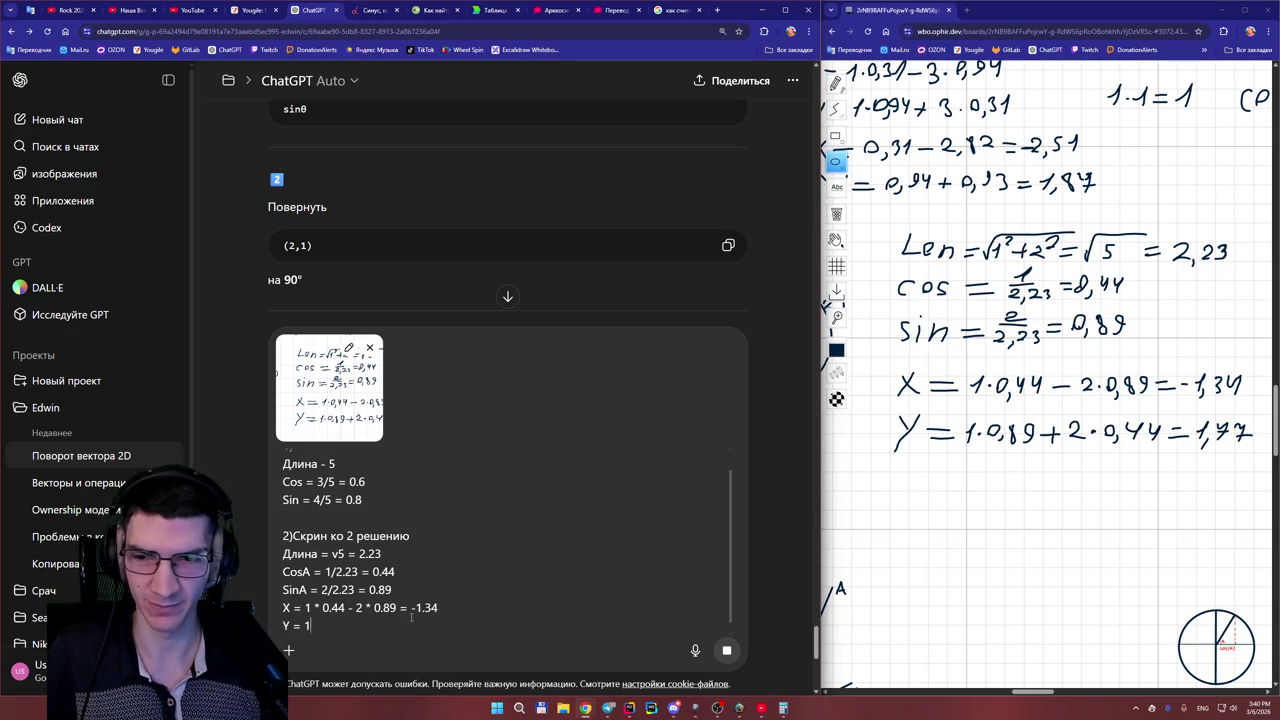
{"action": "type", "text": " * 0"}
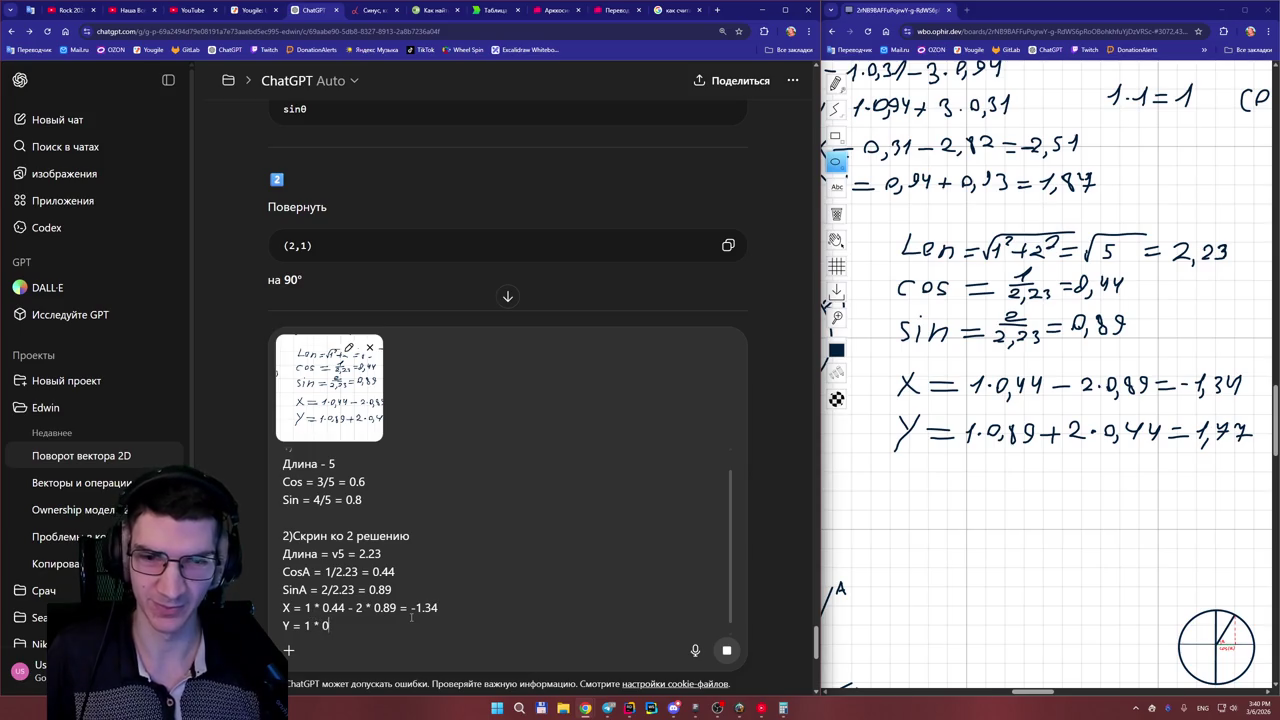
{"action": "type", "text": ".89 "}
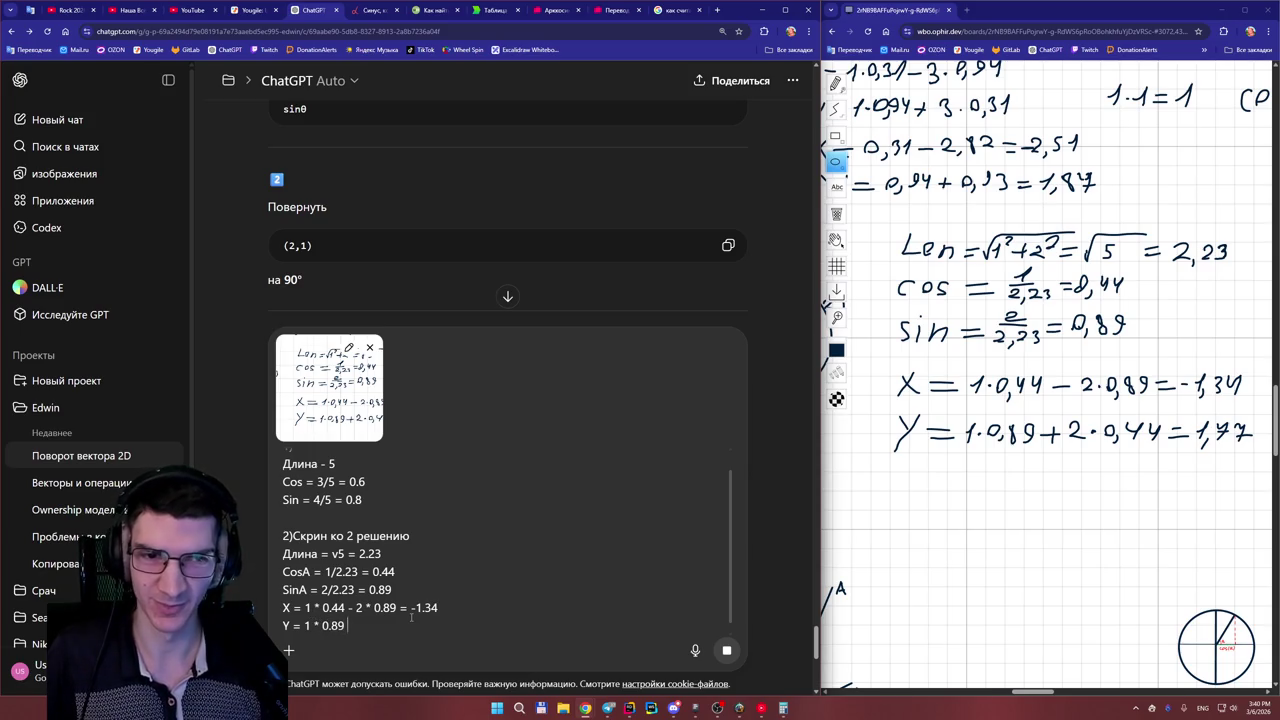
{"action": "type", "text": "+ 2"}
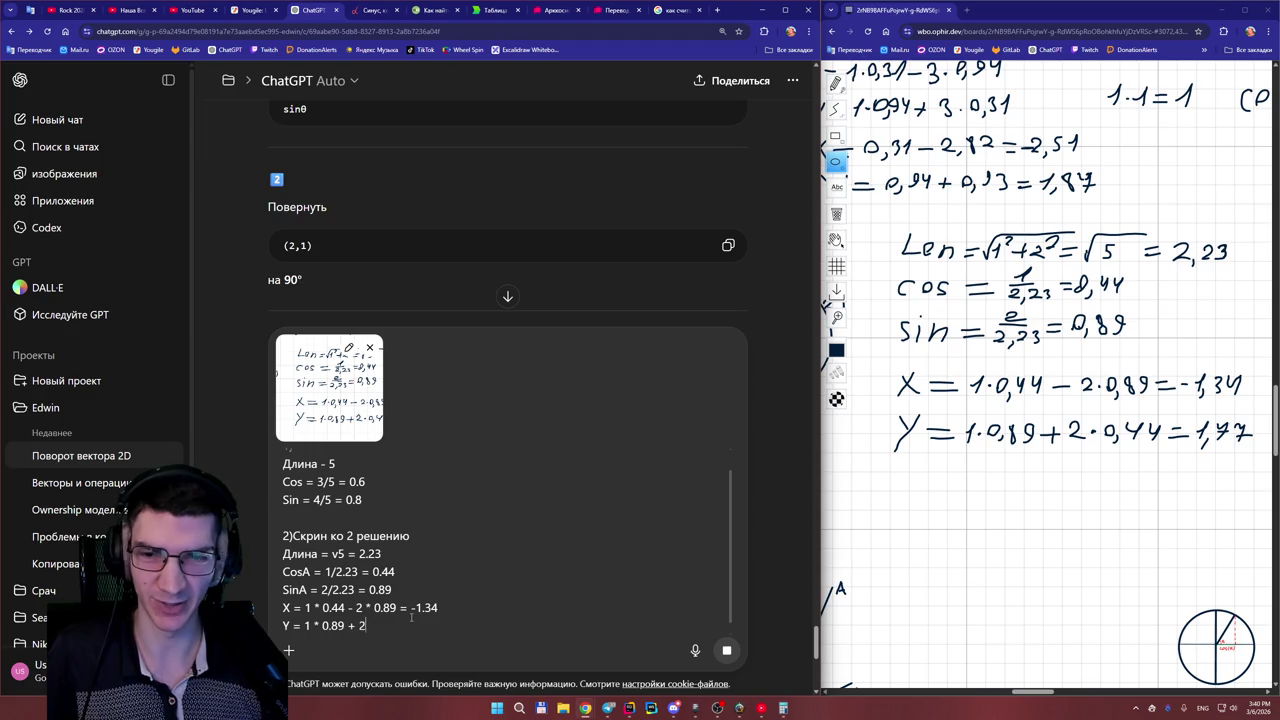
{"action": "type", "text": " * 0.44 = 1.77"}
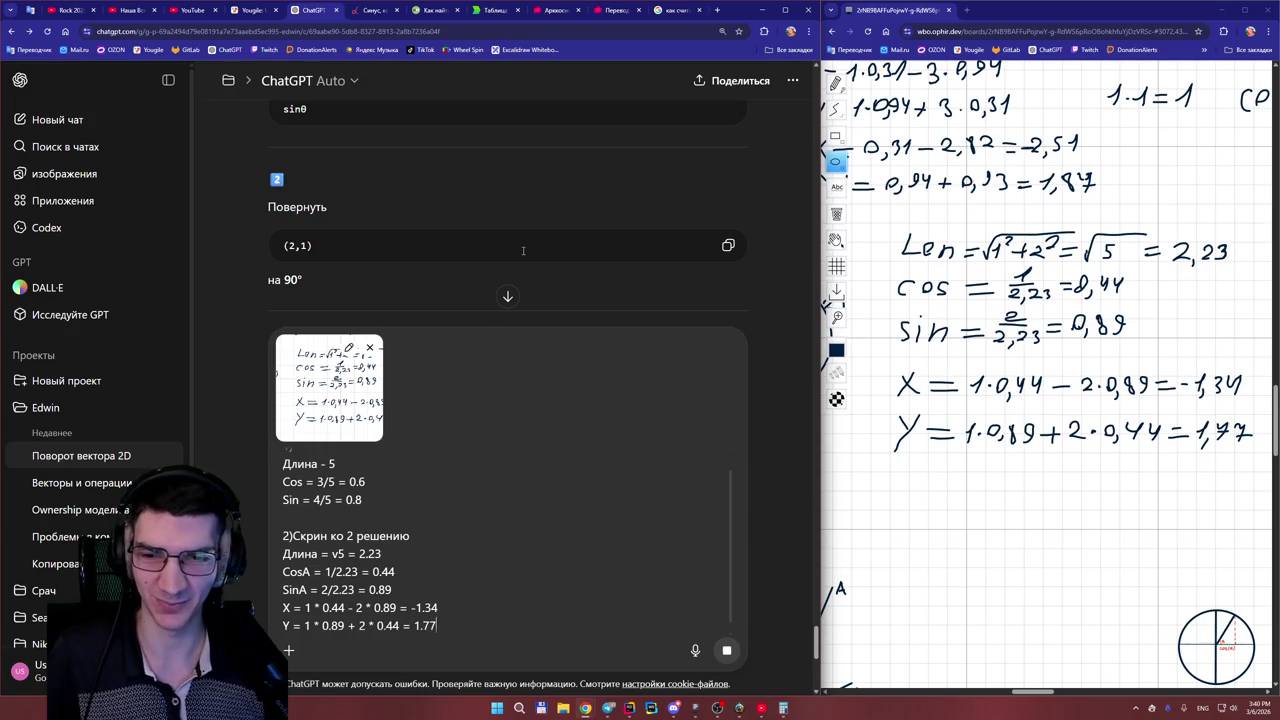
- Read task 3 (angle 30°, find cos and sin) and start item '3)' in the draft
{"action": "scroll", "coordinate": [525, 250], "scroll_direction": "down", "scroll_amount": 3}
{"action": "scroll", "coordinate": [532, 245], "scroll_direction": "up", "scroll_amount": 1}
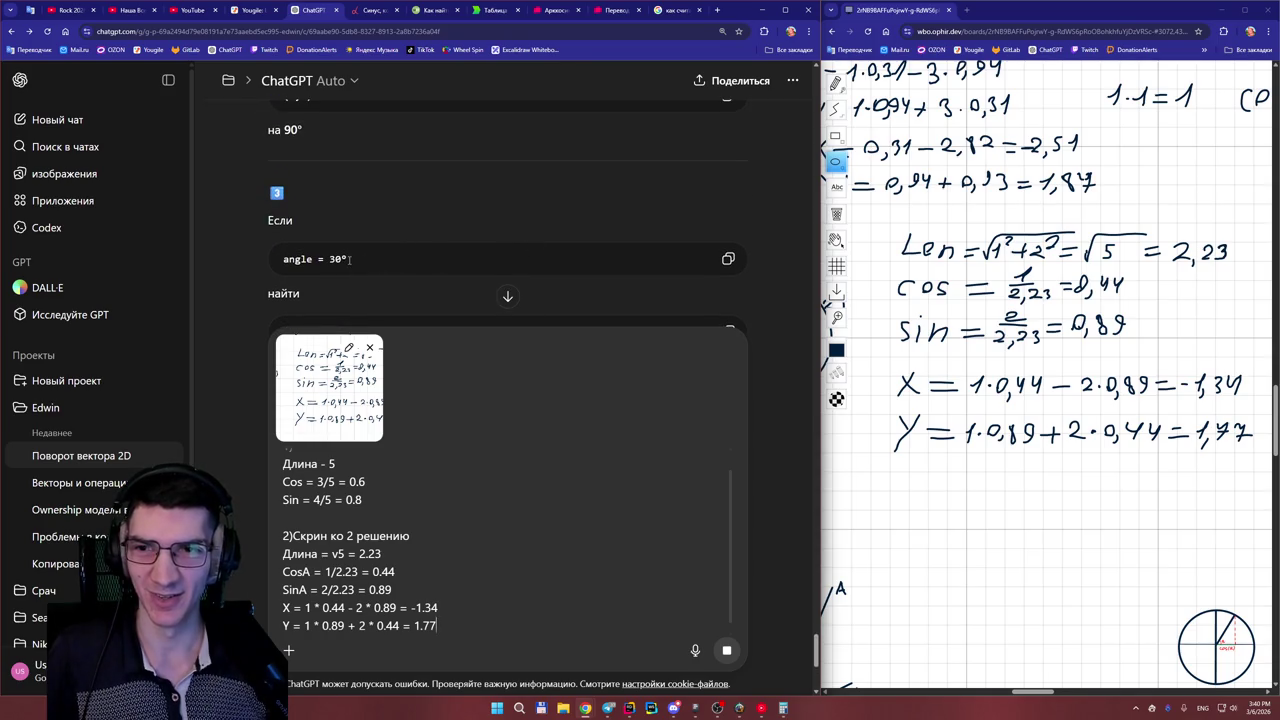
{"action": "scroll", "coordinate": [366, 271], "scroll_direction": "down", "scroll_amount": 1}
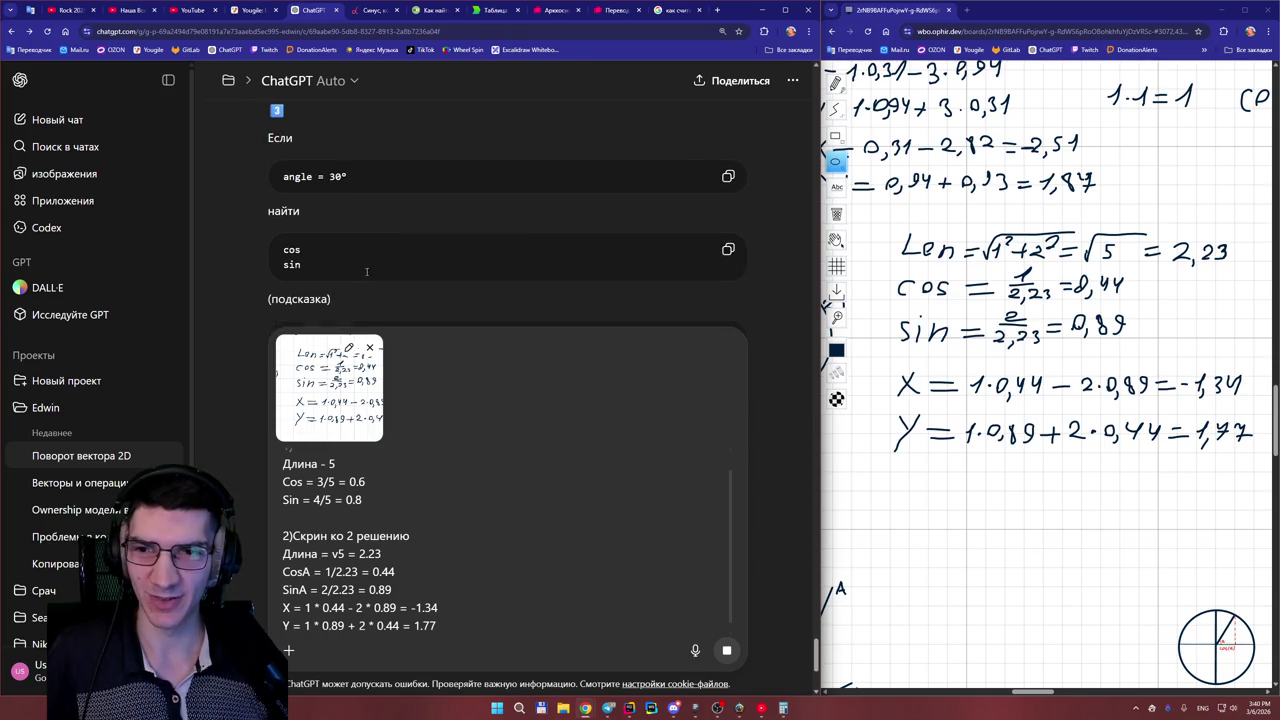
{"action": "scroll", "coordinate": [340, 258], "scroll_direction": "down", "scroll_amount": 1}
{"action": "scroll", "coordinate": [307, 238], "scroll_direction": "down", "scroll_amount": 1}
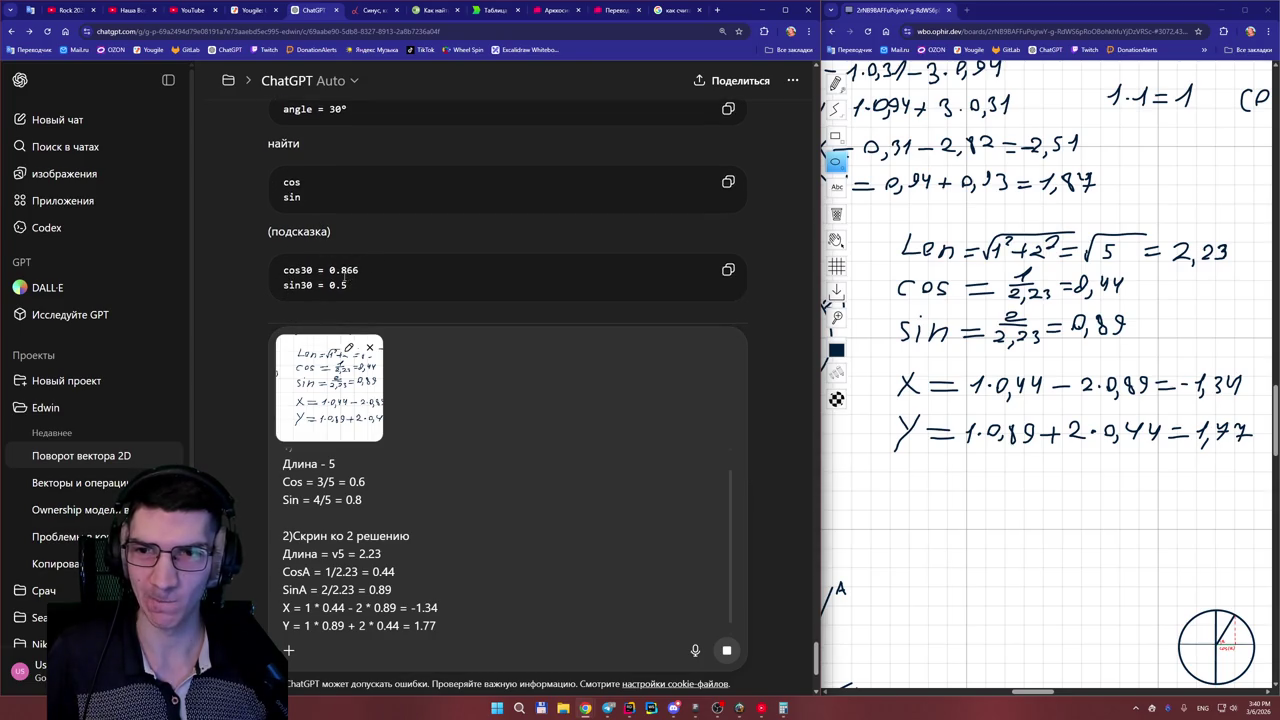
{"action": "scroll", "coordinate": [340, 279], "scroll_direction": "down", "scroll_amount": 1}
{"action": "scroll", "coordinate": [340, 279], "scroll_direction": "down", "scroll_amount": 1}
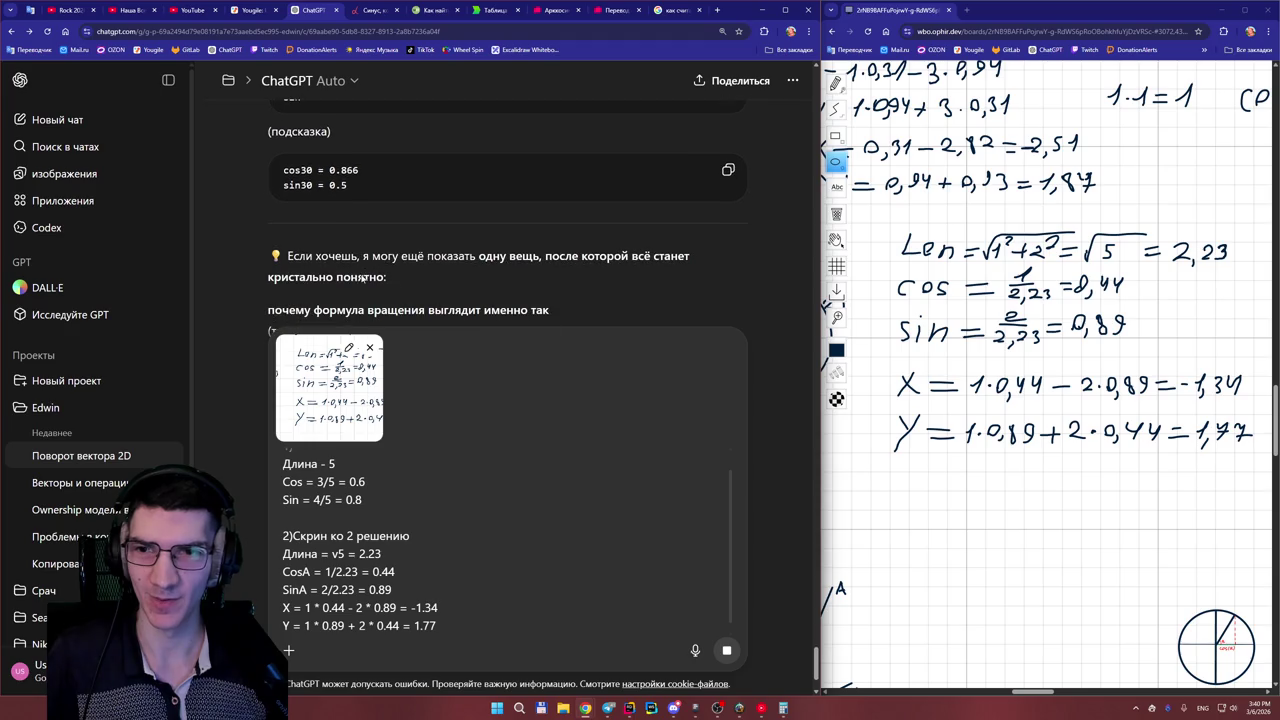
{"action": "scroll", "coordinate": [361, 274], "scroll_direction": "up", "scroll_amount": 4}
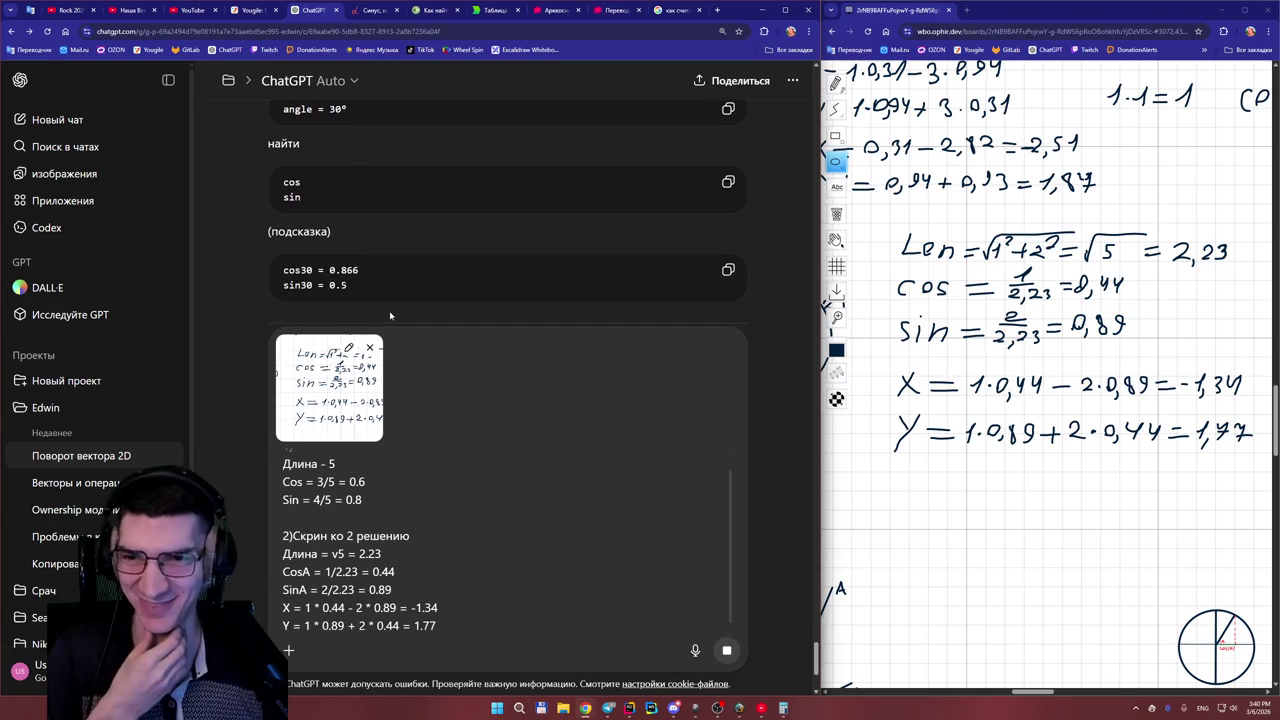
{"action": "scroll", "coordinate": [380, 274], "scroll_direction": "up", "scroll_amount": 1}
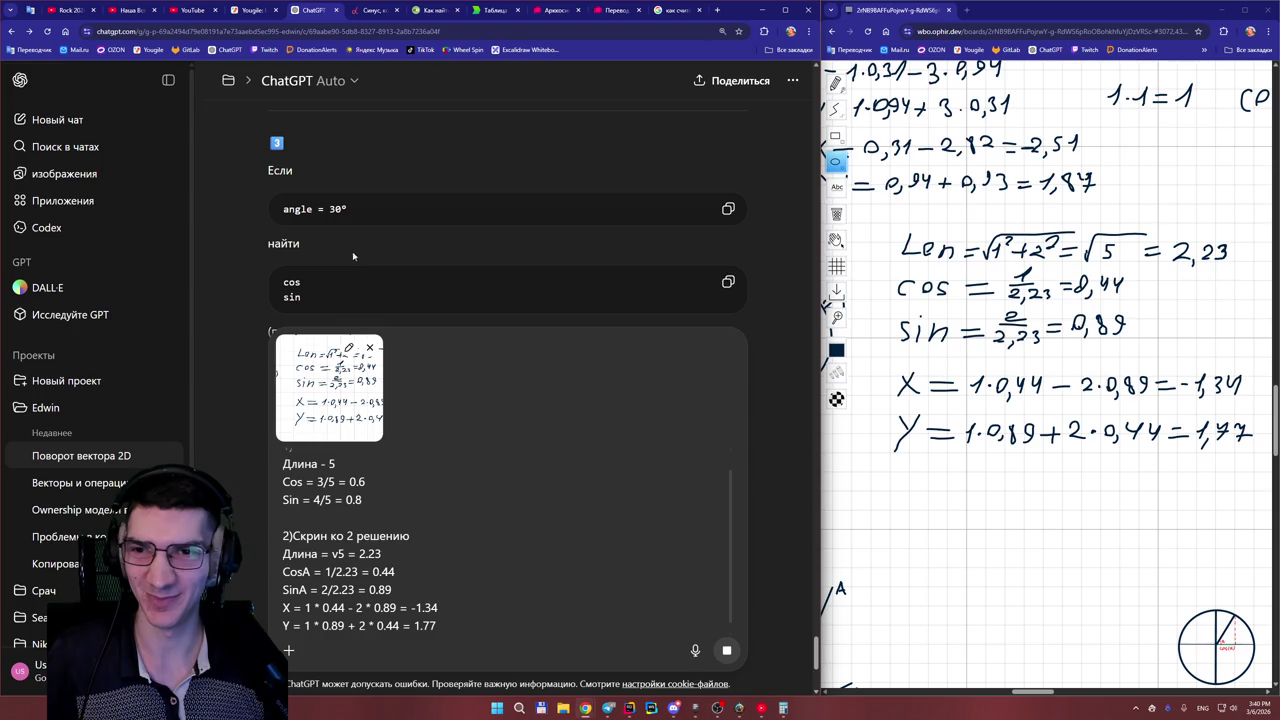
{"action": "key", "text": "shift+Return"}
{"action": "key", "text": "shift+Return"}
{"action": "type", "text": "3)("}
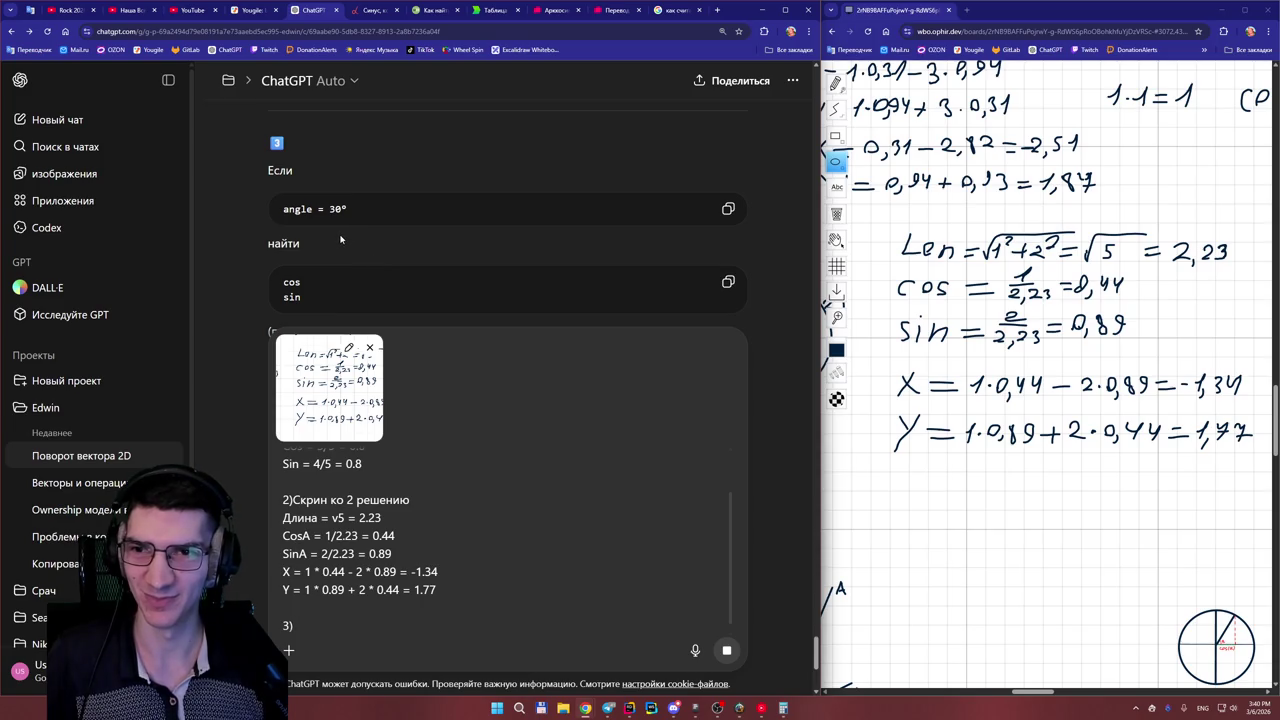
- Zoom the ChatGPT page out to see more of the chat
{"action": "scroll", "coordinate": [330, 233], "scroll_direction": "down", "scroll_amount": 1}
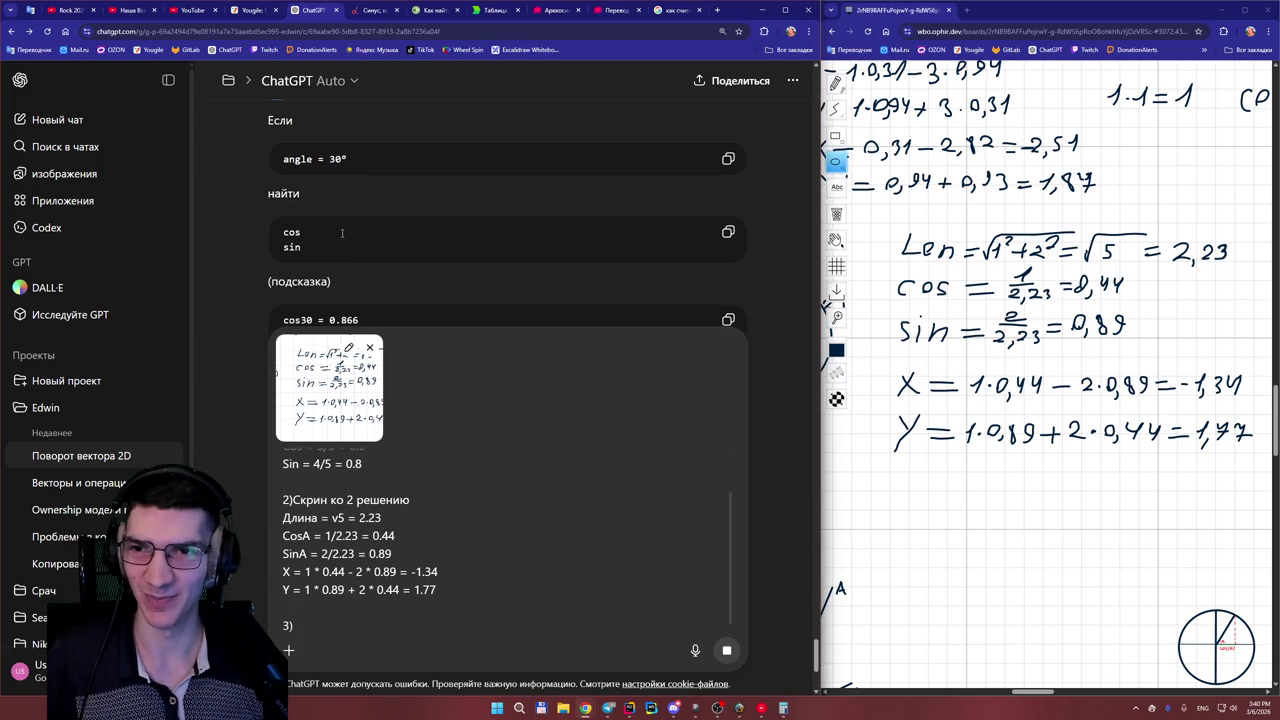
{"action": "scroll", "coordinate": [341, 232], "scroll_direction": "down", "scroll_amount": 2}
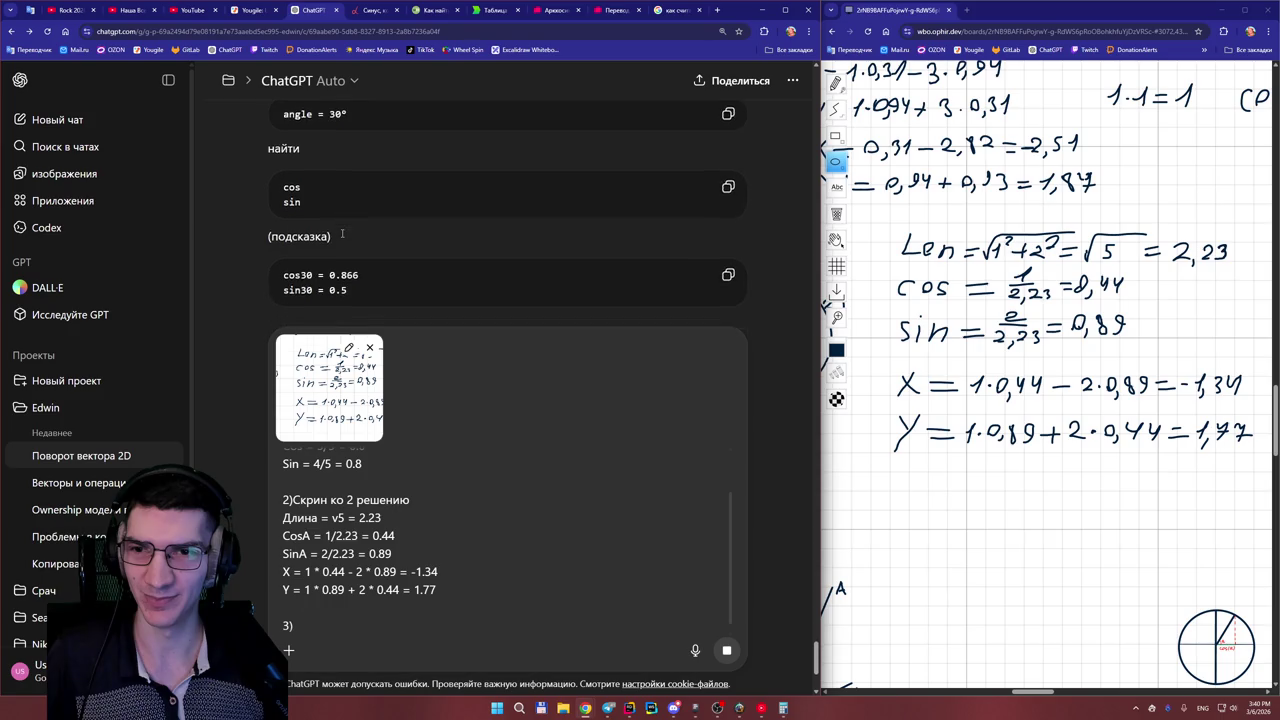
{"action": "scroll", "coordinate": [340, 232], "scroll_direction": "up", "scroll_amount": 3}
{"action": "key", "text": "ctrl+minus"}
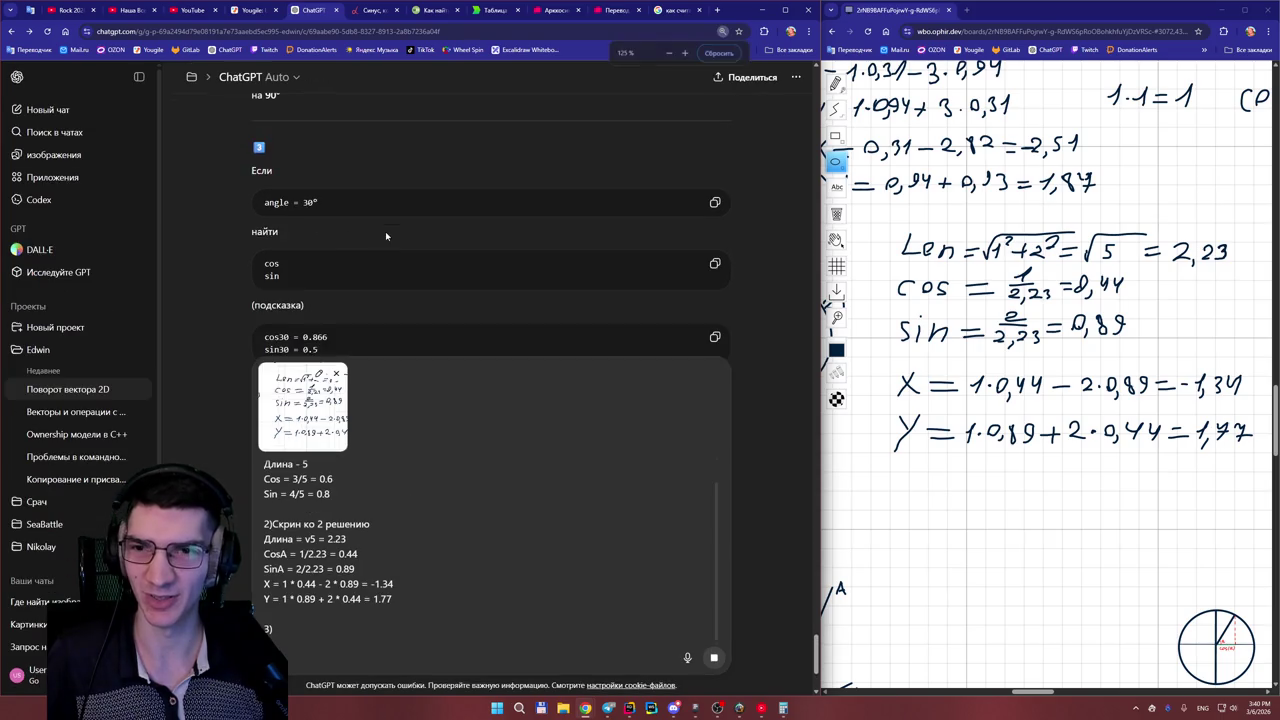
{"action": "scroll", "coordinate": [308, 207], "scroll_direction": "down", "scroll_amount": 3}
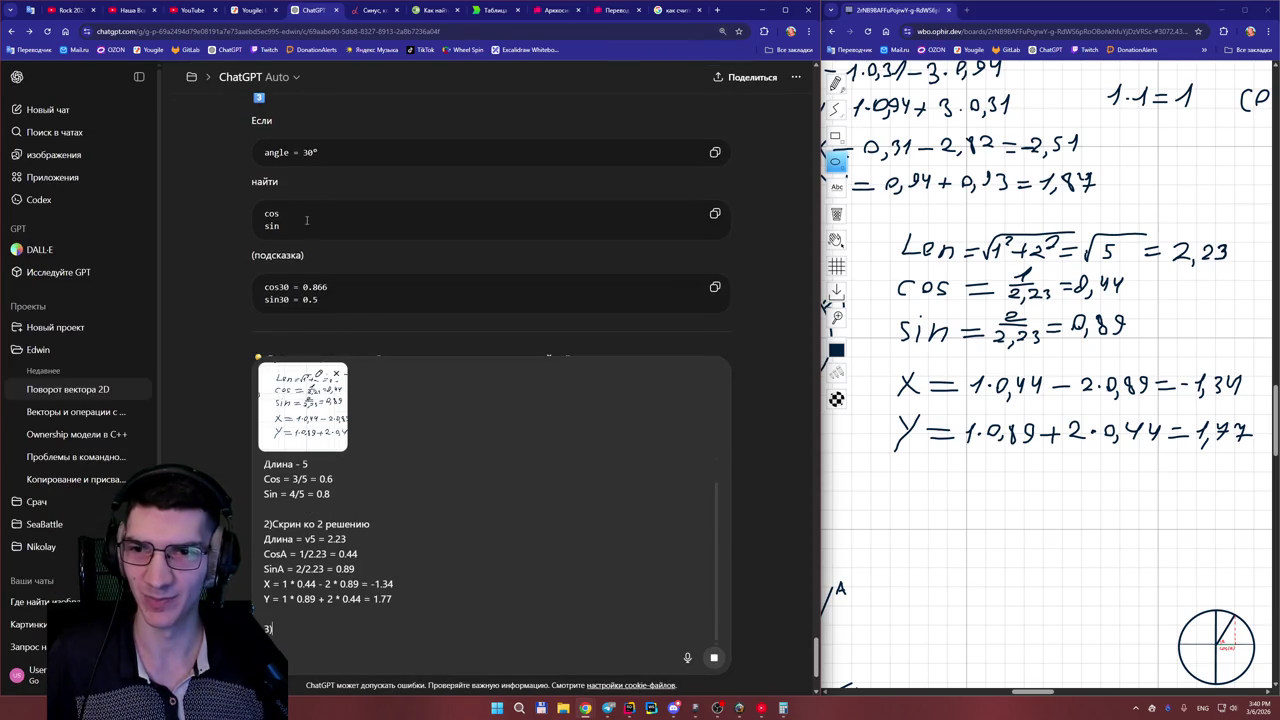
{"action": "scroll", "coordinate": [310, 226], "scroll_direction": "up", "scroll_amount": 3}
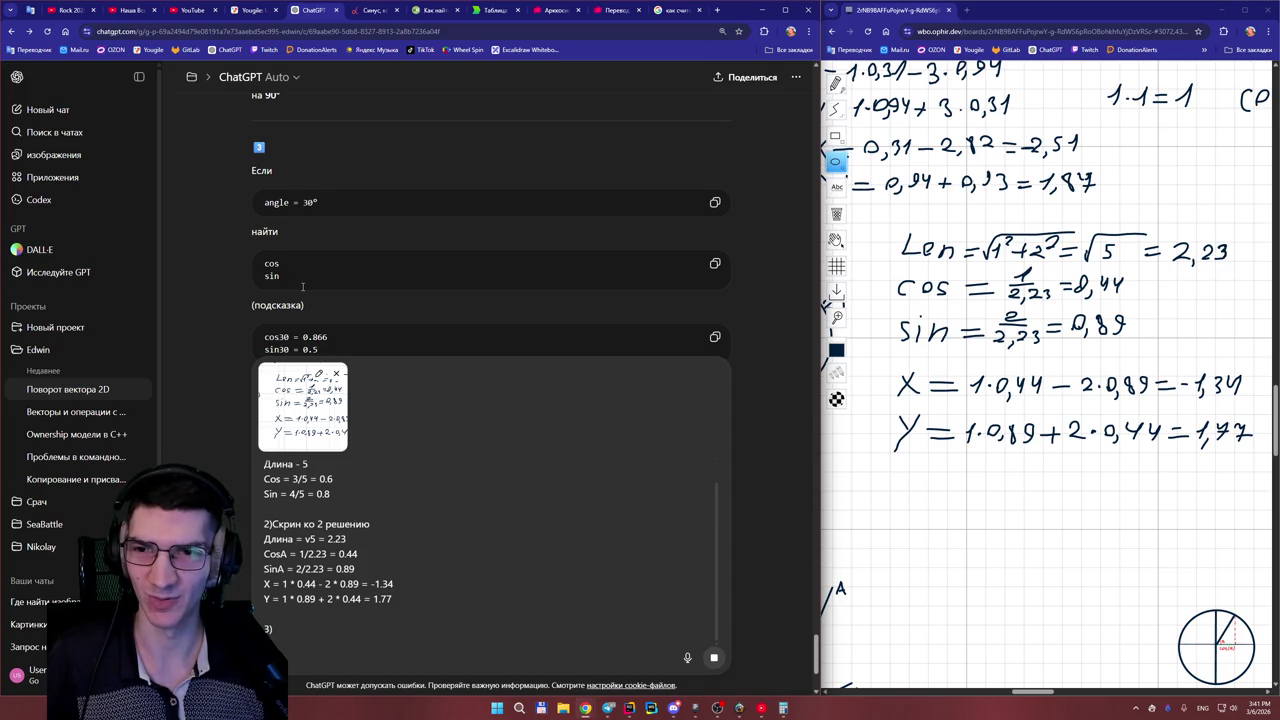
{"action": "scroll", "coordinate": [302, 287], "scroll_direction": "down", "scroll_amount": 1}
{"action": "scroll", "coordinate": [303, 288], "scroll_direction": "up", "scroll_amount": 2}
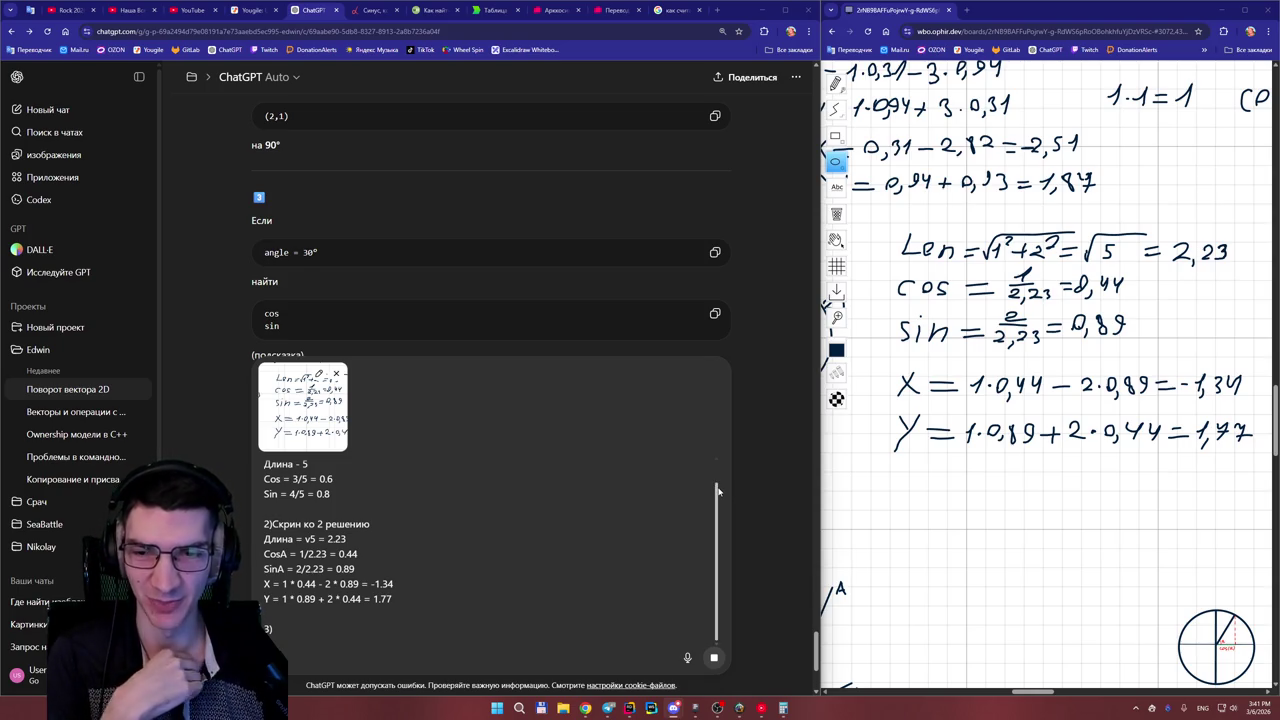
{"action": "left_click_drag", "start_coordinate": [717, 490], "coordinate": [716, 484]}
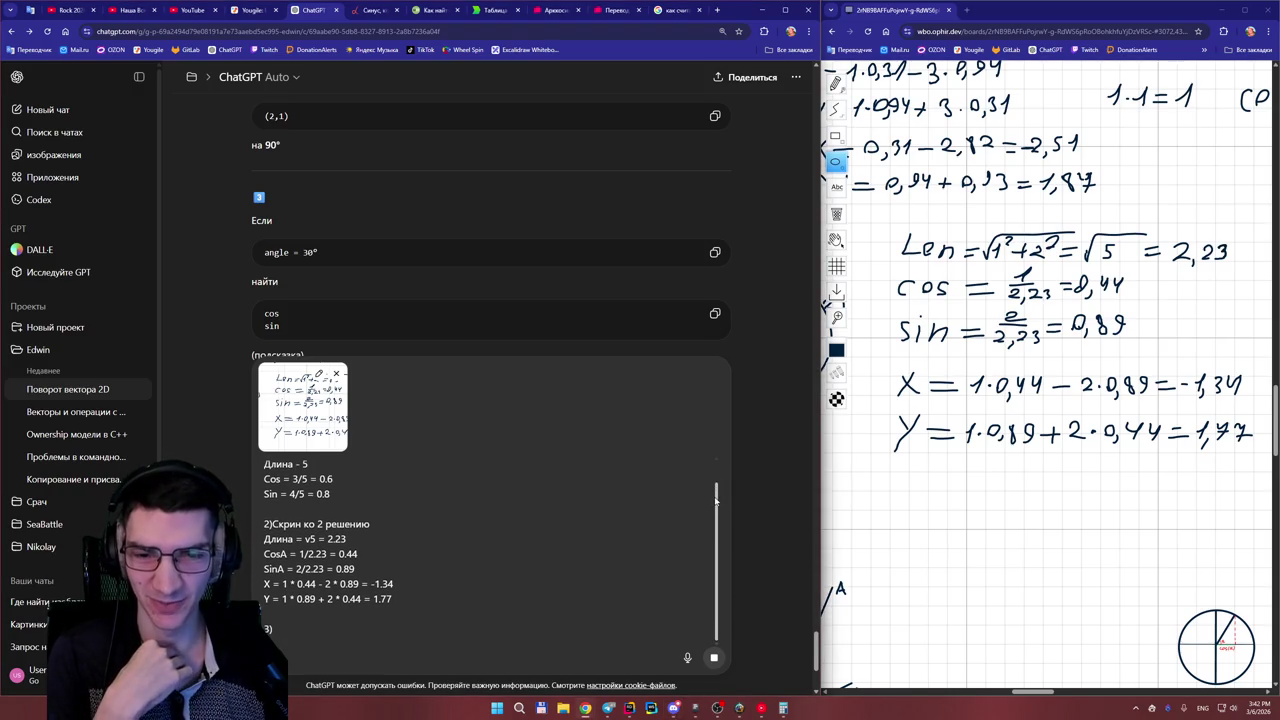
{"action": "left_click_drag", "start_coordinate": [717, 484], "coordinate": [714, 493]}
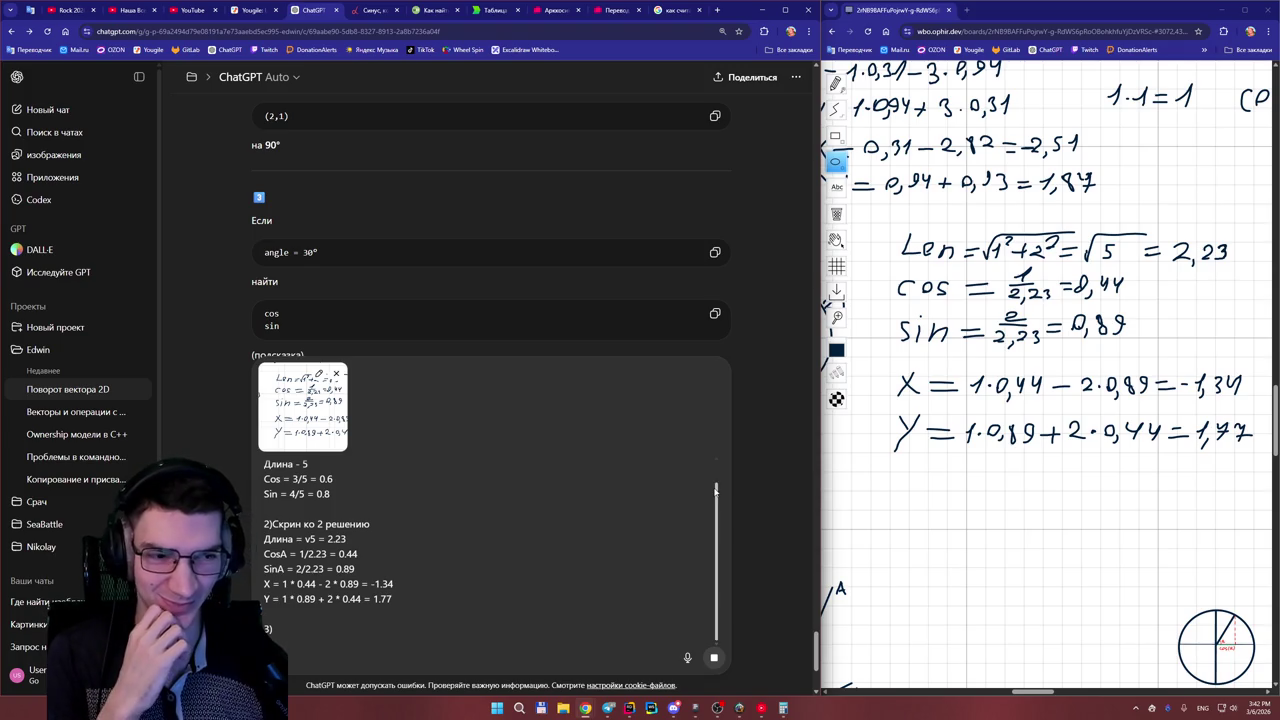
{"action": "left_click", "coordinate": [307, 634]}
- Write item 3) as 'Я не понял, что надо в 3 задание делать твоём'
{"action": "type", "text": "Я"}
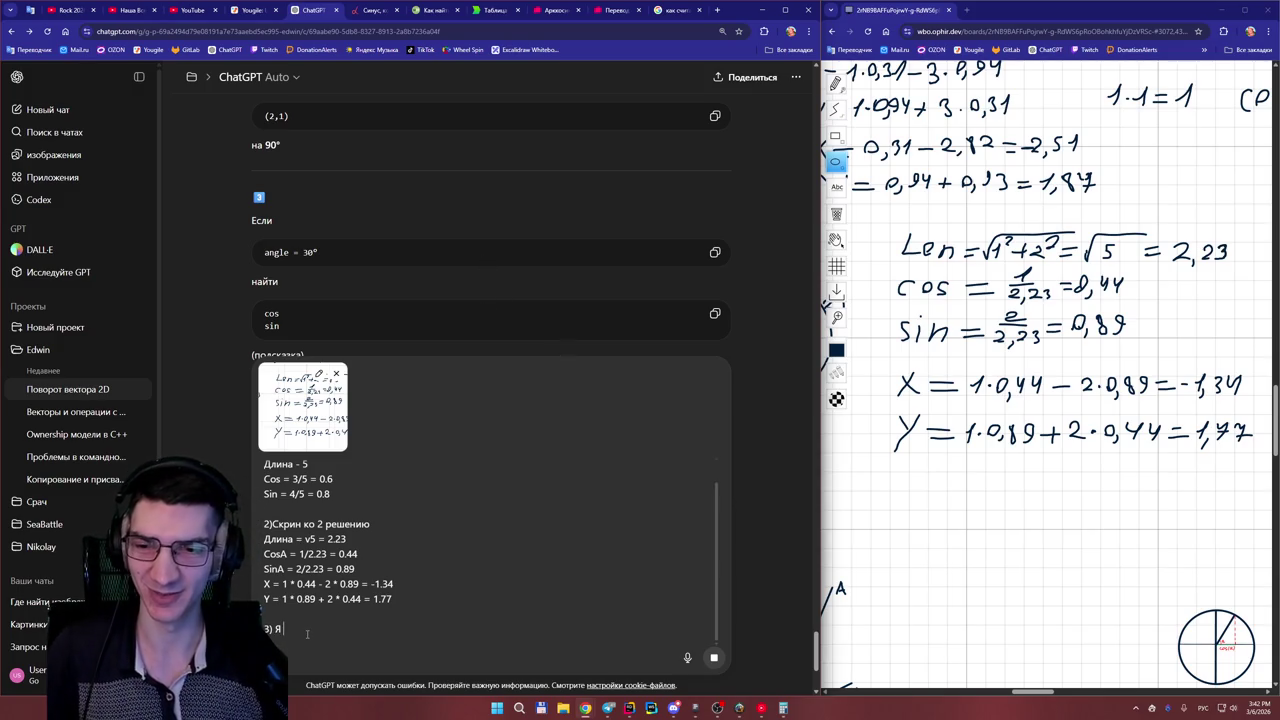
{"action": "type", "text": " не понял, что "}
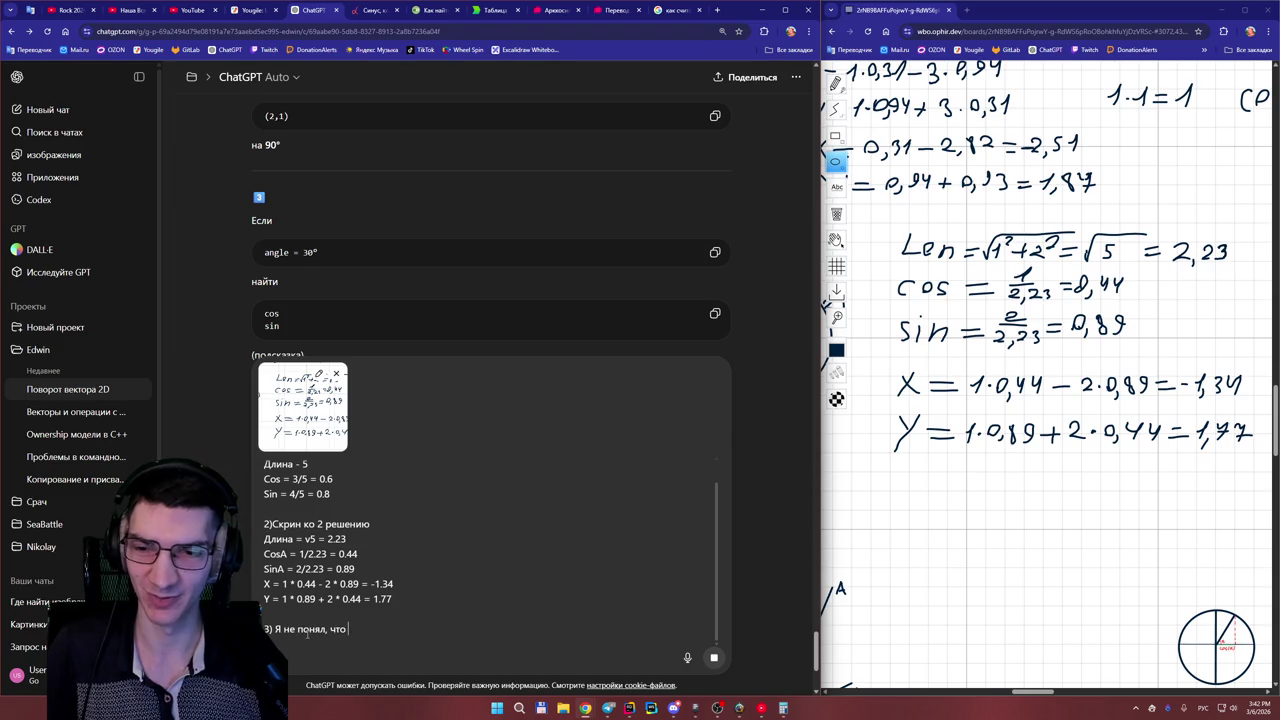
{"action": "type", "text": "надо в 3 "}
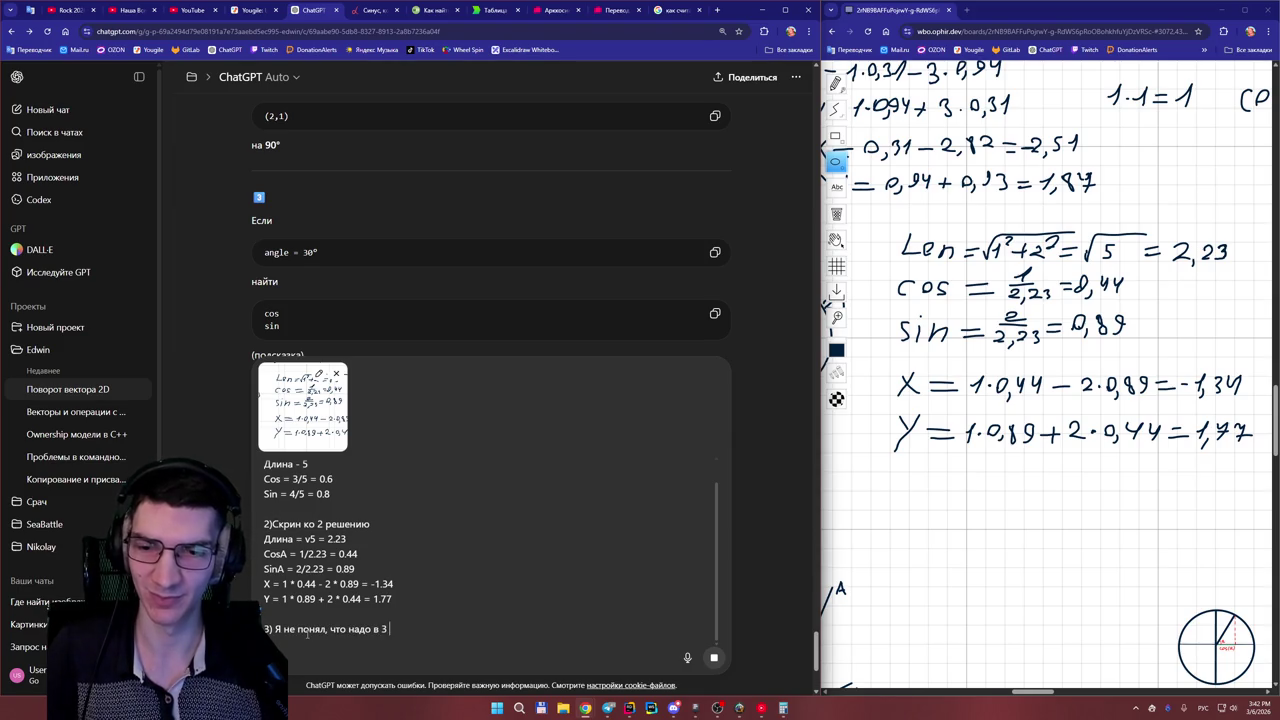
{"action": "type", "text": "задание делать твоём"}
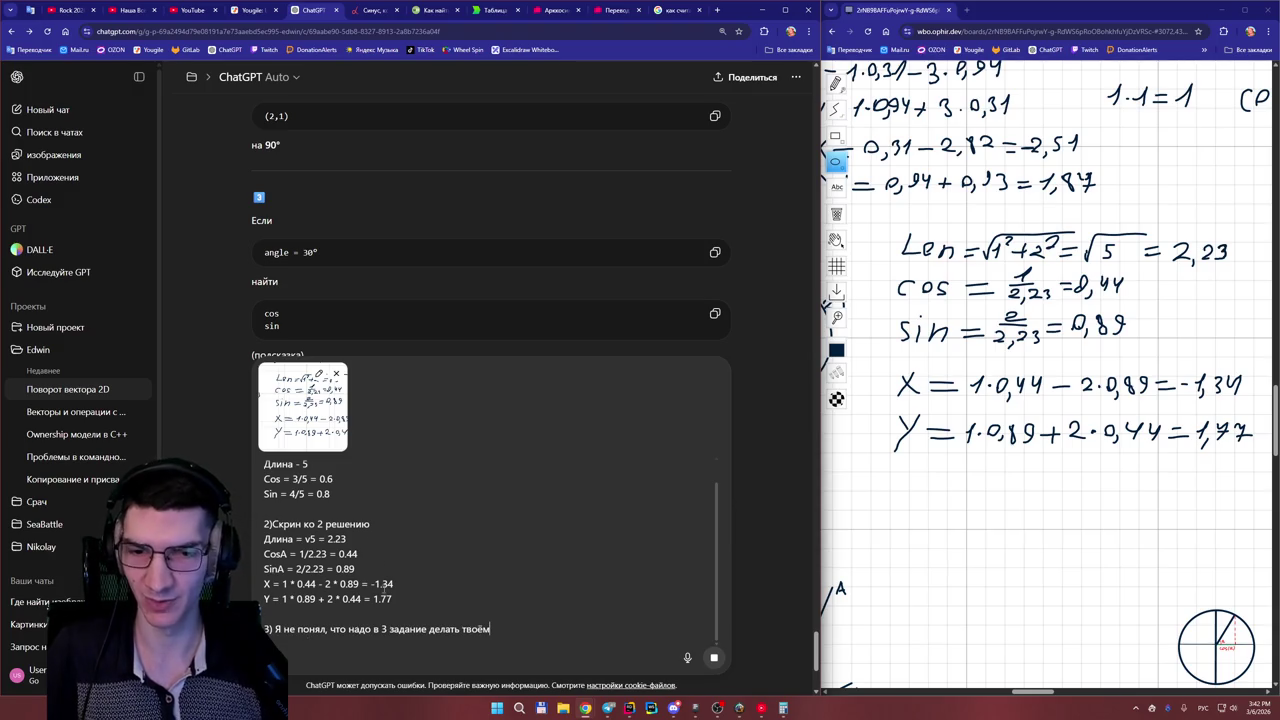
{"action": "scroll", "coordinate": [385, 590], "scroll_direction": "down", "scroll_amount": 2}
{"action": "scroll", "coordinate": [524, 616], "scroll_direction": "up", "scroll_amount": 2}
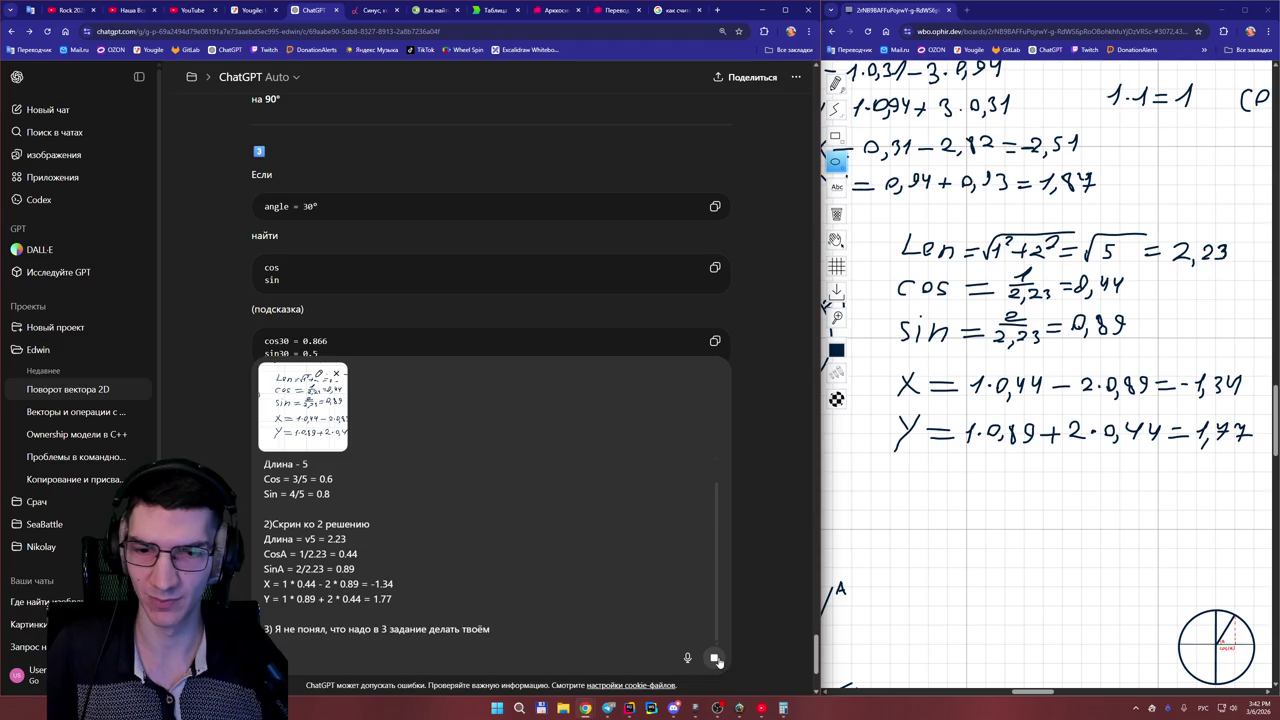
{"action": "key", "text": "ctrl+a"}
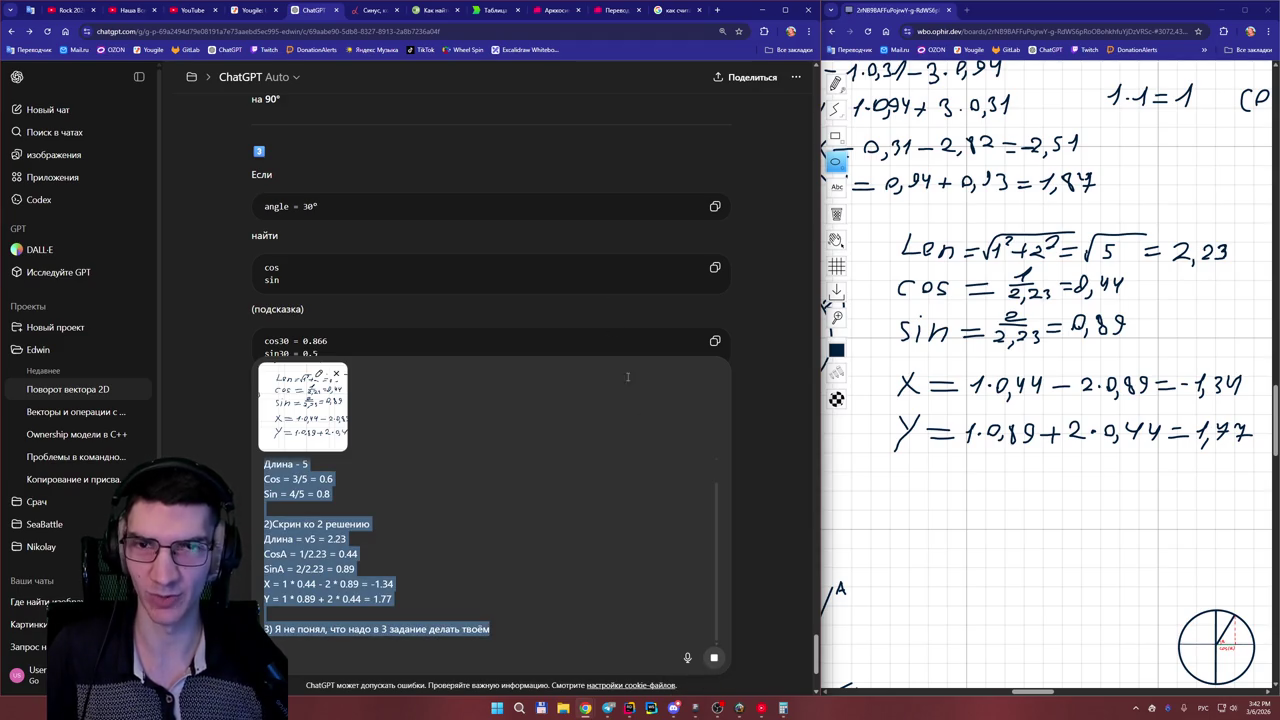
- Maximize the ChatGPT browser window and reload the page, keeping the draft
{"action": "left_click", "coordinate": [785, 9]}
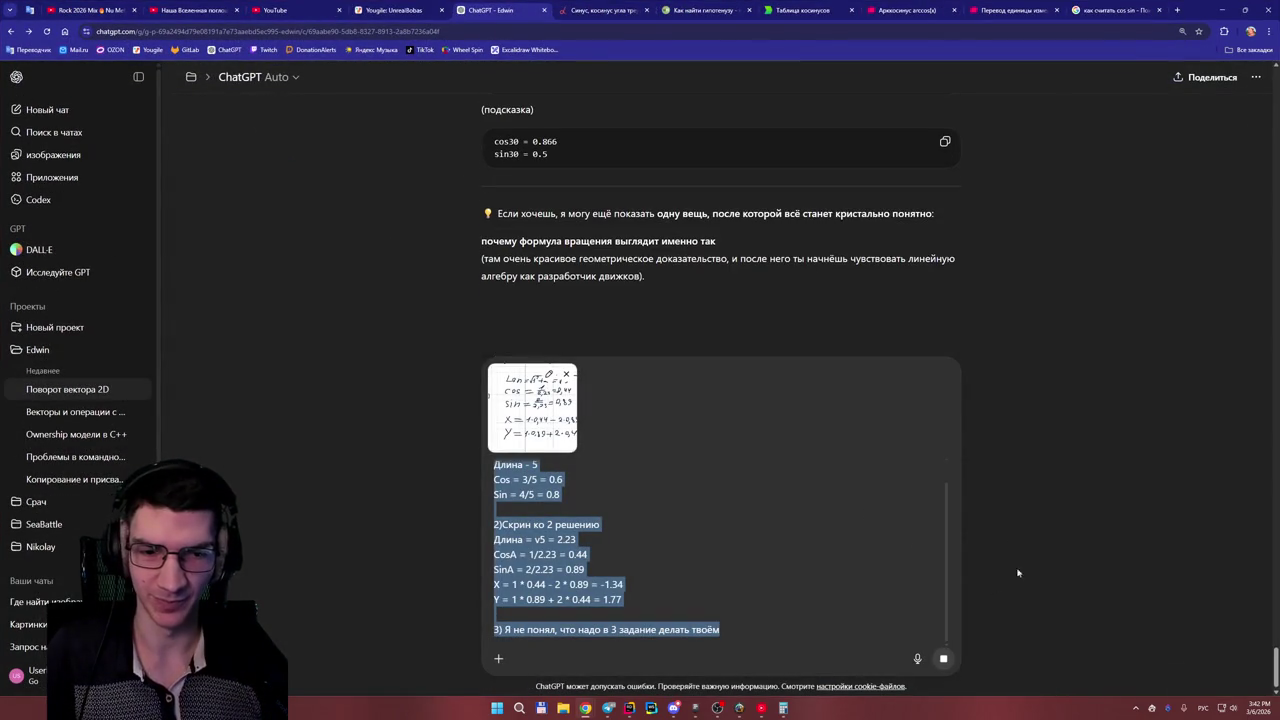
{"action": "left_click", "coordinate": [800, 590]}
{"action": "scroll", "coordinate": [800, 590], "scroll_direction": "up", "scroll_amount": 1}
{"action": "scroll", "coordinate": [780, 600], "scroll_direction": "down", "scroll_amount": 1}
{"action": "key", "text": "ctrl+a"}
{"action": "key", "text": "F5"}
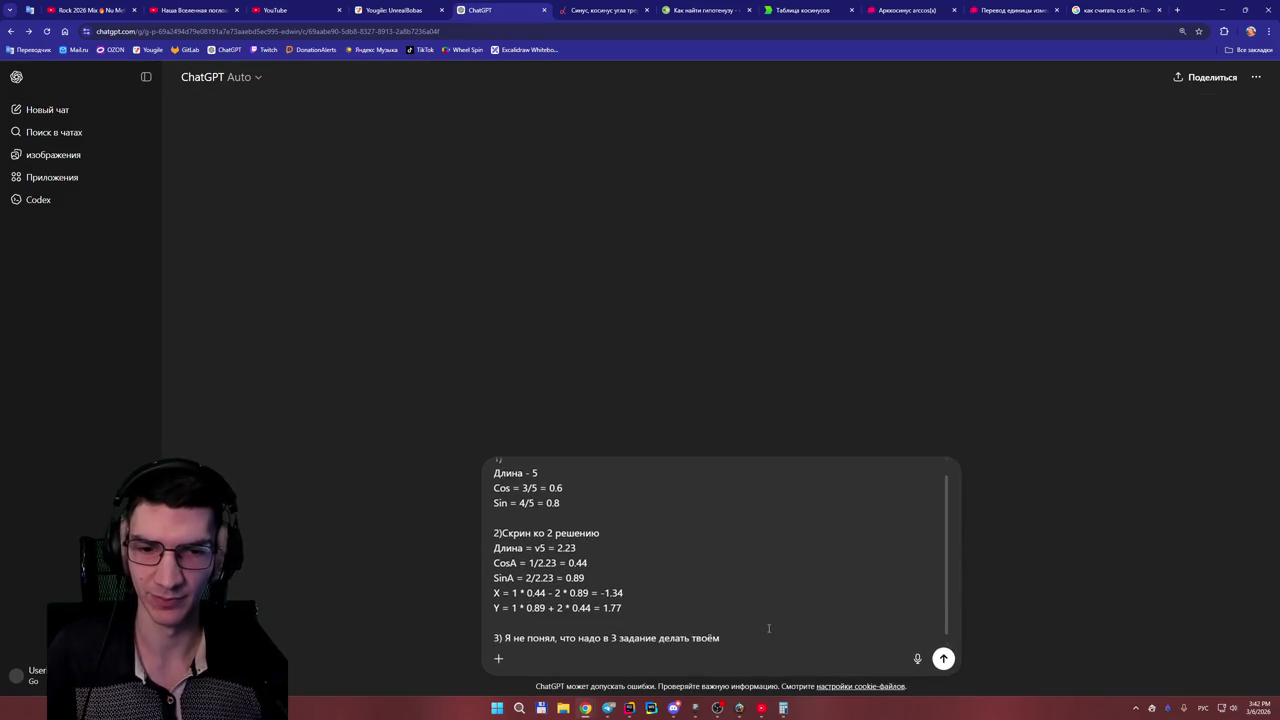
{"action": "scroll", "coordinate": [677, 359], "scroll_direction": "down", "scroll_amount": 2}
{"action": "scroll", "coordinate": [665, 345], "scroll_direction": "up", "scroll_amount": 2}
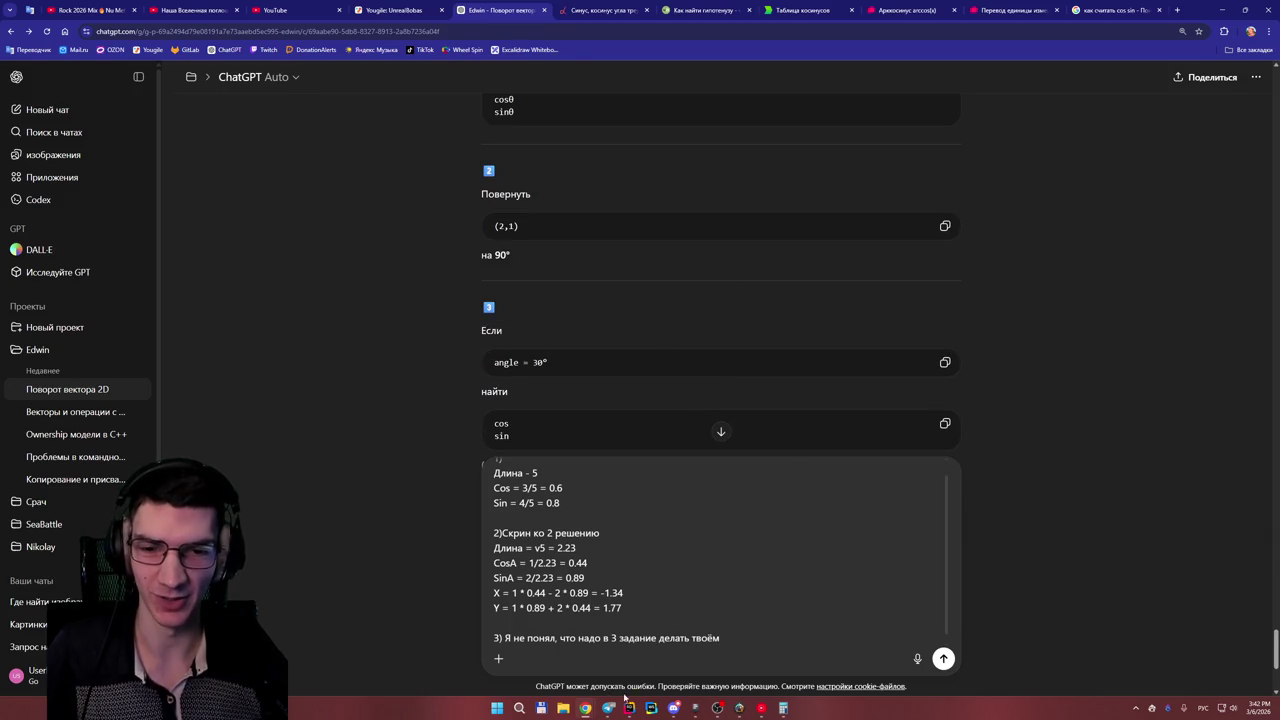
- Bring the WBO whiteboard to the front and maximize it
{"action": "mouse_move", "coordinate": [585, 708]}
{"action": "left_click", "coordinate": [677, 650]}
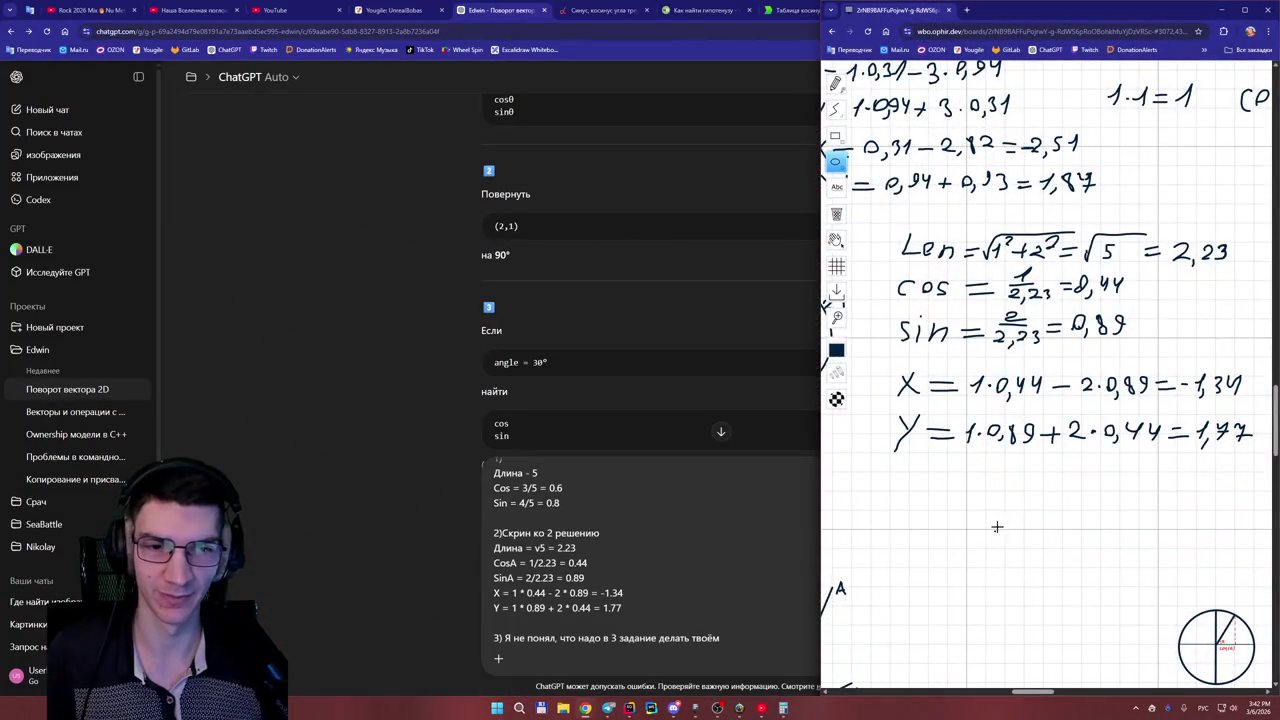
{"action": "scroll", "coordinate": [1003, 522], "scroll_direction": "down", "scroll_amount": 3}
{"action": "scroll", "coordinate": [1000, 518], "scroll_direction": "down", "scroll_amount": 1}
{"action": "scroll", "coordinate": [1000, 518], "scroll_direction": "up", "scroll_amount": 1}
{"action": "left_click_drag", "start_coordinate": [1040, 693], "coordinate": [1005, 693]}
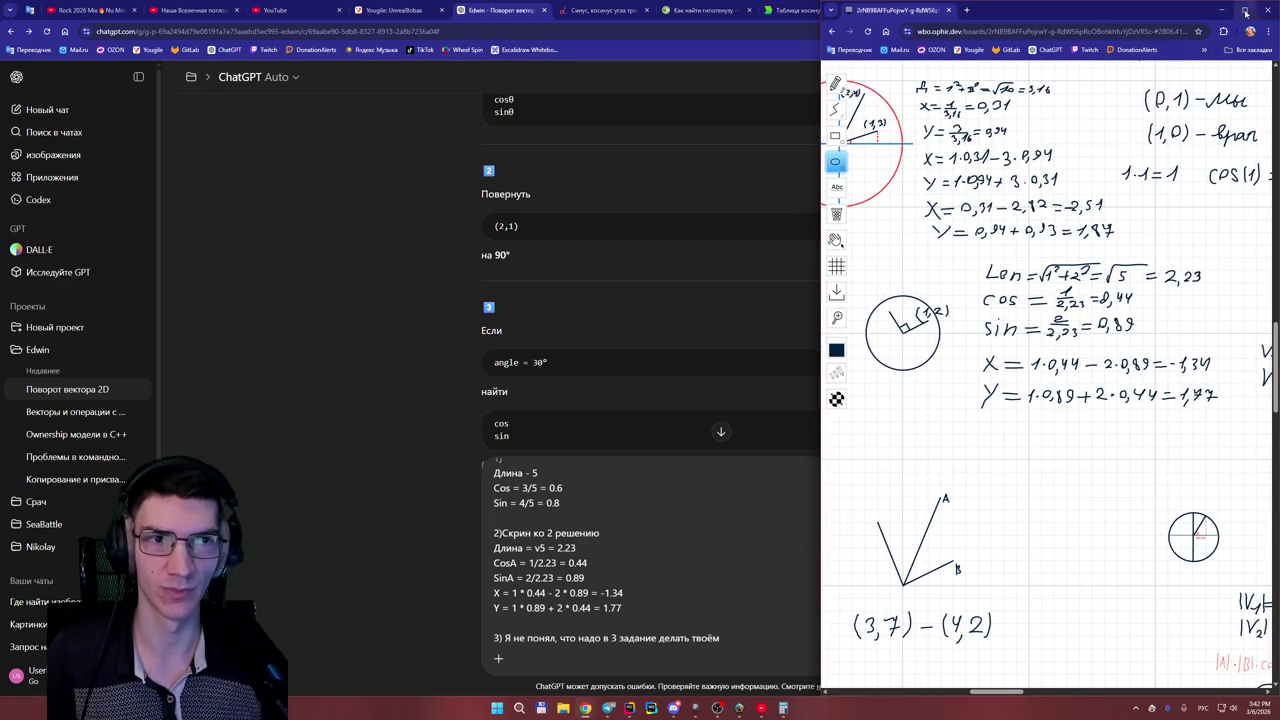
{"action": "left_click", "coordinate": [1244, 10]}
{"action": "left_click_drag", "start_coordinate": [528, 693], "coordinate": [430, 693]}
- Screenshot the Len, cos, sin and rotated X, Y calculations and paste them into the ChatGPT draft
{"action": "key", "text": "super+shift+s"}
{"action": "mouse_move", "coordinate": [350, 243]}
{"action": "left_mouse_down"}
{"action": "mouse_move", "coordinate": [666, 394]}
{"action": "mouse_move", "coordinate": [738, 446]}
{"action": "left_mouse_up"}
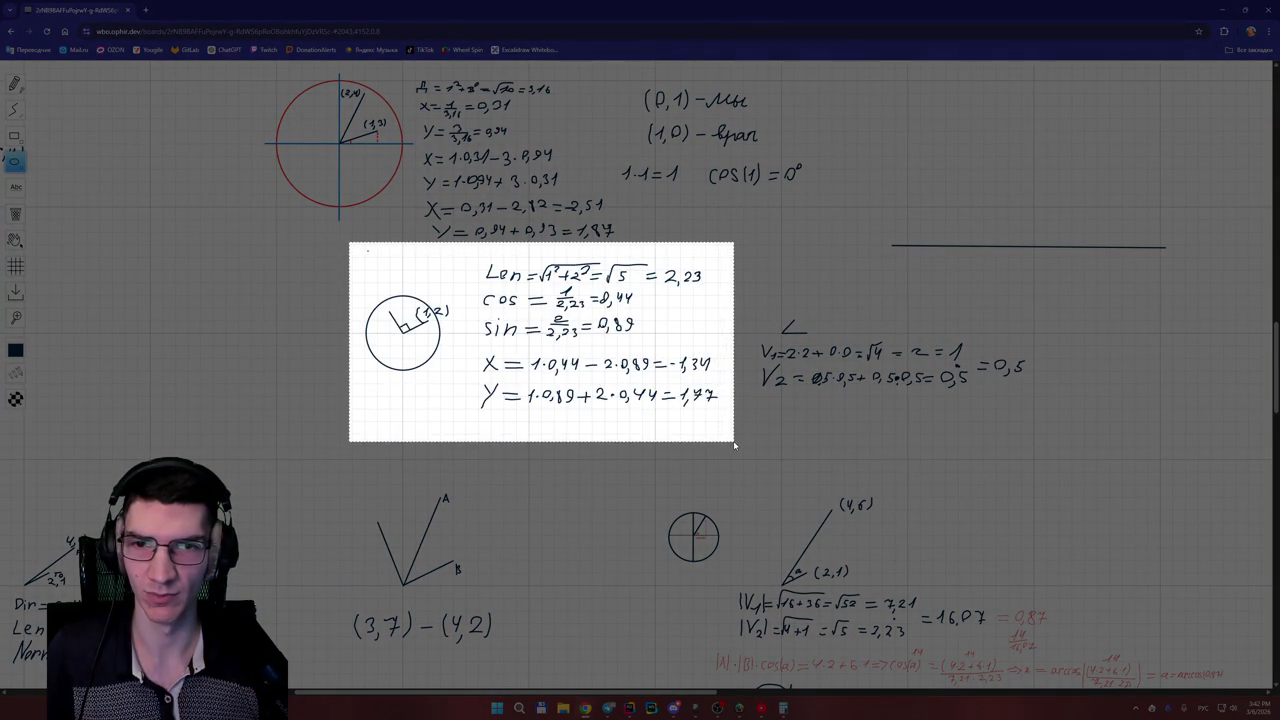
{"action": "scroll", "coordinate": [480, 393], "scroll_direction": "up", "scroll_amount": 5}
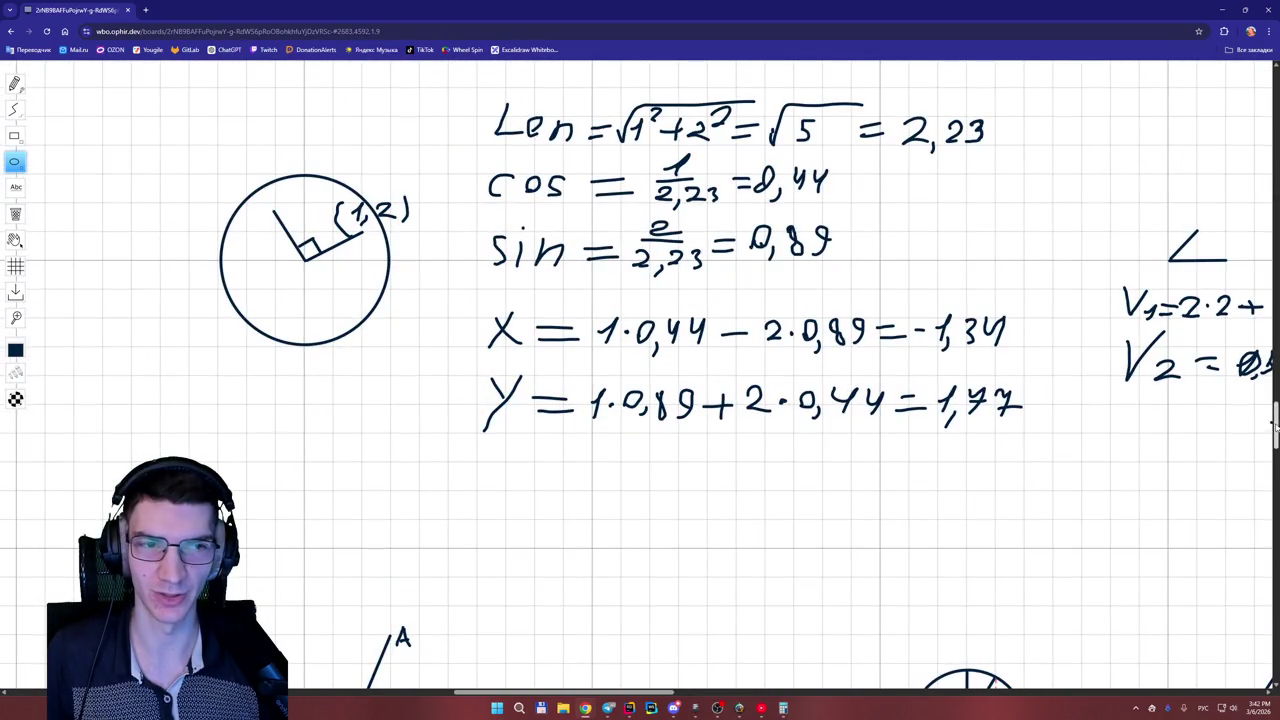
{"action": "scroll", "coordinate": [1268, 420], "scroll_direction": "up", "scroll_amount": 3}
{"action": "key", "text": "super+shift+s"}
{"action": "mouse_move", "coordinate": [185, 202]}
{"action": "left_mouse_down"}
{"action": "mouse_move", "coordinate": [246, 246]}
{"action": "mouse_move", "coordinate": [1091, 645]}
{"action": "left_mouse_up"}
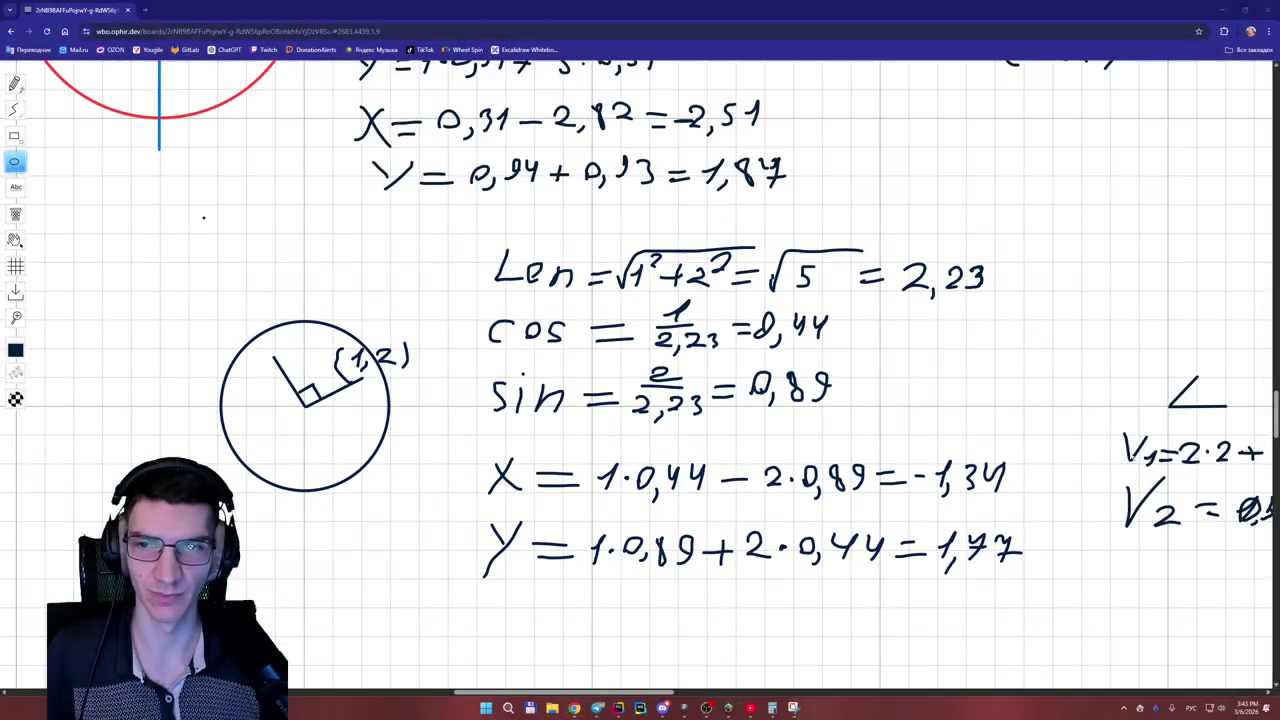
{"action": "key", "text": "alt+Tab"}
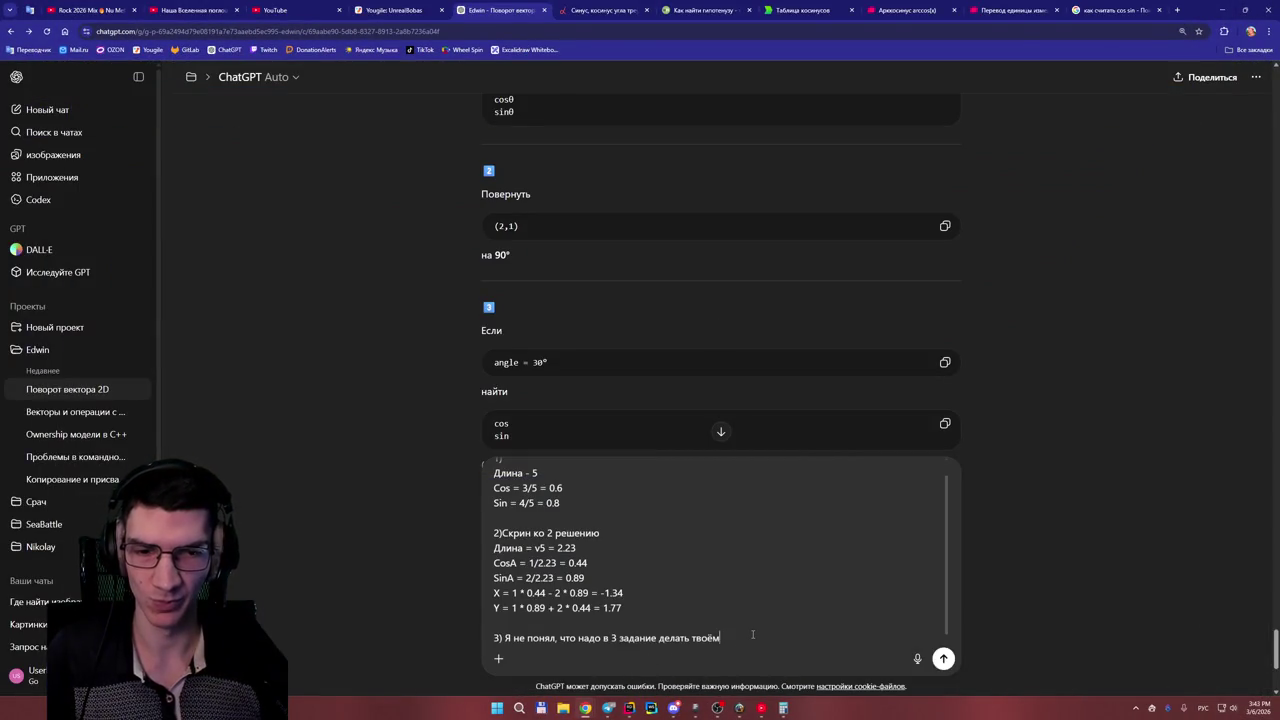
{"action": "key", "text": "ctrl+v"}
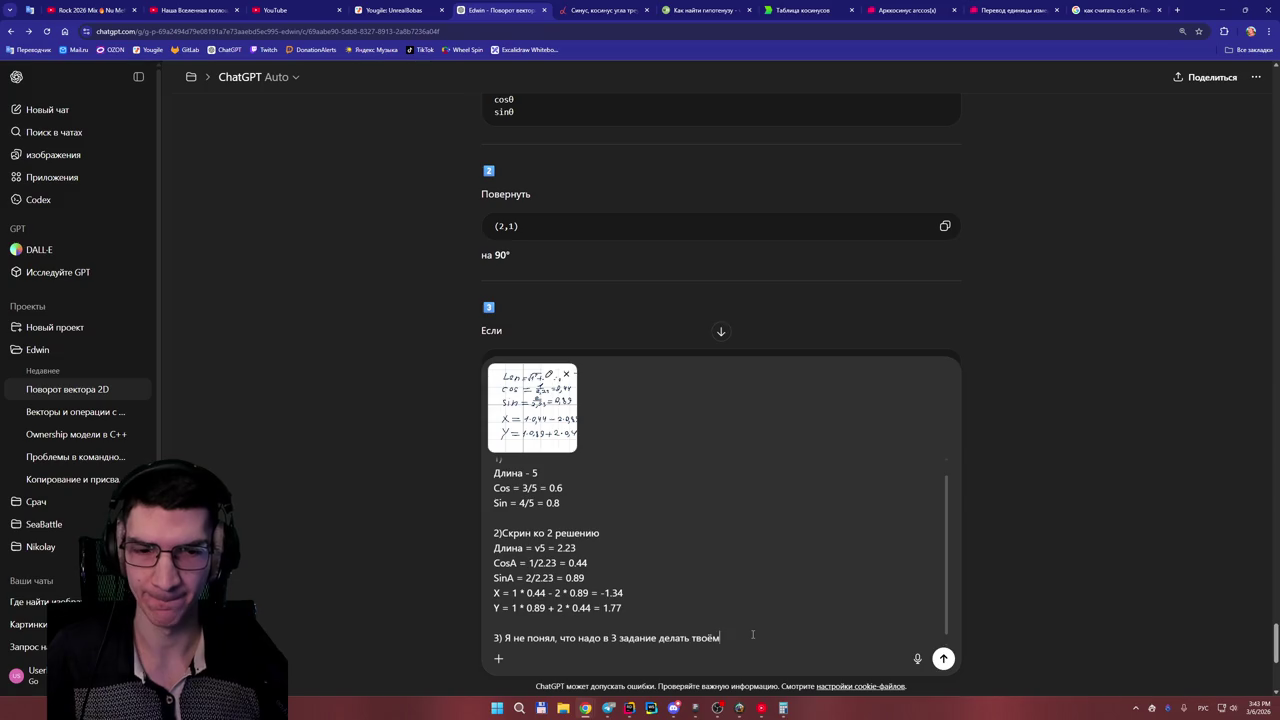
- Send the reply with the calculations screenshot and read ChatGPT's Task 1 check
{"action": "key", "text": "Return"}
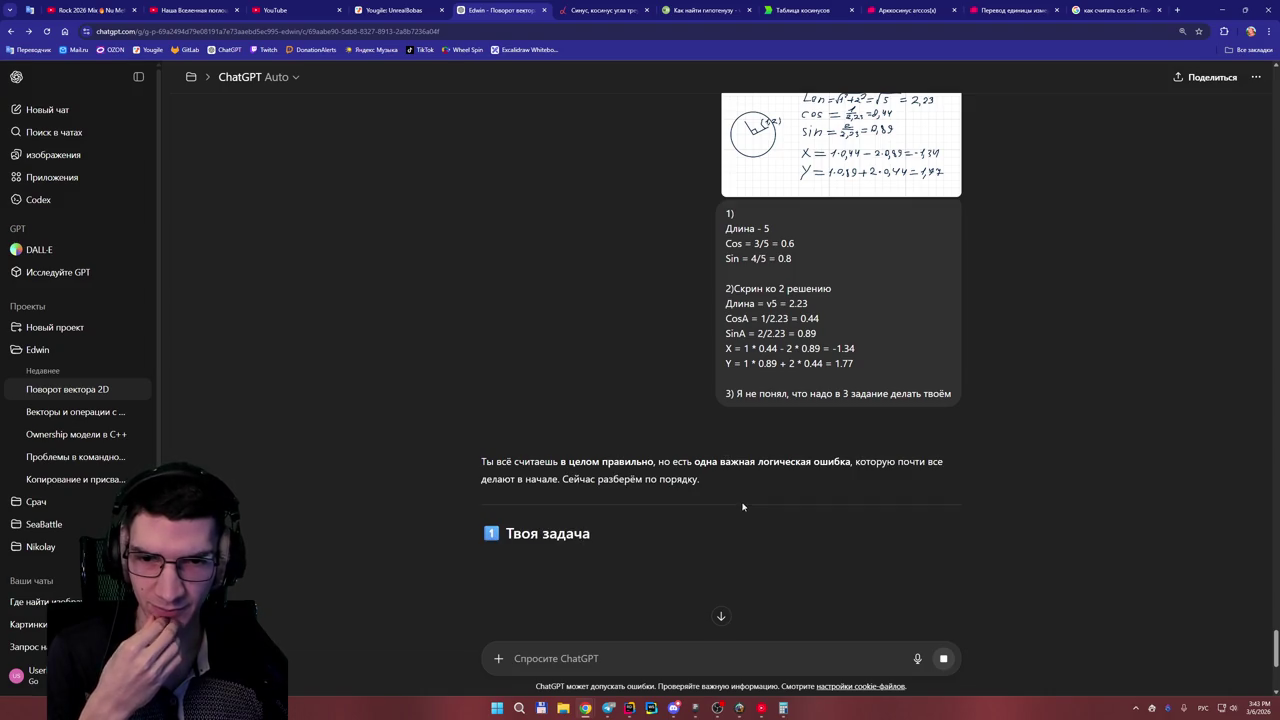
{"action": "scroll", "coordinate": [778, 510], "scroll_direction": "down", "scroll_amount": 1}
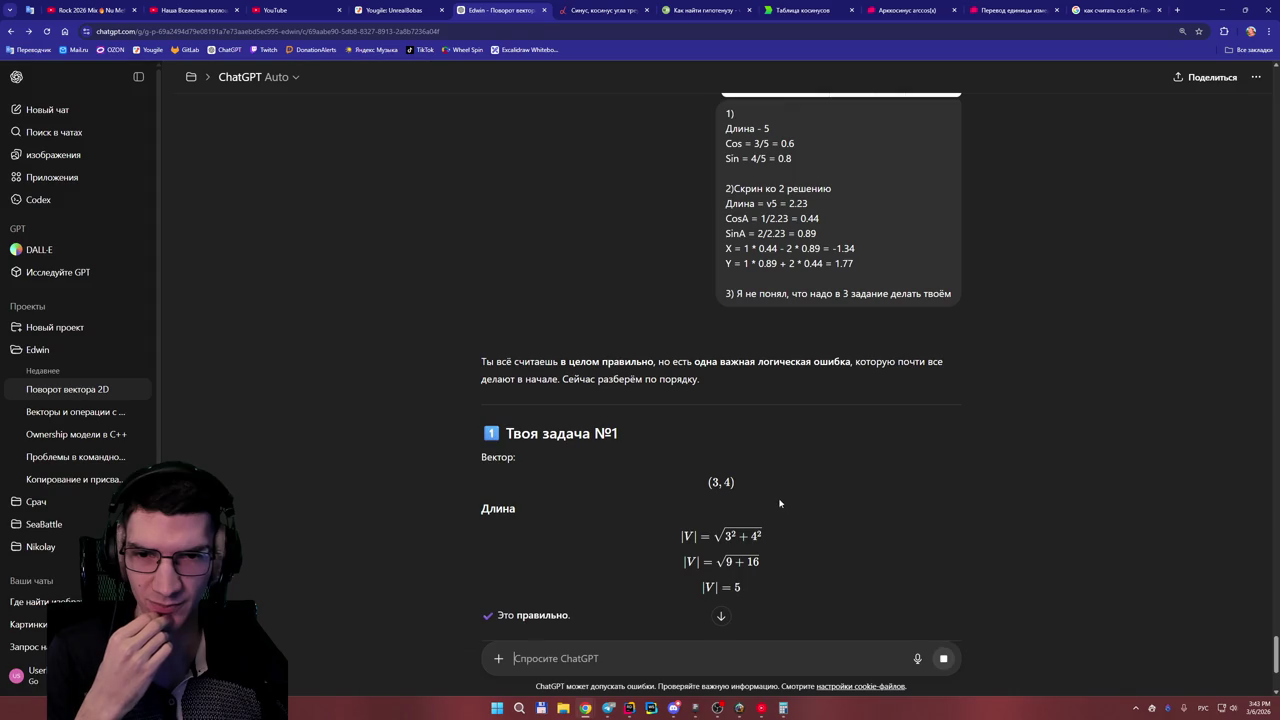
{"action": "scroll", "coordinate": [780, 462], "scroll_direction": "down", "scroll_amount": 1}
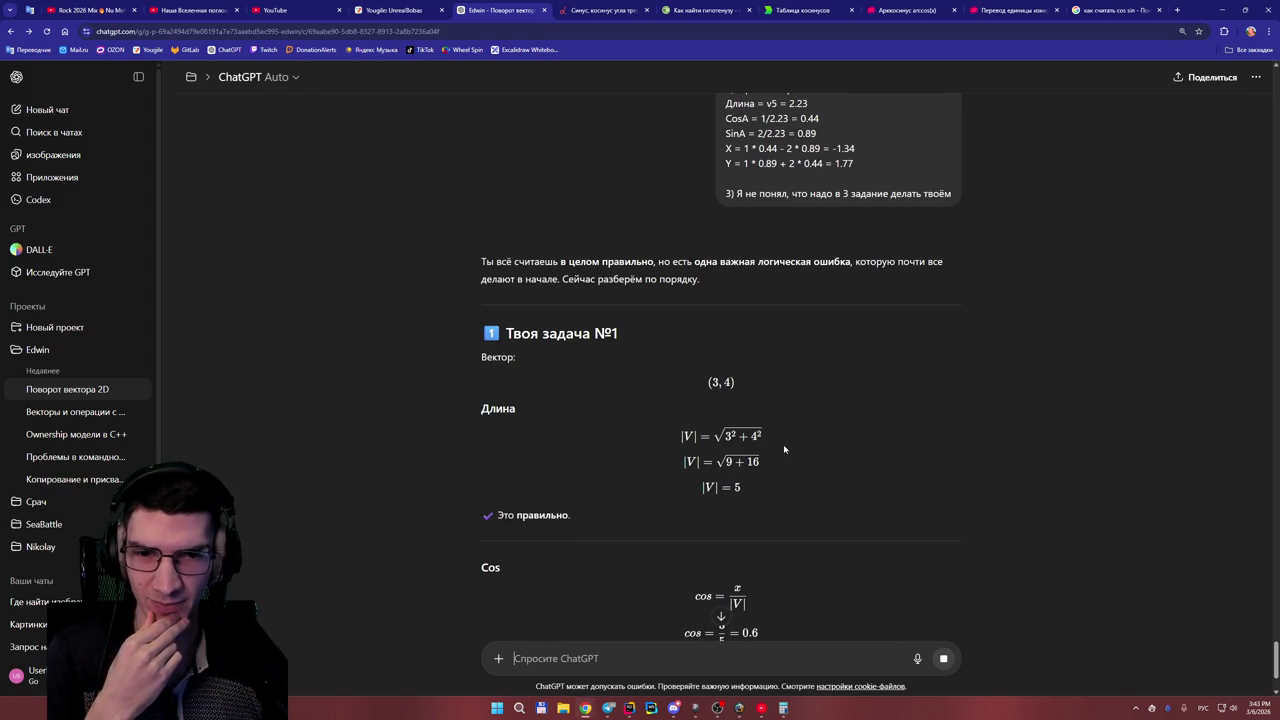
{"action": "scroll", "coordinate": [784, 444], "scroll_direction": "down", "scroll_amount": 2}
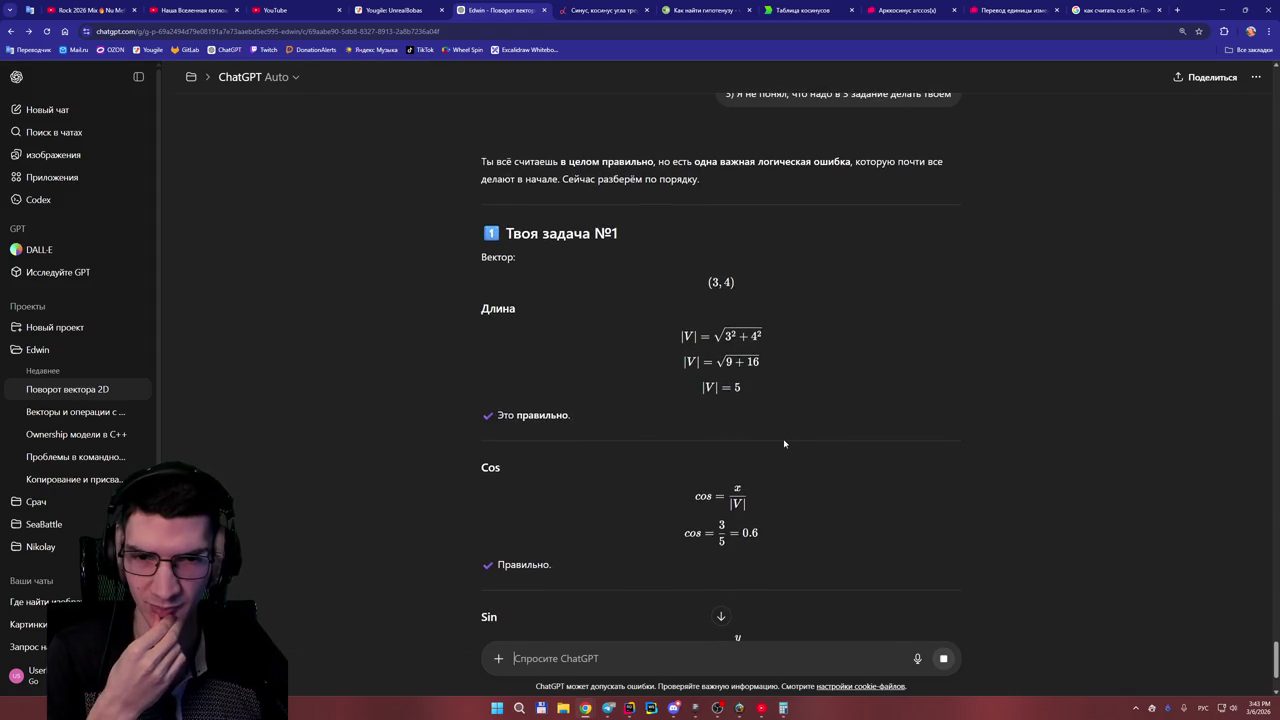
{"action": "scroll", "coordinate": [784, 437], "scroll_direction": "down", "scroll_amount": 1}
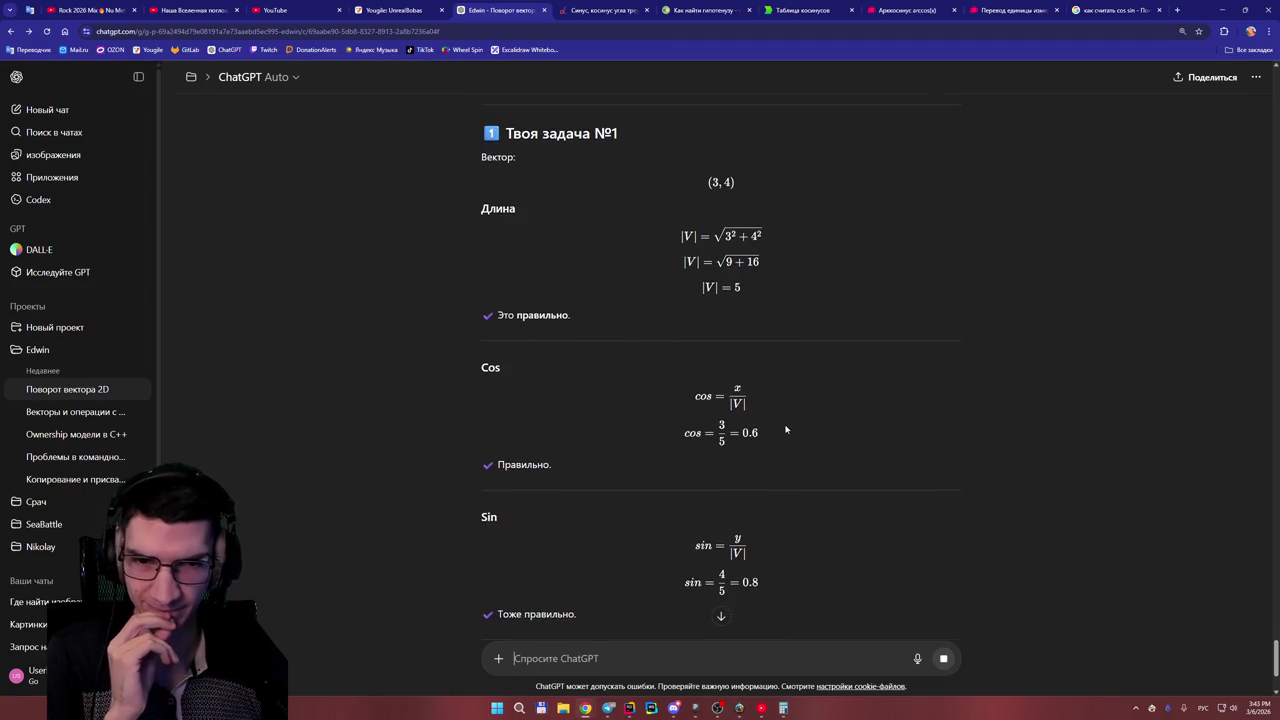
{"action": "scroll", "coordinate": [759, 402], "scroll_direction": "up", "scroll_amount": 2, "text": "ctrl"}
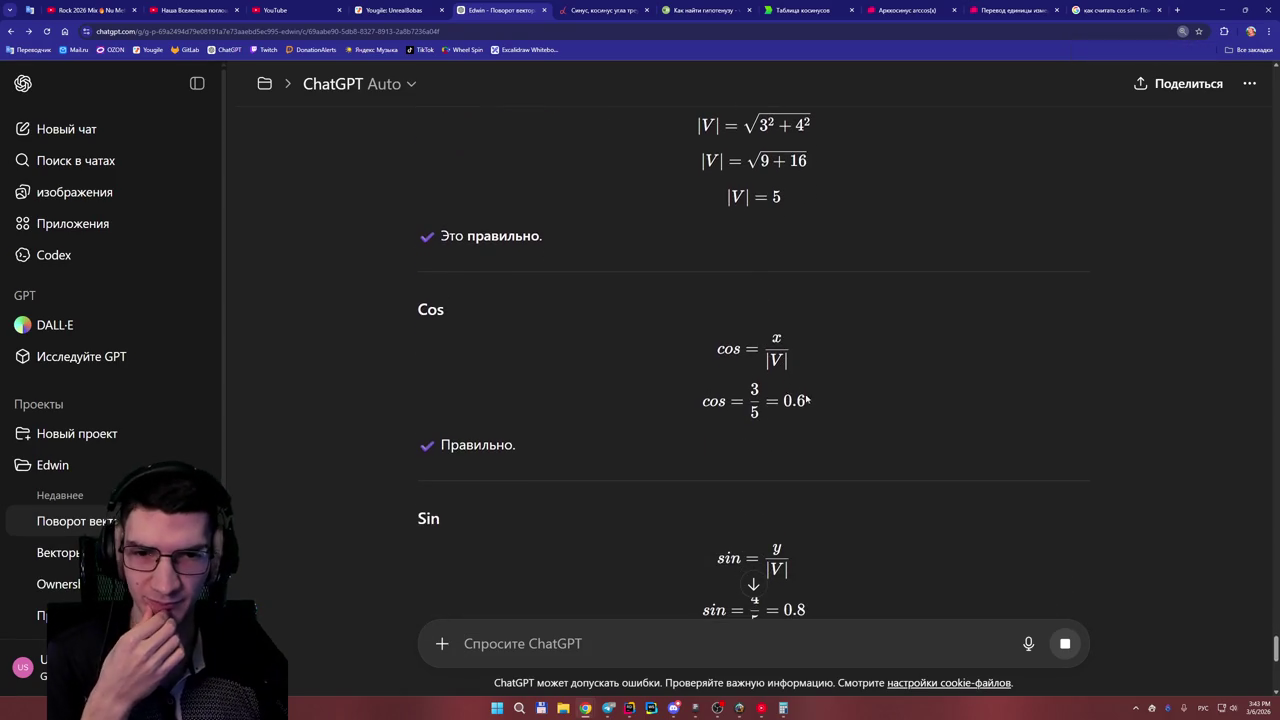
{"action": "scroll", "coordinate": [818, 408], "scroll_direction": "up", "scroll_amount": 2}
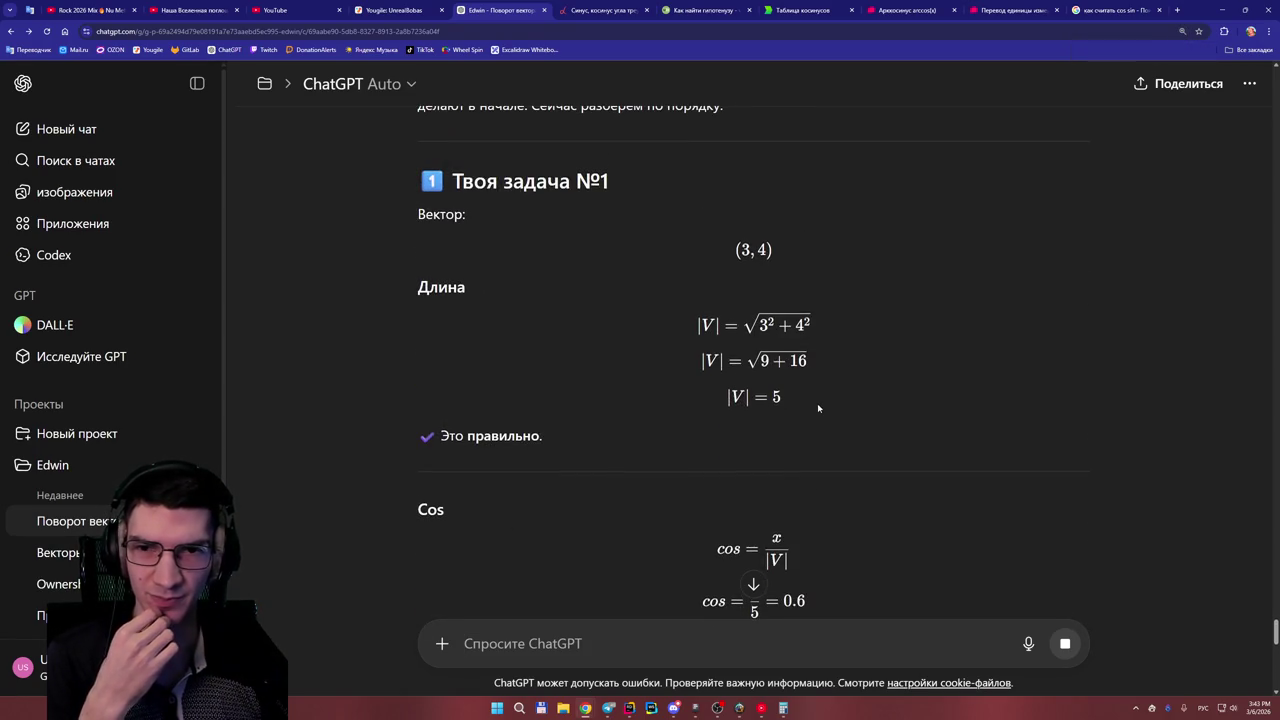
{"action": "scroll", "coordinate": [818, 408], "scroll_direction": "up", "scroll_amount": 3}
{"action": "scroll", "coordinate": [818, 407], "scroll_direction": "up", "scroll_amount": 3}
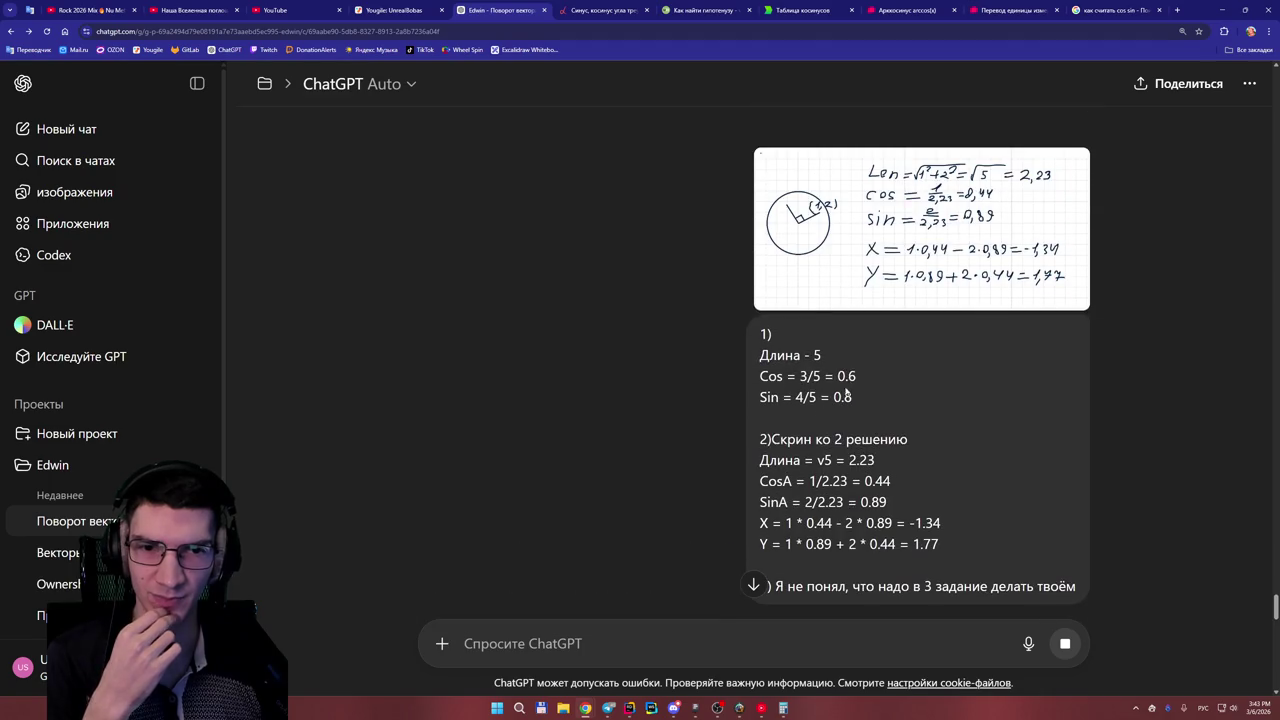
- Read on through the Task 2 check down to the 'Главное правило' section
{"action": "scroll", "coordinate": [820, 403], "scroll_direction": "down", "scroll_amount": 7}
{"action": "scroll", "coordinate": [820, 403], "scroll_direction": "down", "scroll_amount": 3}
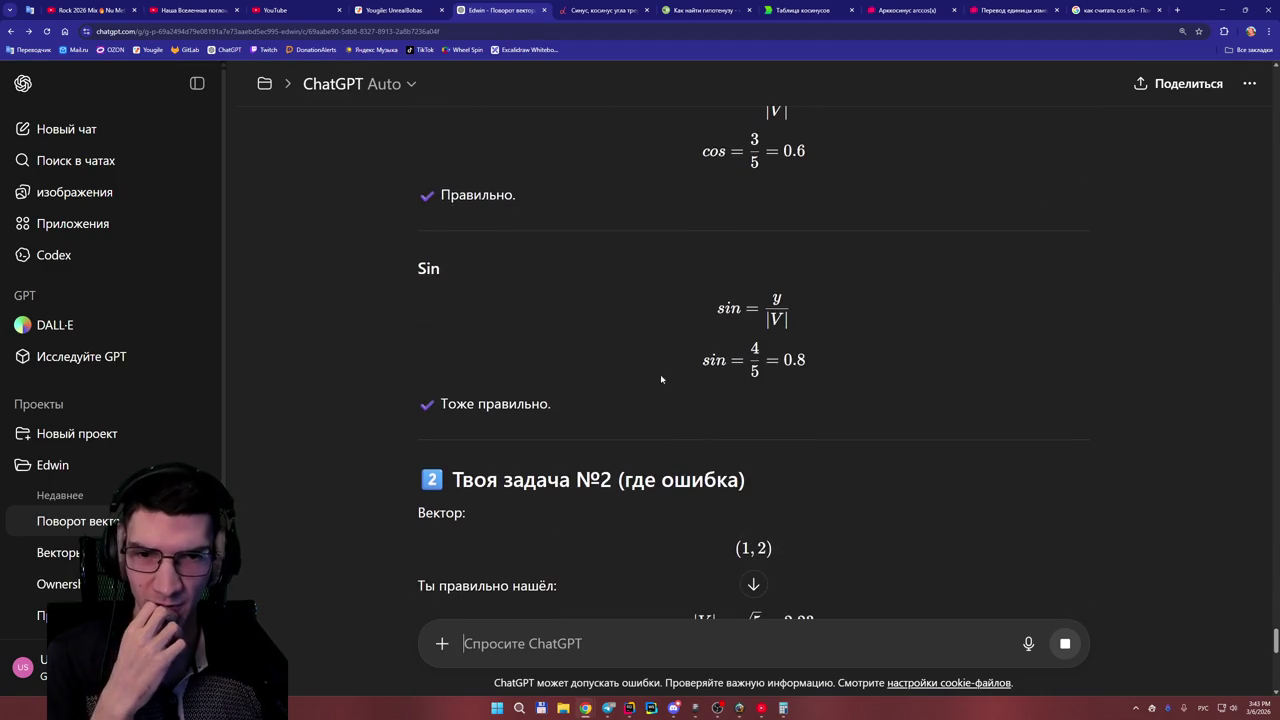
{"action": "scroll", "coordinate": [781, 360], "scroll_direction": "down", "scroll_amount": 1}
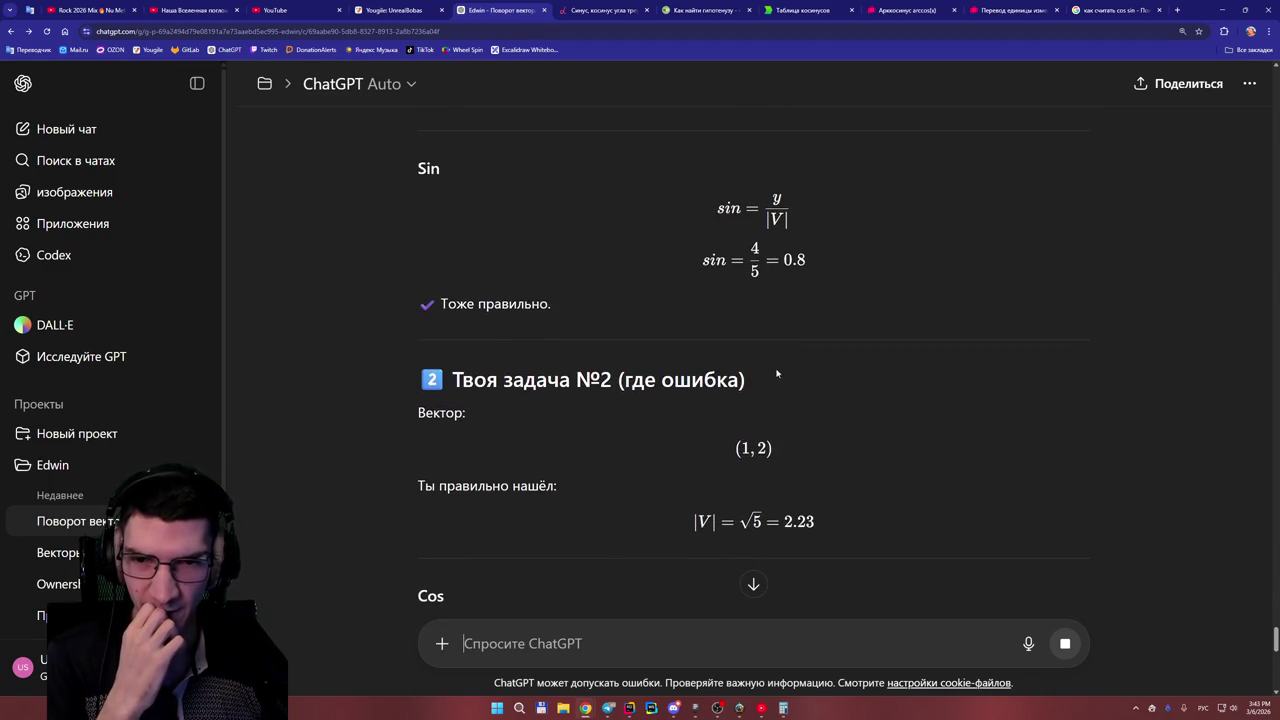
{"action": "scroll", "coordinate": [683, 410], "scroll_direction": "down", "scroll_amount": 1}
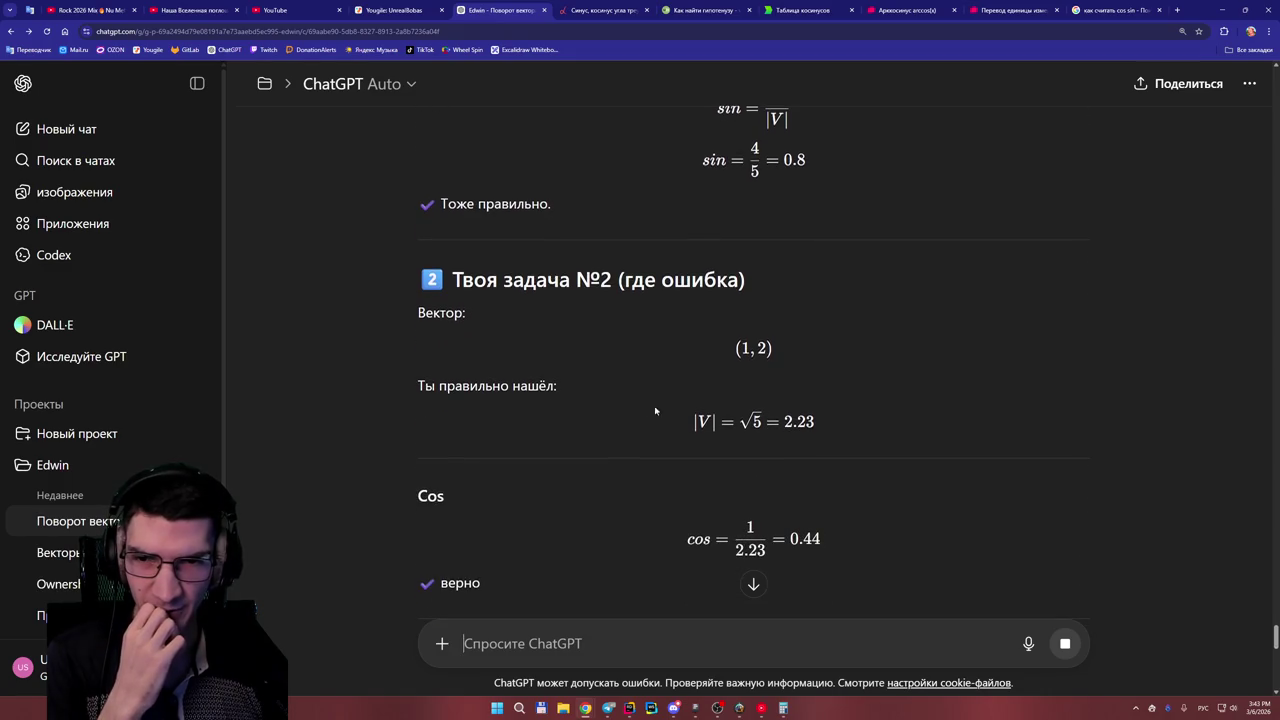
{"action": "scroll", "coordinate": [700, 415], "scroll_direction": "down", "scroll_amount": 1}
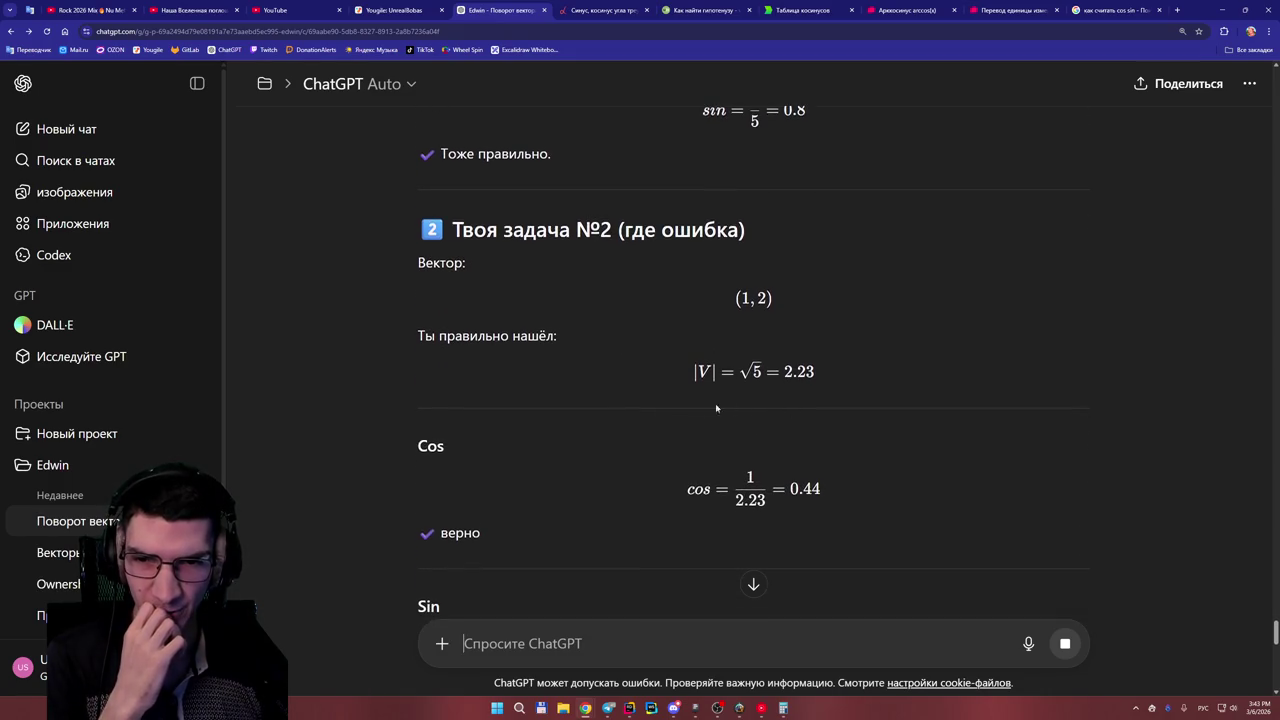
{"action": "scroll", "coordinate": [715, 404], "scroll_direction": "down", "scroll_amount": 1}
{"action": "scroll", "coordinate": [520, 404], "scroll_direction": "down", "scroll_amount": 2}
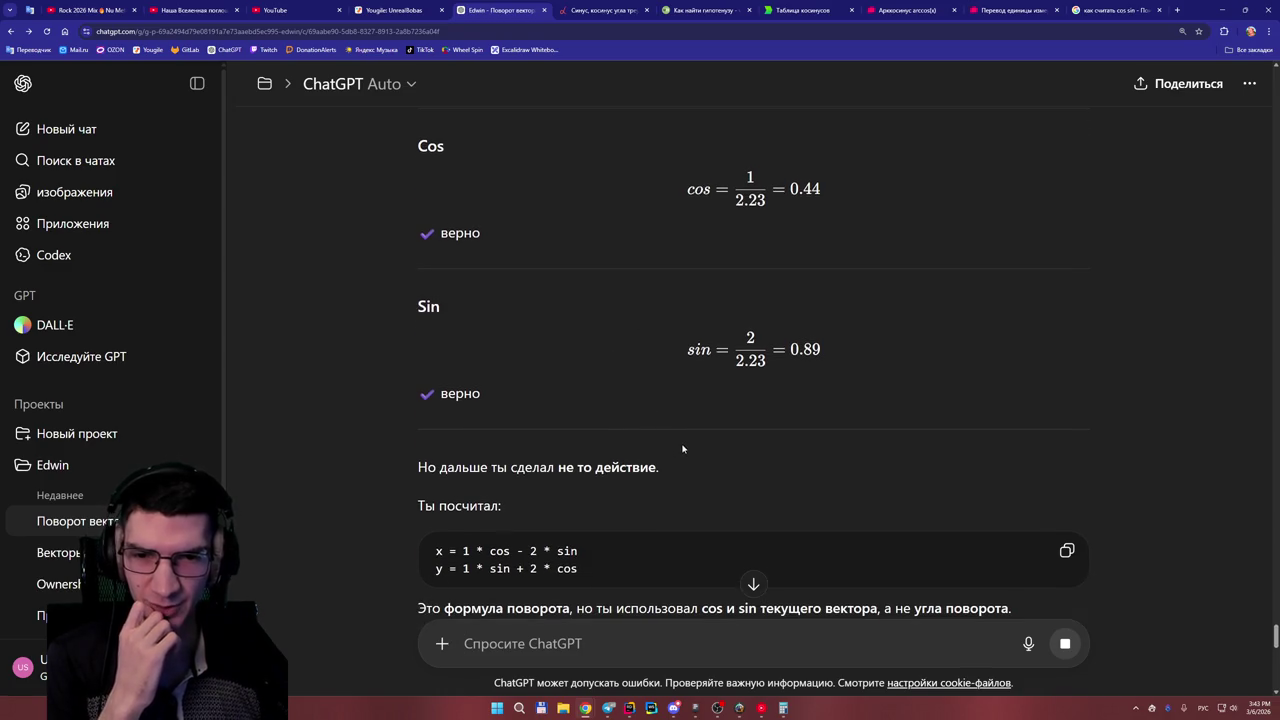
{"action": "scroll", "coordinate": [683, 449], "scroll_direction": "down", "scroll_amount": 1}
{"action": "scroll", "coordinate": [565, 425], "scroll_direction": "down", "scroll_amount": 1}
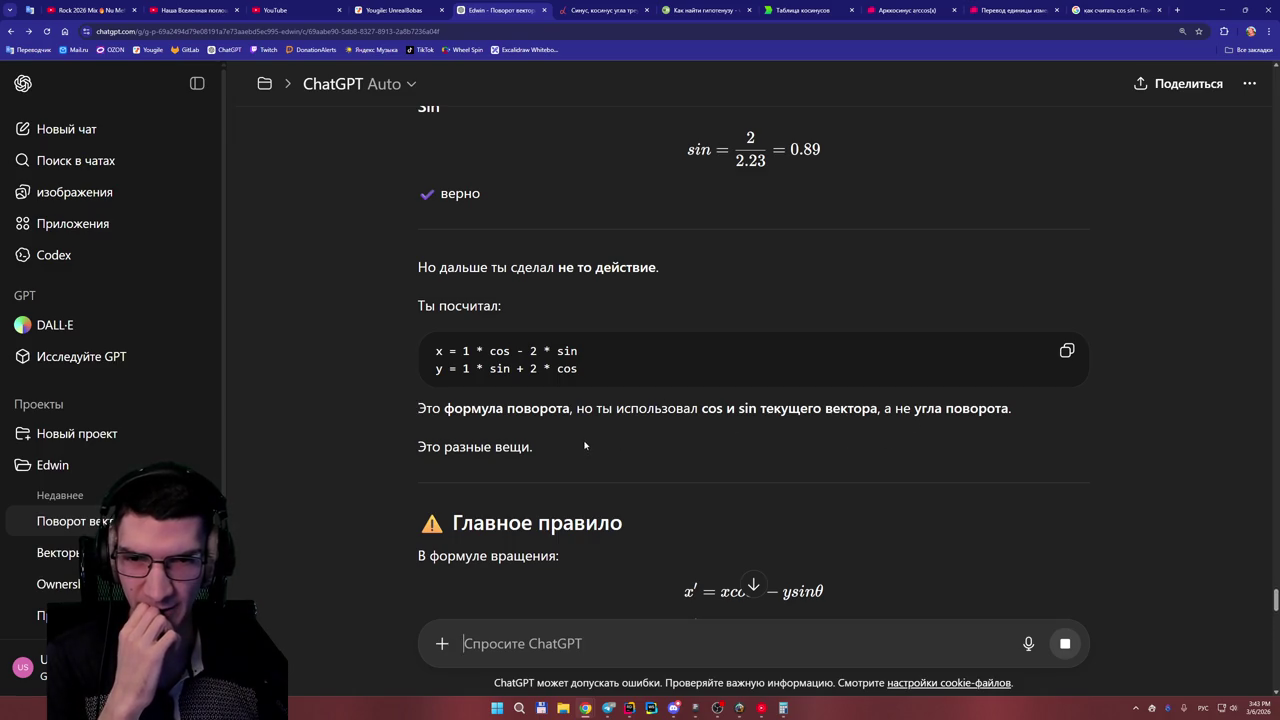
{"action": "scroll", "coordinate": [588, 446], "scroll_direction": "up", "scroll_amount": 1}
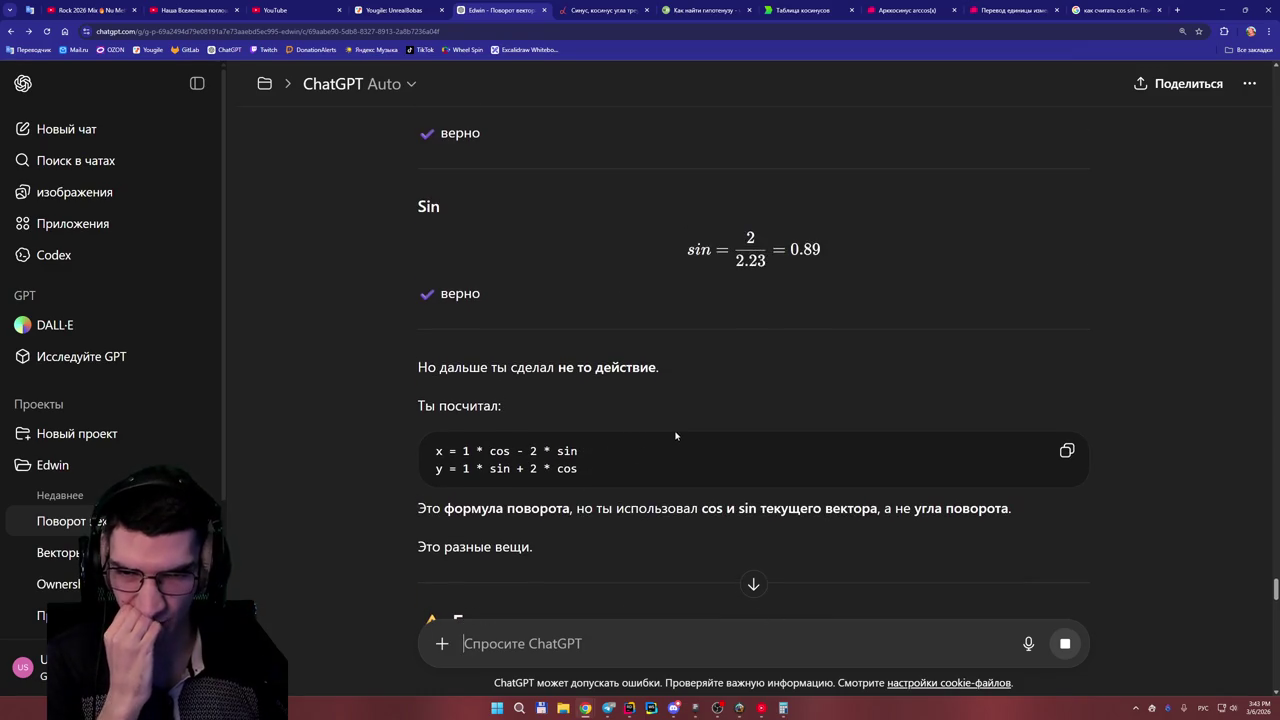
{"action": "scroll", "coordinate": [675, 437], "scroll_direction": "down", "scroll_amount": 1}
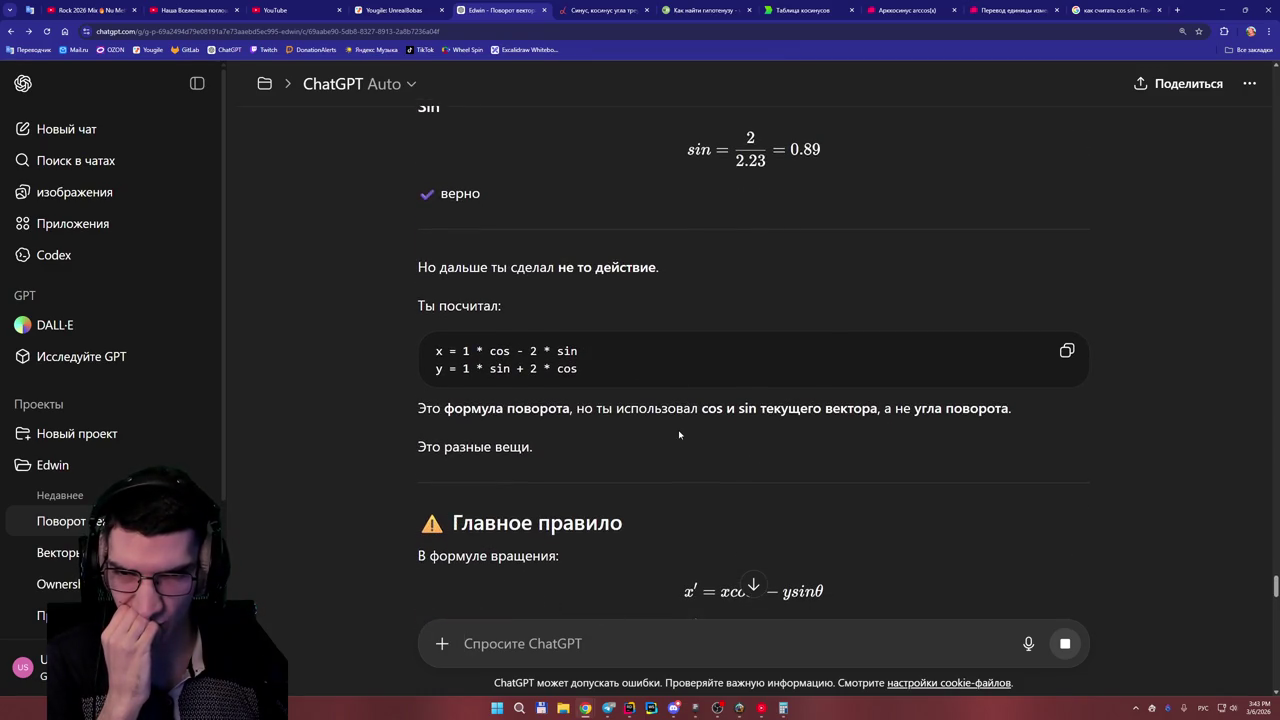
{"action": "scroll", "coordinate": [679, 434], "scroll_direction": "down", "scroll_amount": 2}
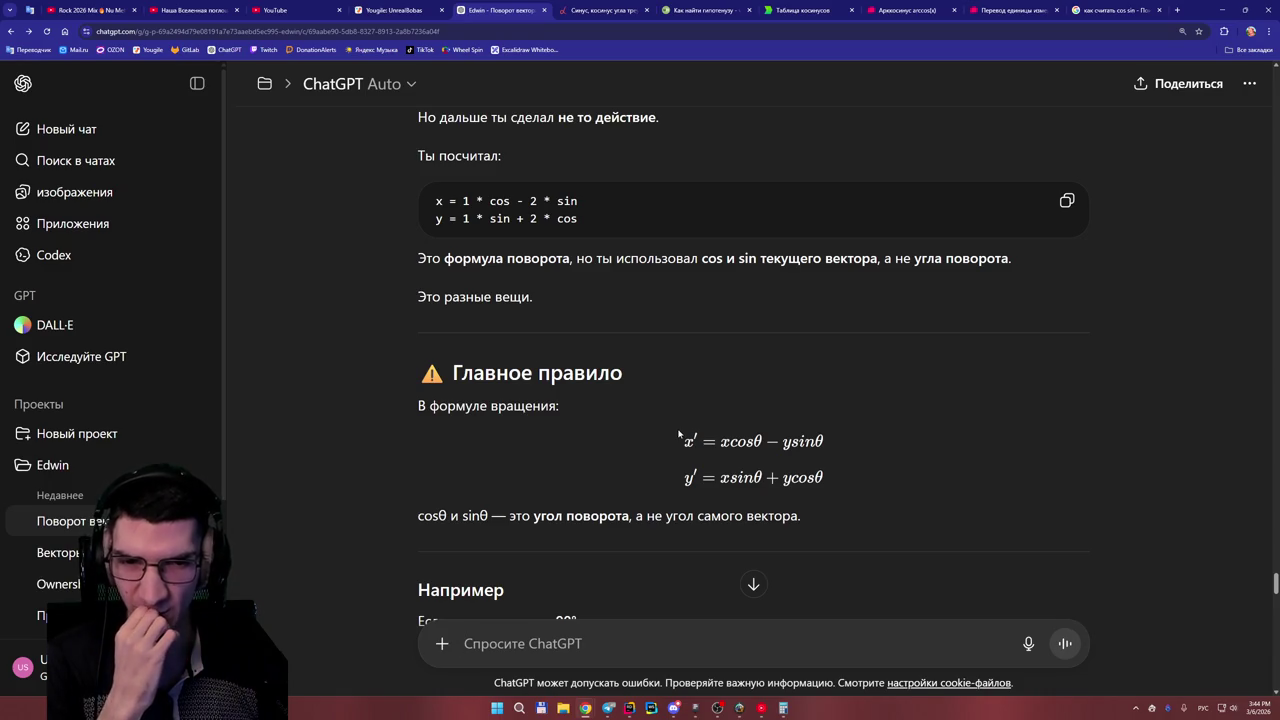
{"action": "scroll", "coordinate": [679, 434], "scroll_direction": "down", "scroll_amount": 1}
{"action": "scroll", "coordinate": [669, 428], "scroll_direction": "down", "scroll_amount": 1}
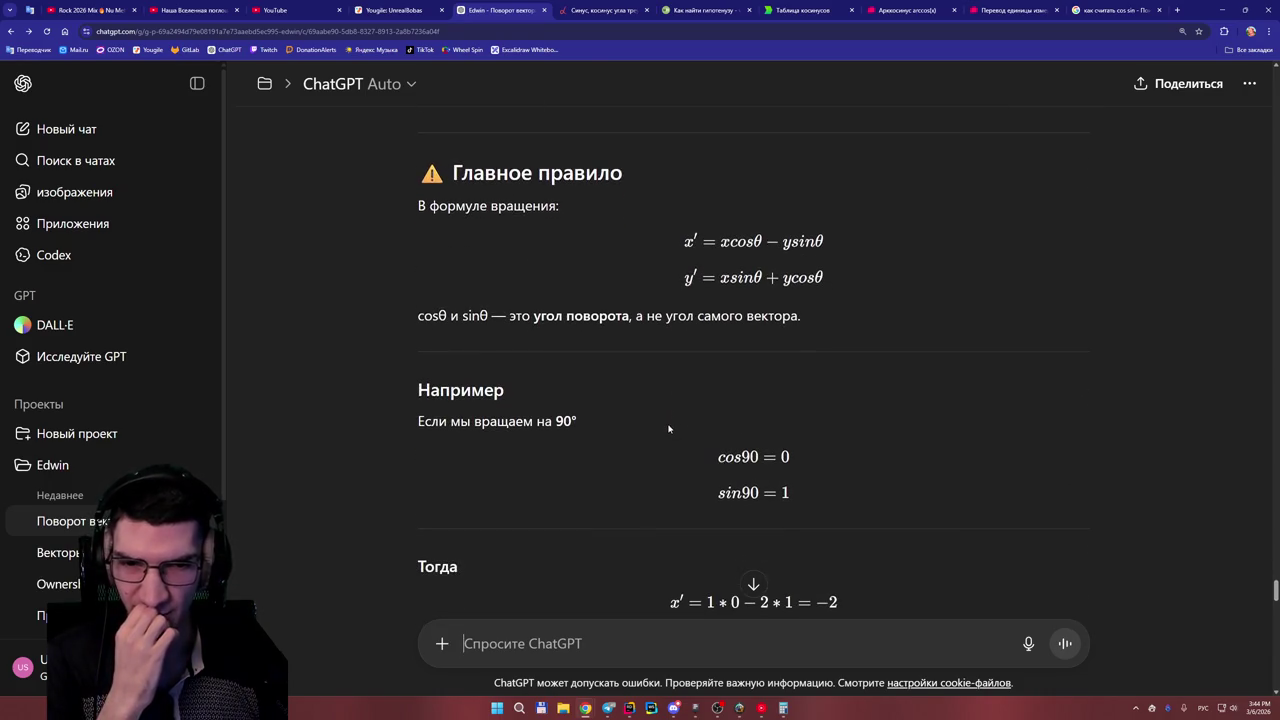
{"action": "scroll", "coordinate": [617, 421], "scroll_direction": "down", "scroll_amount": 1}
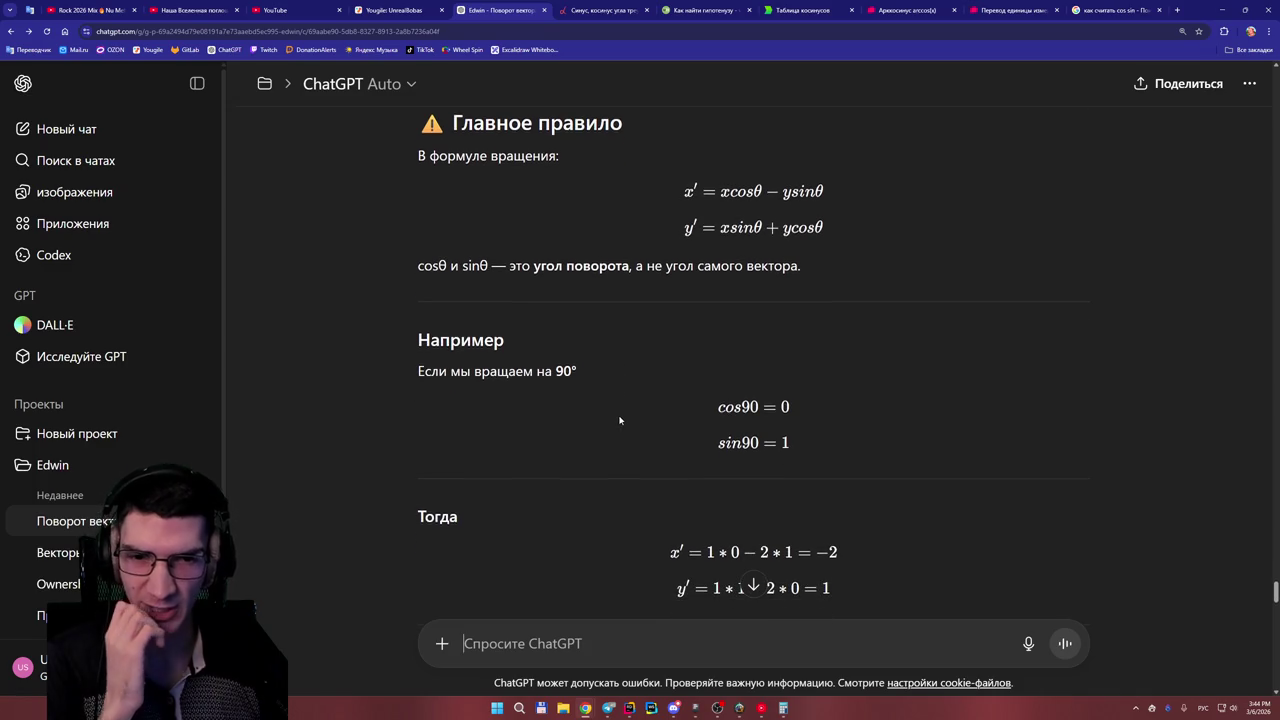
{"action": "scroll", "coordinate": [619, 420], "scroll_direction": "down", "scroll_amount": 1}
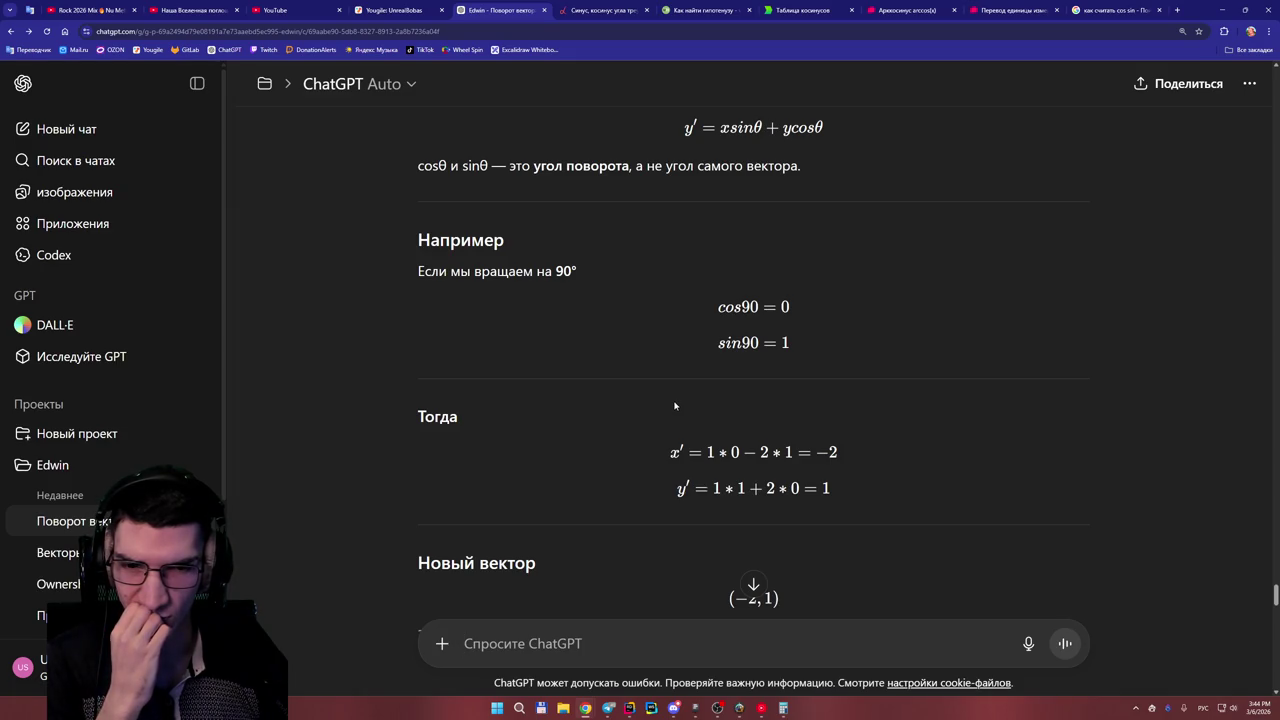
{"action": "scroll", "coordinate": [674, 405], "scroll_direction": "down", "scroll_amount": 1}
{"action": "scroll", "coordinate": [670, 402], "scroll_direction": "up", "scroll_amount": 1}
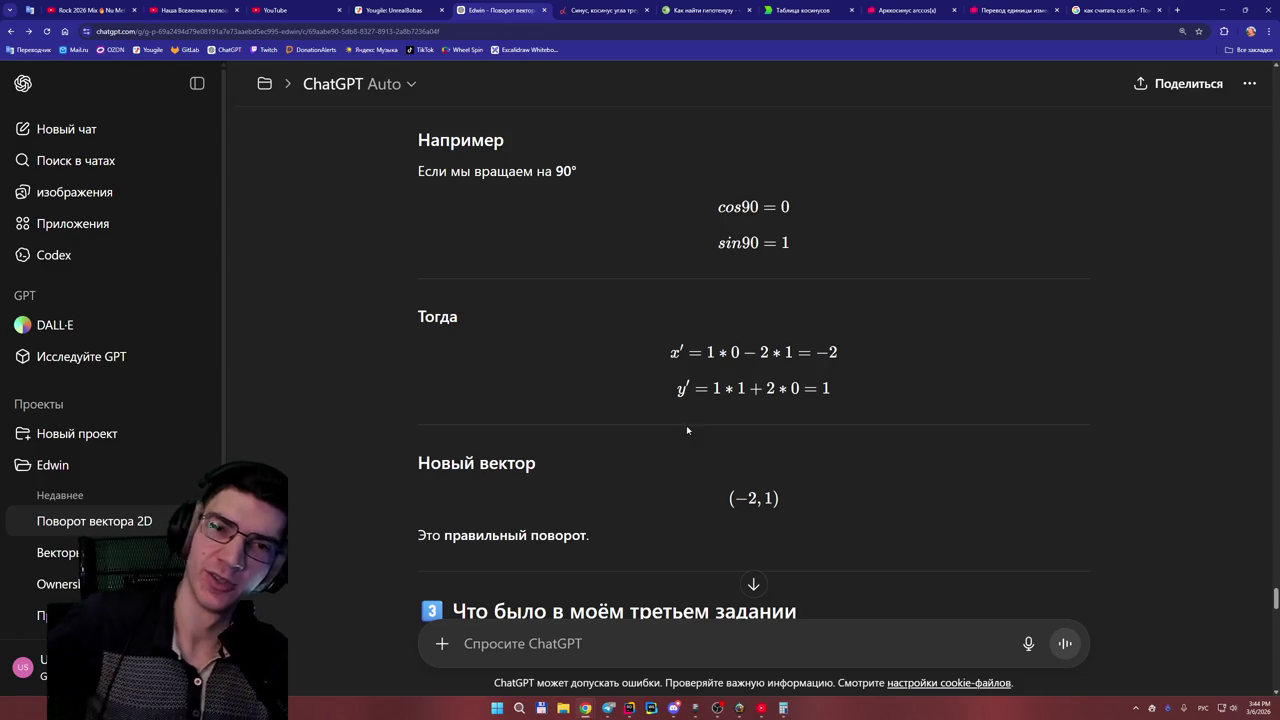
{"action": "scroll", "coordinate": [650, 385], "scroll_direction": "up", "scroll_amount": 3}
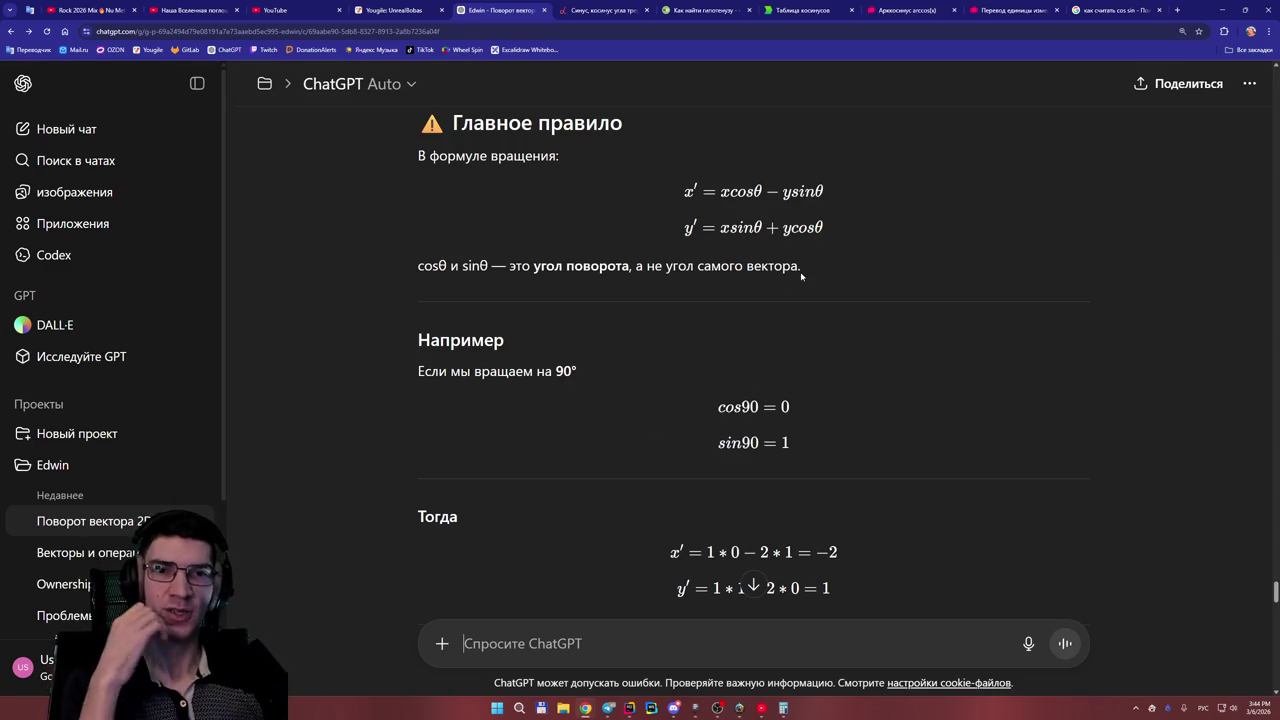
{"action": "left_click_drag", "start_coordinate": [762, 192], "coordinate": [745, 192]}
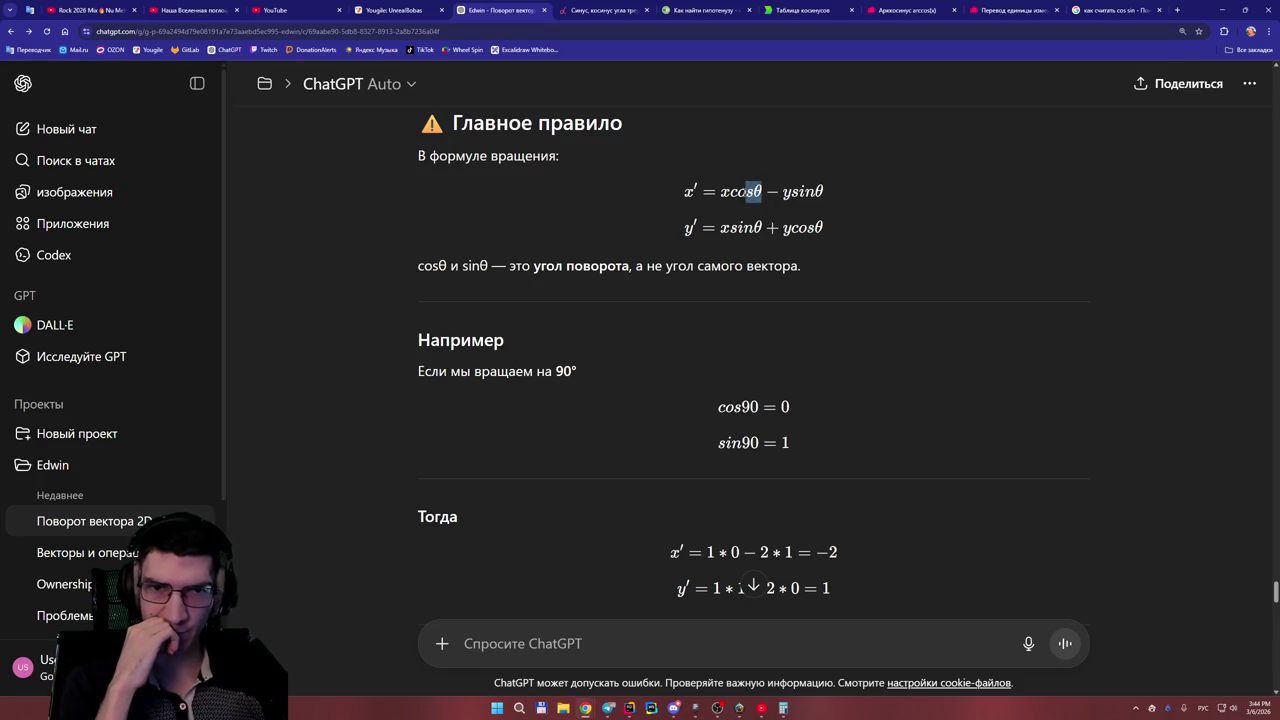
{"action": "left_click", "coordinate": [755, 218]}
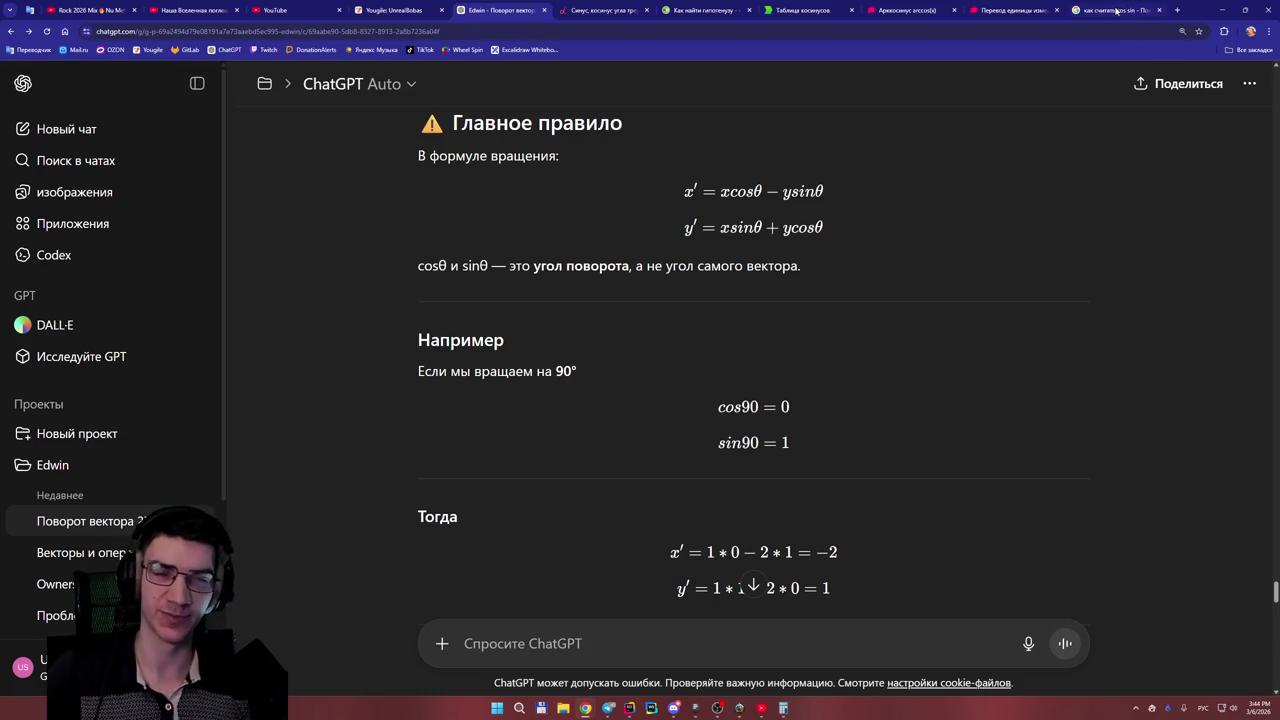
- Leave the rapidus.ru arccos calculator (arccos 0.87 = 0.5156) and return to the 'посчитать arccos' Google results
{"action": "left_click", "coordinate": [928, 10]}
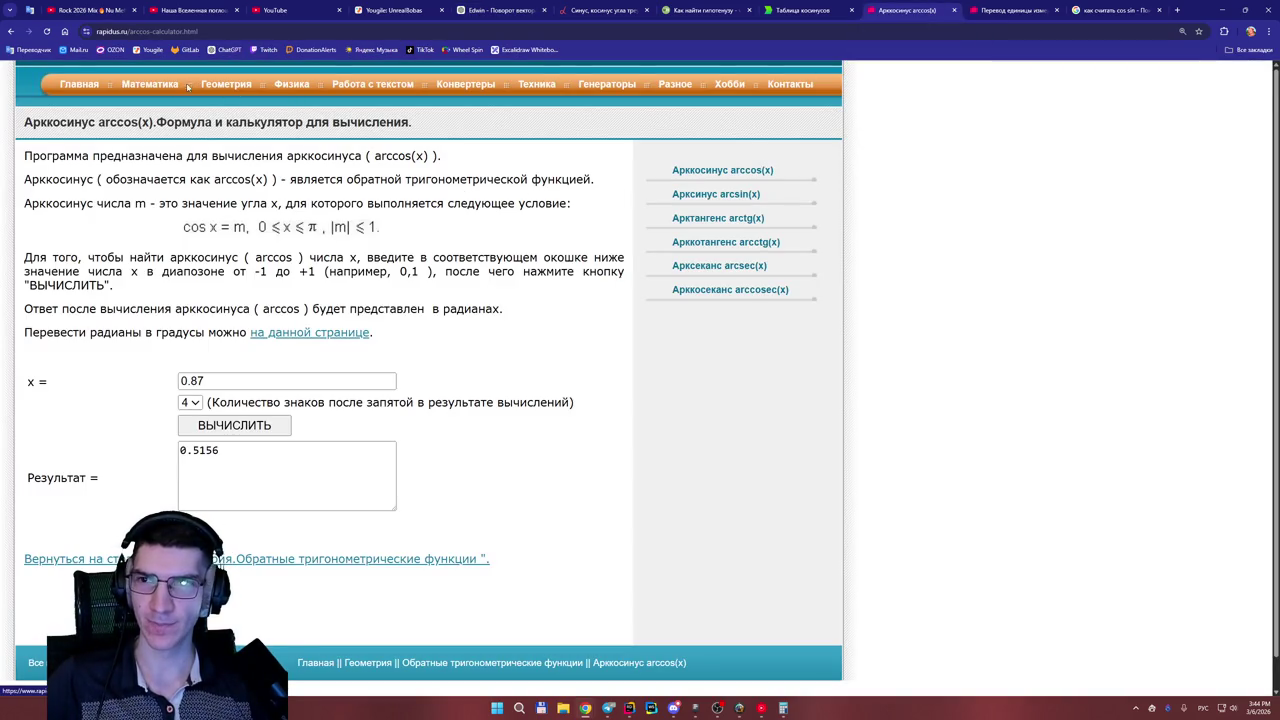
{"action": "left_click", "coordinate": [236, 88]}
{"action": "key", "text": "alt+Left"}
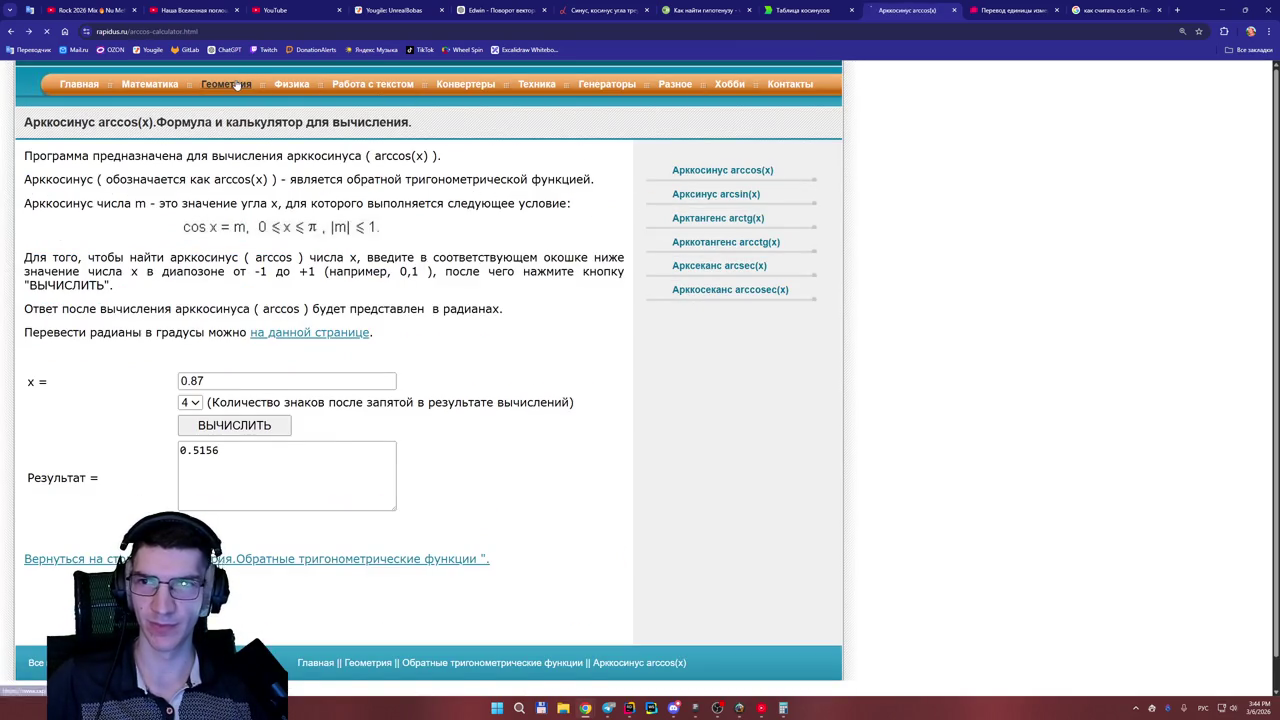
{"action": "left_click", "coordinate": [220, 84]}
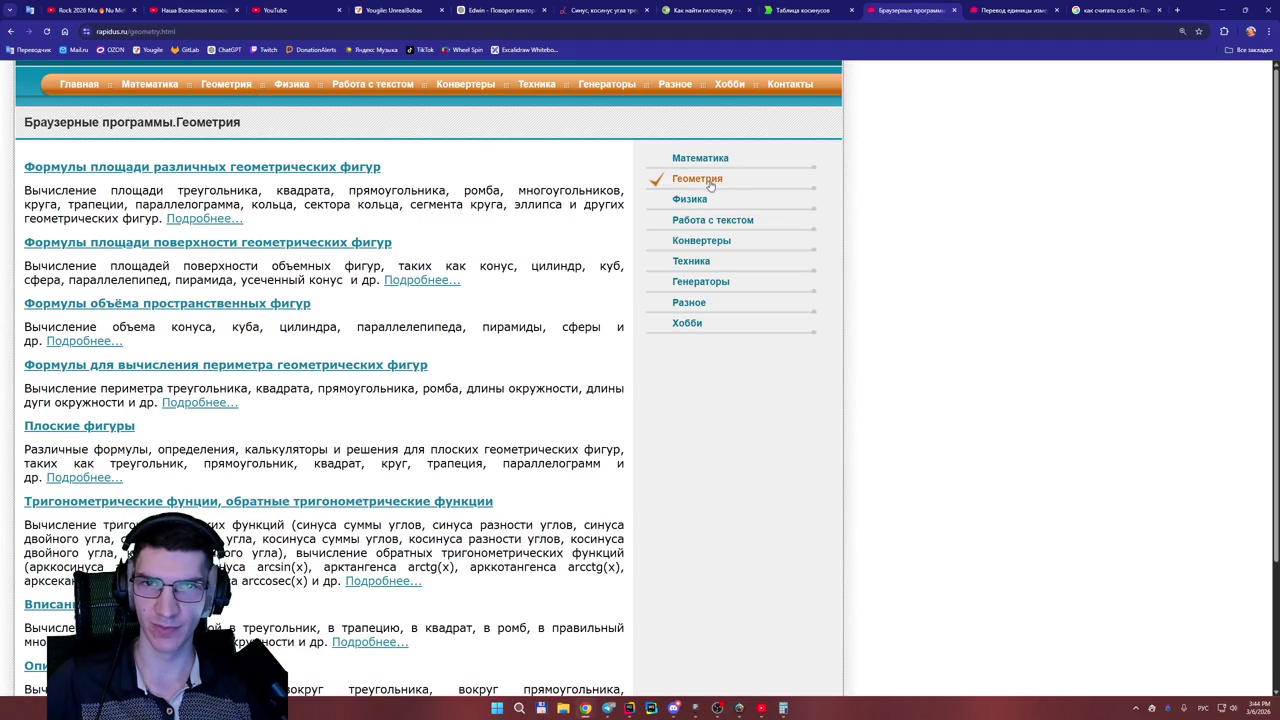
{"action": "key", "text": "alt+Left"}
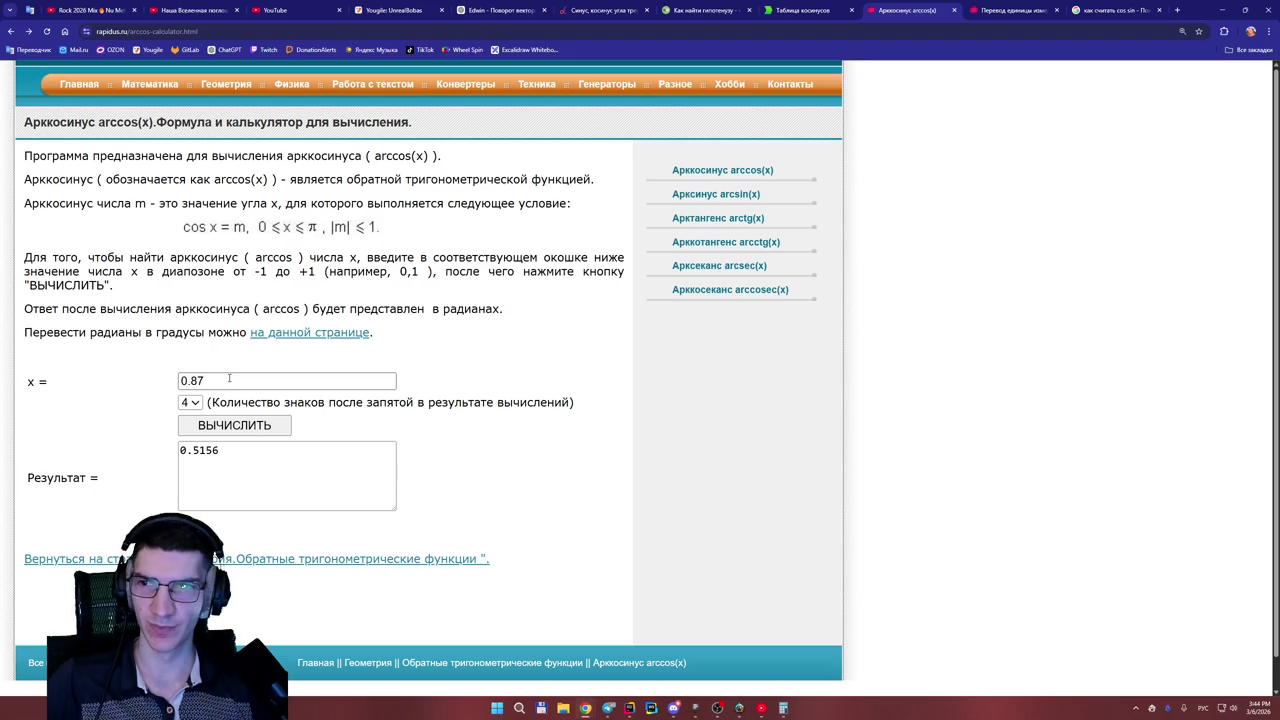
{"action": "scroll", "coordinate": [229, 378], "scroll_direction": "down", "scroll_amount": 1}
{"action": "scroll", "coordinate": [274, 366], "scroll_direction": "up", "scroll_amount": 1}
{"action": "key", "text": "alt+Left"}
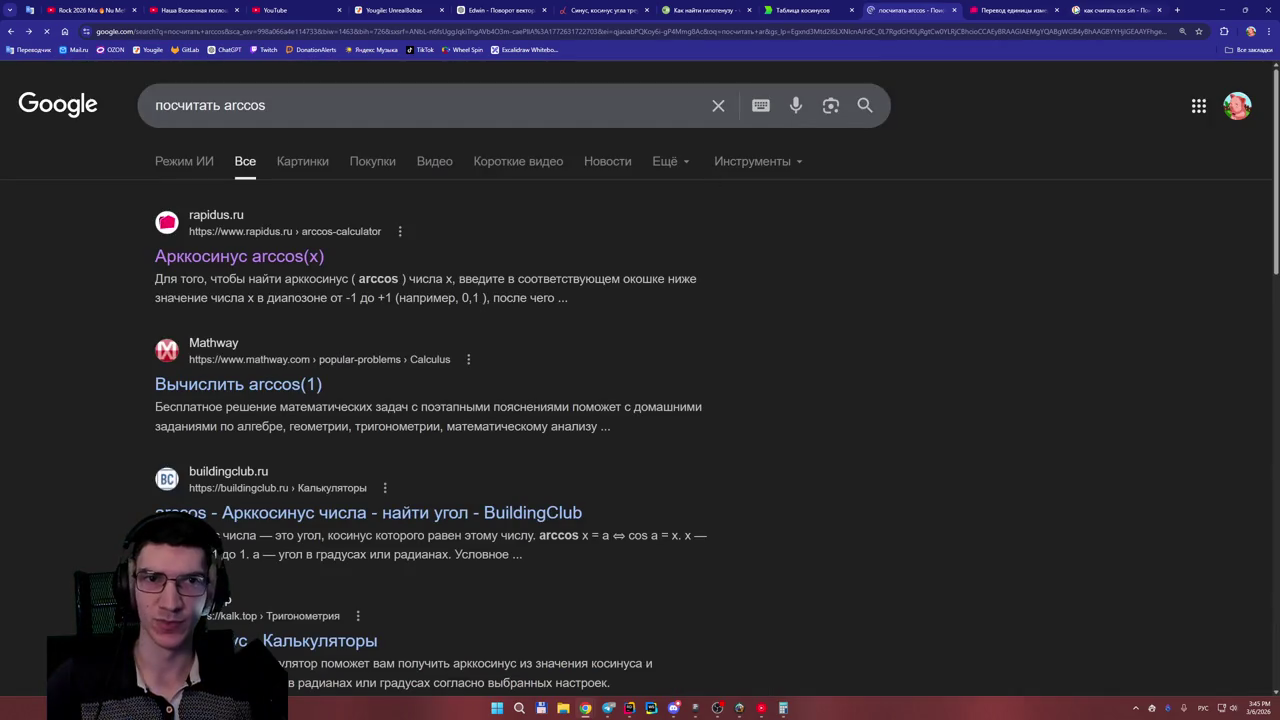
- Search 'посчитать cos' and open the umath.ru sine and cosine calculator
{"action": "mouse_move", "coordinate": [233, 105]}
{"action": "left_mouse_down"}
{"action": "mouse_move", "coordinate": [256, 105]}
{"action": "mouse_move", "coordinate": [224, 105]}
{"action": "left_mouse_up"}
{"action": "left_click", "coordinate": [246, 108]}
{"action": "key", "text": "BackSpace"}
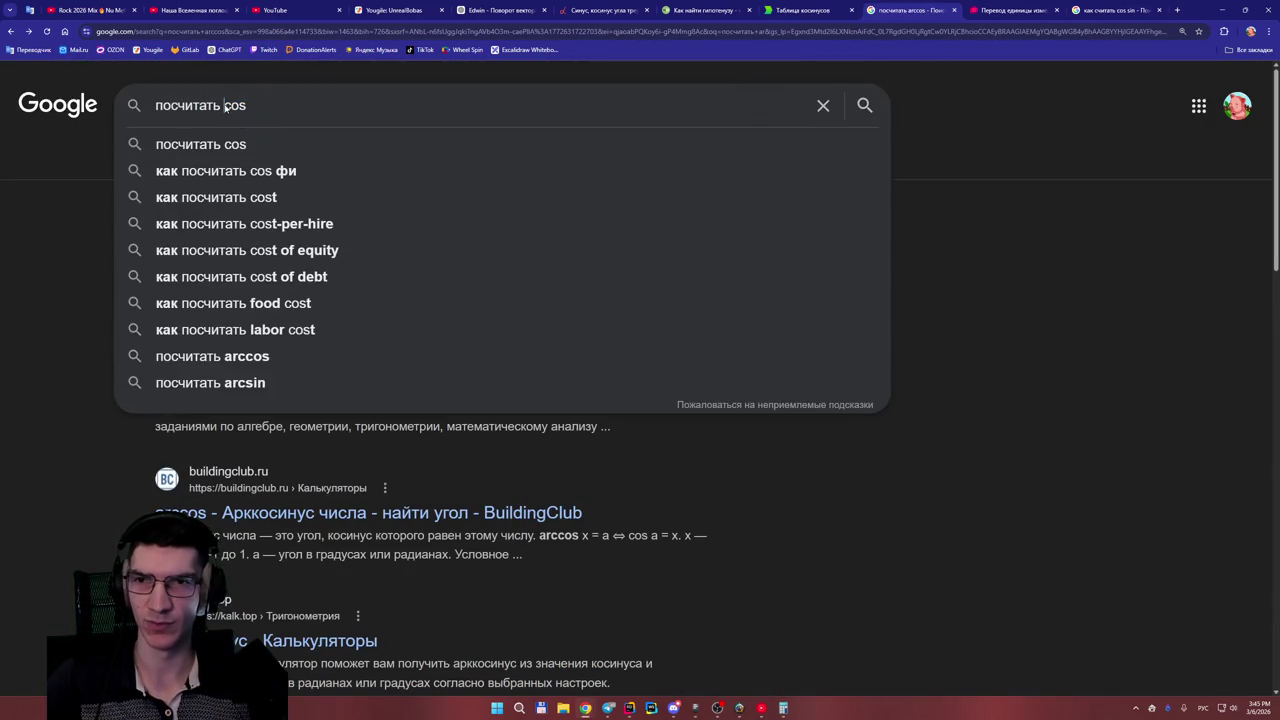
{"action": "key", "text": "Return"}
{"action": "left_click", "coordinate": [289, 258]}
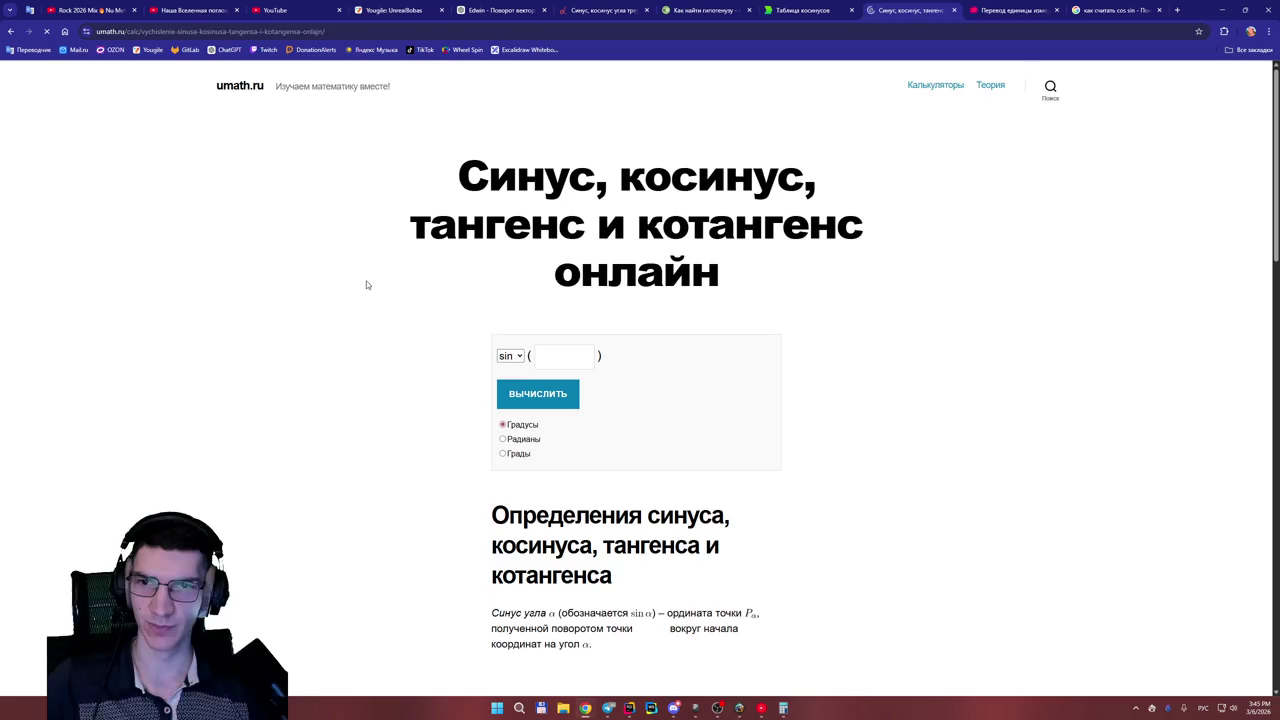
- Calculate cos of 0.6 in the umath.ru calculator
{"action": "left_click", "coordinate": [510, 356]}
{"action": "left_click", "coordinate": [508, 385]}
{"action": "left_click", "coordinate": [554, 362]}
{"action": "type", "text": "0"}
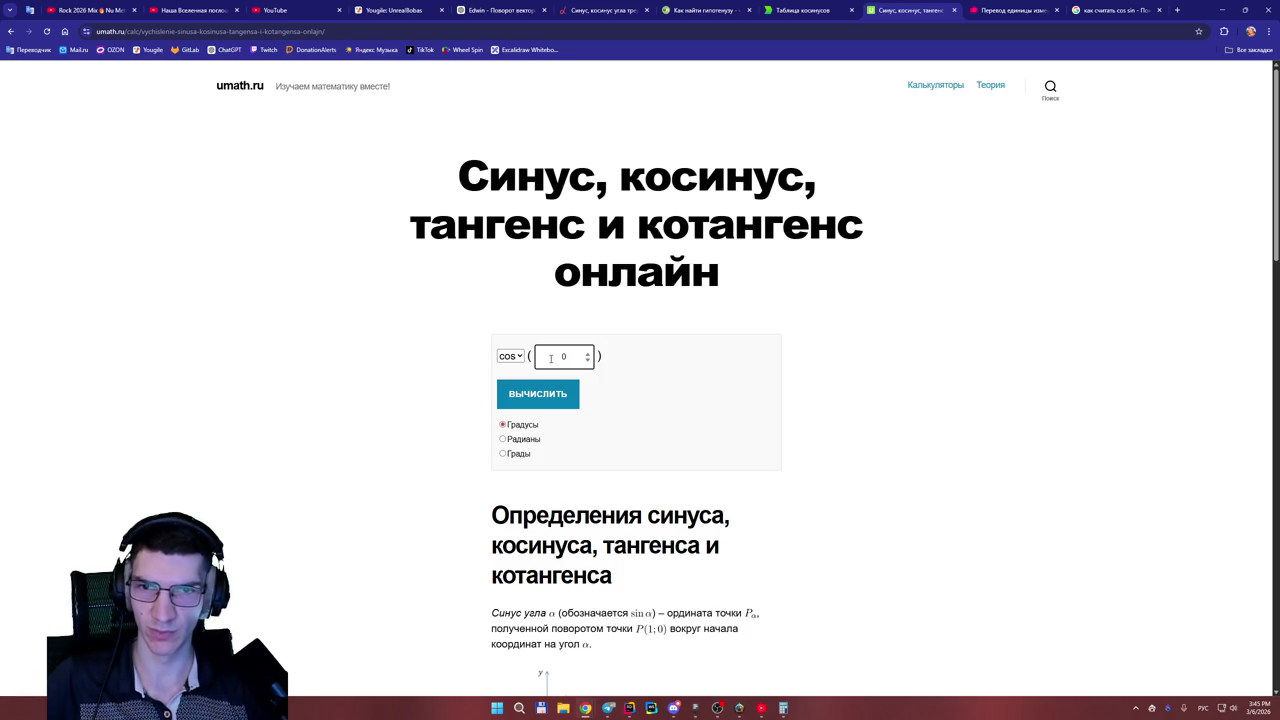
{"action": "type", "text": ".6"}
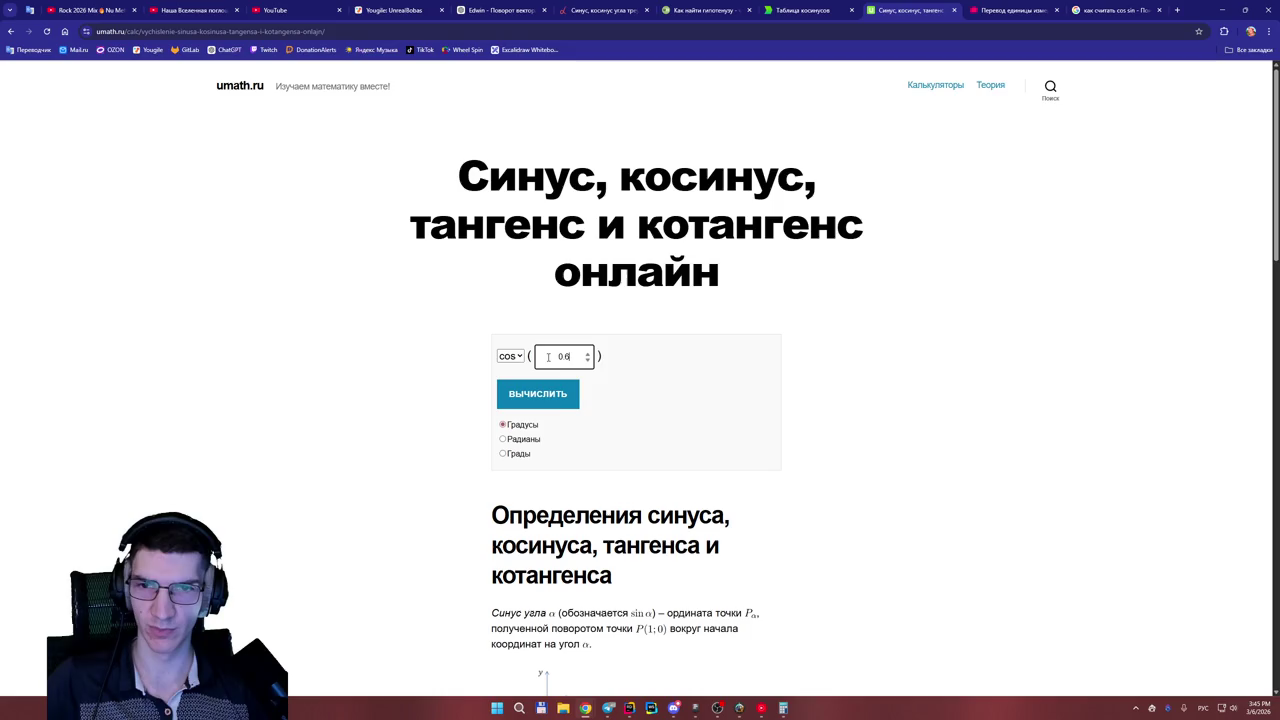
{"action": "left_click", "coordinate": [557, 396]}
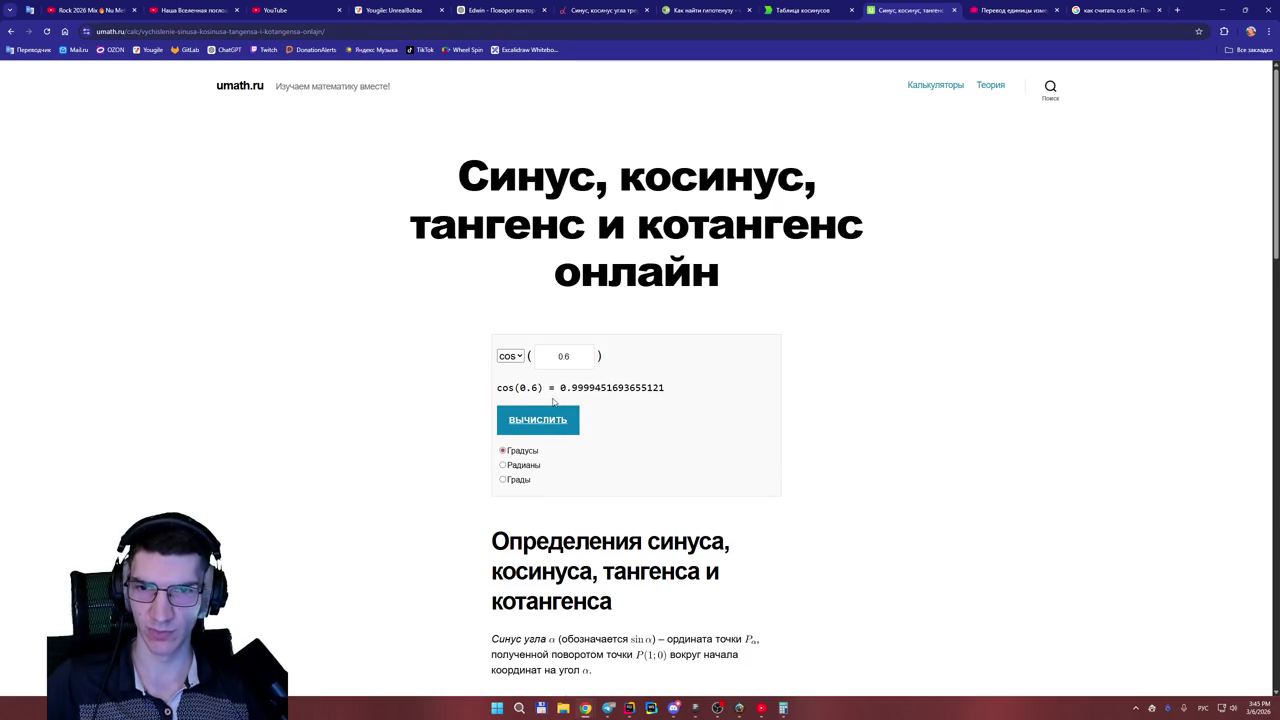
- Recompute cos(0.6) in grads, radians (0.8253356149096783) and degrees (0.9999451693655121)
{"action": "left_click", "coordinate": [511, 481]}
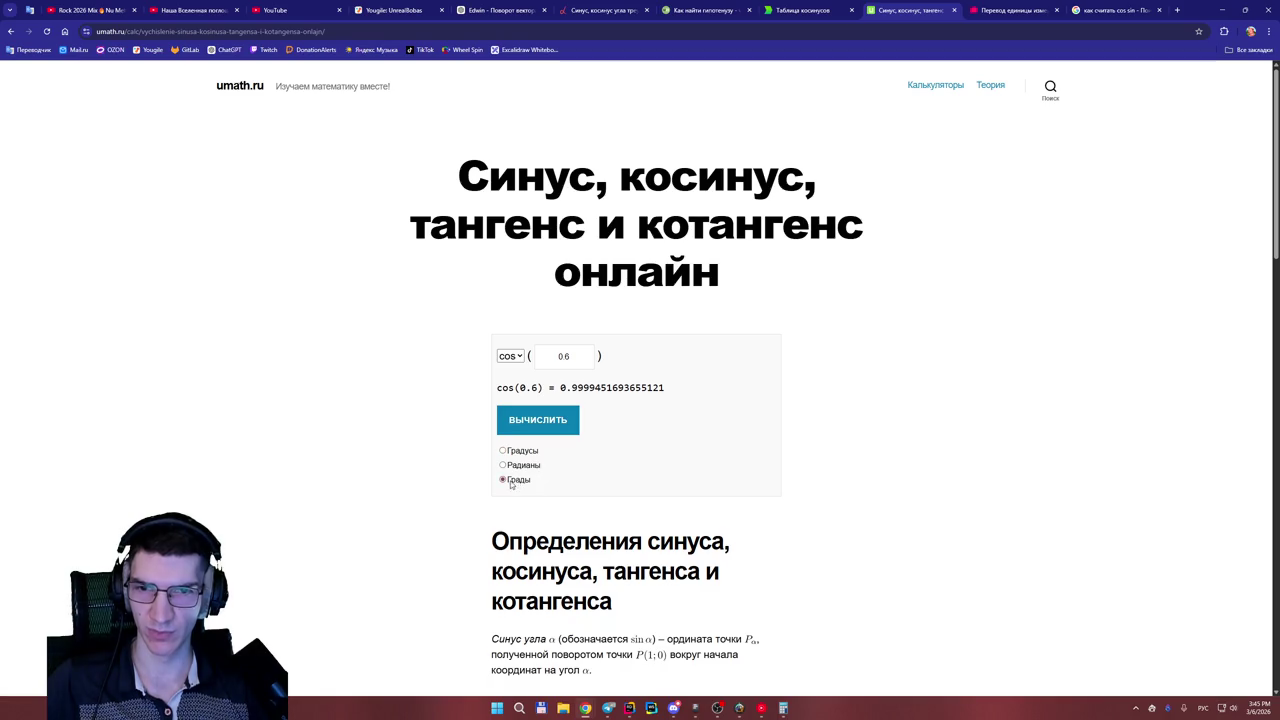
{"action": "left_click", "coordinate": [530, 431]}
{"action": "left_click", "coordinate": [503, 465]}
{"action": "left_click", "coordinate": [534, 422]}
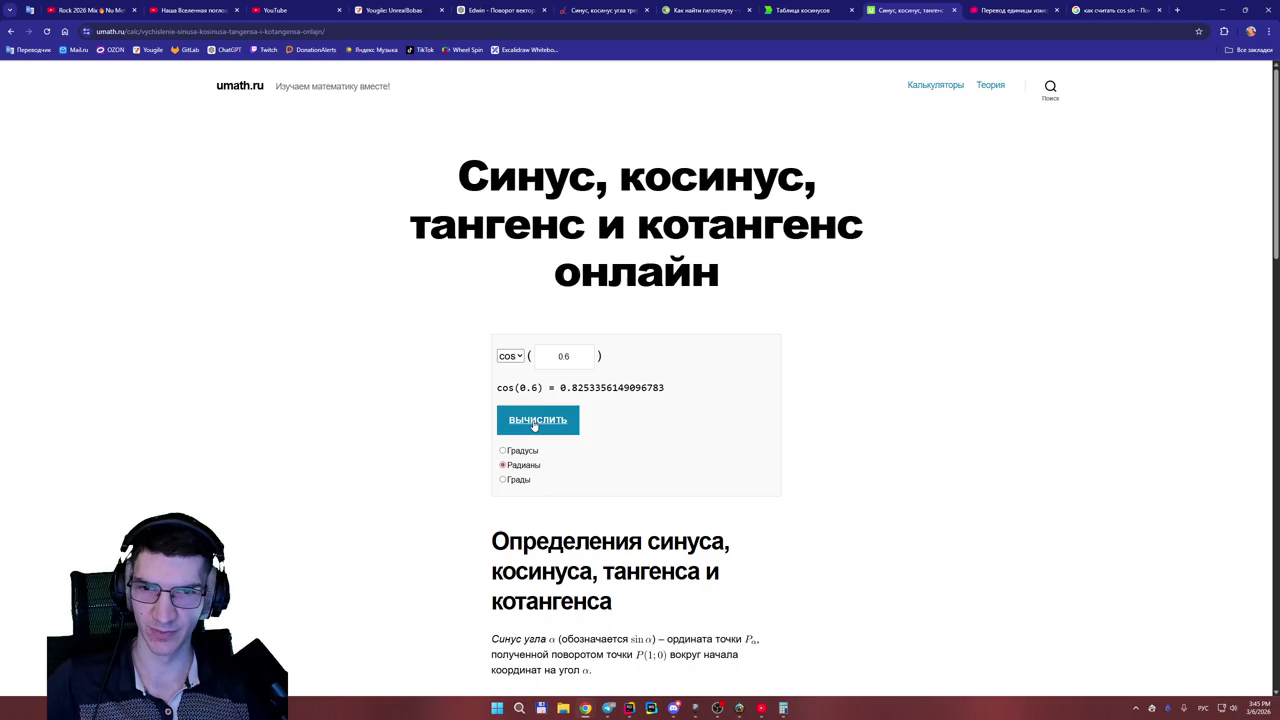
{"action": "left_click", "coordinate": [516, 451]}
{"action": "left_click", "coordinate": [527, 427]}
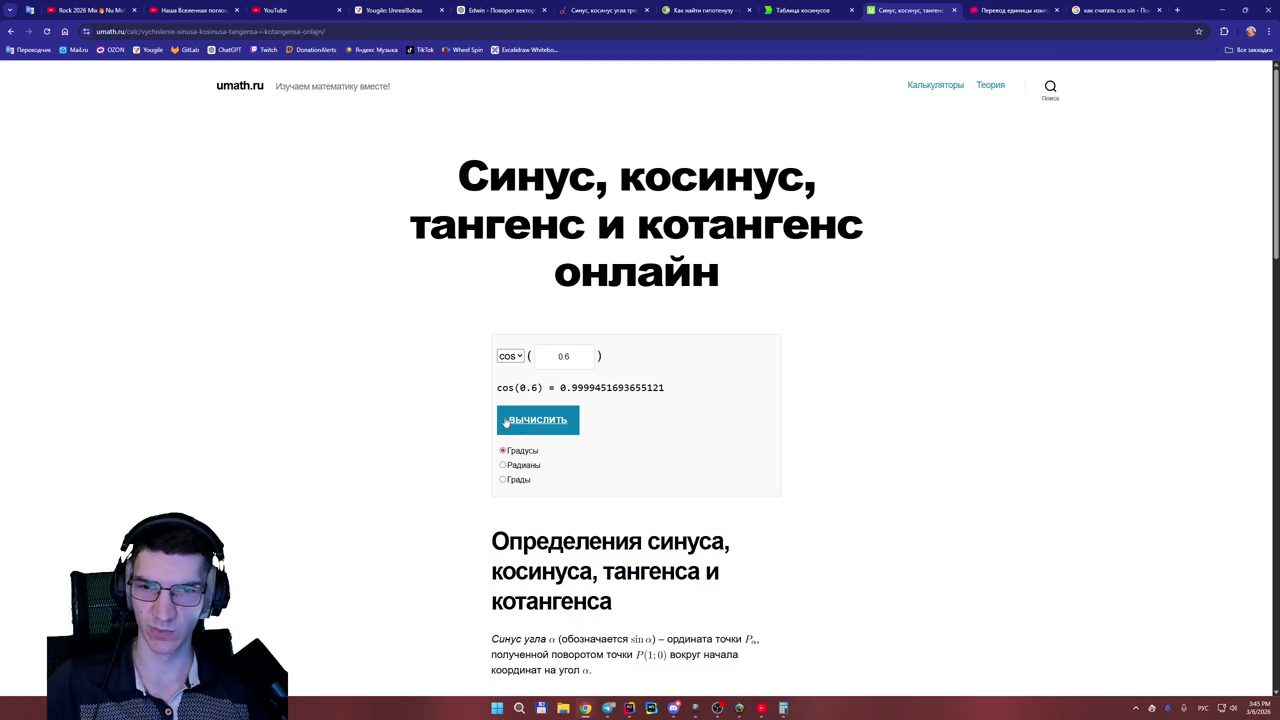
{"action": "scroll", "coordinate": [474, 410], "scroll_direction": "down", "scroll_amount": 1}
{"action": "scroll", "coordinate": [454, 407], "scroll_direction": "up", "scroll_amount": 1}
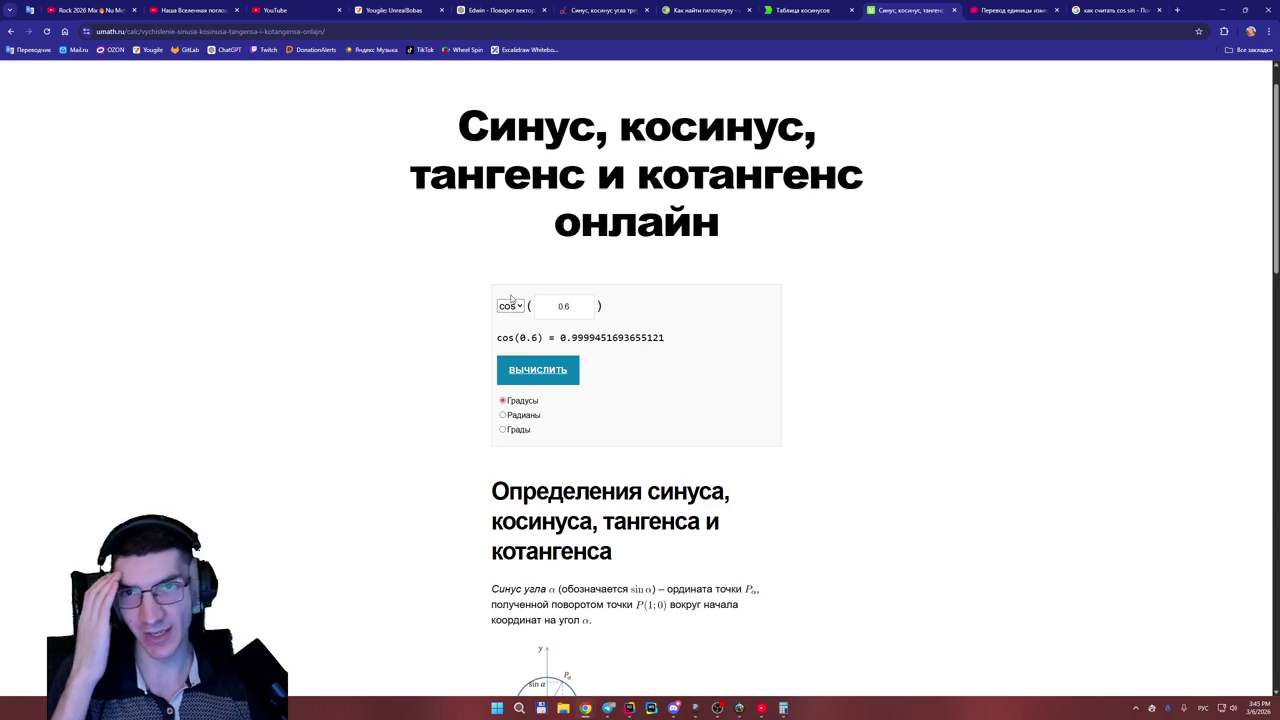
- Reread ChatGPT's cos 0.44 and sin 0.89 lines, then select 'cos sin' in the Google query
{"action": "left_click", "coordinate": [500, 10]}
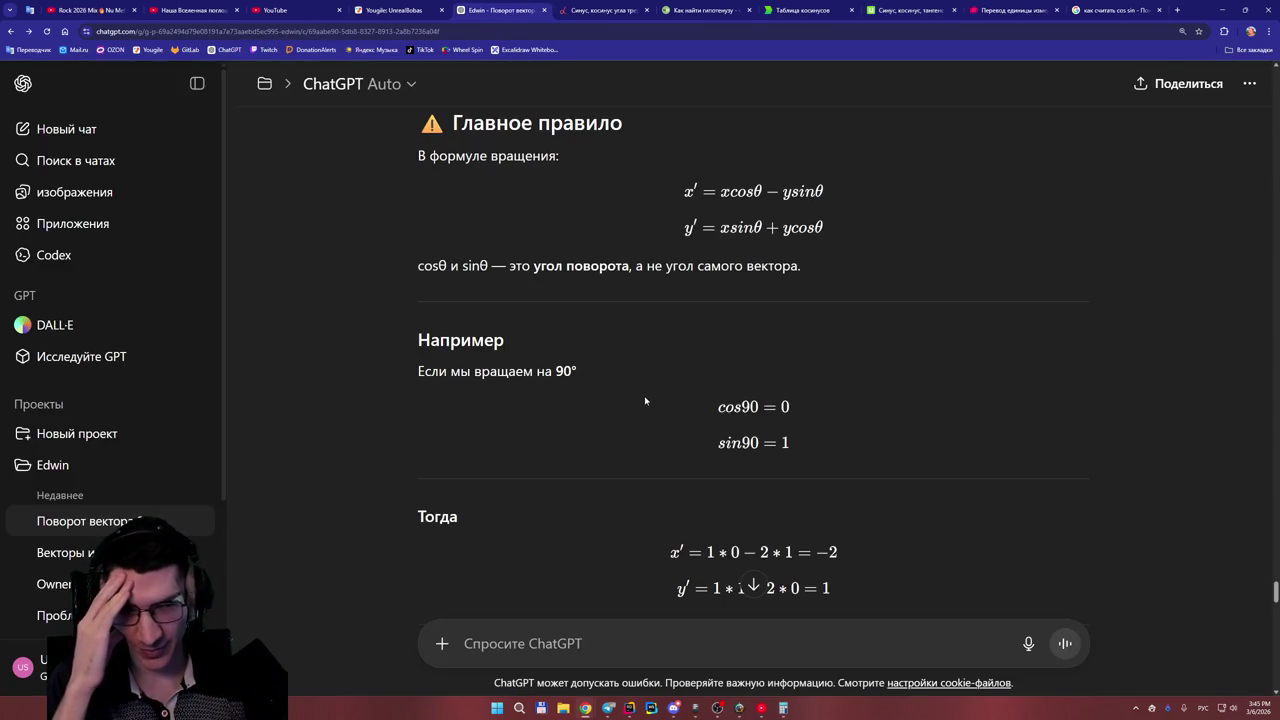
{"action": "scroll", "coordinate": [700, 330], "scroll_direction": "up", "scroll_amount": 3}
{"action": "scroll", "coordinate": [712, 322], "scroll_direction": "up", "scroll_amount": 2}
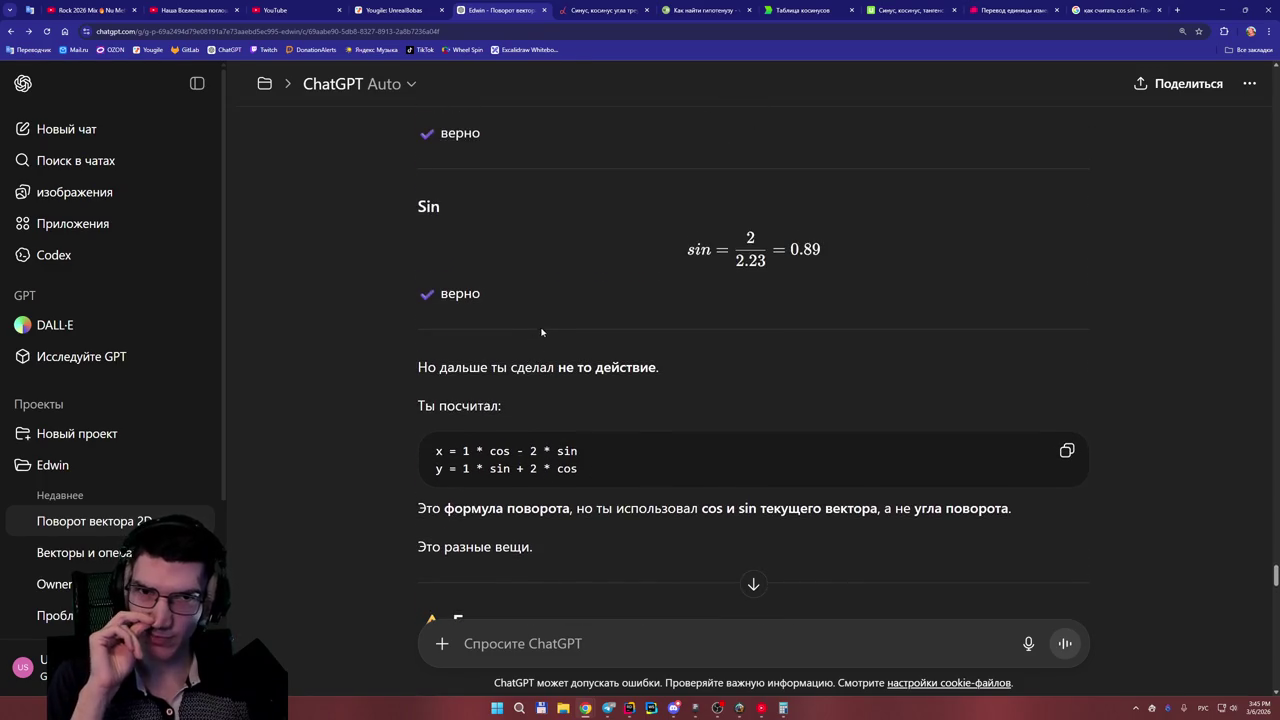
{"action": "scroll", "coordinate": [640, 355], "scroll_direction": "up", "scroll_amount": 2}
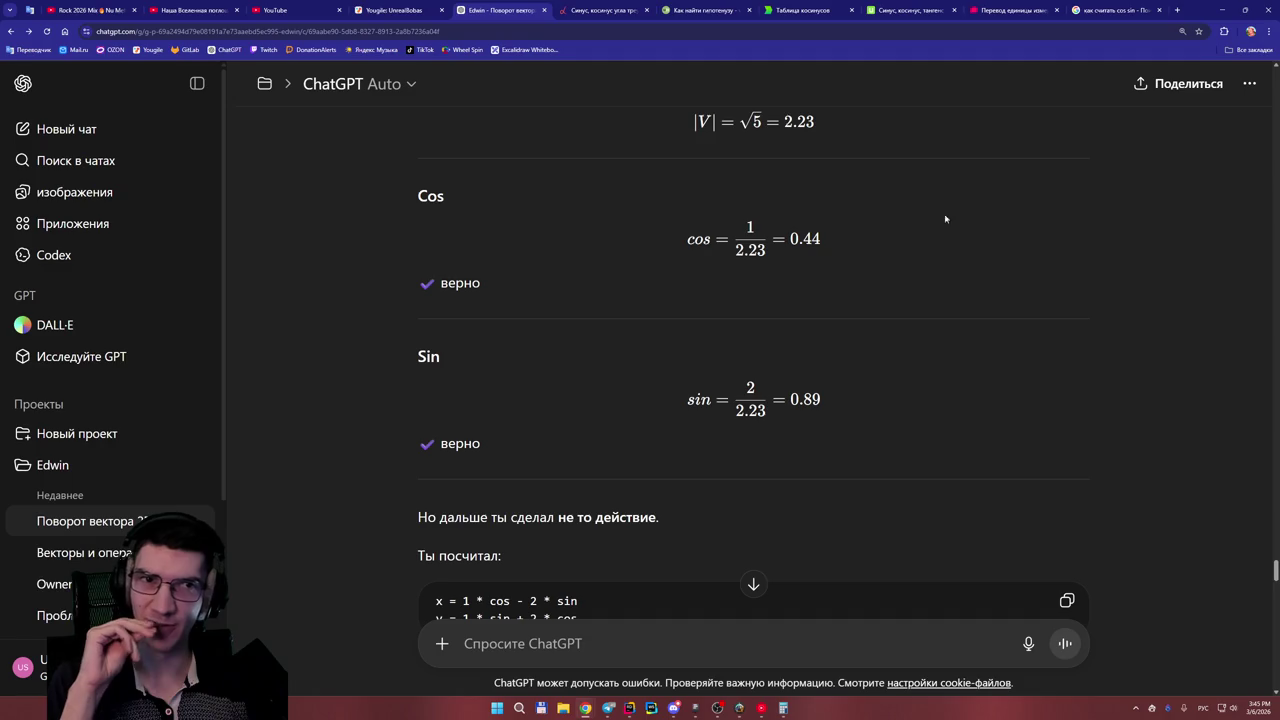
{"action": "left_click", "coordinate": [1096, 10]}
{"action": "left_click_drag", "start_coordinate": [293, 104], "coordinate": [155, 106]}
- Search the right-triangle angle suggestion for 'вычеслить угол' and check the allcalc.ru calculator
{"action": "key", "text": "BackSpace"}
{"action": "type", "text": "вычеслить угол"}
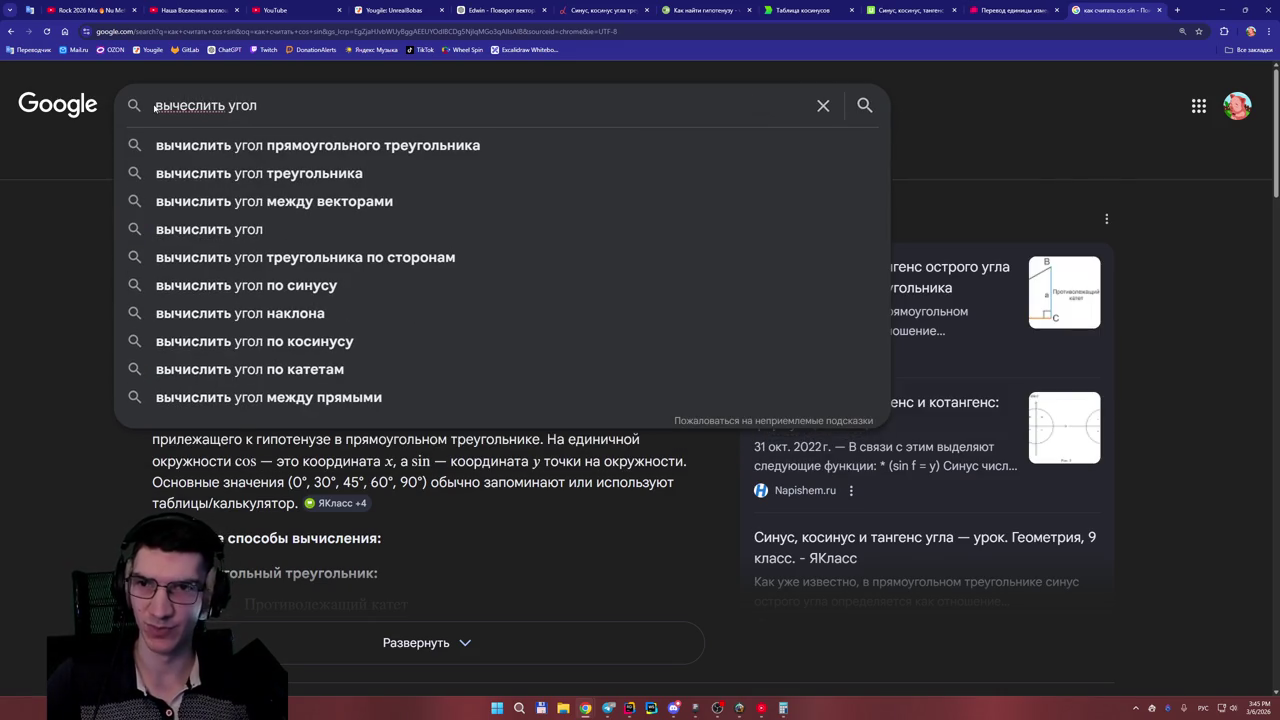
{"action": "key", "text": "Down"}
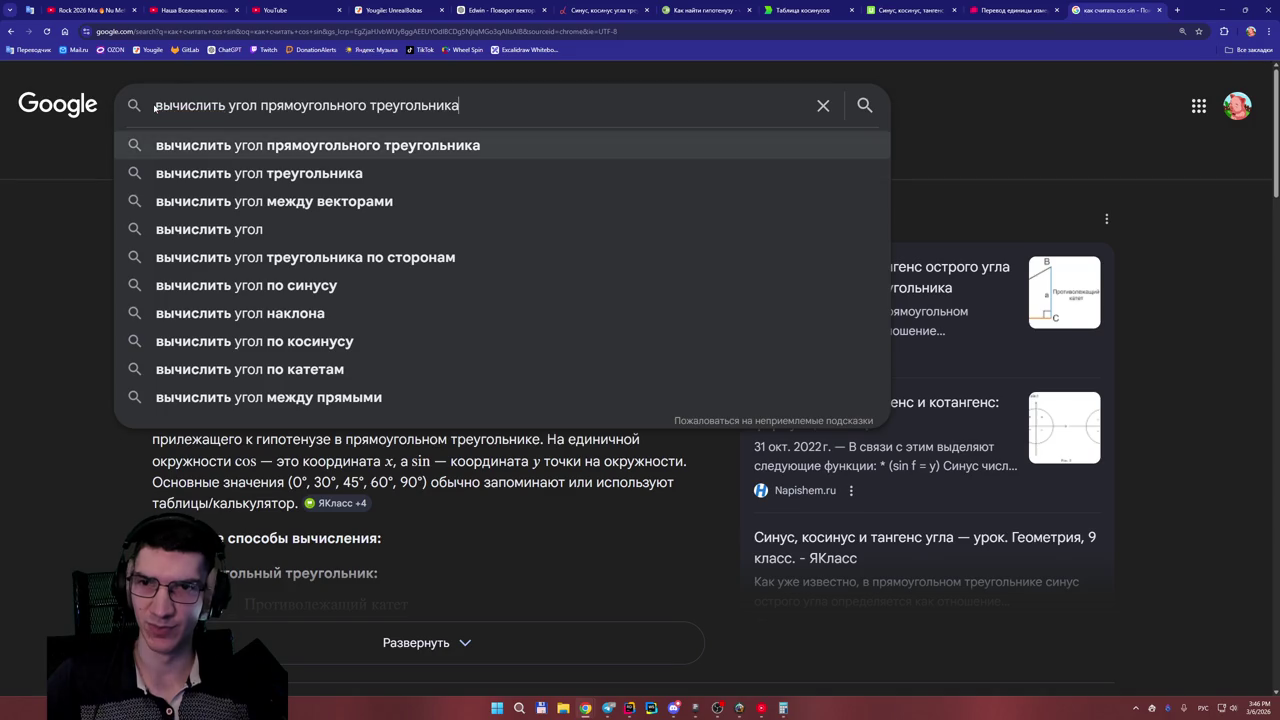
{"action": "key", "text": "Return"}
{"action": "left_click", "coordinate": [338, 262]}
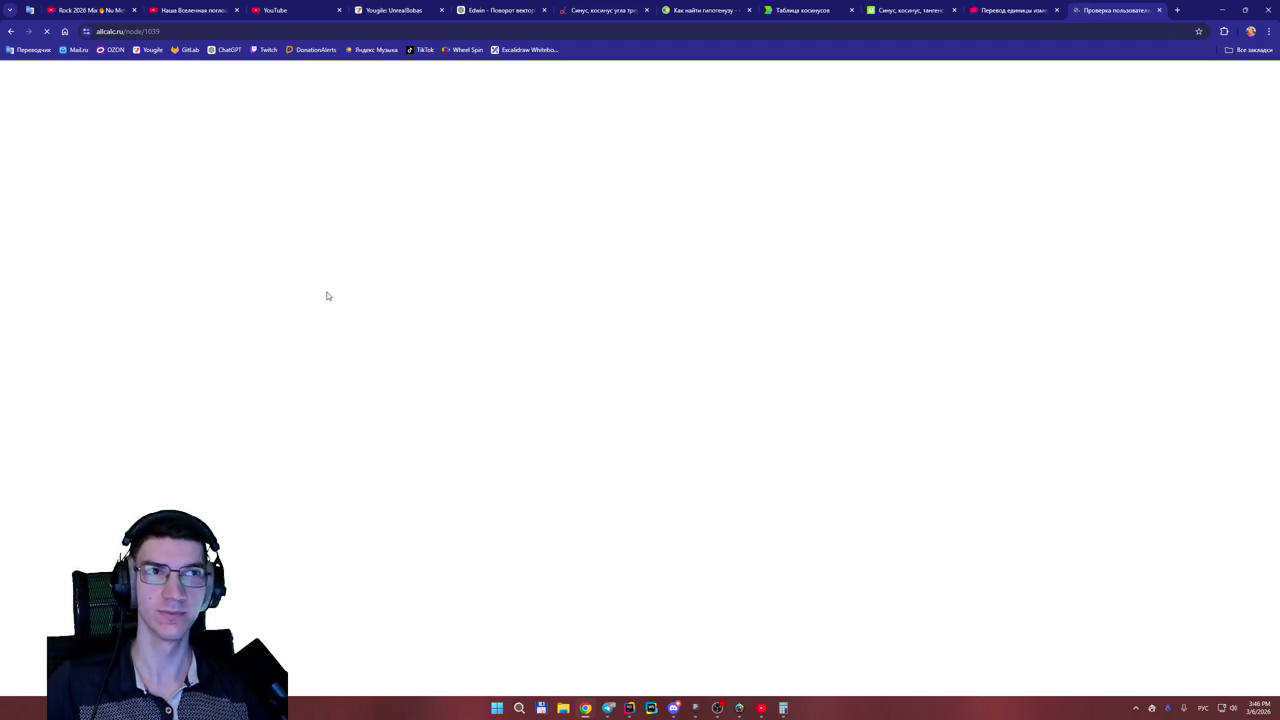
{"action": "key", "text": "alt+Left"}
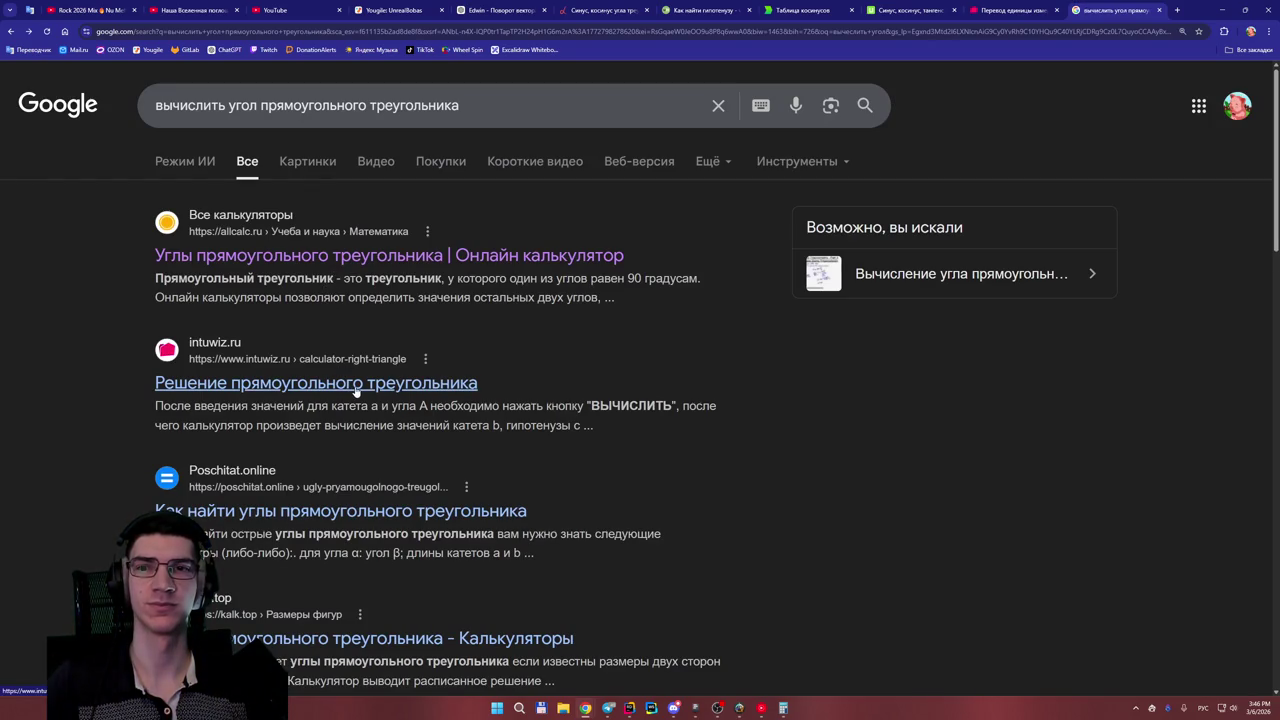
- Search 'вычислить cosA' to reach the buildingclub.ru cosine calculator and table
{"action": "mouse_move", "coordinate": [459, 105]}
{"action": "left_mouse_down"}
{"action": "mouse_move", "coordinate": [231, 105]}
{"action": "mouse_move", "coordinate": [261, 105]}
{"action": "left_mouse_up"}
{"action": "key", "text": "BackSpace"}
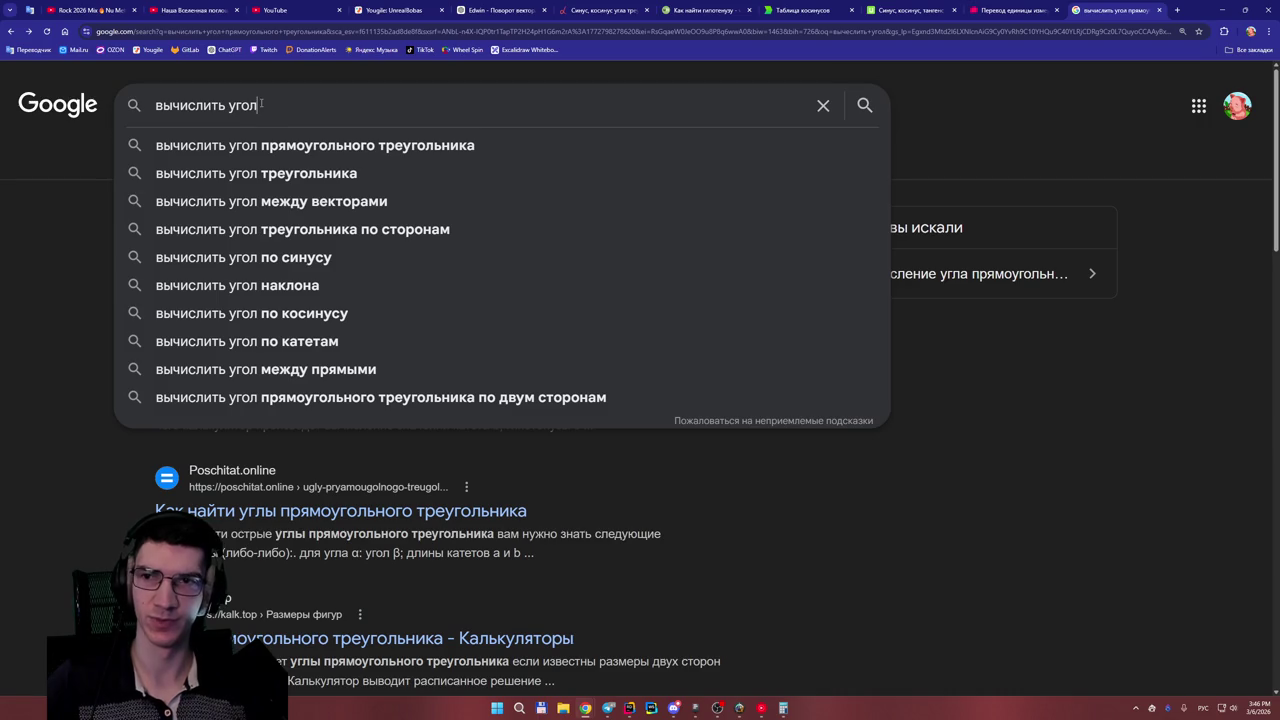
{"action": "key", "text": "BackSpace"}
{"action": "key", "text": "BackSpace"}
{"action": "key", "text": "BackSpace"}
{"action": "type", "text": "cos"}
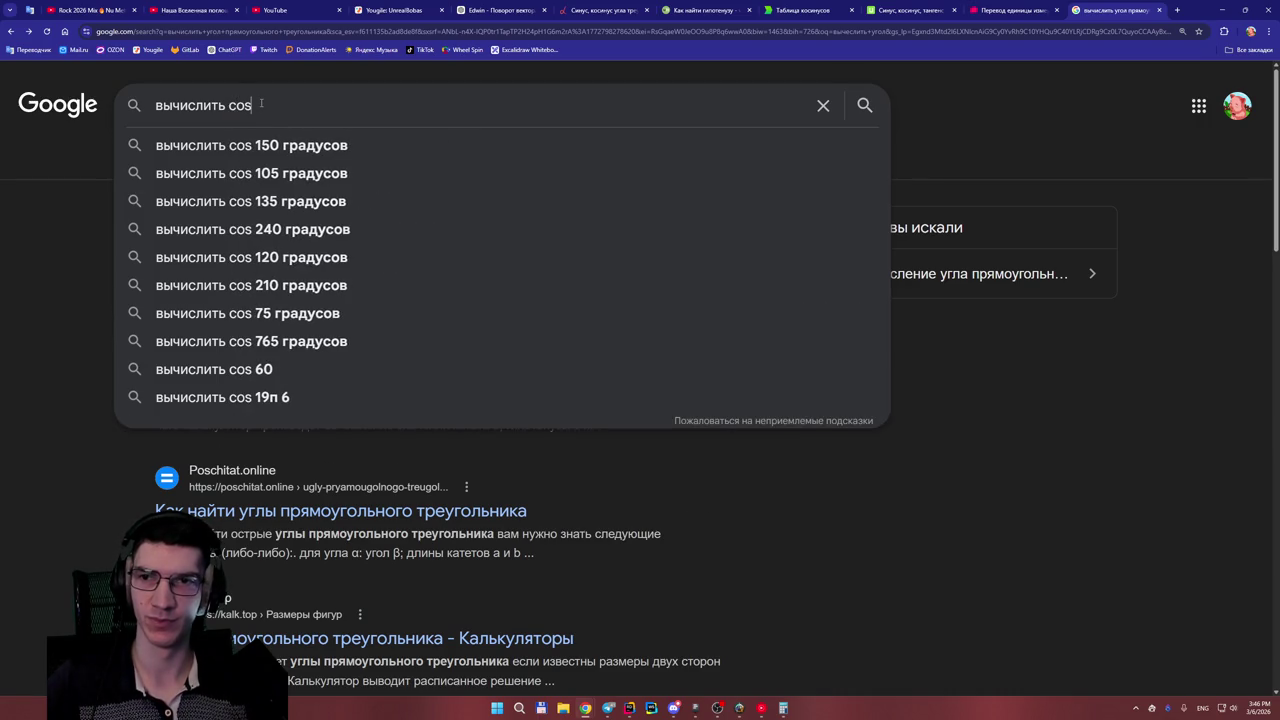
{"action": "type", "text": "A"}
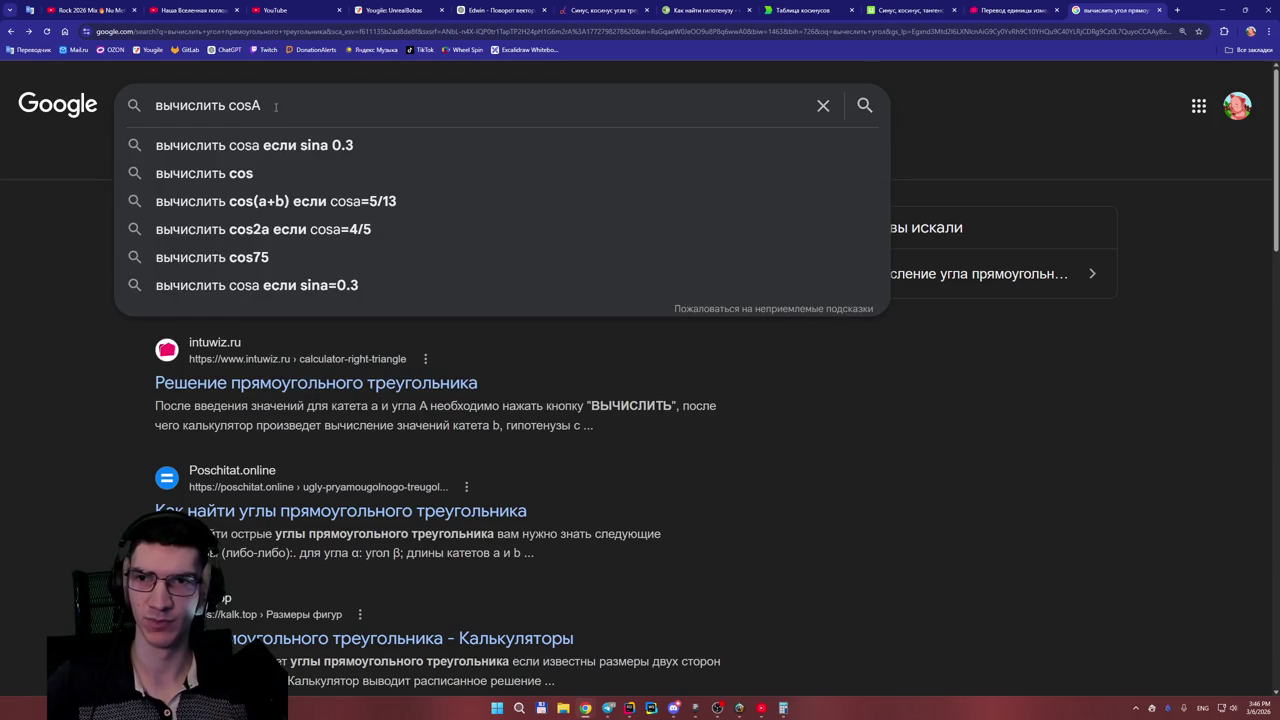
{"action": "key", "text": "Return"}
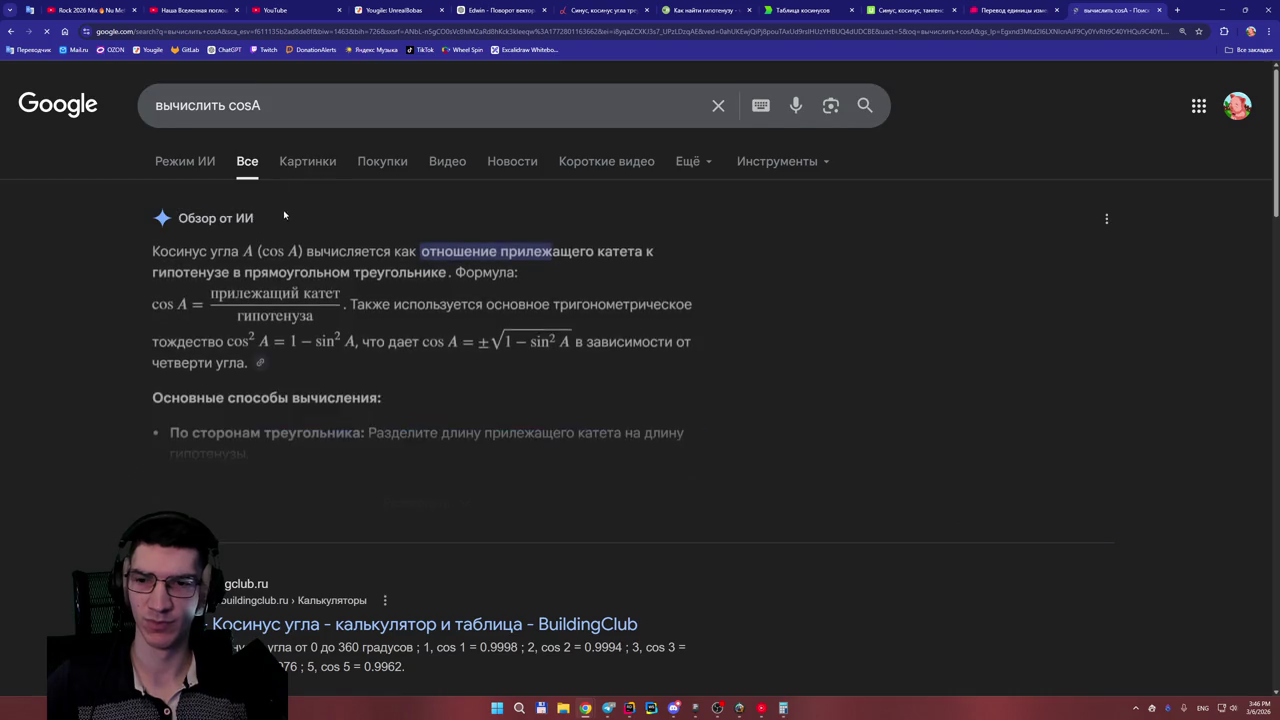
{"action": "scroll", "coordinate": [455, 527], "scroll_direction": "down", "scroll_amount": 2}
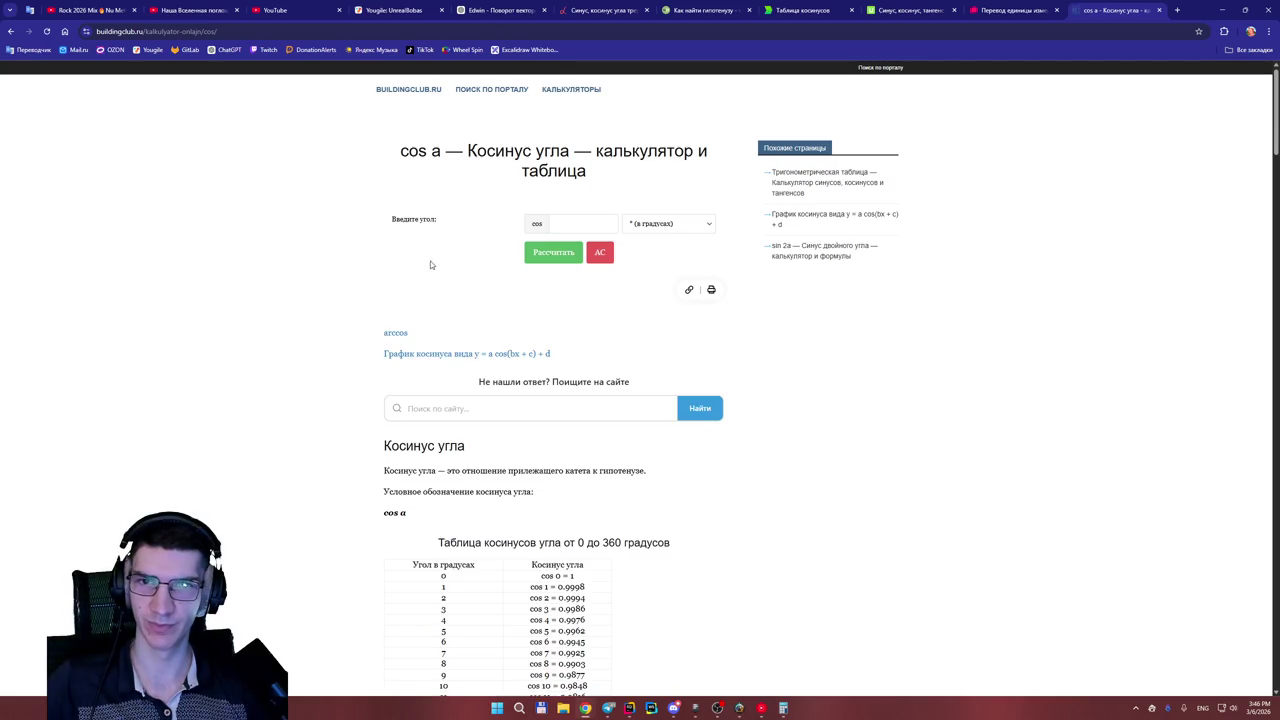
- Keep the angle unit as degrees and scroll through the BuildingClub cosine table
{"action": "left_click", "coordinate": [670, 224]}
{"action": "left_click", "coordinate": [561, 225]}
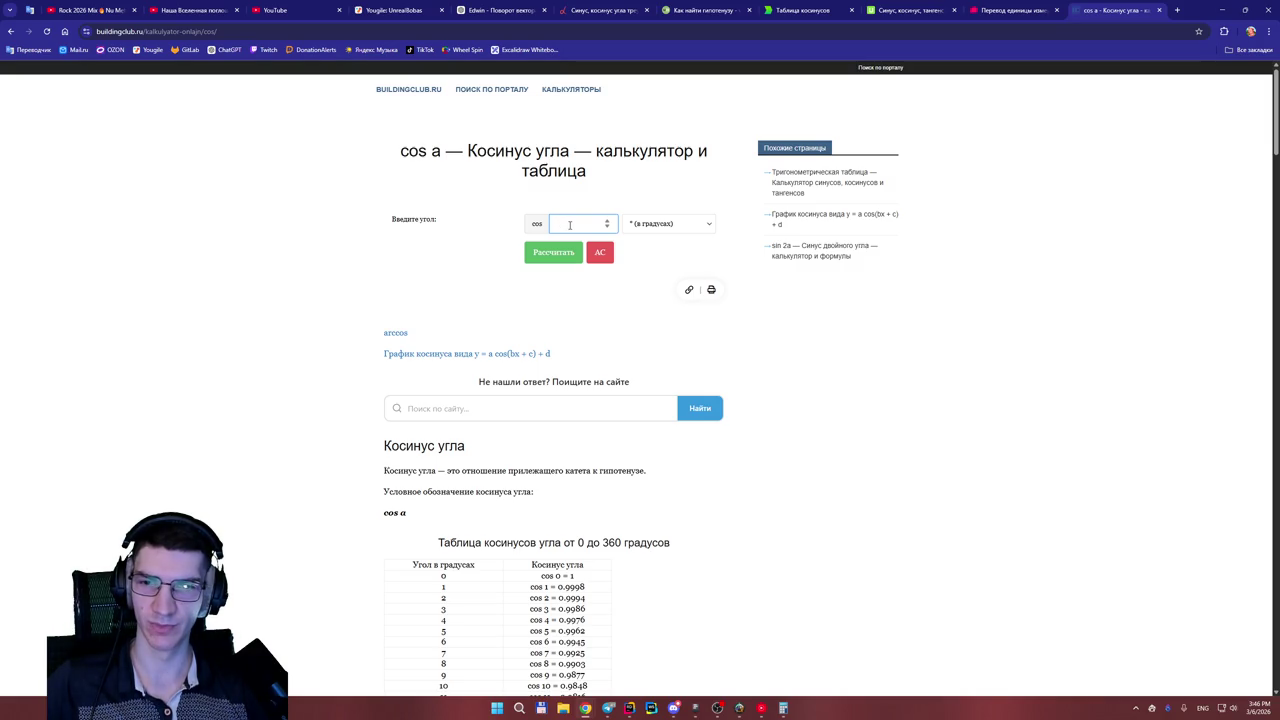
{"action": "scroll", "coordinate": [417, 251], "scroll_direction": "down", "scroll_amount": 5}
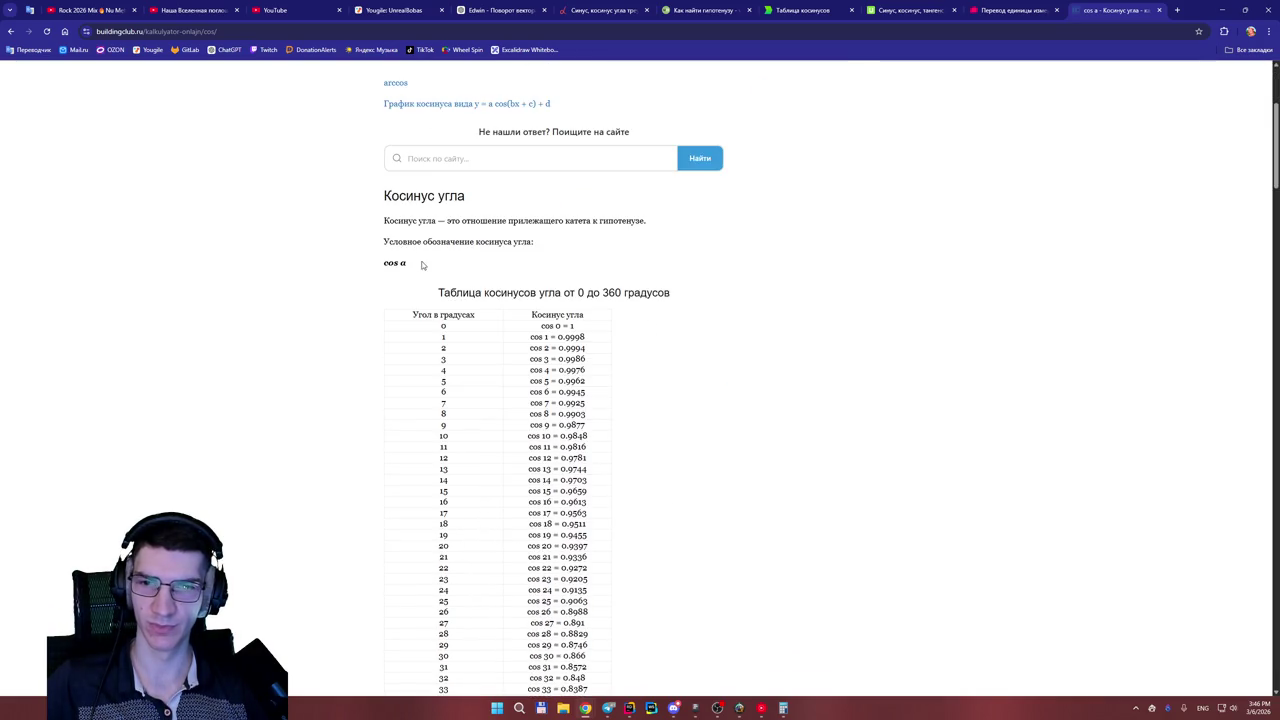
{"action": "scroll", "coordinate": [410, 278], "scroll_direction": "down", "scroll_amount": 2}
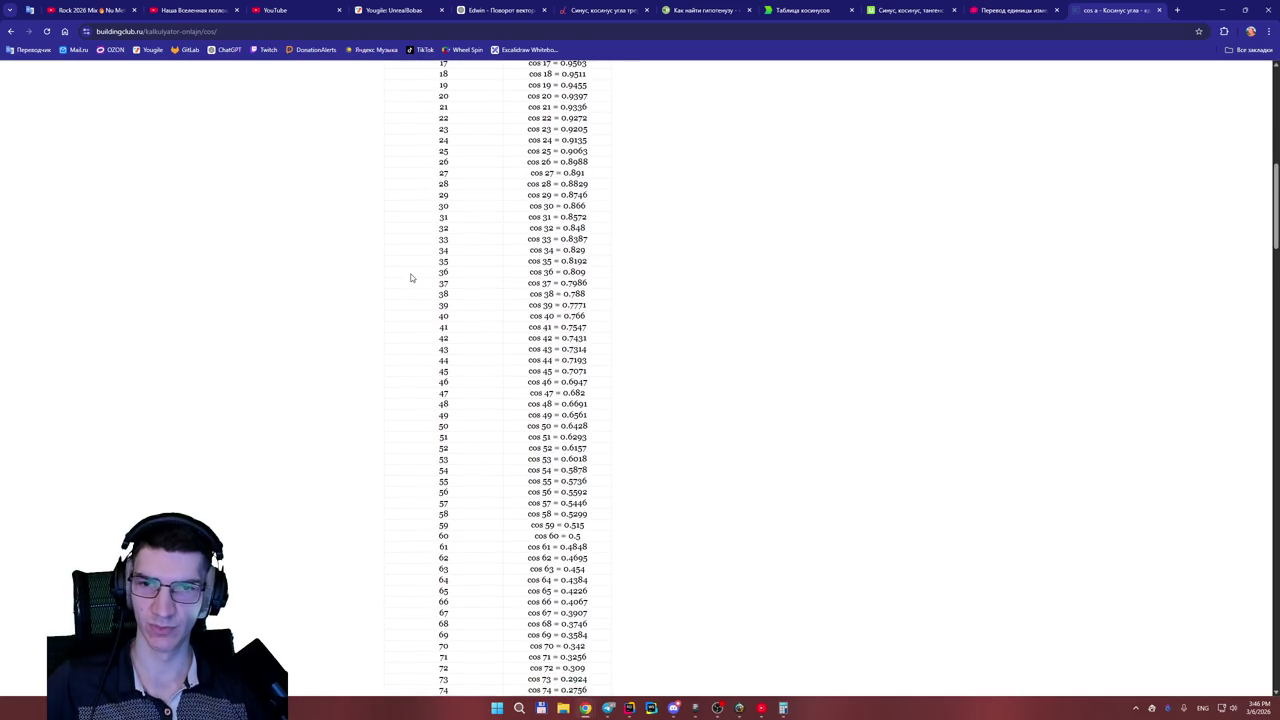
{"action": "scroll", "coordinate": [410, 277], "scroll_direction": "down", "scroll_amount": 6}
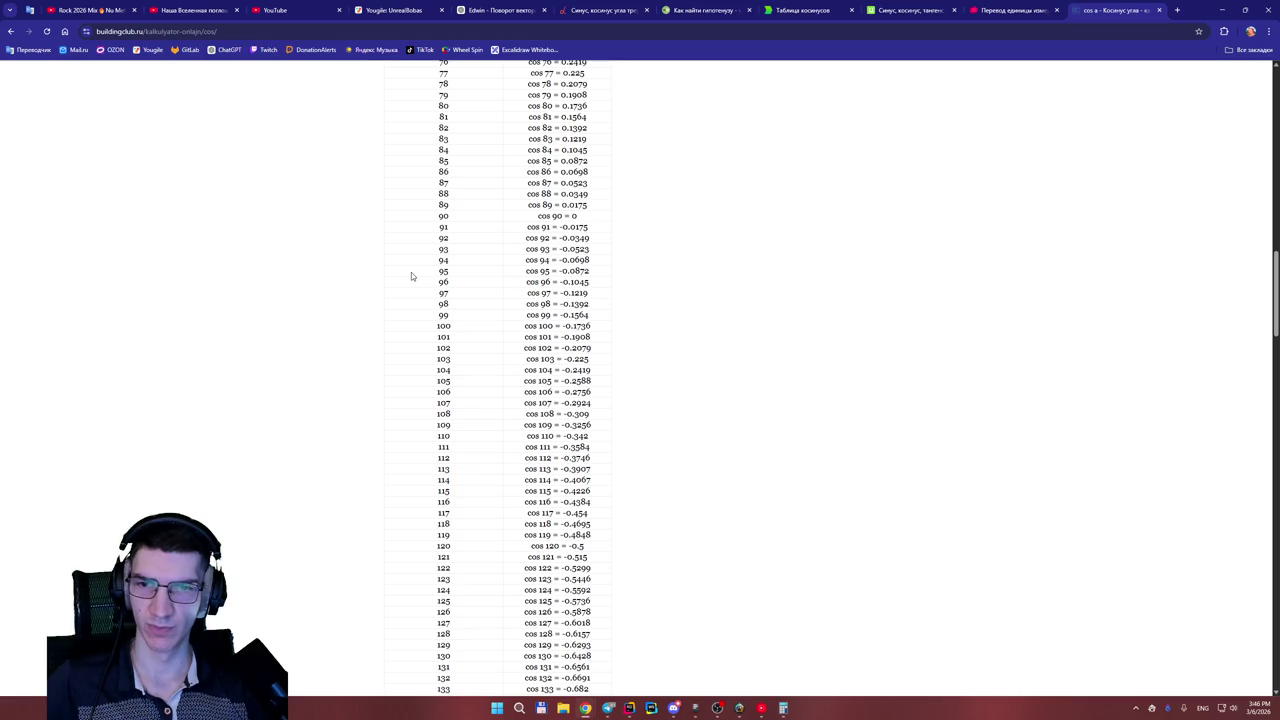
{"action": "scroll", "coordinate": [411, 274], "scroll_direction": "up", "scroll_amount": 3}
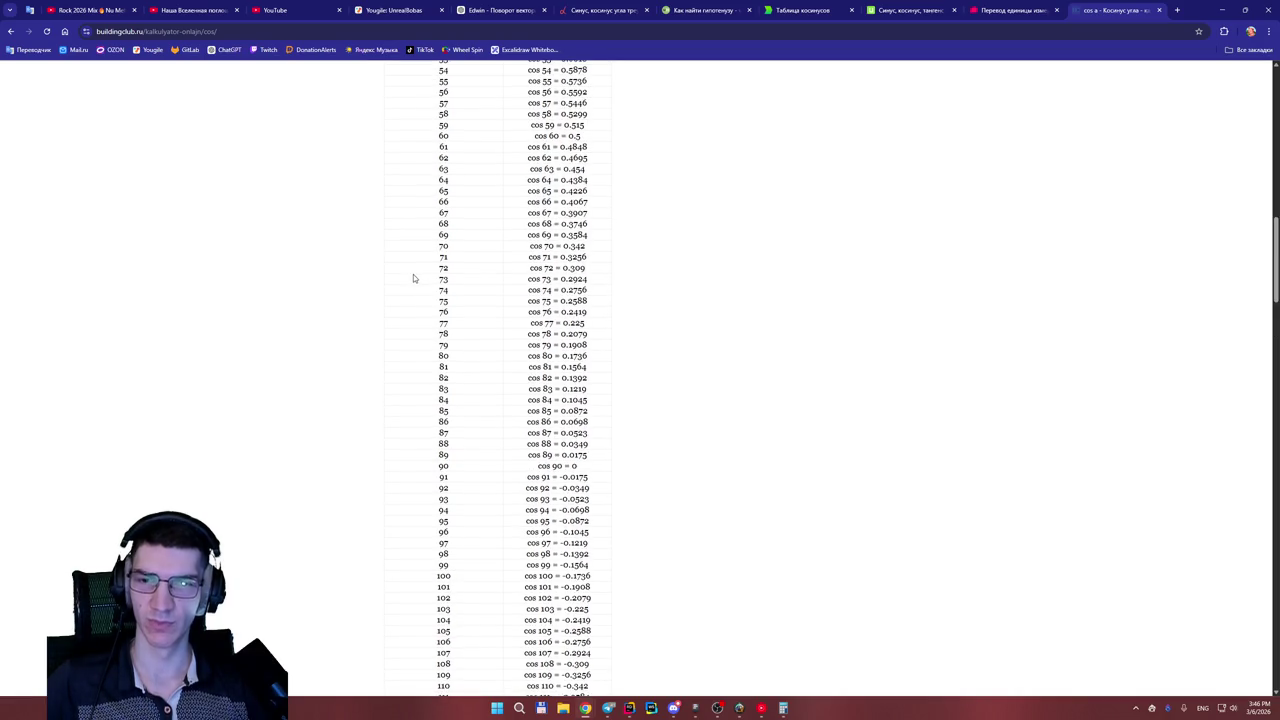
- Recheck the 0.44 cosine in ChatGPT, then scan the table between cos 63 and cos 64
{"action": "left_click", "coordinate": [500, 11]}
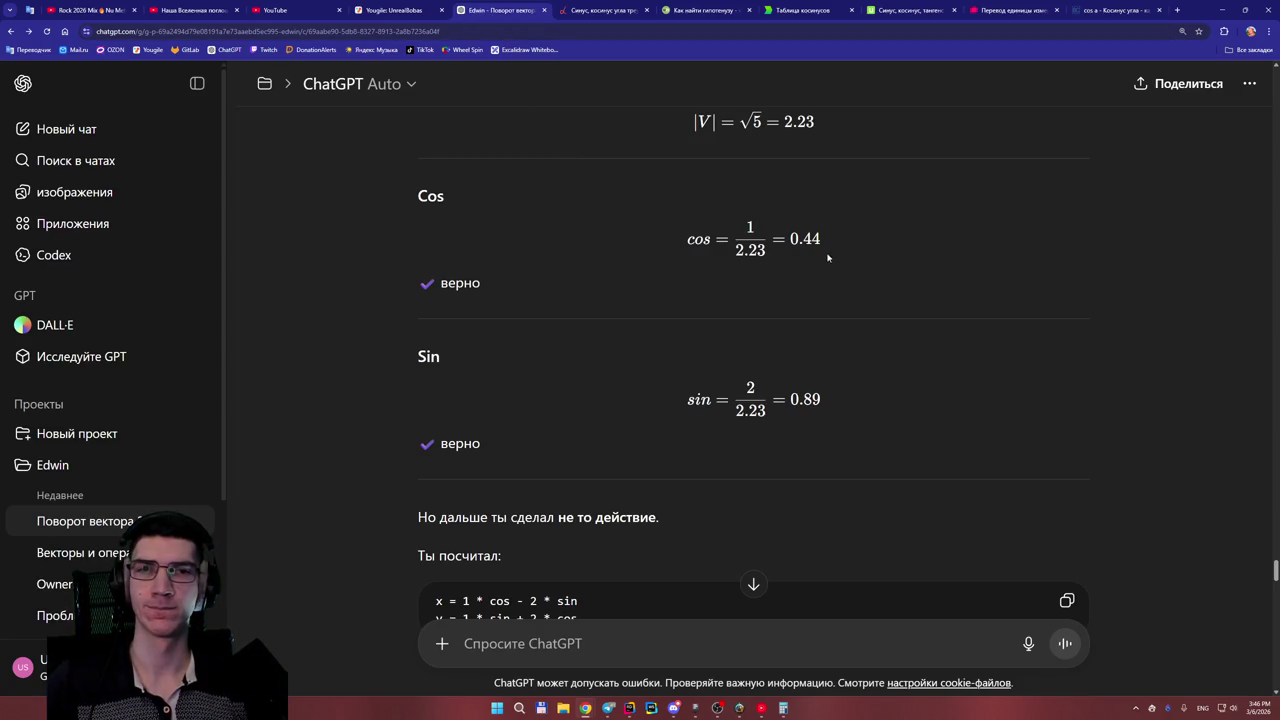
{"action": "key", "text": "ctrl+9"}
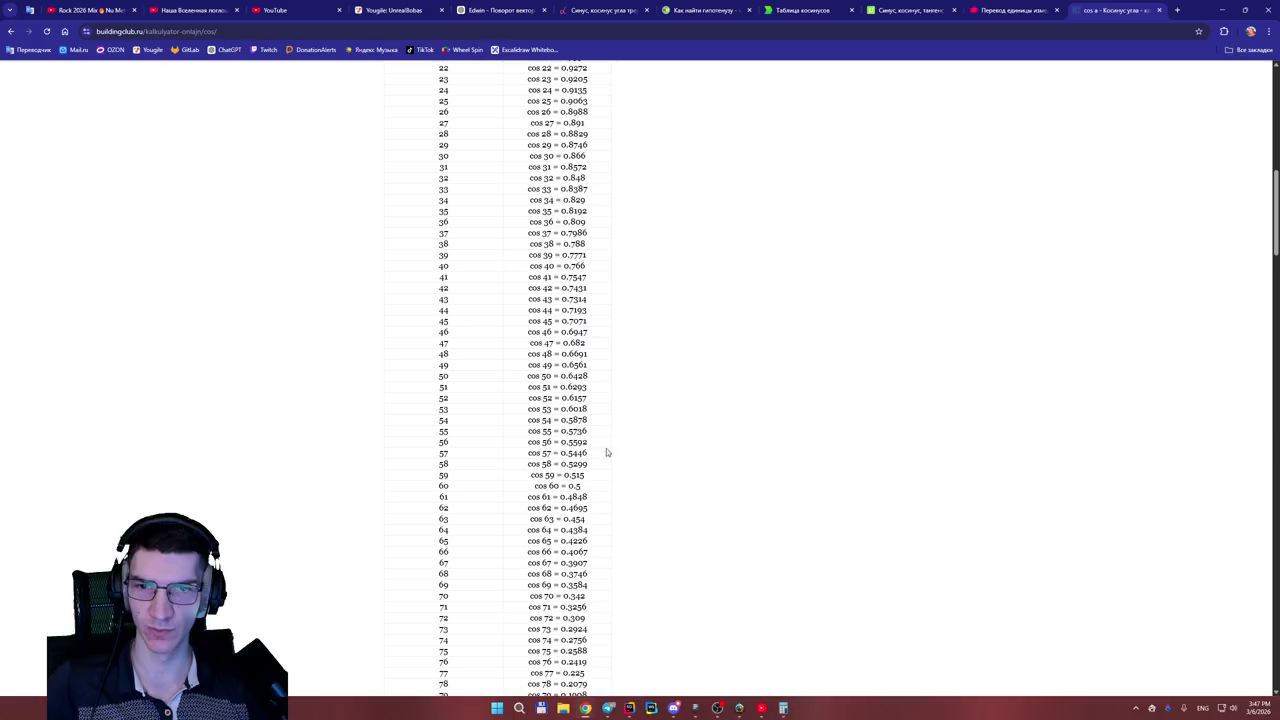
{"action": "scroll", "coordinate": [594, 510], "scroll_direction": "down", "scroll_amount": 1}
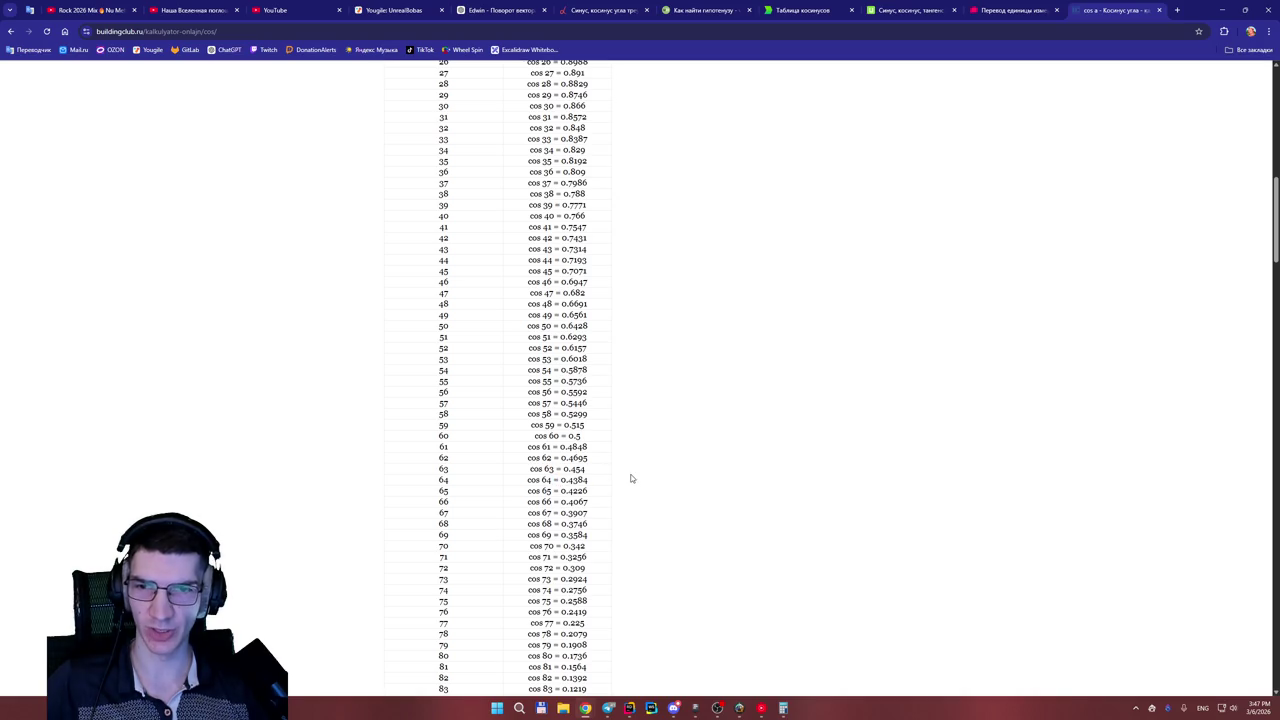
{"action": "scroll", "coordinate": [521, 452], "scroll_direction": "up", "scroll_amount": 2, "text": "ctrl"}
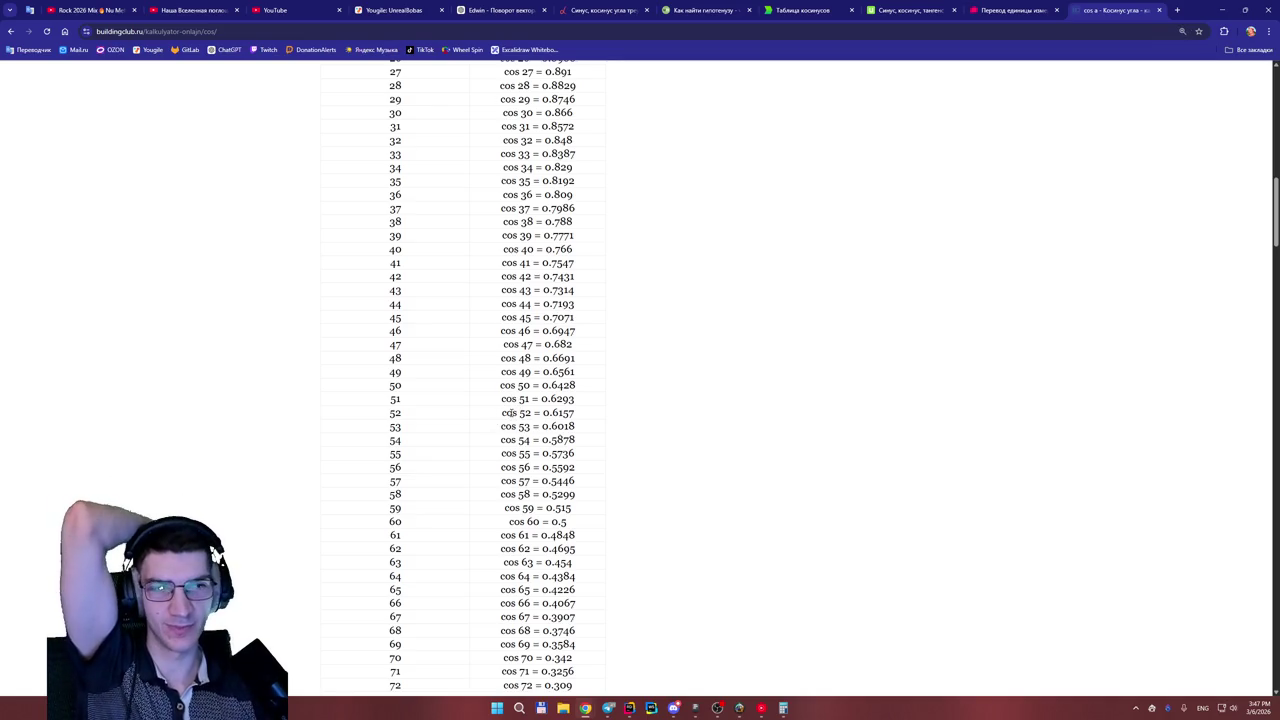
{"action": "scroll", "coordinate": [510, 412], "scroll_direction": "down", "scroll_amount": 2}
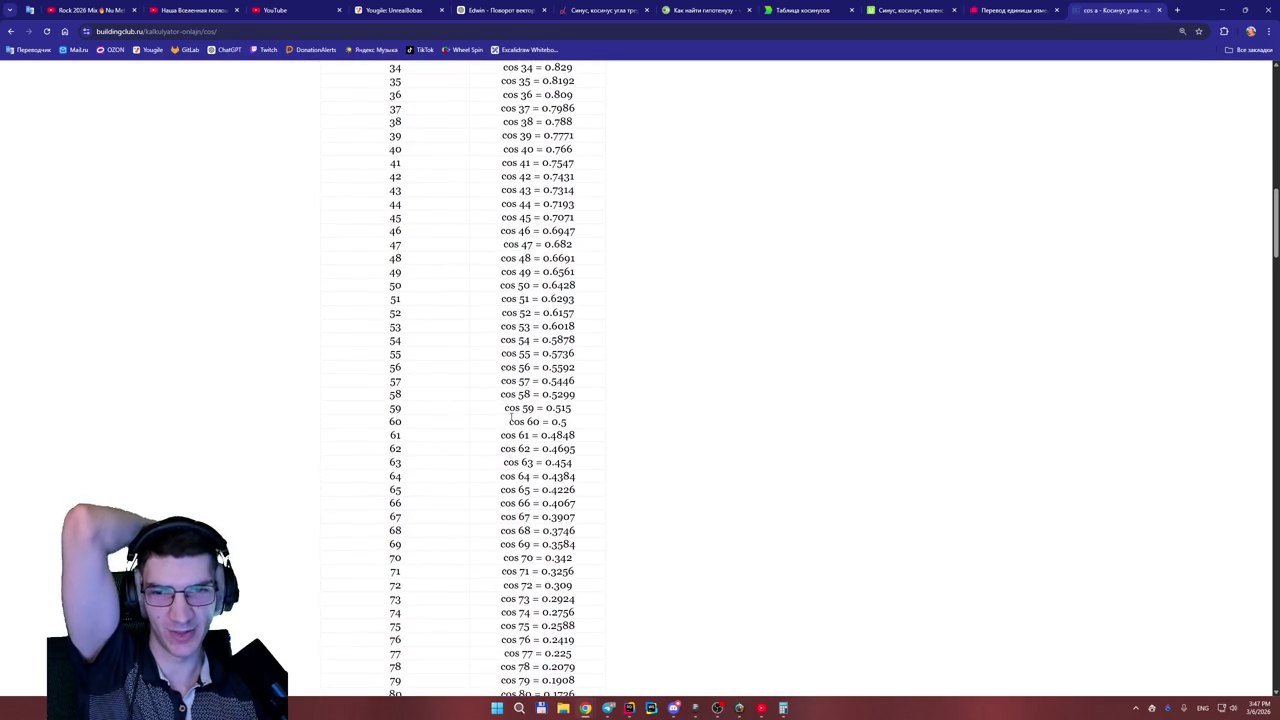
{"action": "scroll", "coordinate": [511, 418], "scroll_direction": "down", "scroll_amount": 1}
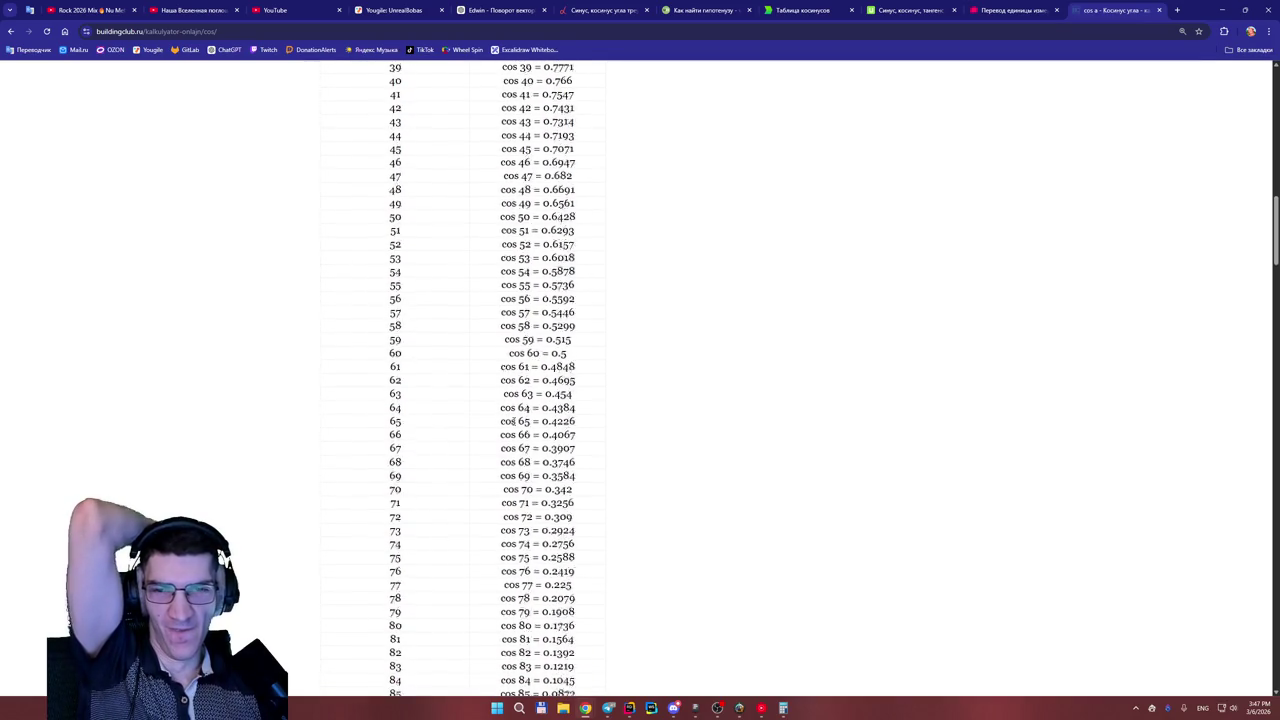
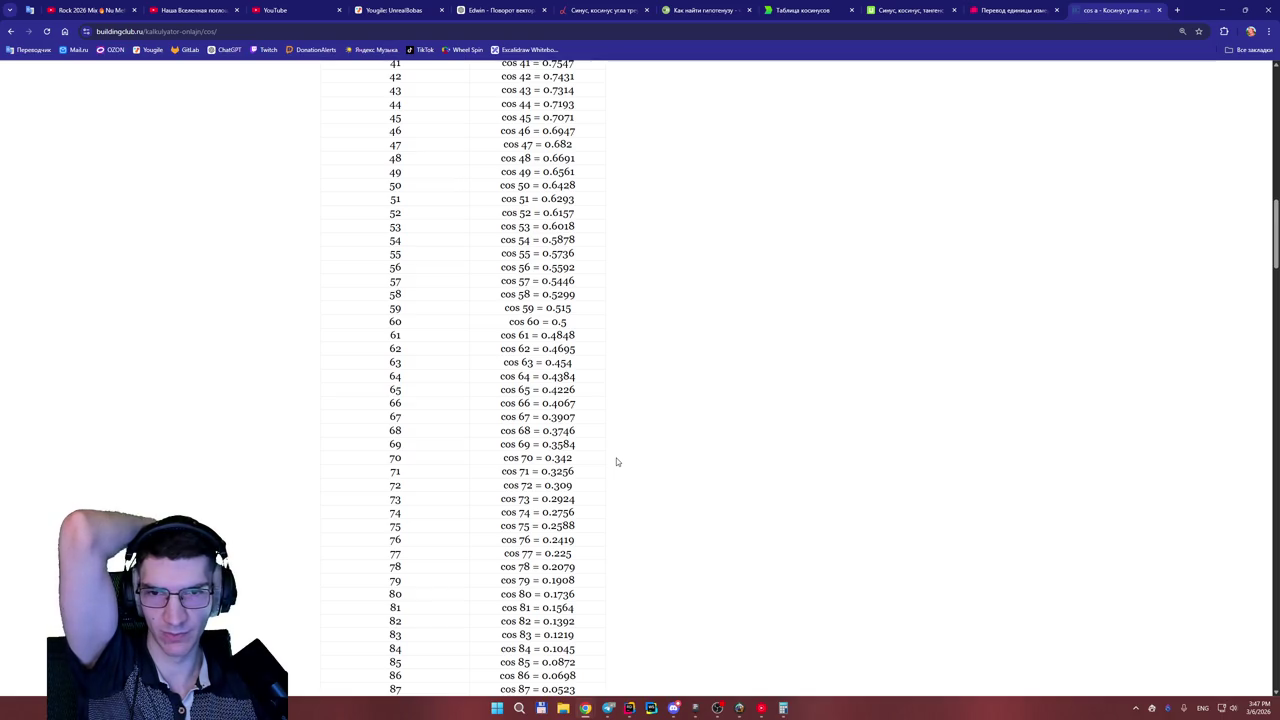
- Switch to the 'Edwin - Поворот вектора' conversation
{"action": "scroll", "coordinate": [612, 462], "scroll_direction": "down", "scroll_amount": 1}
{"action": "scroll", "coordinate": [605, 463], "scroll_direction": "up", "scroll_amount": 3}
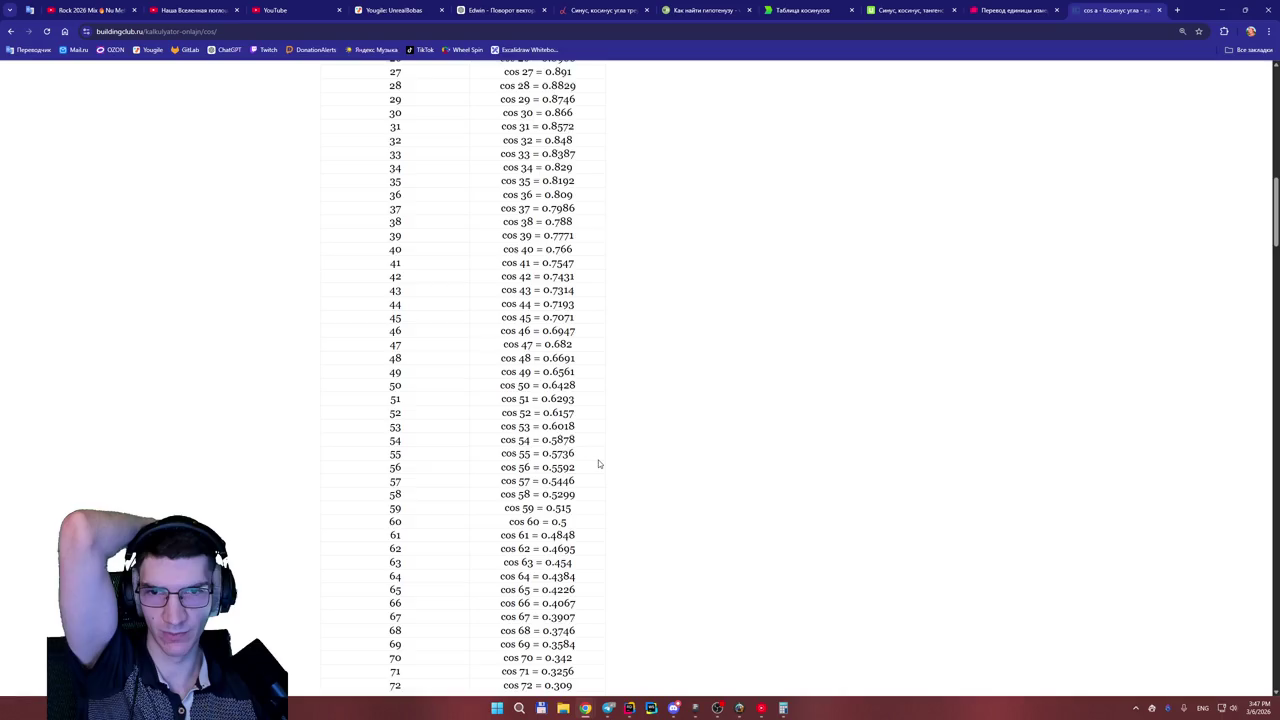
{"action": "scroll", "coordinate": [600, 463], "scroll_direction": "down", "scroll_amount": 1}
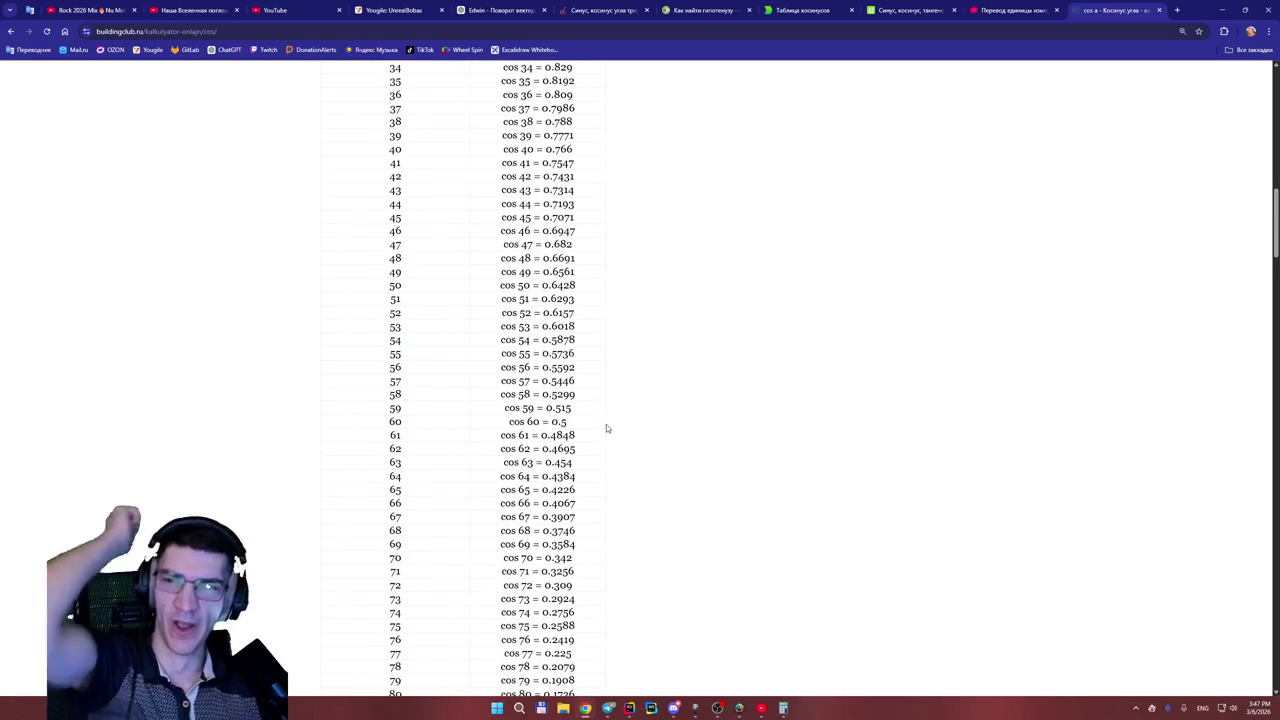
{"action": "left_click", "coordinate": [521, 9]}
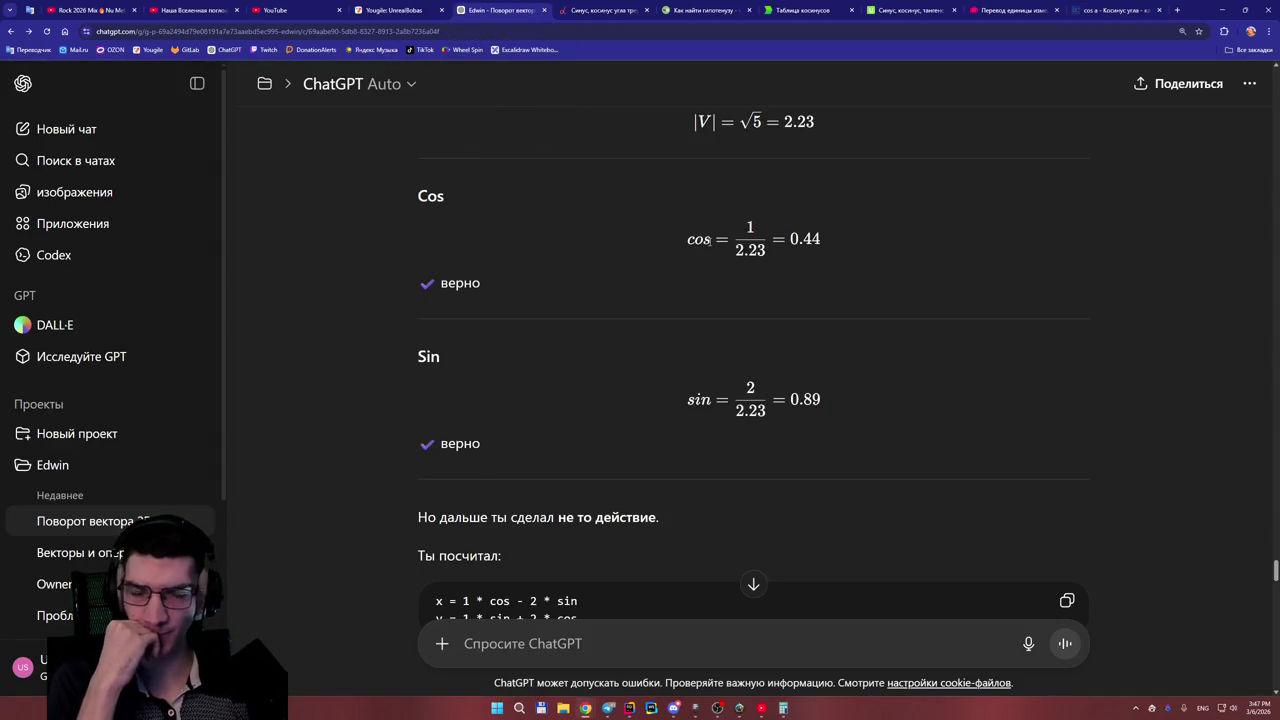
- Scroll through the feedback saying the angle's cos and sin must be used, not the vector's
{"action": "scroll", "coordinate": [712, 245], "scroll_direction": "down", "scroll_amount": 1}
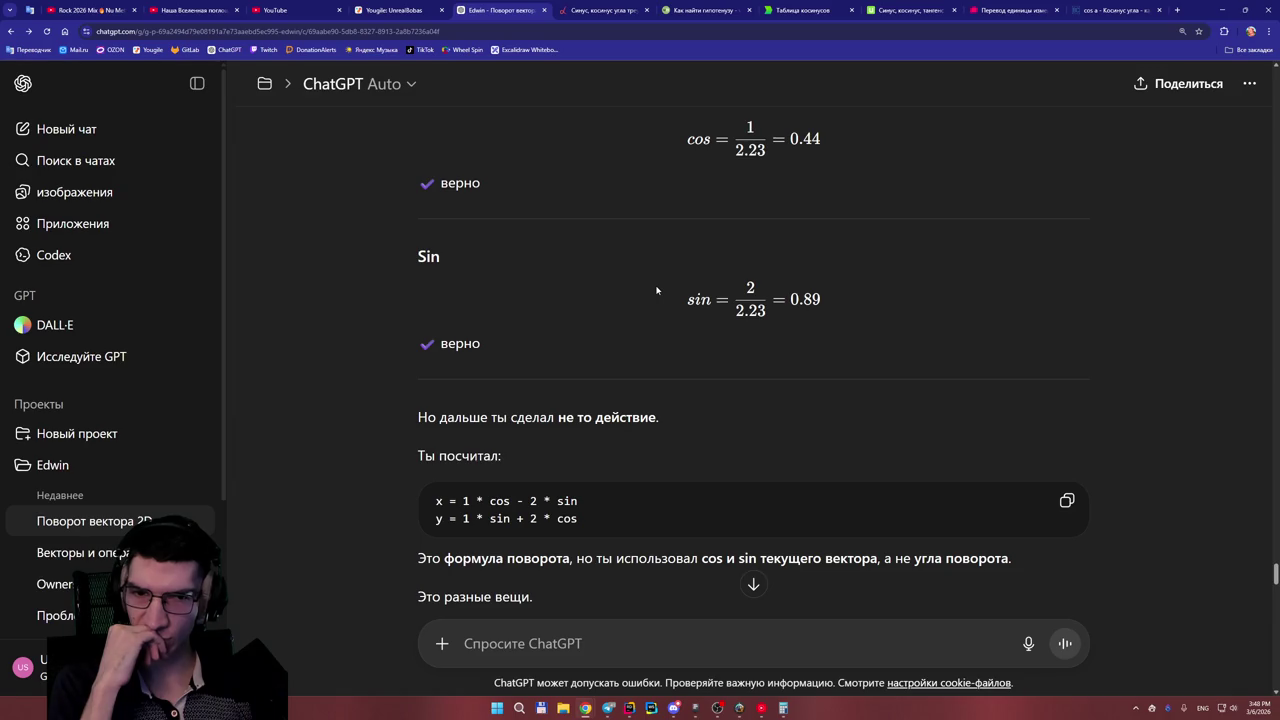
{"action": "scroll", "coordinate": [657, 290], "scroll_direction": "down", "scroll_amount": 1}
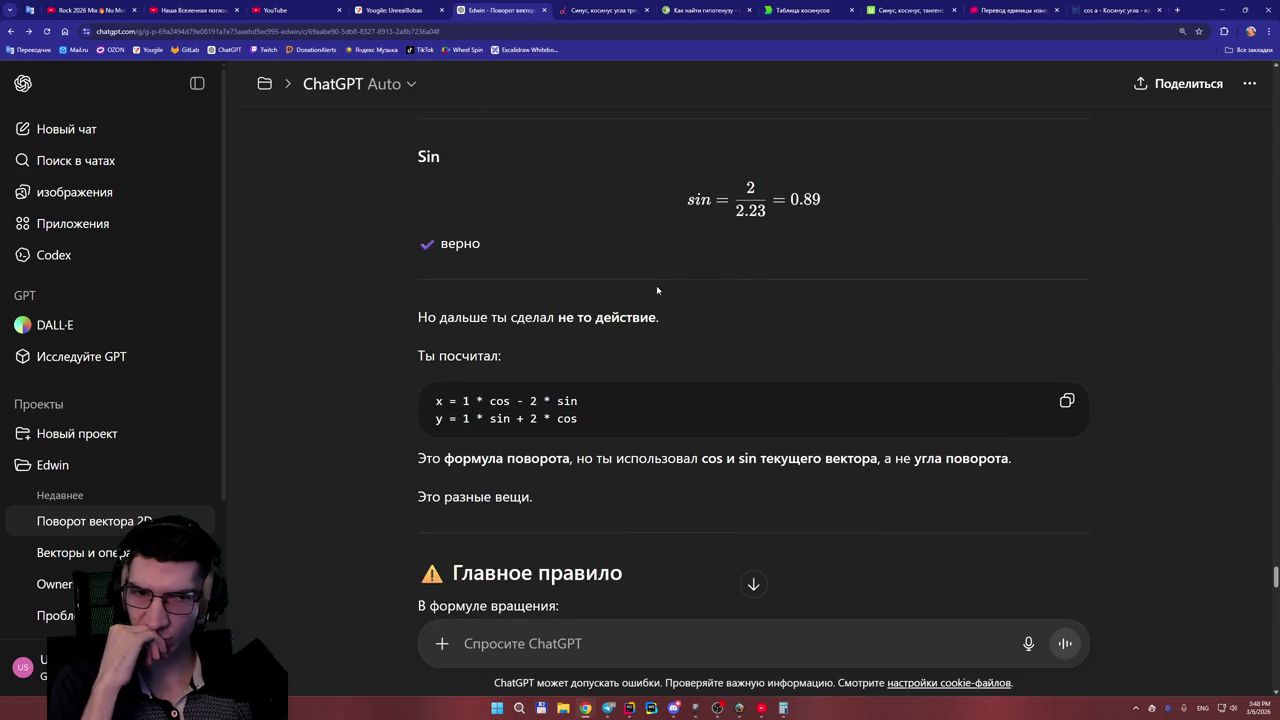
{"action": "scroll", "coordinate": [657, 290], "scroll_direction": "down", "scroll_amount": 2}
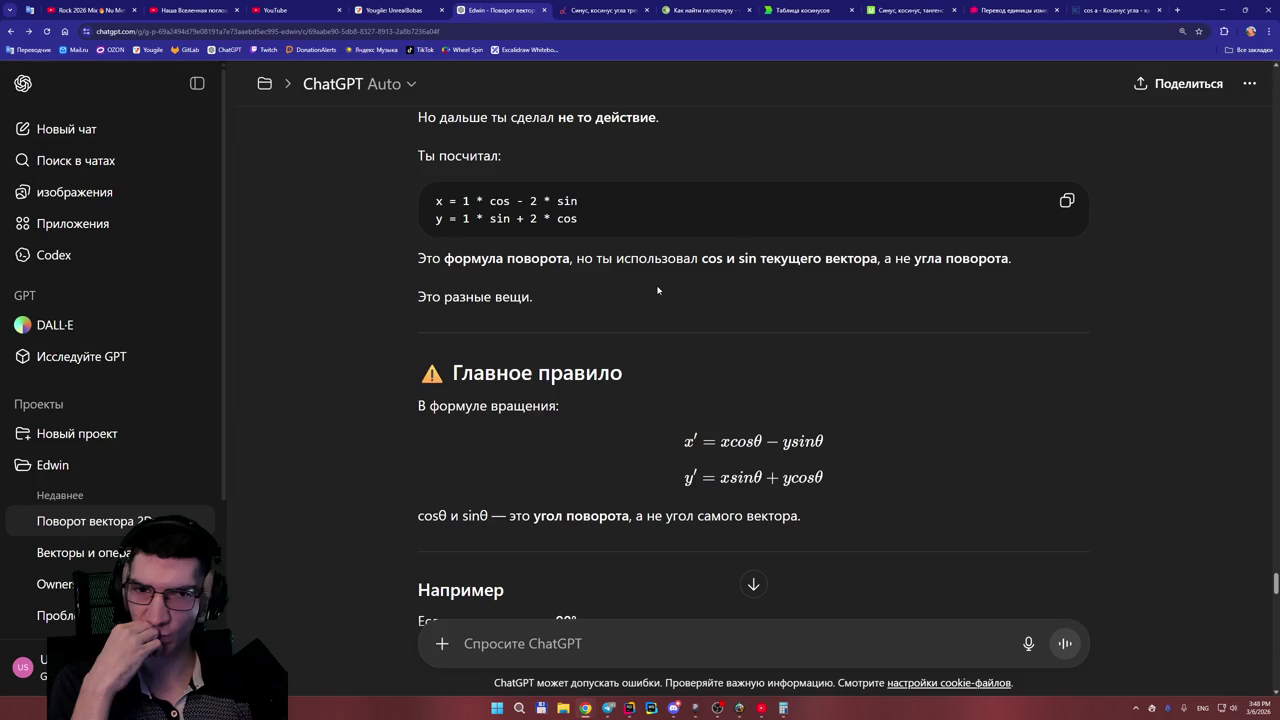
{"action": "scroll", "coordinate": [657, 290], "scroll_direction": "down", "scroll_amount": 2}
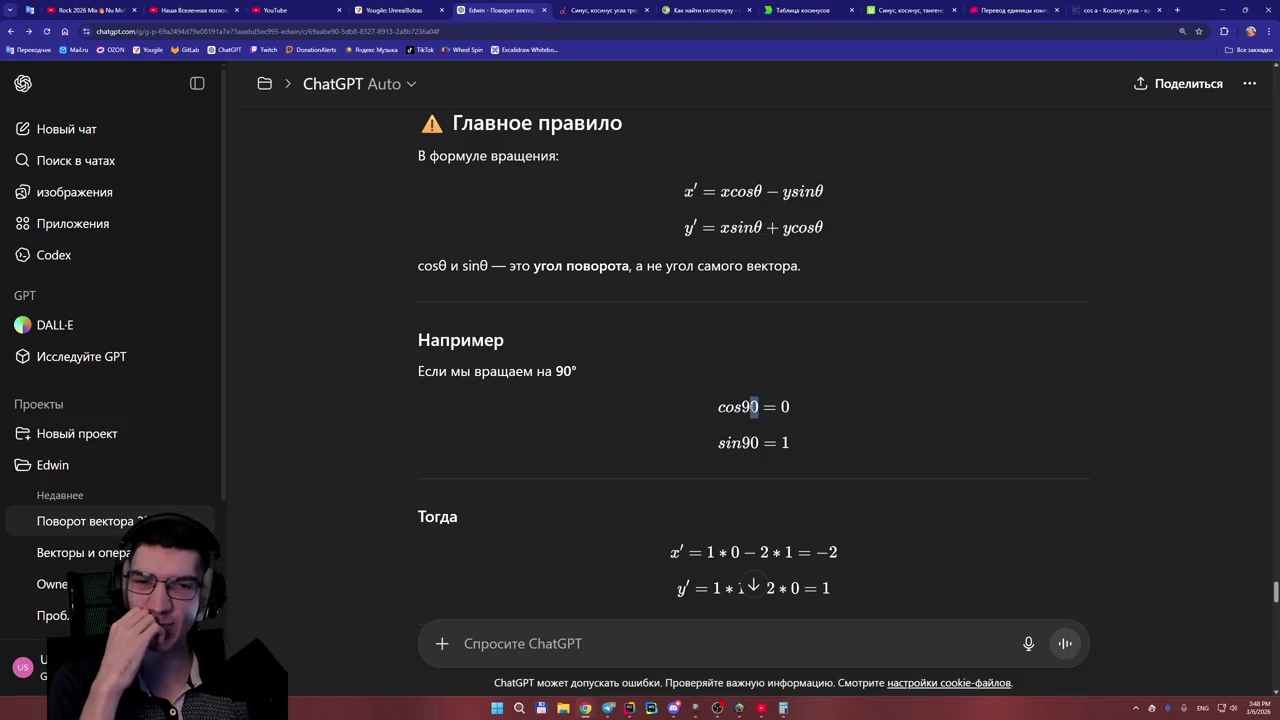
{"action": "scroll", "coordinate": [725, 351], "scroll_direction": "up", "scroll_amount": 2}
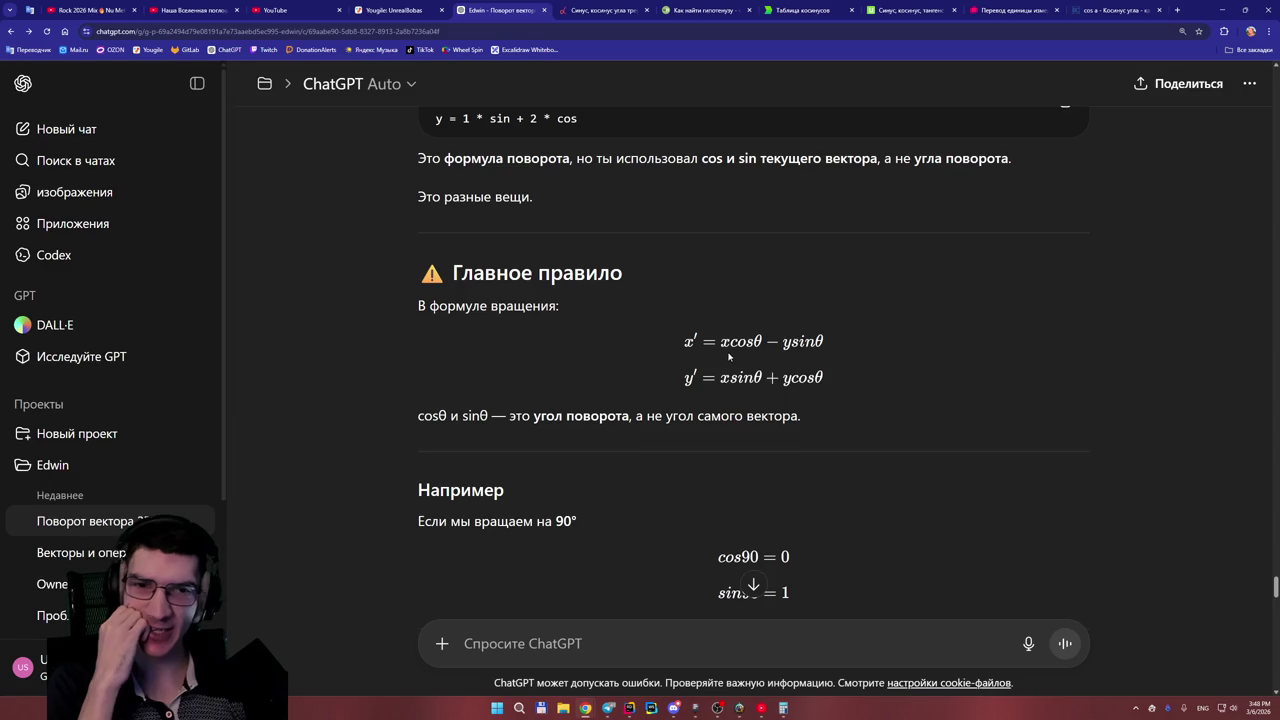
{"action": "scroll", "coordinate": [728, 351], "scroll_direction": "down", "scroll_amount": 1}
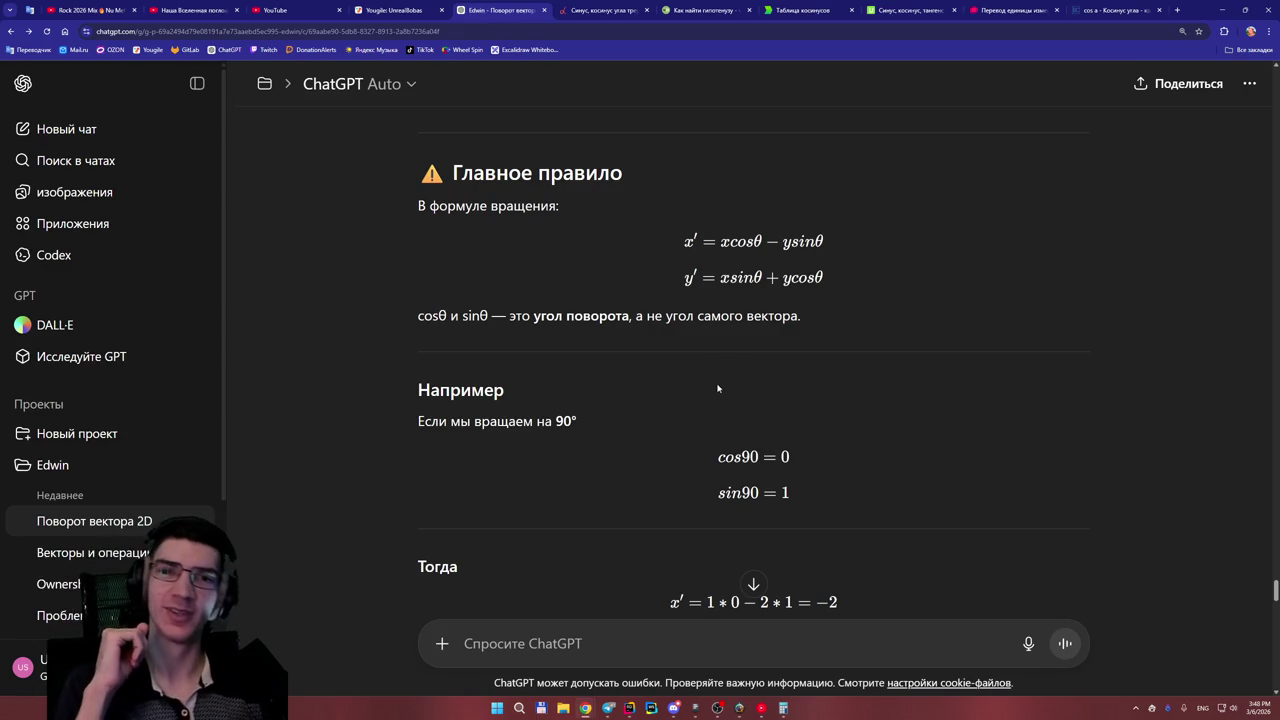
{"action": "scroll", "coordinate": [713, 368], "scroll_direction": "up", "scroll_amount": 2}
{"action": "scroll", "coordinate": [713, 368], "scroll_direction": "up", "scroll_amount": 1}
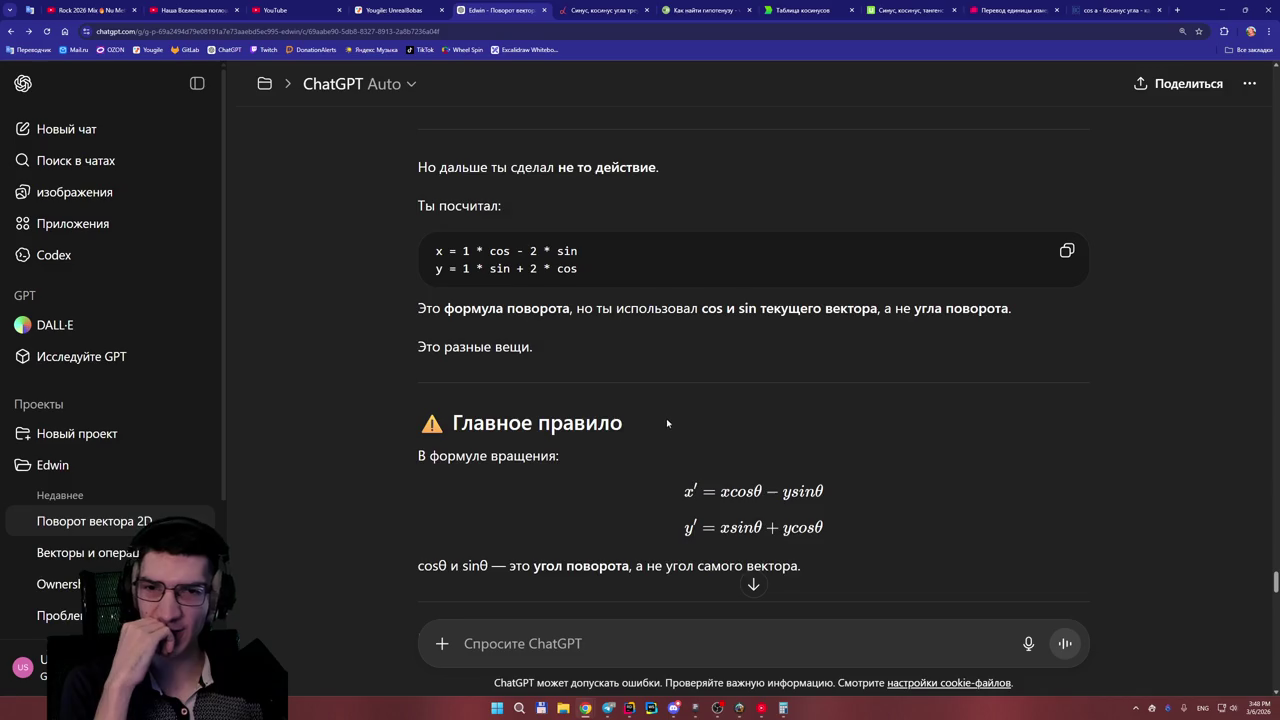
{"action": "scroll", "coordinate": [666, 418], "scroll_direction": "up", "scroll_amount": 1}
{"action": "scroll", "coordinate": [670, 418], "scroll_direction": "up", "scroll_amount": 3}
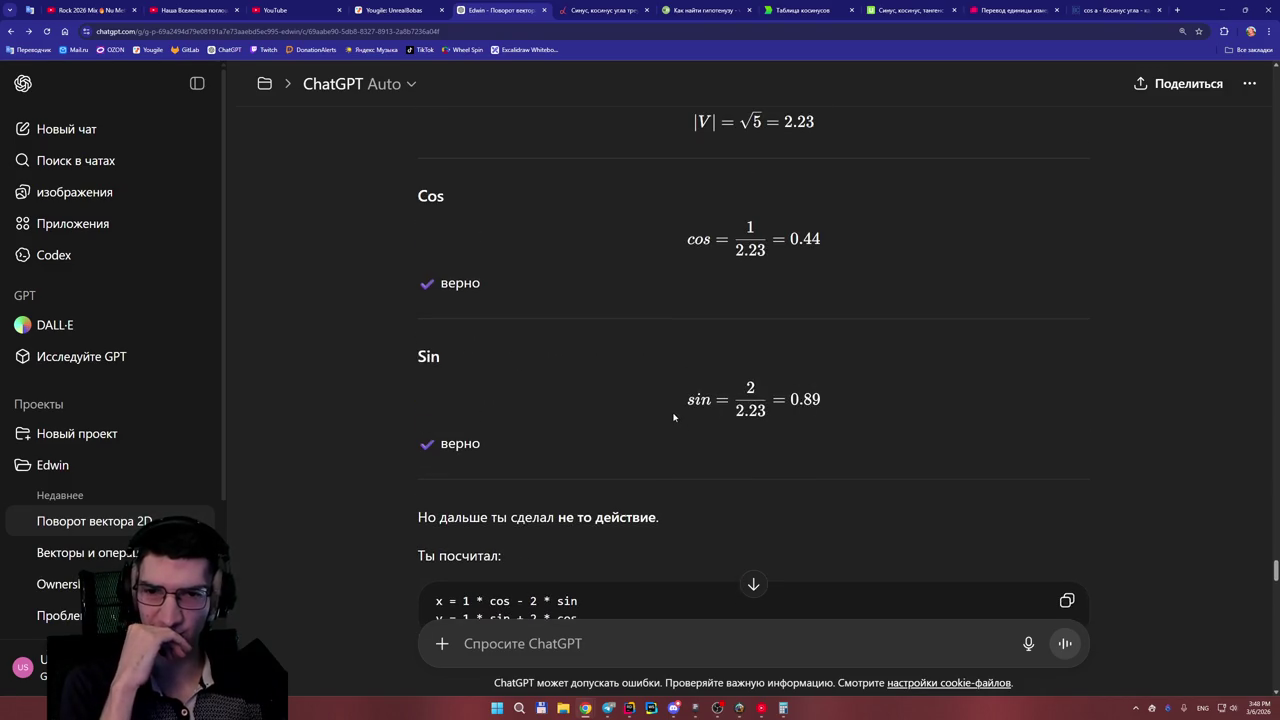
{"action": "scroll", "coordinate": [672, 414], "scroll_direction": "down", "scroll_amount": 2}
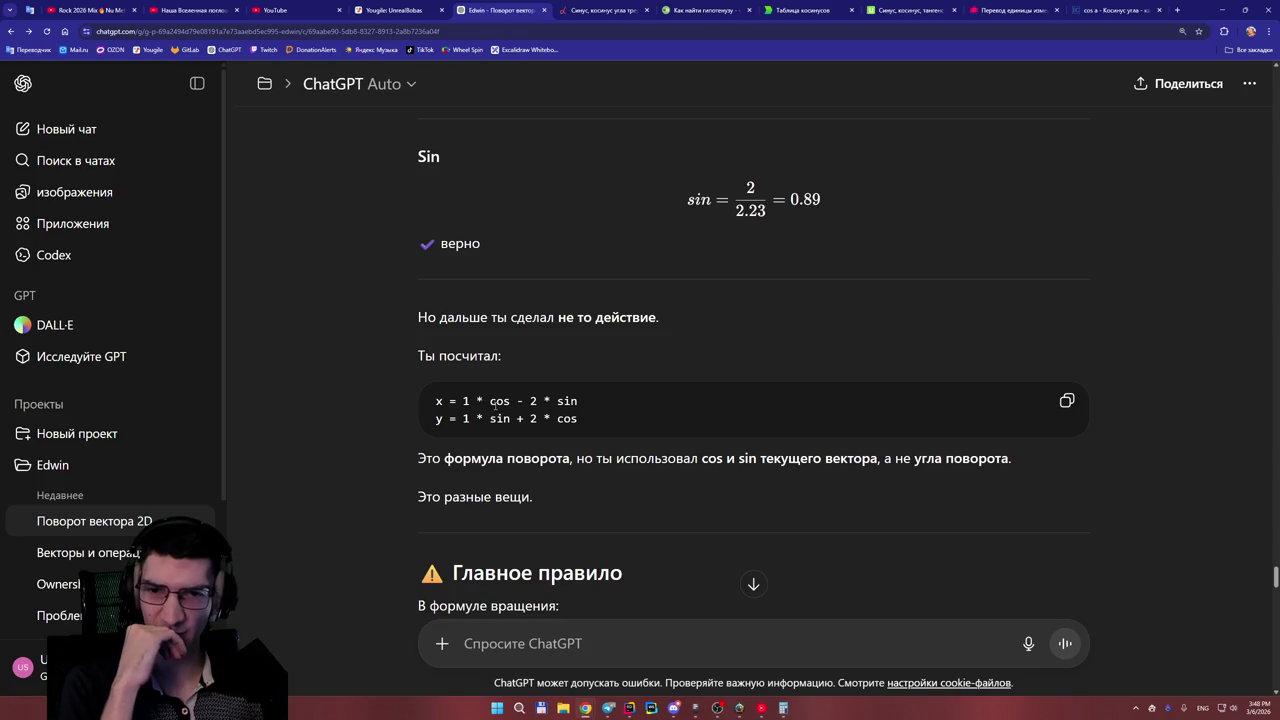
- Select the word 'cos' in the x formula of the code block
{"action": "left_click_drag", "start_coordinate": [489, 401], "coordinate": [508, 401]}
{"action": "left_click", "coordinate": [511, 402]}
{"action": "double_click", "coordinate": [510, 401]}
{"action": "left_click", "coordinate": [511, 401]}
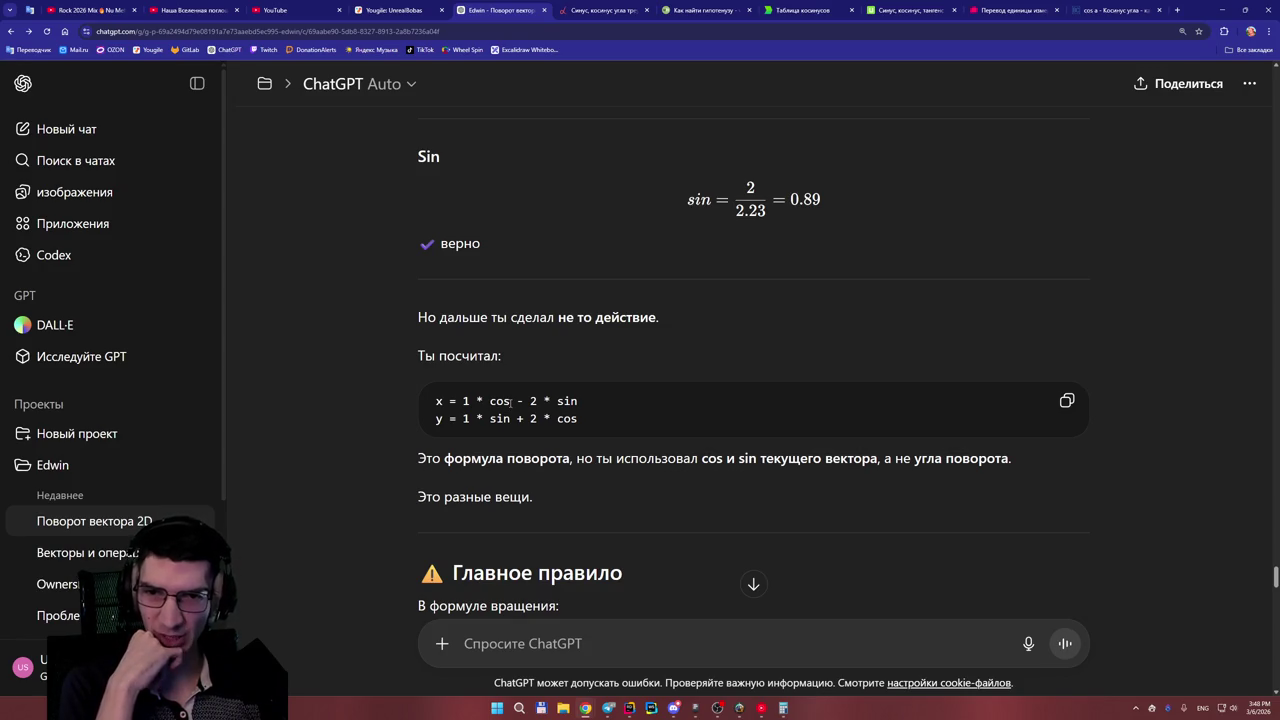
{"action": "double_click", "coordinate": [510, 401]}
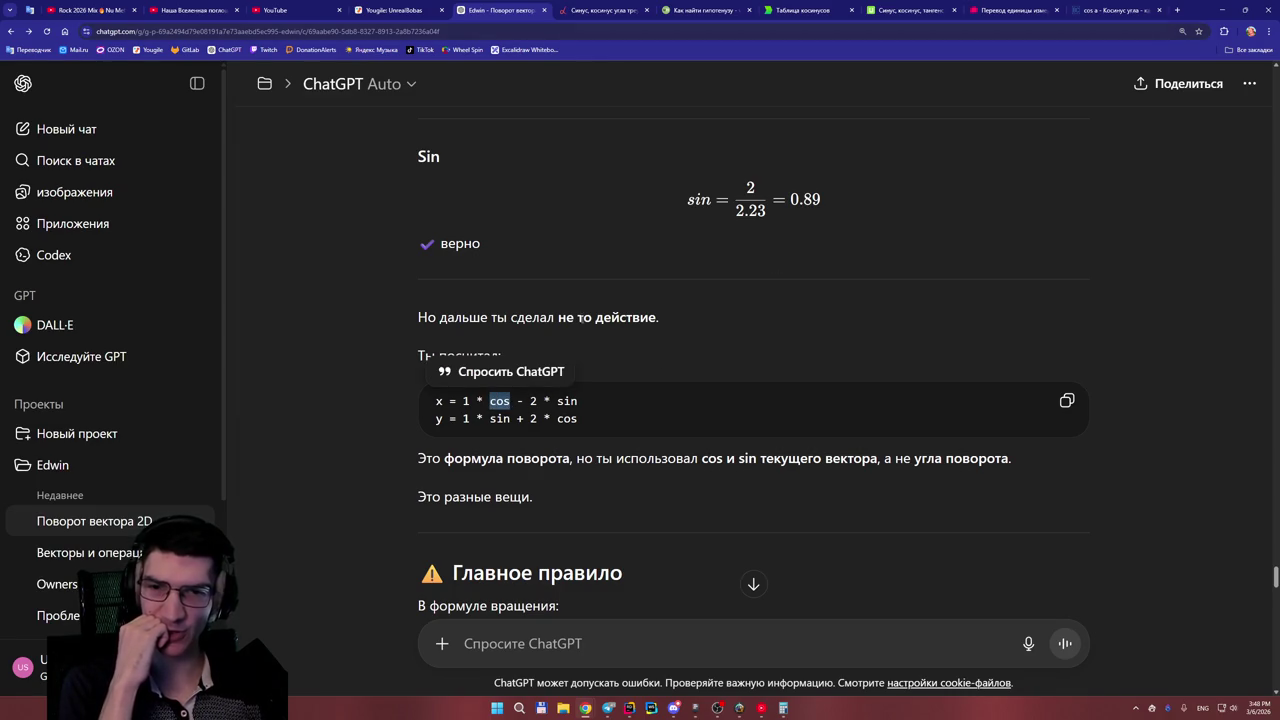
- Glance at the Yougile board, then move through the sine and cosine article tabs
{"action": "left_click", "coordinate": [428, 12]}
{"action": "left_click", "coordinate": [520, 10]}
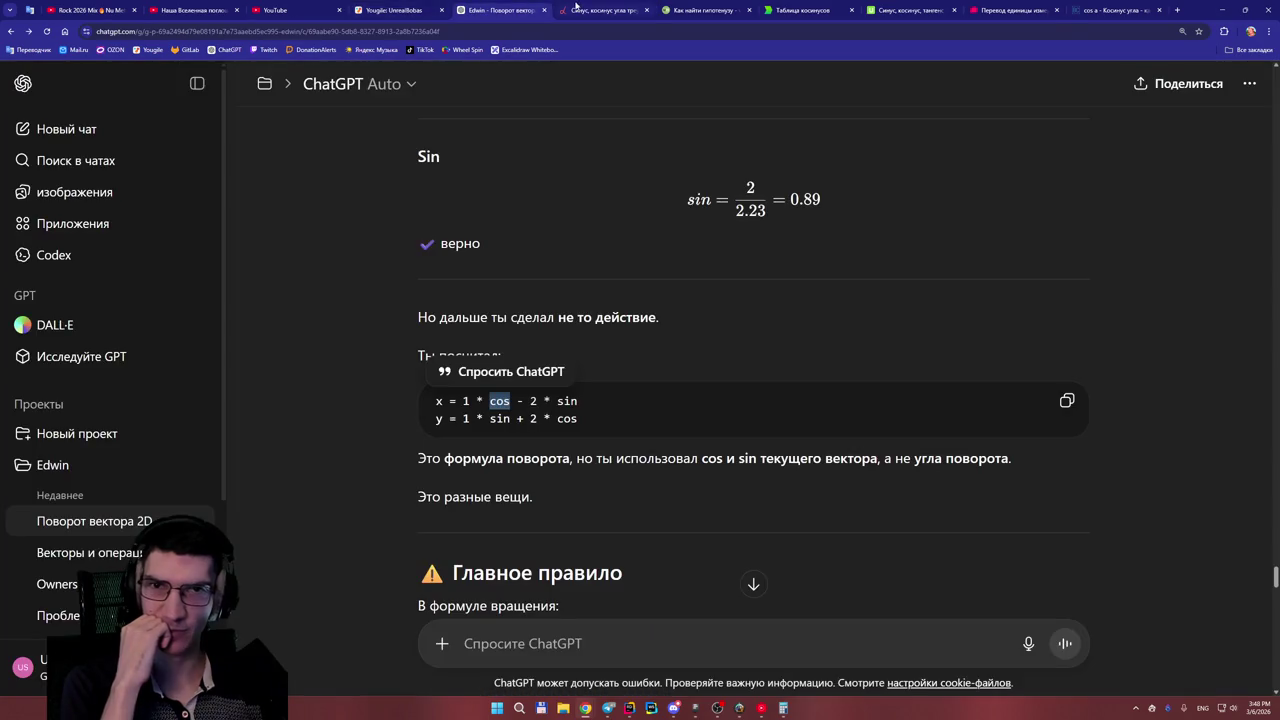
{"action": "left_click", "coordinate": [588, 10]}
{"action": "left_click", "coordinate": [647, 10]}
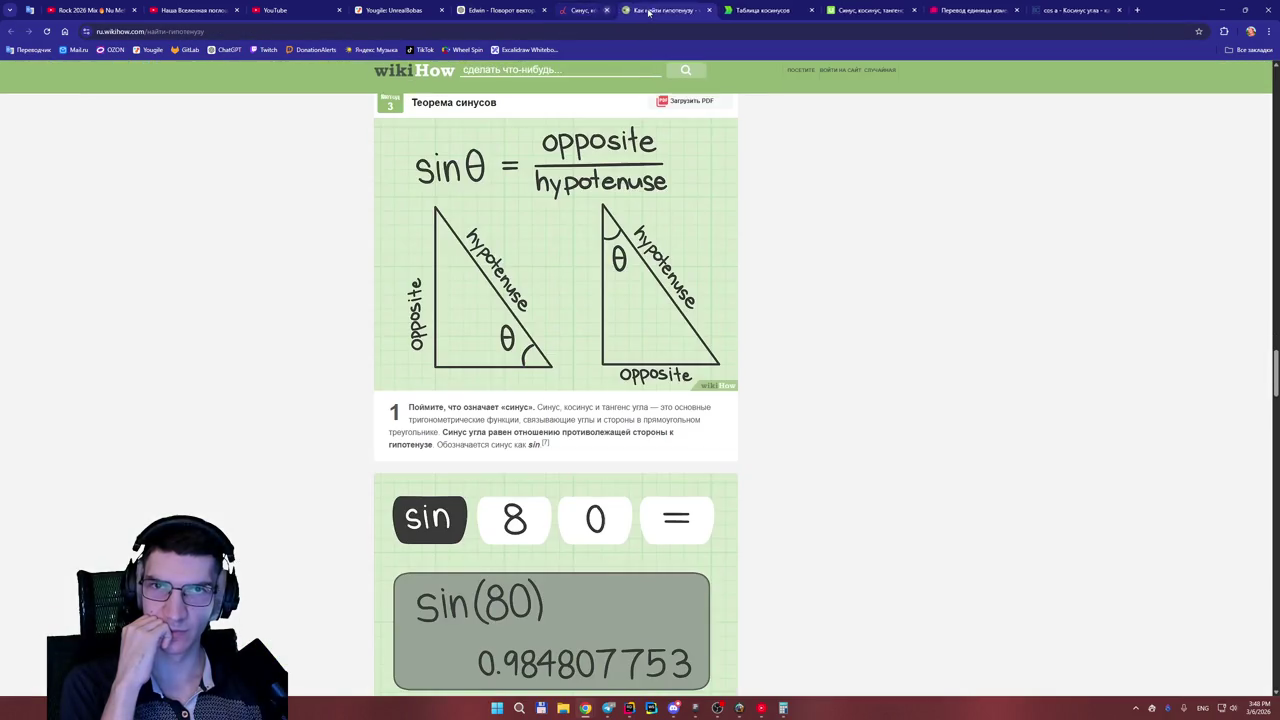
- Close the wikiHow hypotenuse article and scroll the sine article
{"action": "left_click", "coordinate": [648, 11]}
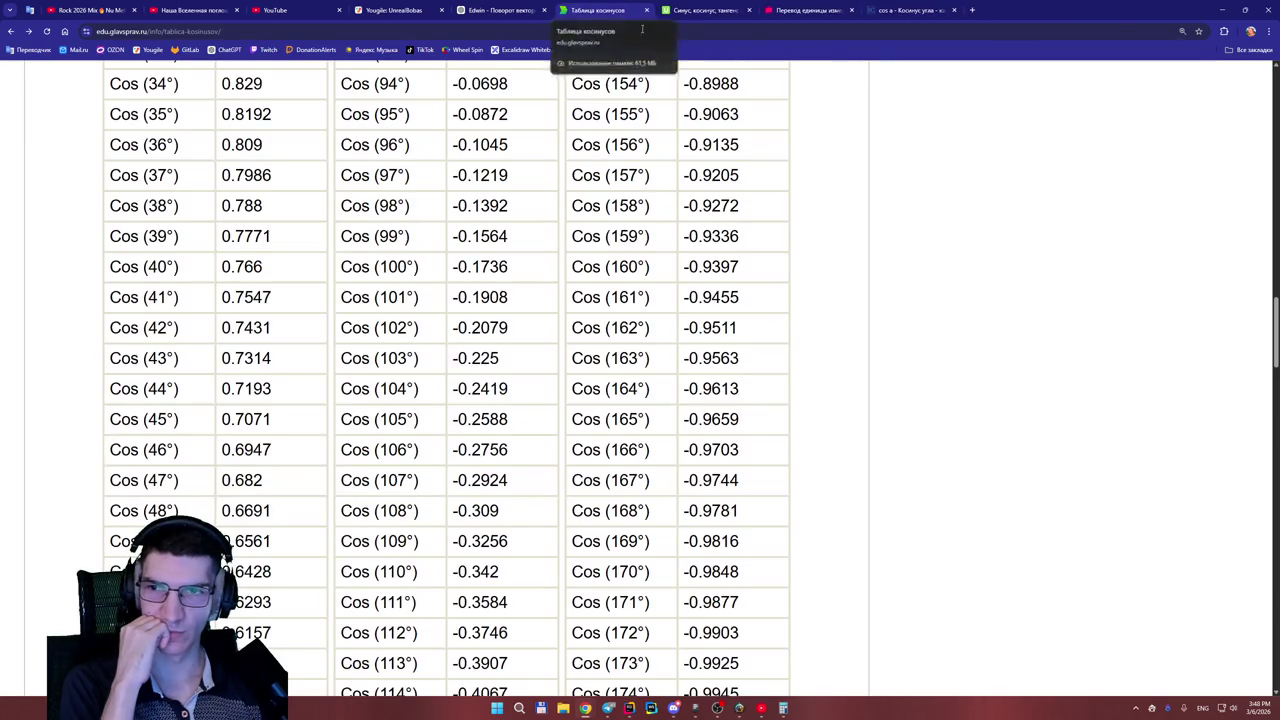
{"action": "scroll", "coordinate": [519, 275], "scroll_direction": "down", "scroll_amount": 5}
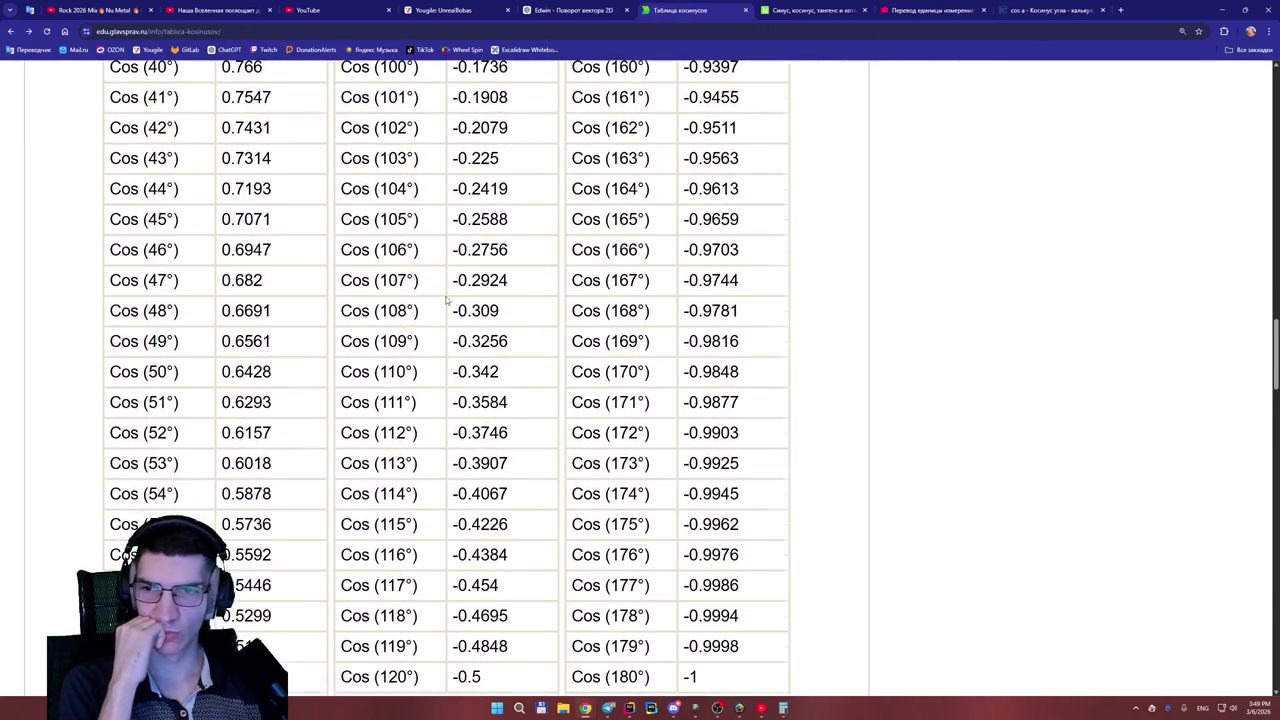
{"action": "scroll", "coordinate": [950, 250], "scroll_direction": "up", "scroll_amount": 2}
{"action": "scroll", "coordinate": [869, 262], "scroll_direction": "down", "scroll_amount": 3}
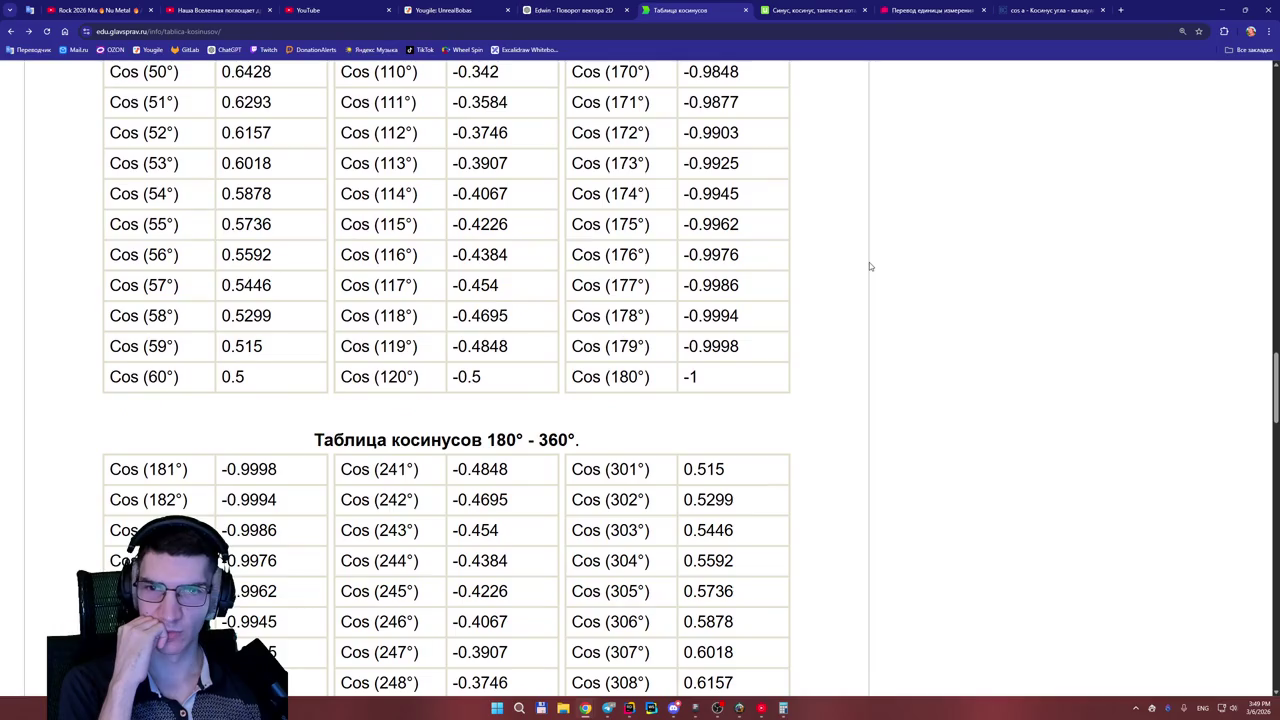
{"action": "scroll", "coordinate": [757, 361], "scroll_direction": "up", "scroll_amount": 2}
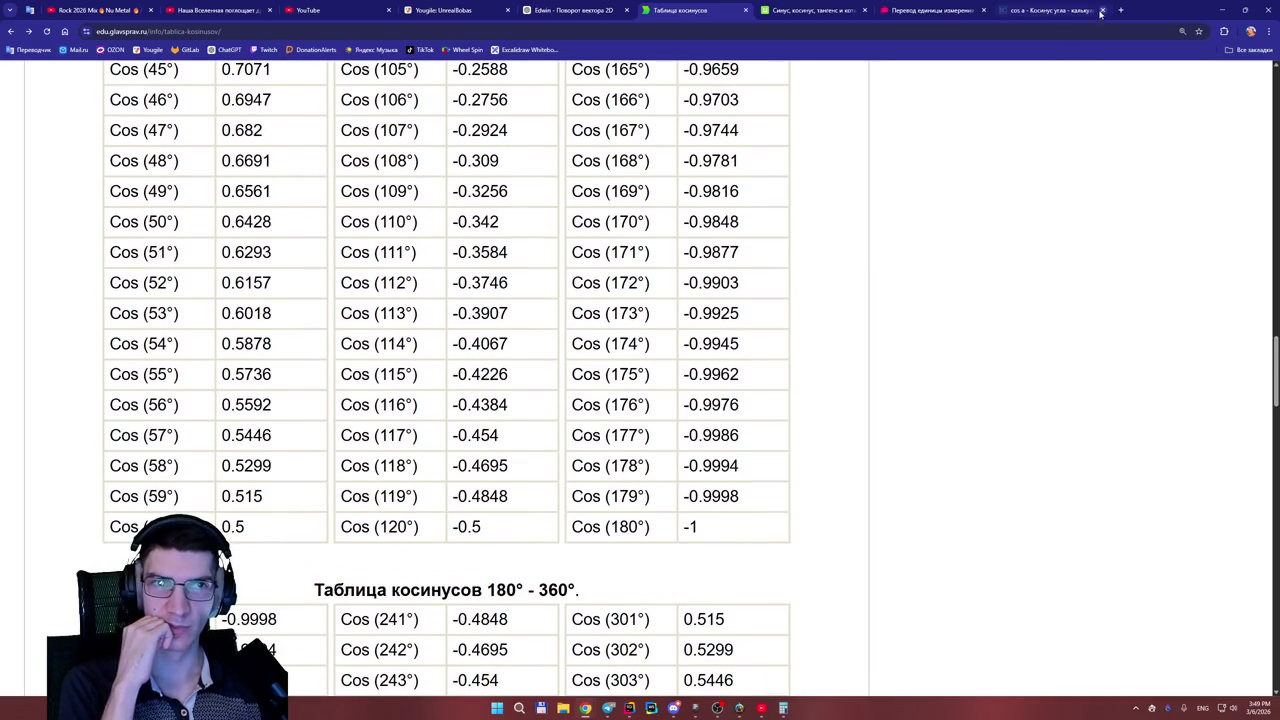
- View the online sine and cosine calculator, then close the radians-to-degrees converter
{"action": "left_click", "coordinate": [856, 11]}
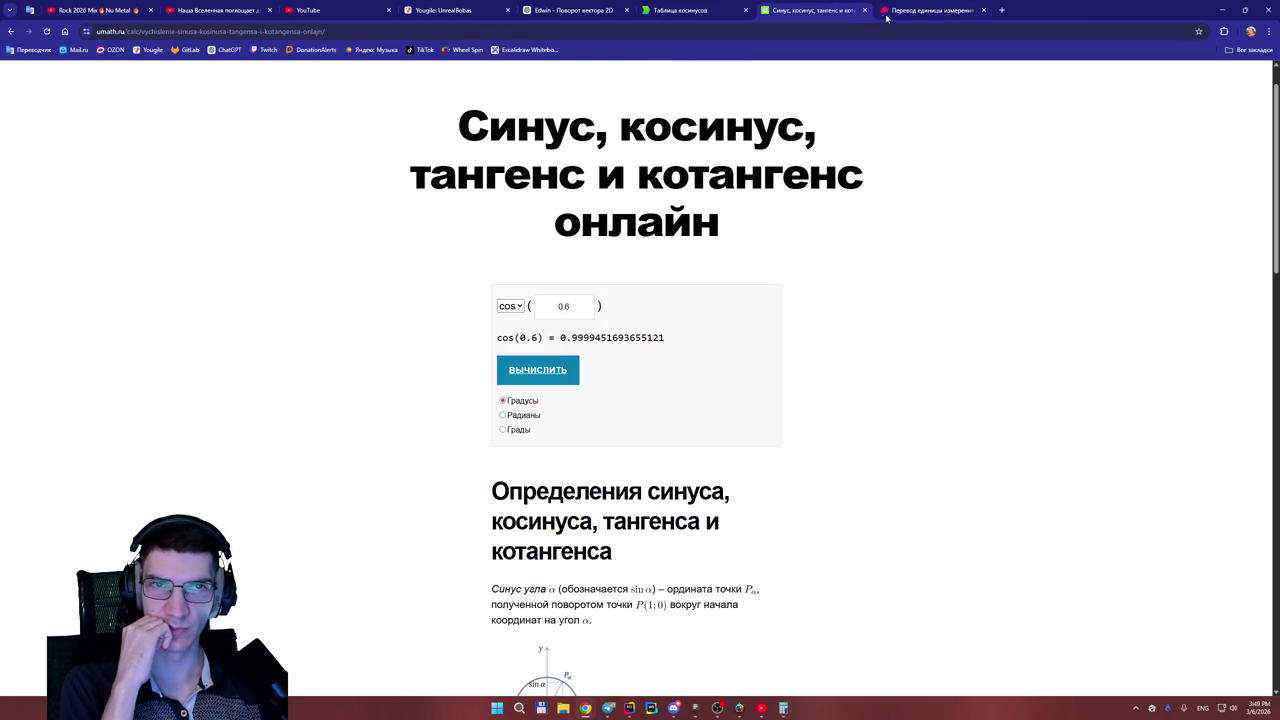
{"action": "left_click", "coordinate": [932, 12]}
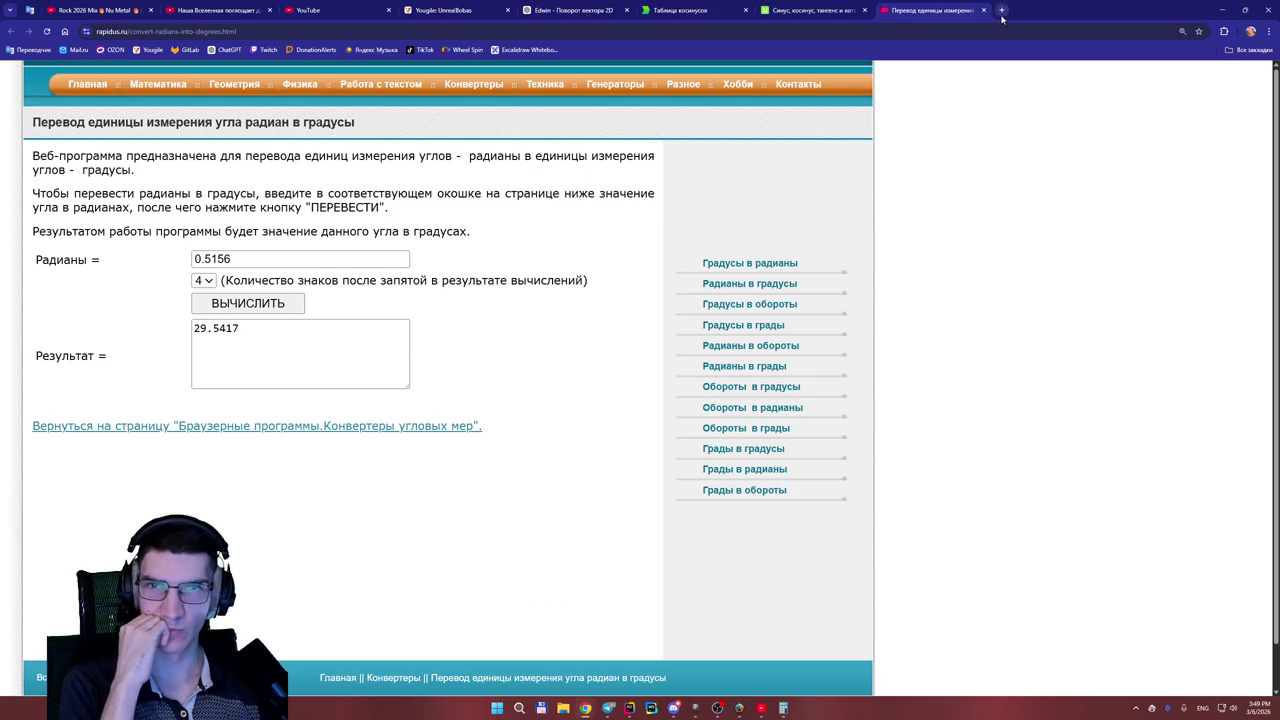
{"action": "left_click", "coordinate": [983, 10]}
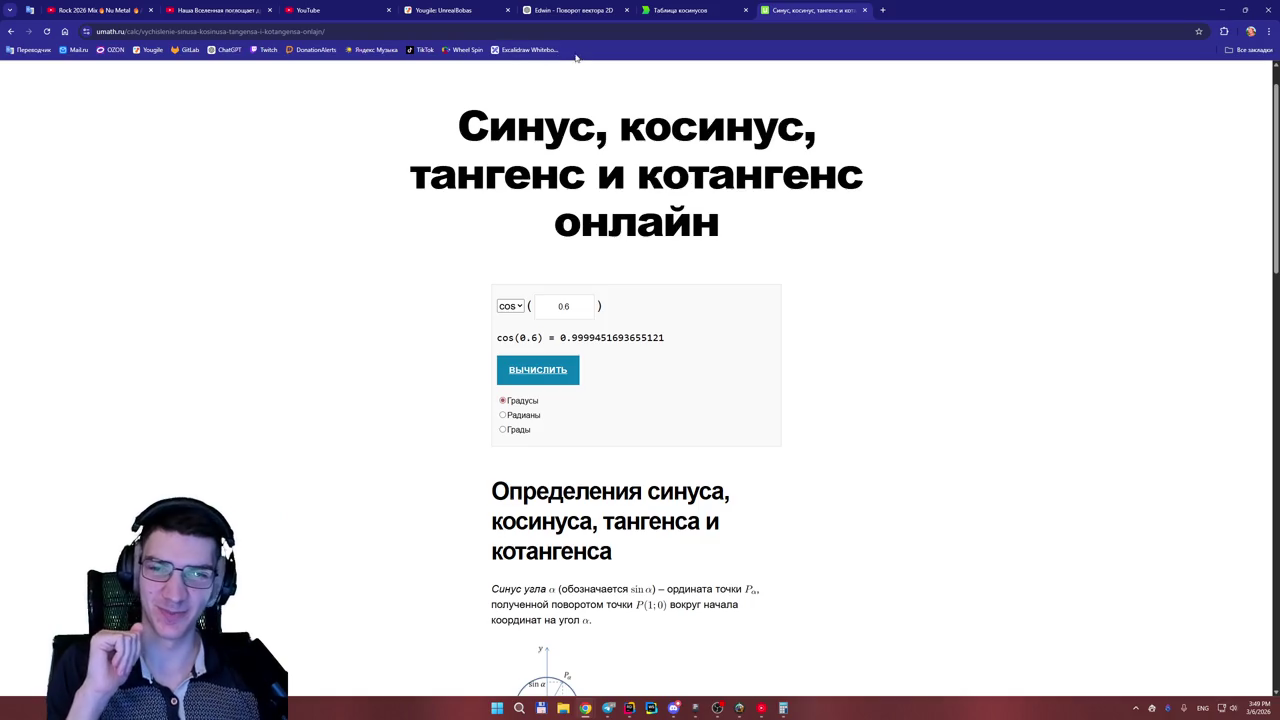
{"action": "scroll", "coordinate": [586, 214], "scroll_direction": "down", "scroll_amount": 4}
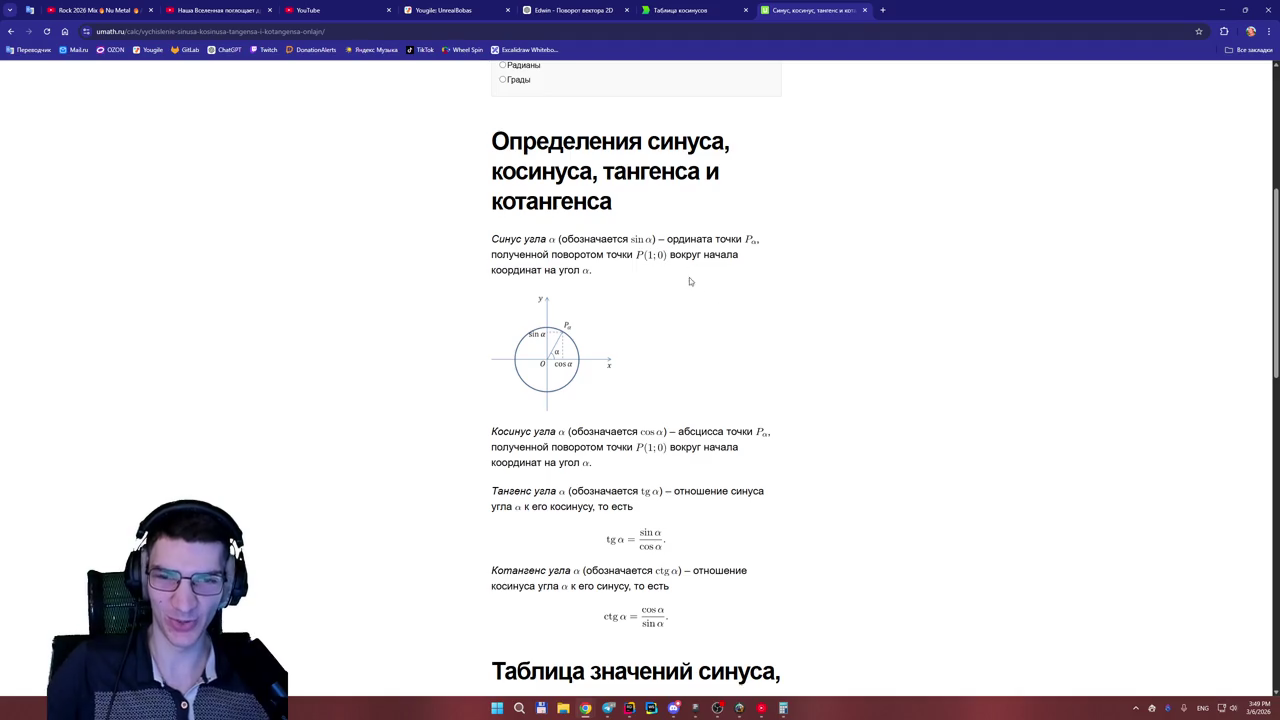
- Browse the cosine table page, then return to the vector-rotation chat
{"action": "left_click", "coordinate": [580, 12]}
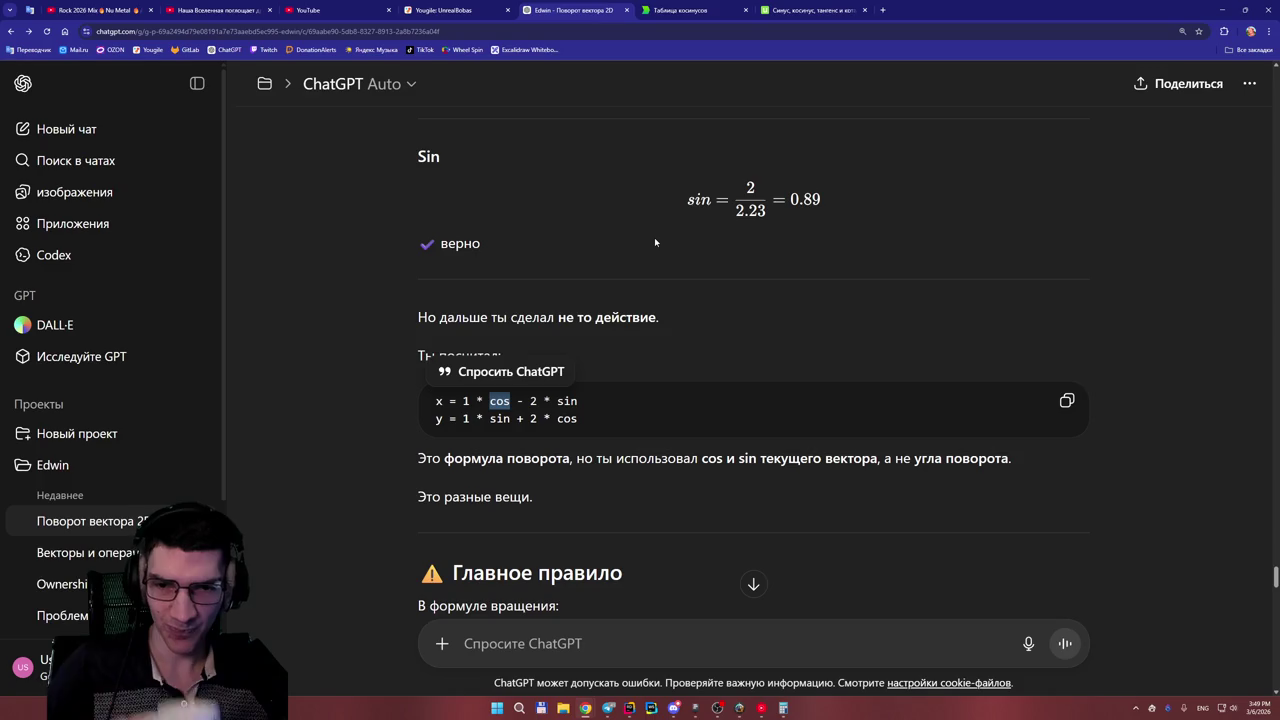
{"action": "key", "text": "ctrl+Tab"}
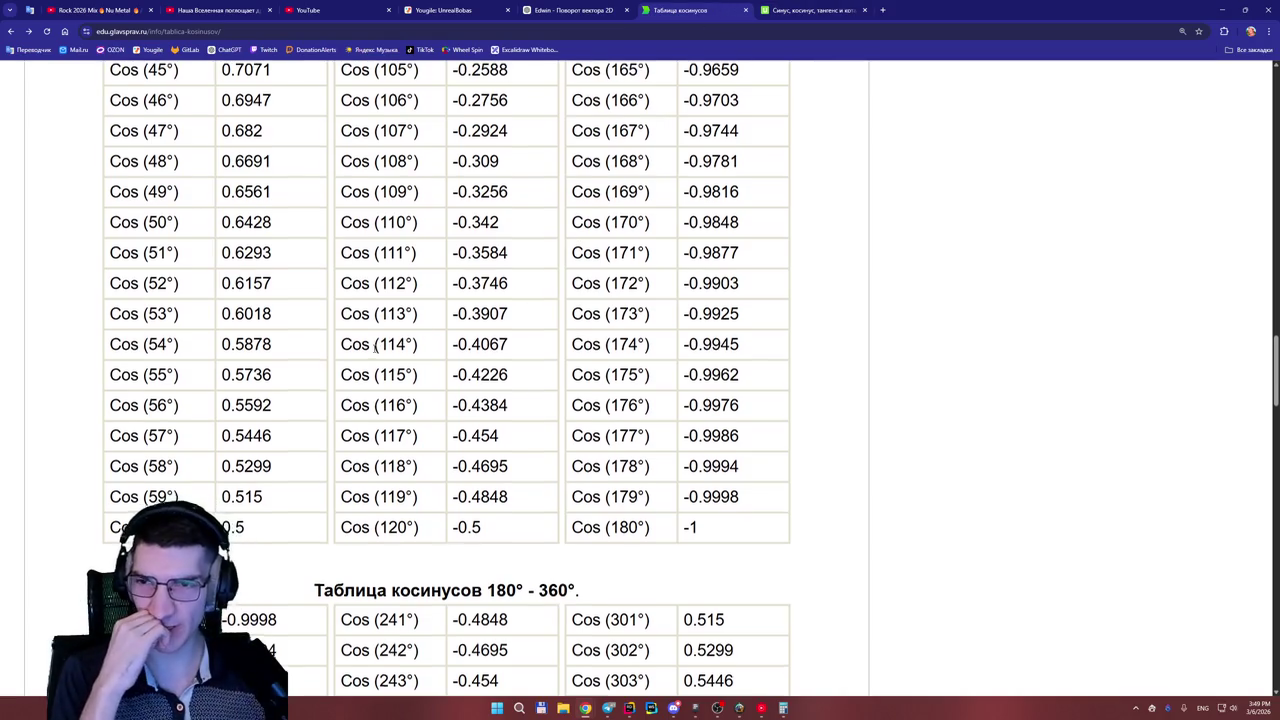
{"action": "scroll", "coordinate": [377, 347], "scroll_direction": "up", "scroll_amount": 5}
{"action": "scroll", "coordinate": [377, 347], "scroll_direction": "up", "scroll_amount": 2}
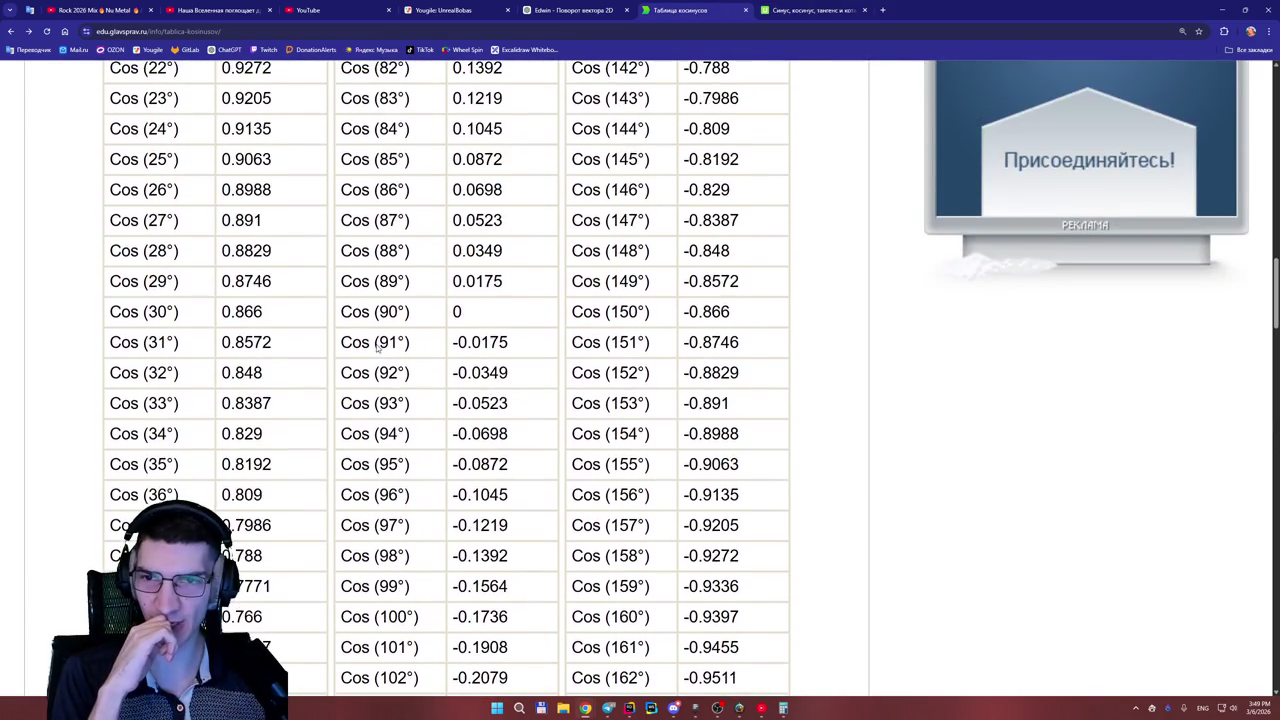
{"action": "scroll", "coordinate": [393, 345], "scroll_direction": "up", "scroll_amount": 1}
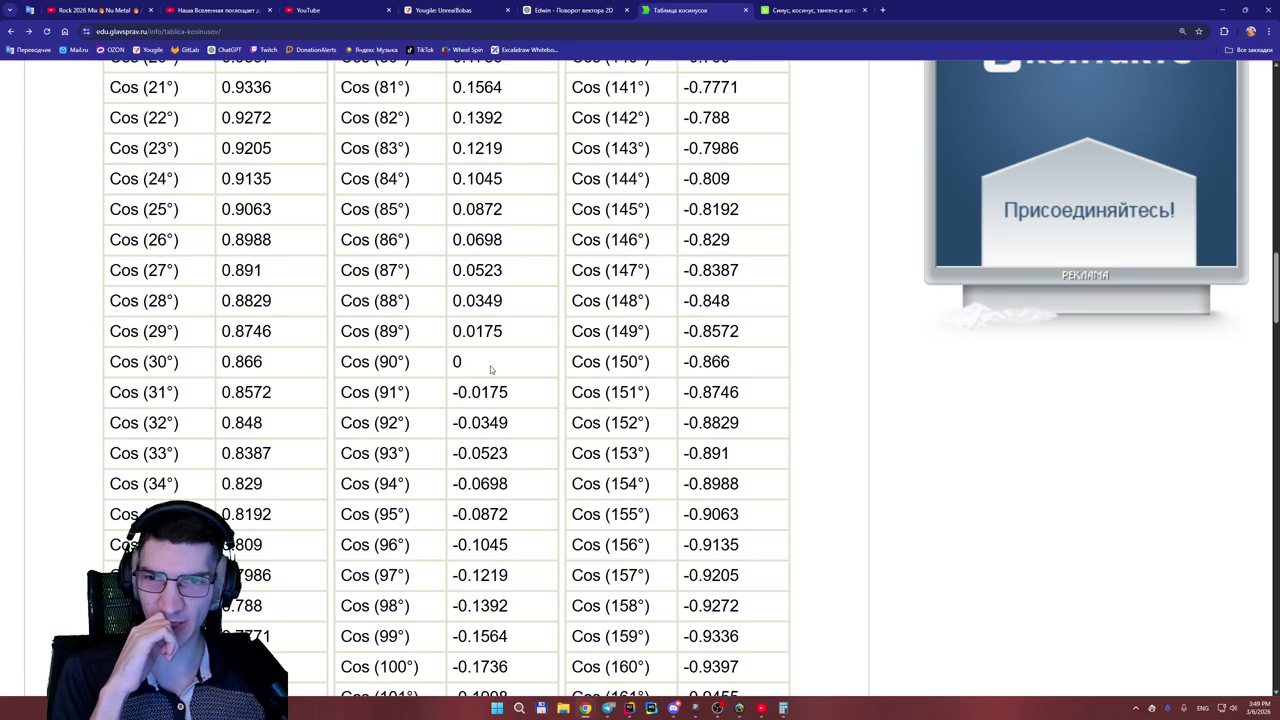
{"action": "left_click", "coordinate": [524, 16]}
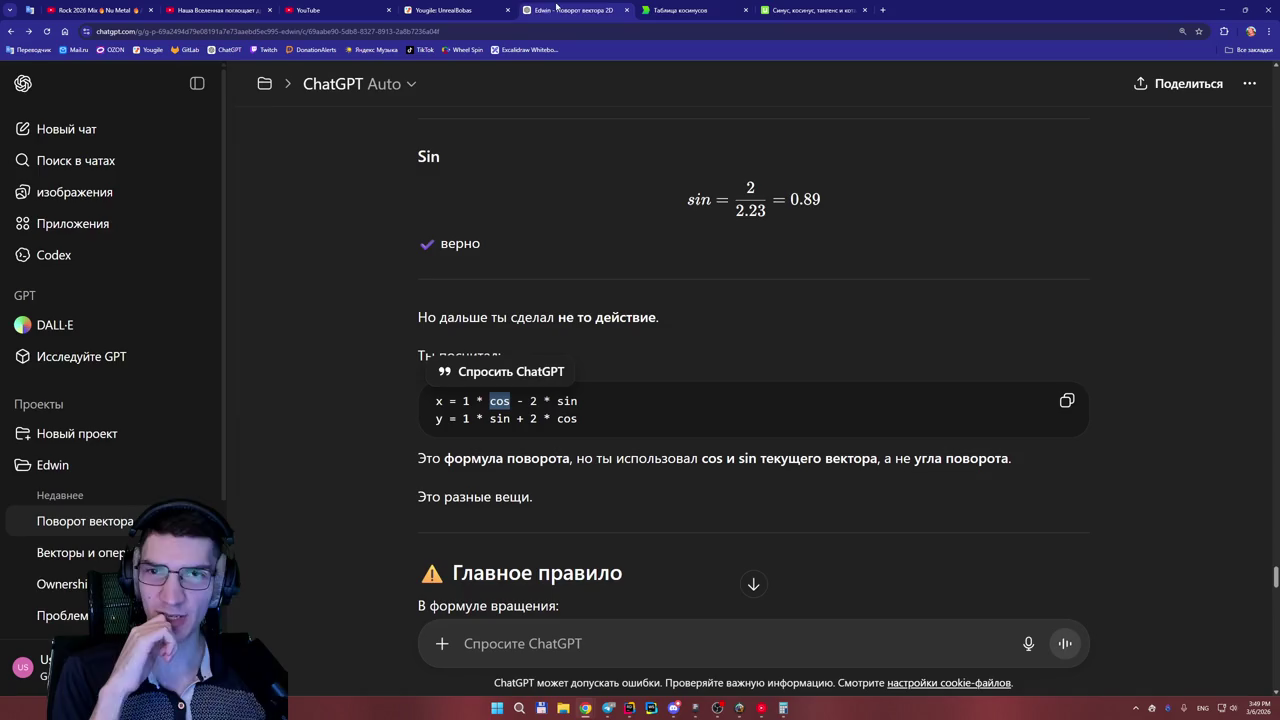
- Scroll through the task 2 correction down to the 90° rotation example
{"action": "scroll", "coordinate": [590, 310], "scroll_direction": "down", "scroll_amount": 2}
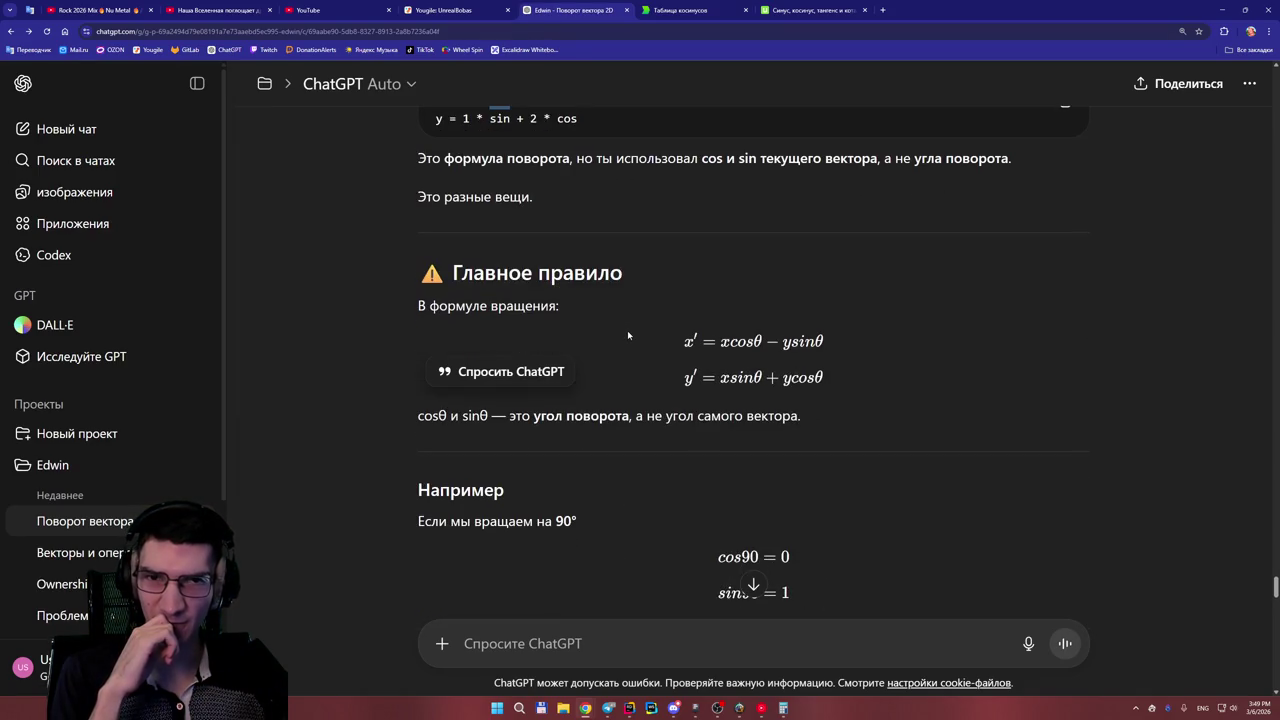
{"action": "scroll", "coordinate": [628, 336], "scroll_direction": "up", "scroll_amount": 15}
{"action": "scroll", "coordinate": [629, 339], "scroll_direction": "down", "scroll_amount": 15}
{"action": "scroll", "coordinate": [629, 338], "scroll_direction": "up", "scroll_amount": 6}
{"action": "scroll", "coordinate": [630, 336], "scroll_direction": "up", "scroll_amount": 8}
{"action": "scroll", "coordinate": [629, 342], "scroll_direction": "down", "scroll_amount": 15}
{"action": "scroll", "coordinate": [631, 347], "scroll_direction": "down", "scroll_amount": 8}
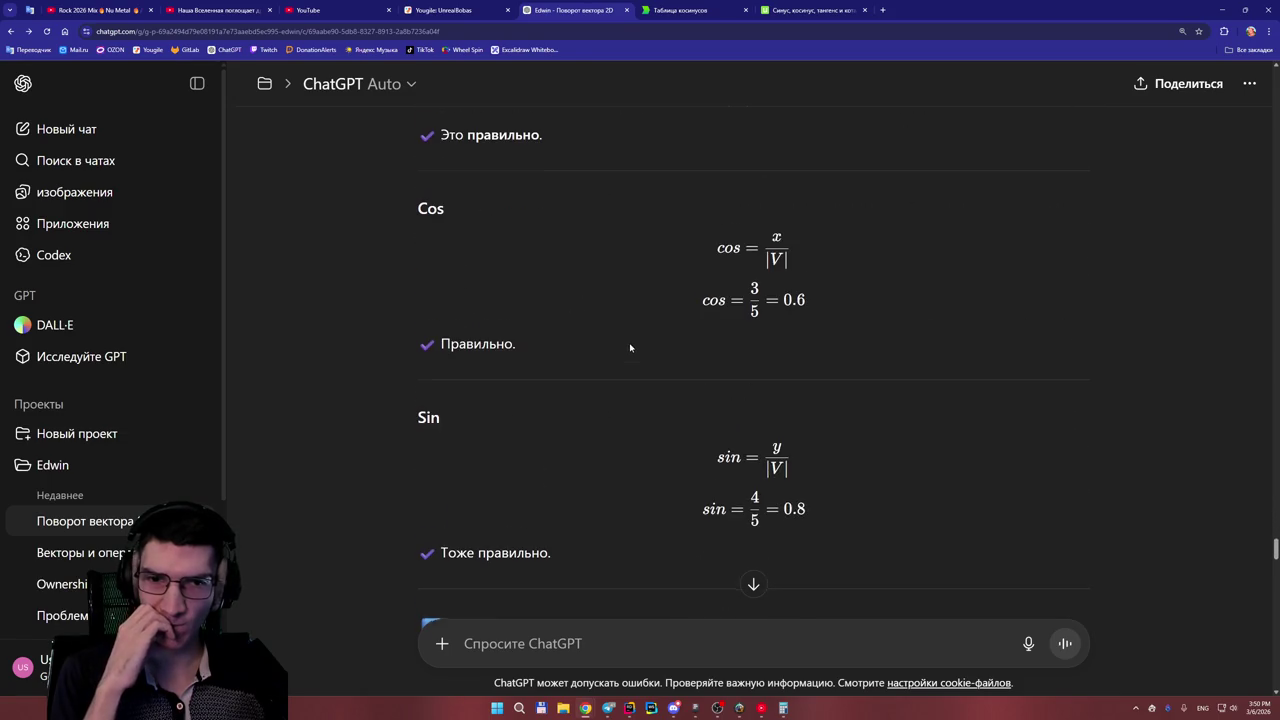
{"action": "scroll", "coordinate": [630, 347], "scroll_direction": "down", "scroll_amount": 3}
{"action": "scroll", "coordinate": [629, 342], "scroll_direction": "down", "scroll_amount": 3}
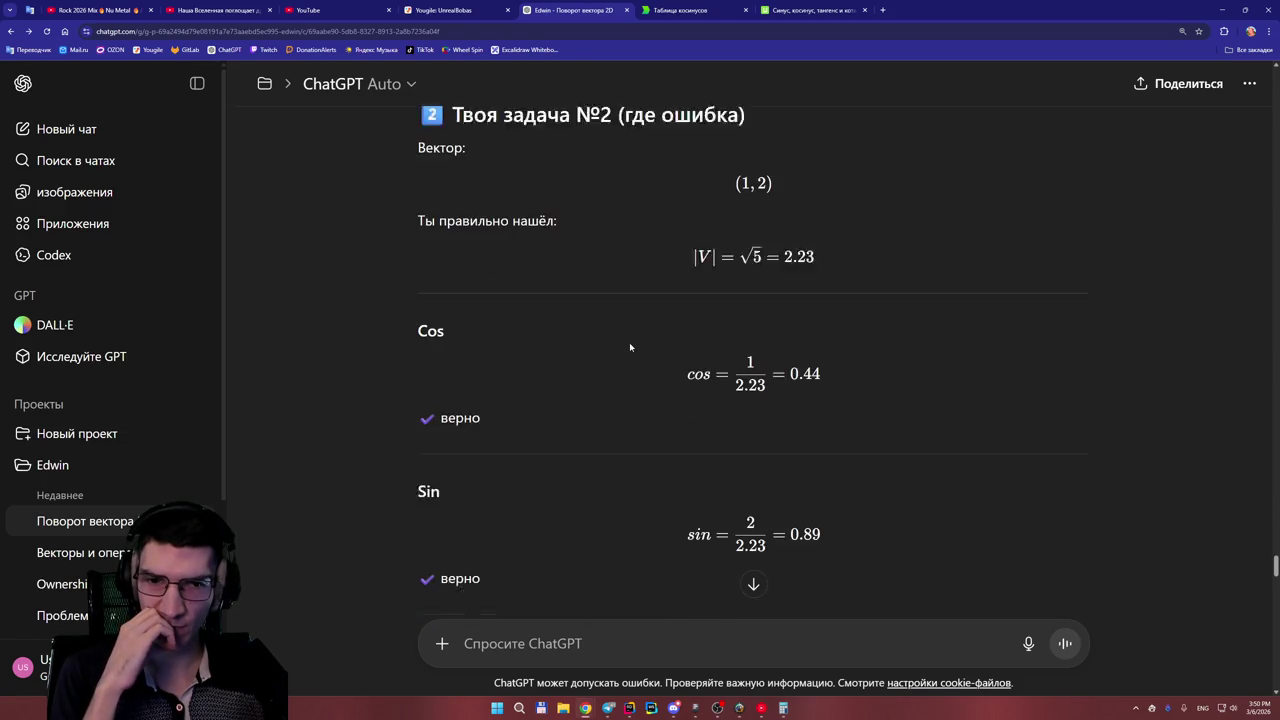
{"action": "scroll", "coordinate": [629, 345], "scroll_direction": "down", "scroll_amount": 2}
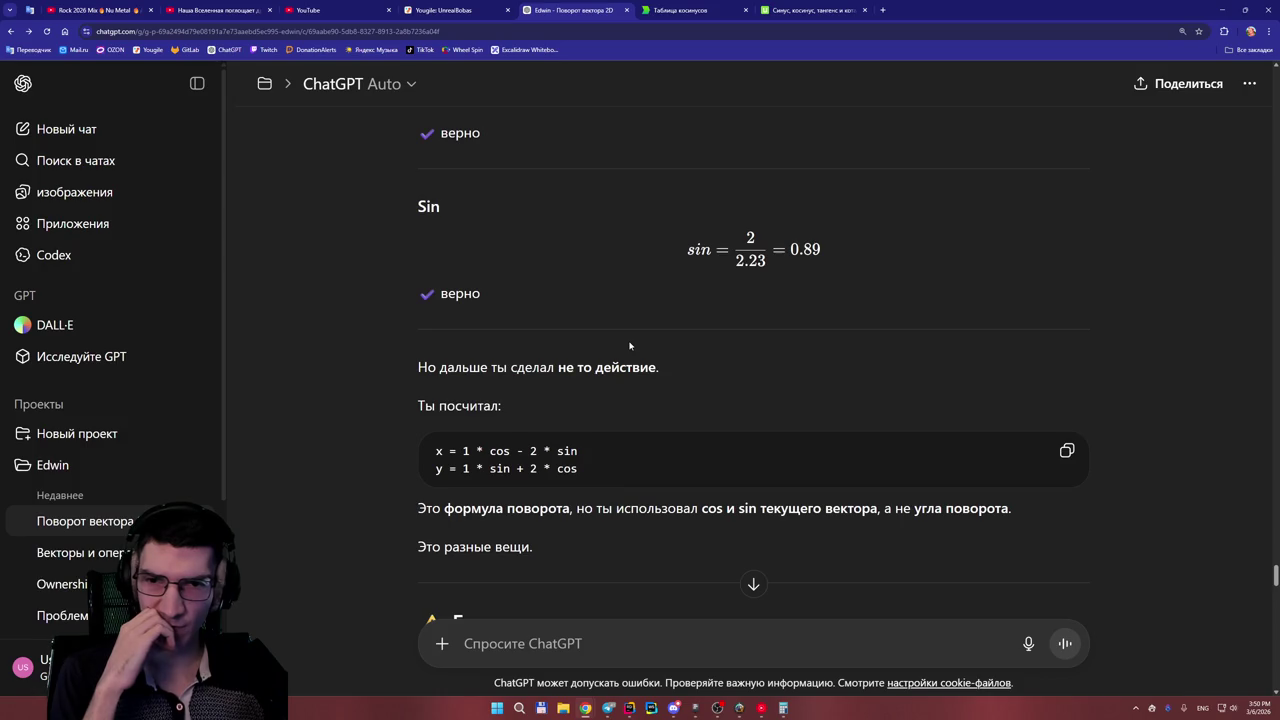
{"action": "scroll", "coordinate": [629, 345], "scroll_direction": "down", "scroll_amount": 5}
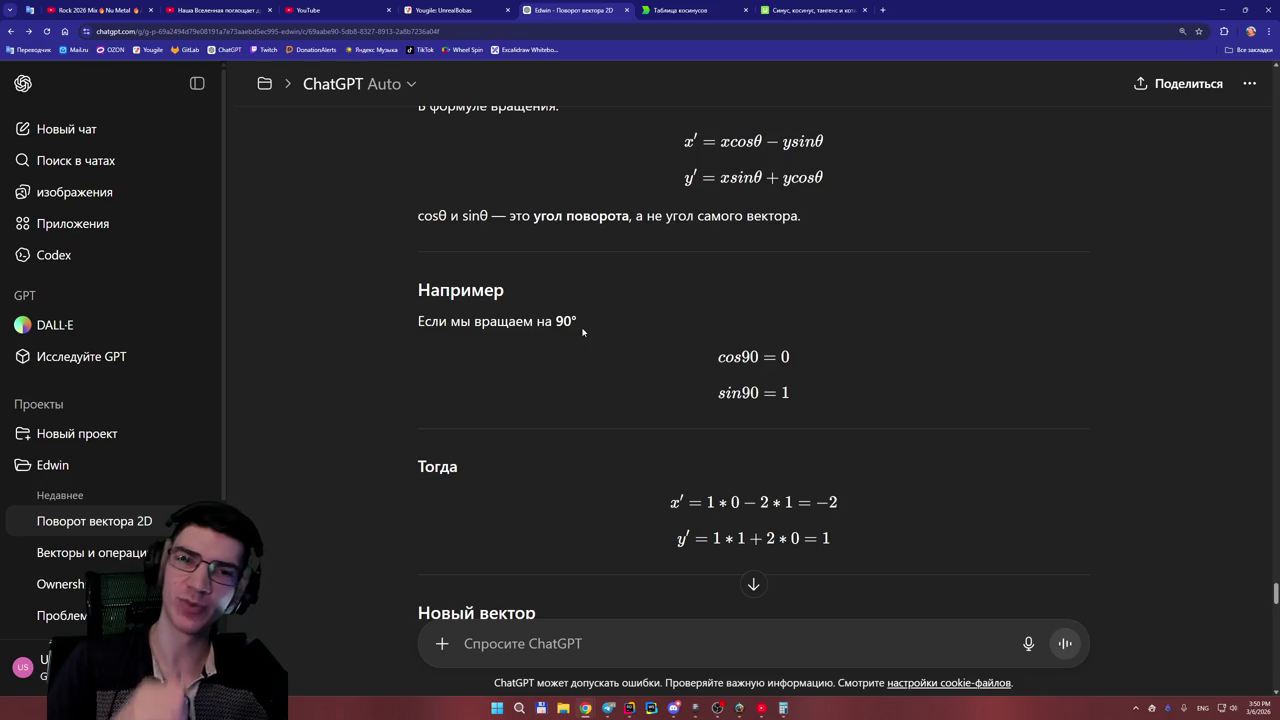
- Highlight the cos90 = 0 value in the example
{"action": "left_click_drag", "start_coordinate": [751, 357], "coordinate": [777, 357]}
{"action": "left_click", "coordinate": [789, 357]}
{"action": "double_click", "coordinate": [785, 357]}
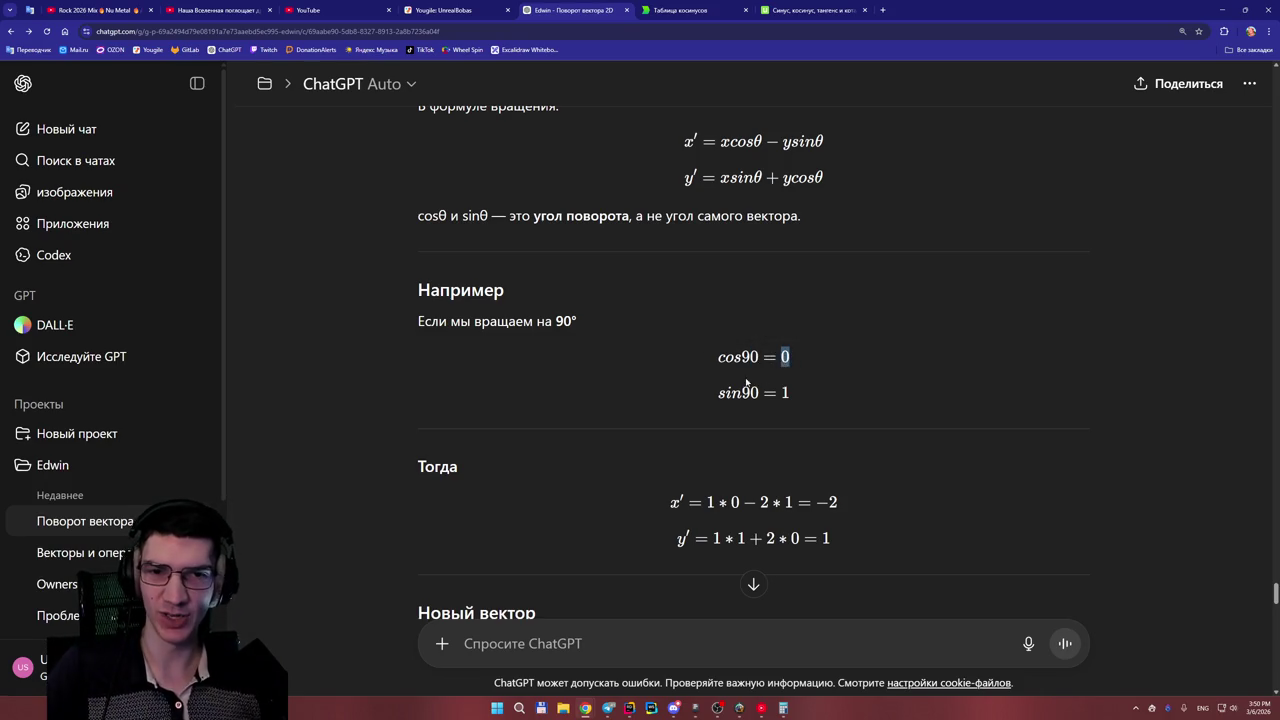
{"action": "left_click", "coordinate": [785, 357]}
- Highlight cosθ in the first rotation formula and parts of the x′ calculation
{"action": "scroll", "coordinate": [729, 299], "scroll_direction": "up", "scroll_amount": 1}
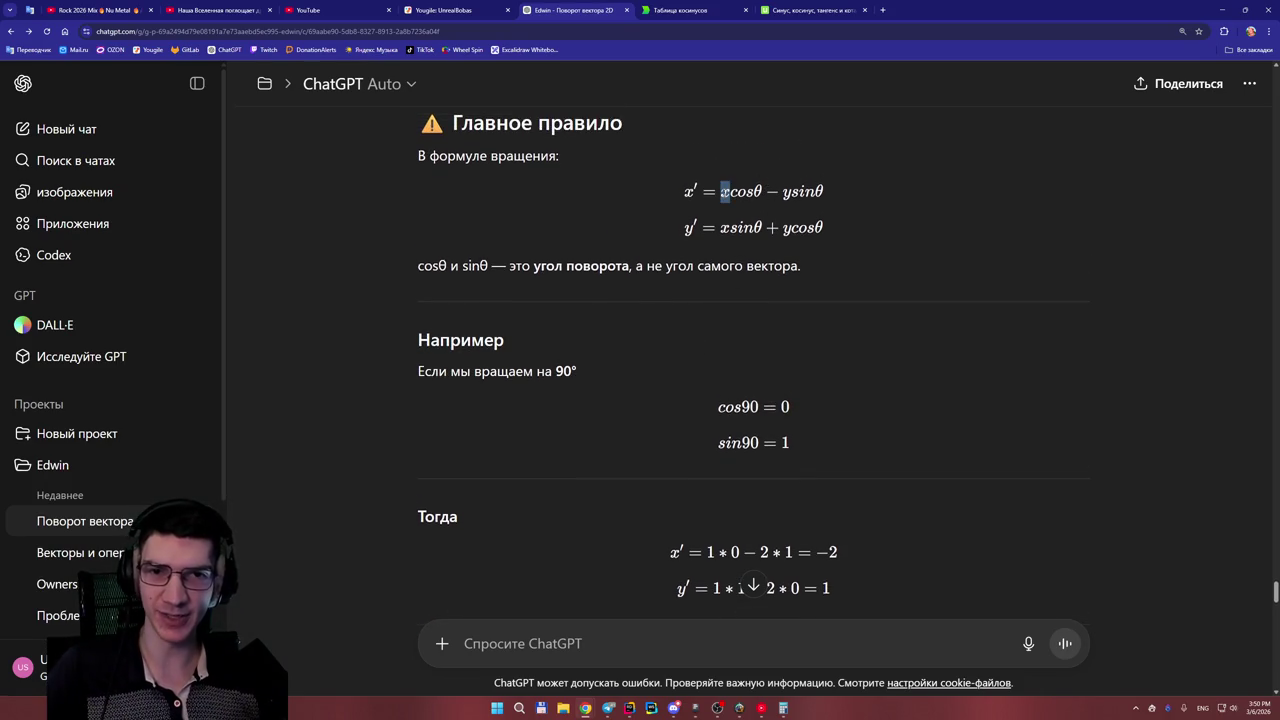
{"action": "left_click_drag", "start_coordinate": [731, 192], "coordinate": [762, 192]}
{"action": "left_click", "coordinate": [762, 192]}
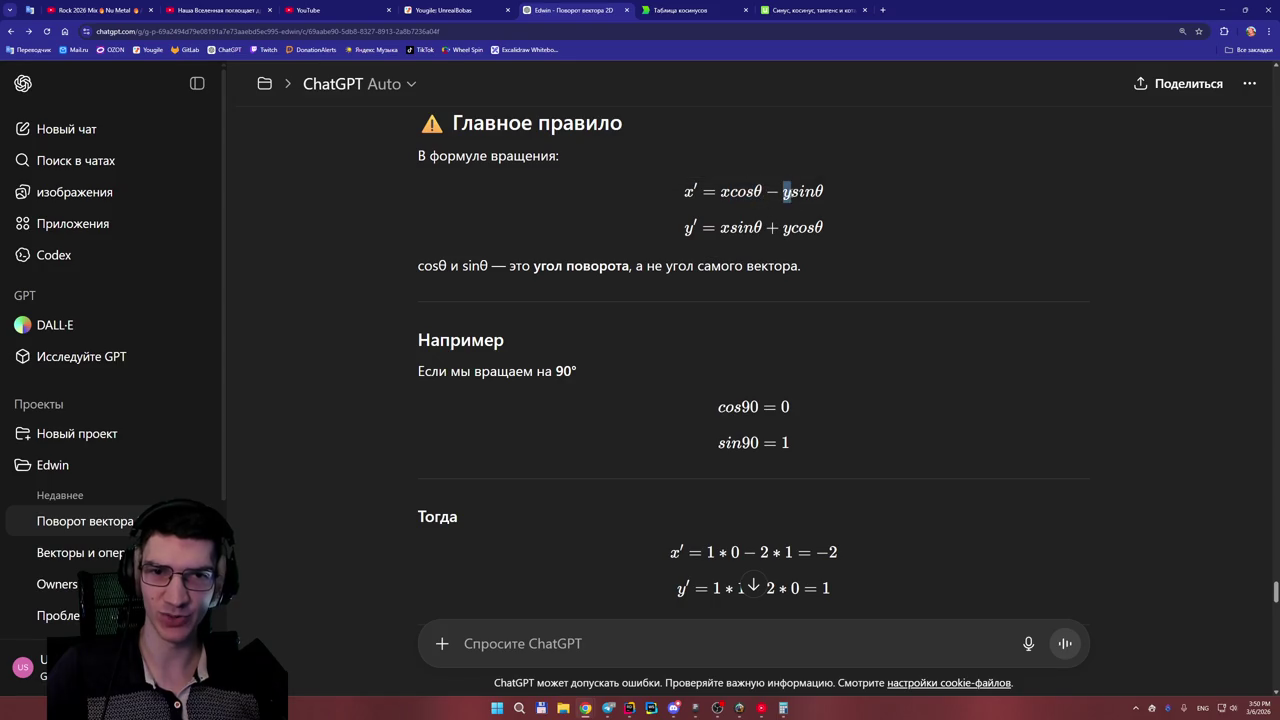
{"action": "scroll", "coordinate": [759, 272], "scroll_direction": "down", "scroll_amount": 1}
{"action": "scroll", "coordinate": [759, 272], "scroll_direction": "down", "scroll_amount": 2}
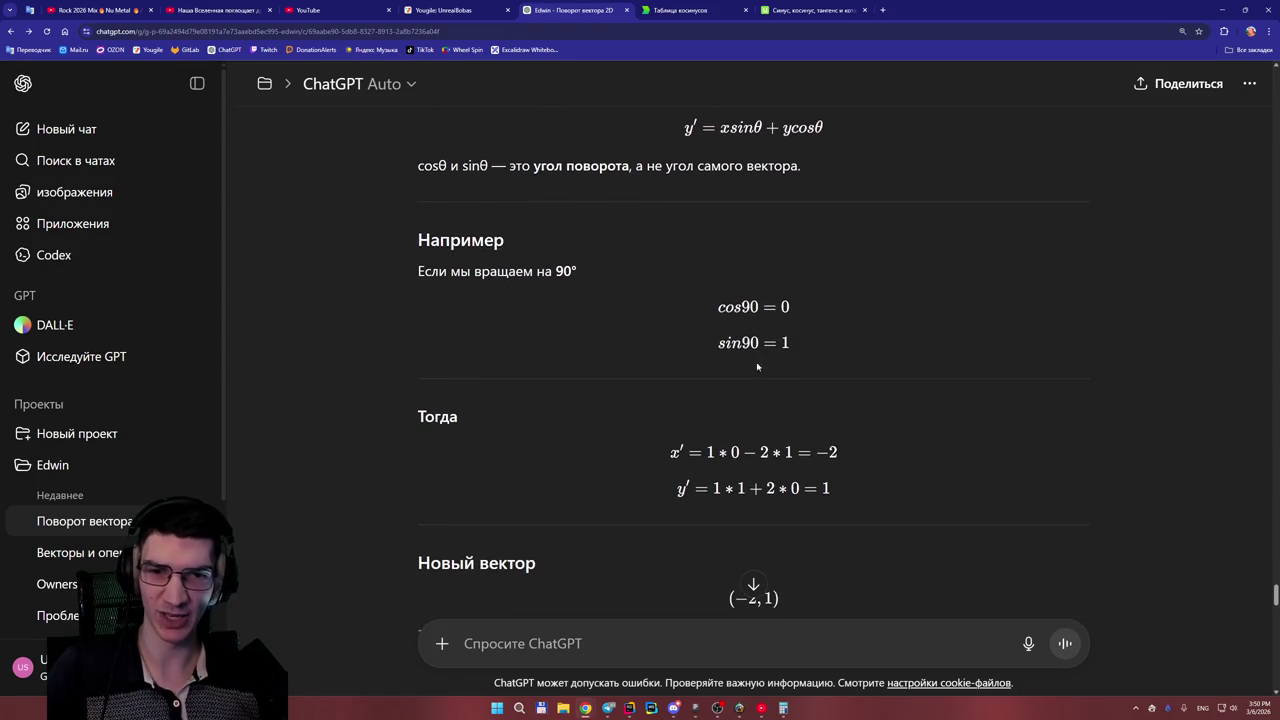
{"action": "left_click_drag", "start_coordinate": [718, 452], "coordinate": [757, 452]}
{"action": "scroll", "coordinate": [776, 461], "scroll_direction": "down", "scroll_amount": 2}
{"action": "left_click", "coordinate": [776, 461]}
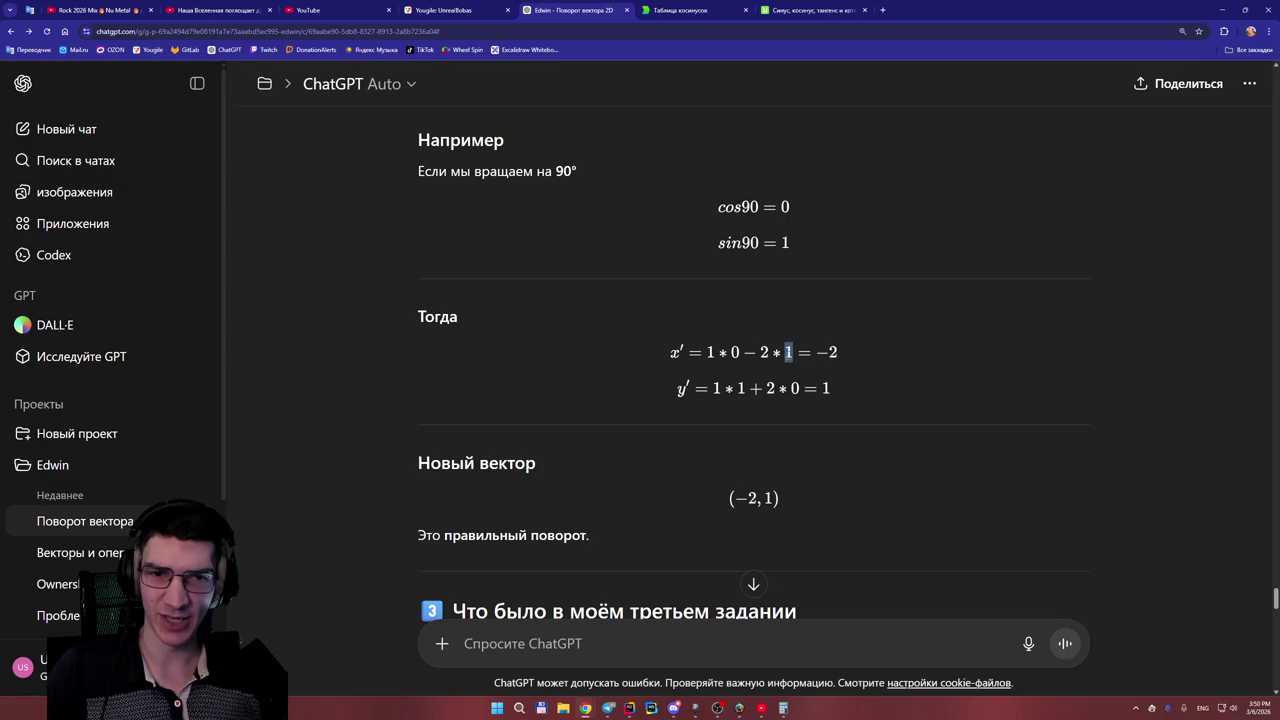
{"action": "left_click_drag", "start_coordinate": [845, 369], "coordinate": [828, 390]}
{"action": "left_click", "coordinate": [838, 410]}
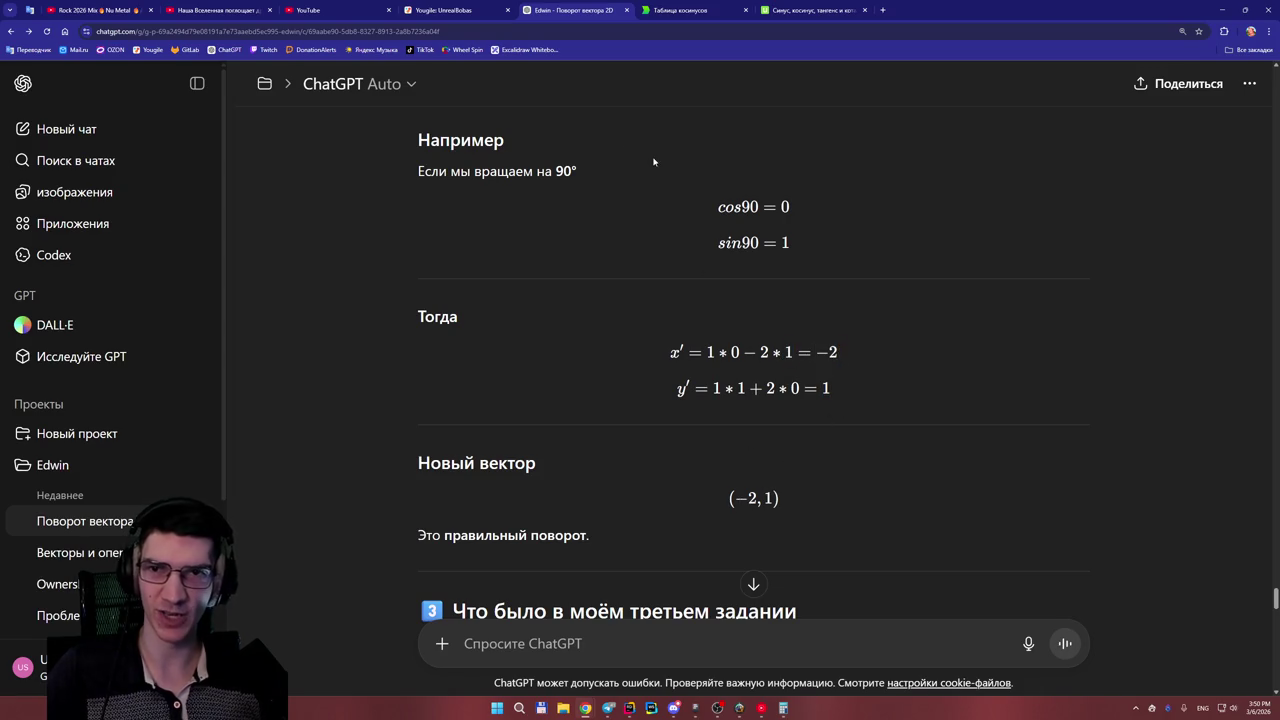
- Bring up the whiteboard window from Chrome's taskbar preview
{"action": "left_click", "coordinate": [450, 10]}
{"action": "left_click", "coordinate": [575, 10]}
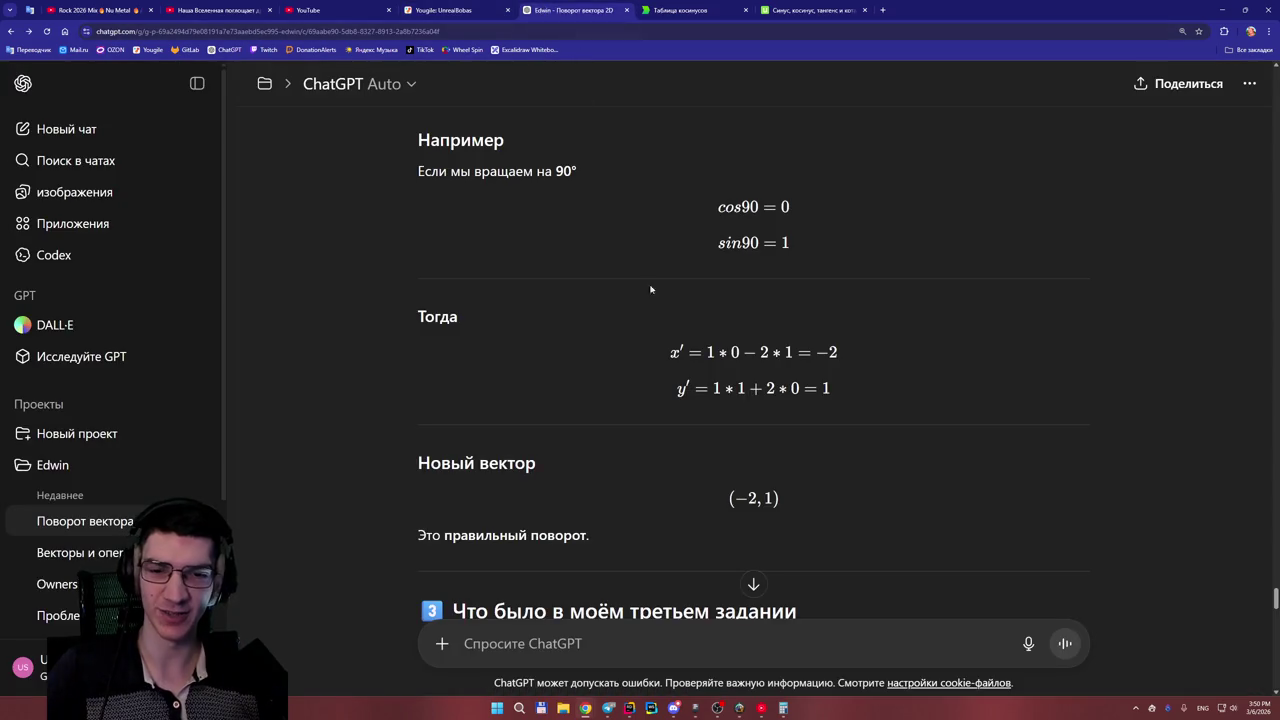
{"action": "mouse_move", "coordinate": [585, 708]}
{"action": "left_click", "coordinate": [678, 655]}
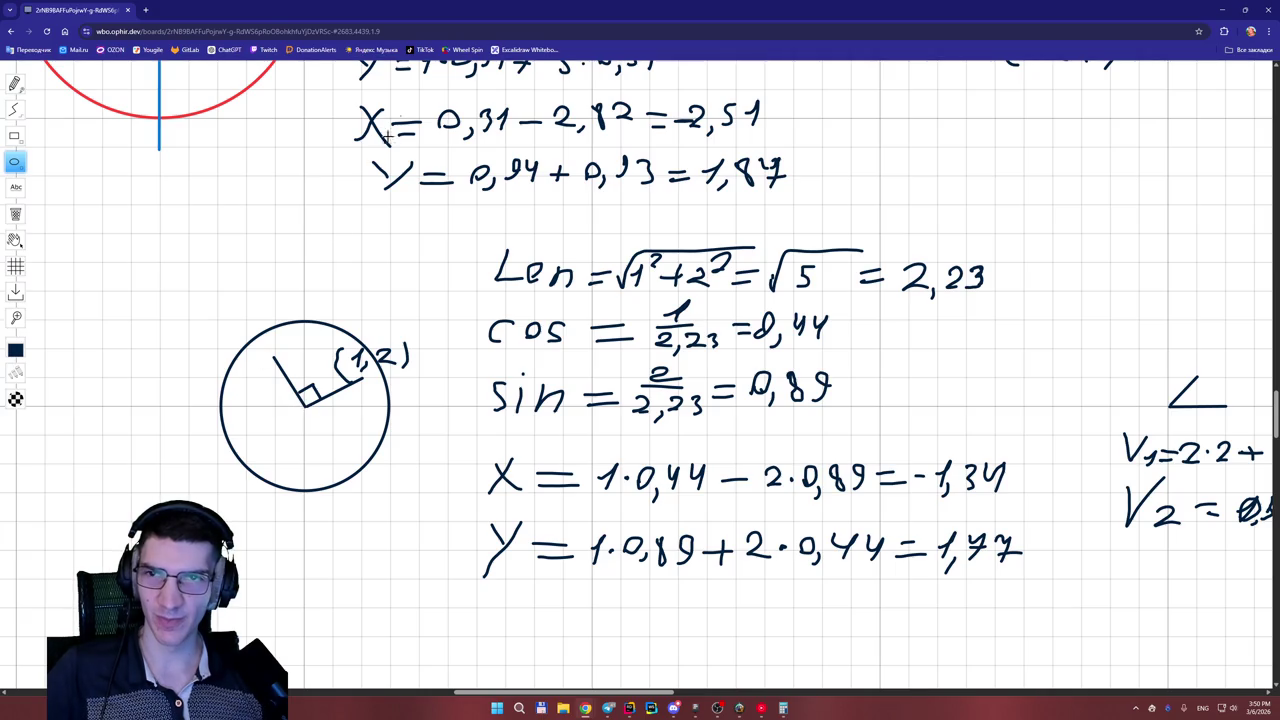
- Detach and re-dock the whiteboard tab, pause the YouTube video, and return to the Edwin chat
{"action": "mouse_move", "coordinate": [90, 10]}
{"action": "left_mouse_down"}
{"action": "mouse_move", "coordinate": [569, 48]}
{"action": "mouse_move", "coordinate": [690, 12]}
{"action": "left_mouse_up"}
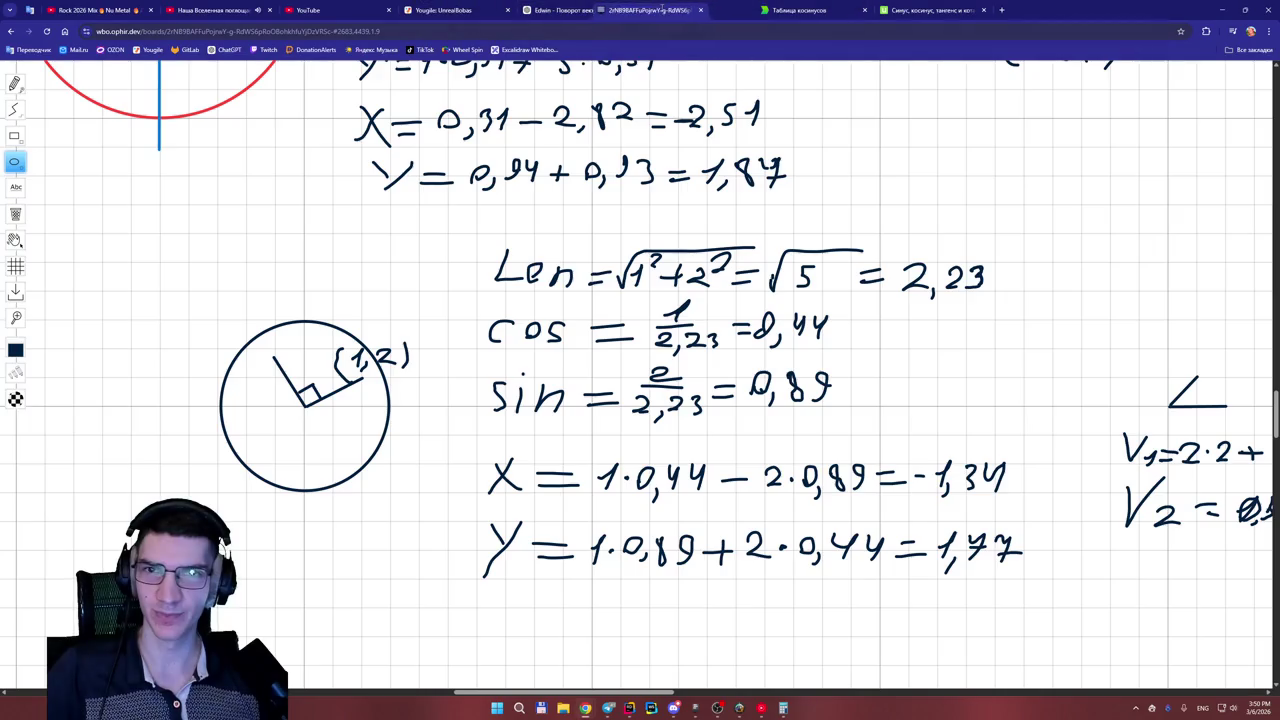
{"action": "left_click", "coordinate": [242, 18]}
{"action": "left_click", "coordinate": [591, 243]}
{"action": "left_click", "coordinate": [666, 10]}
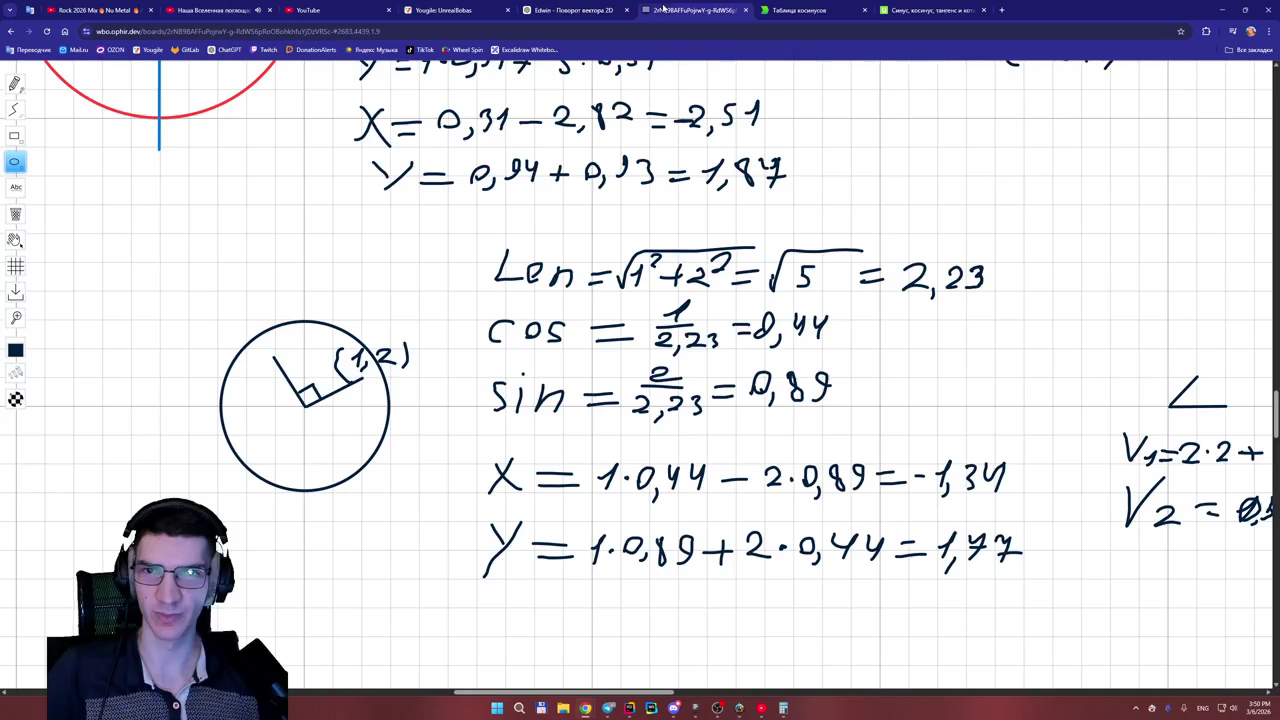
{"action": "left_click", "coordinate": [581, 8]}
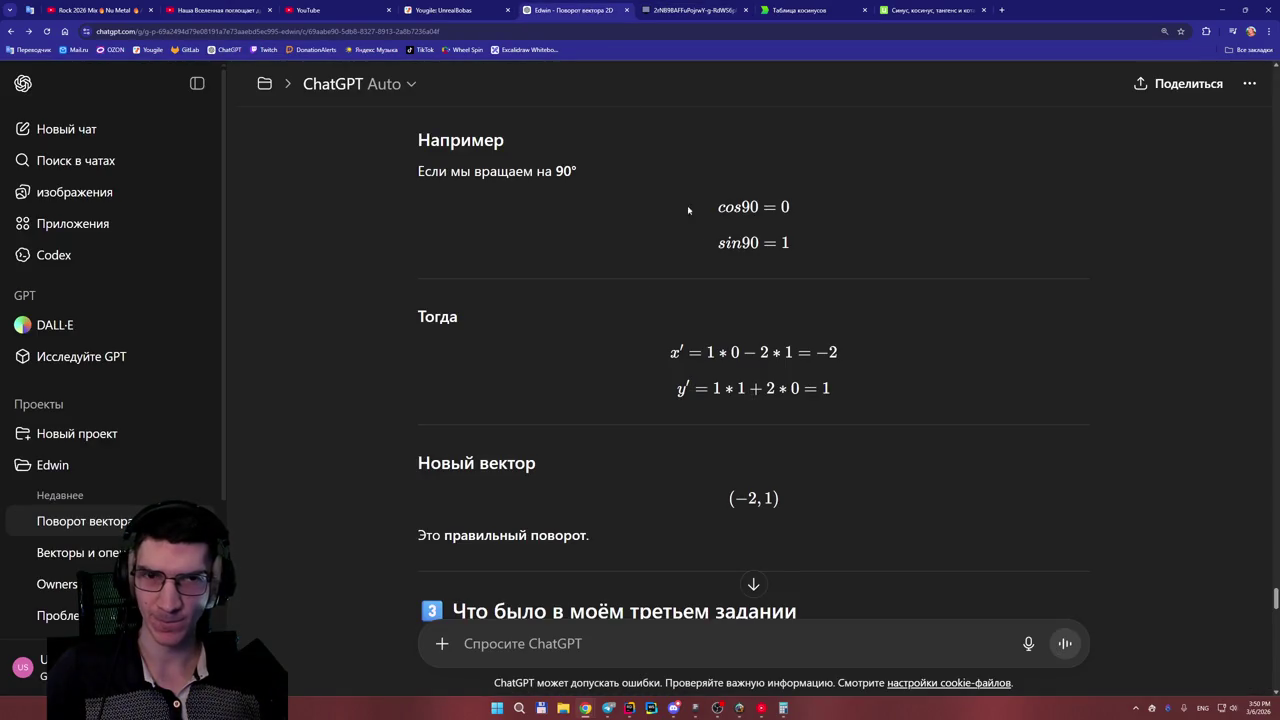
- Use Ctrl+Tab to move to the whiteboard tab with the rotation formulas
{"action": "key", "text": "ctrl+Tab"}
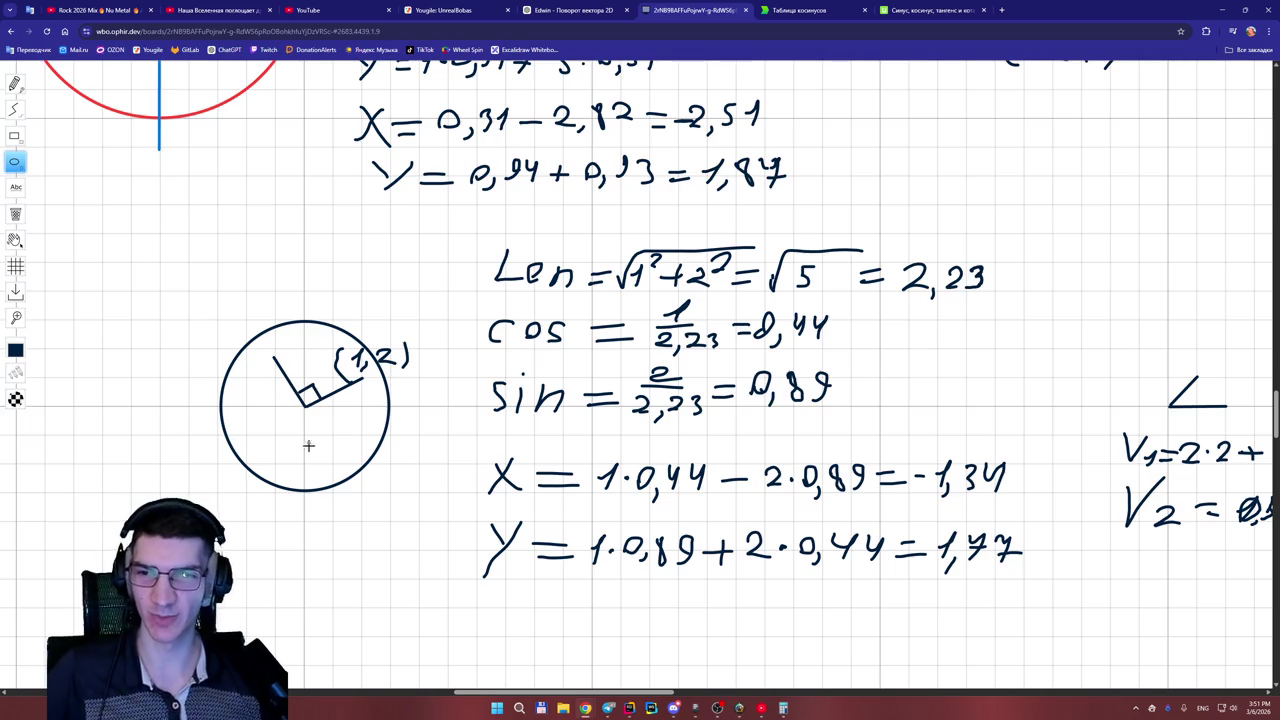
- Zoom and pan around the (1,2) circle sketch, then return to the Edwin chat
{"action": "scroll", "coordinate": [318, 449], "scroll_direction": "down", "scroll_amount": 2}
{"action": "scroll", "coordinate": [340, 517], "scroll_direction": "up", "scroll_amount": 5}
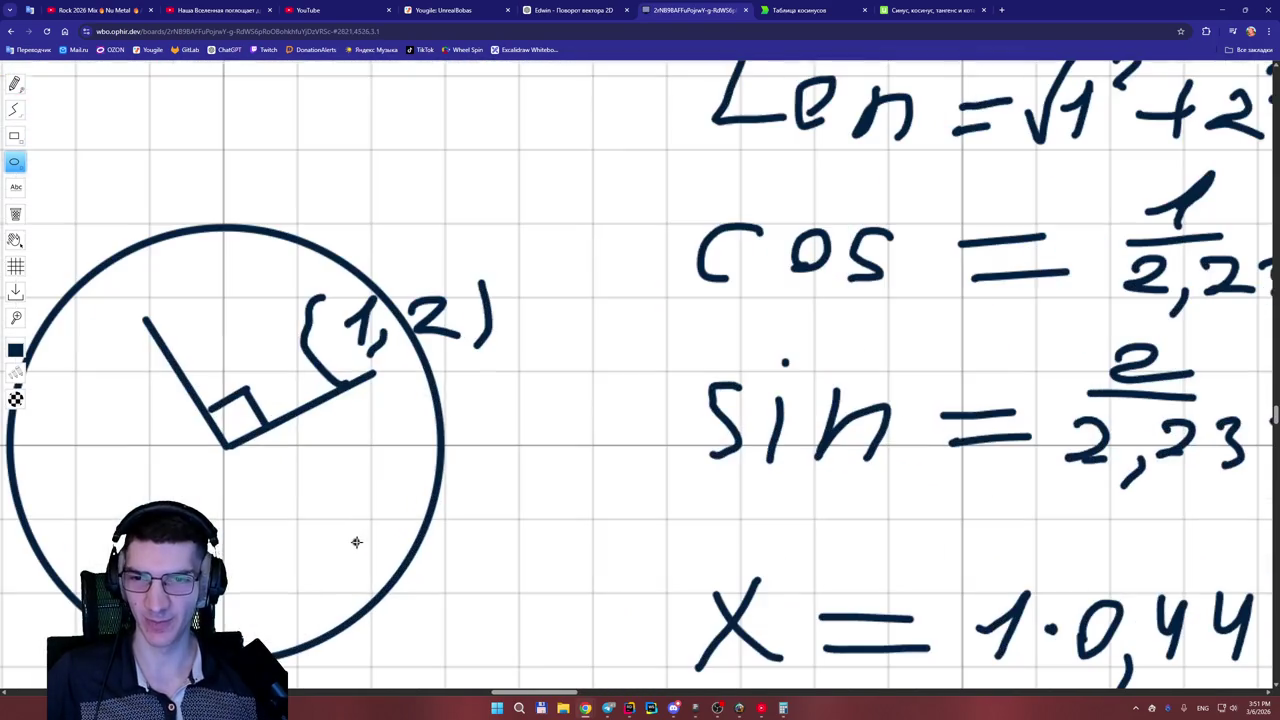
{"action": "mouse_move", "coordinate": [542, 692]}
{"action": "left_mouse_down"}
{"action": "mouse_move", "coordinate": [1117, 689]}
{"action": "mouse_move", "coordinate": [849, 686]}
{"action": "left_mouse_up"}
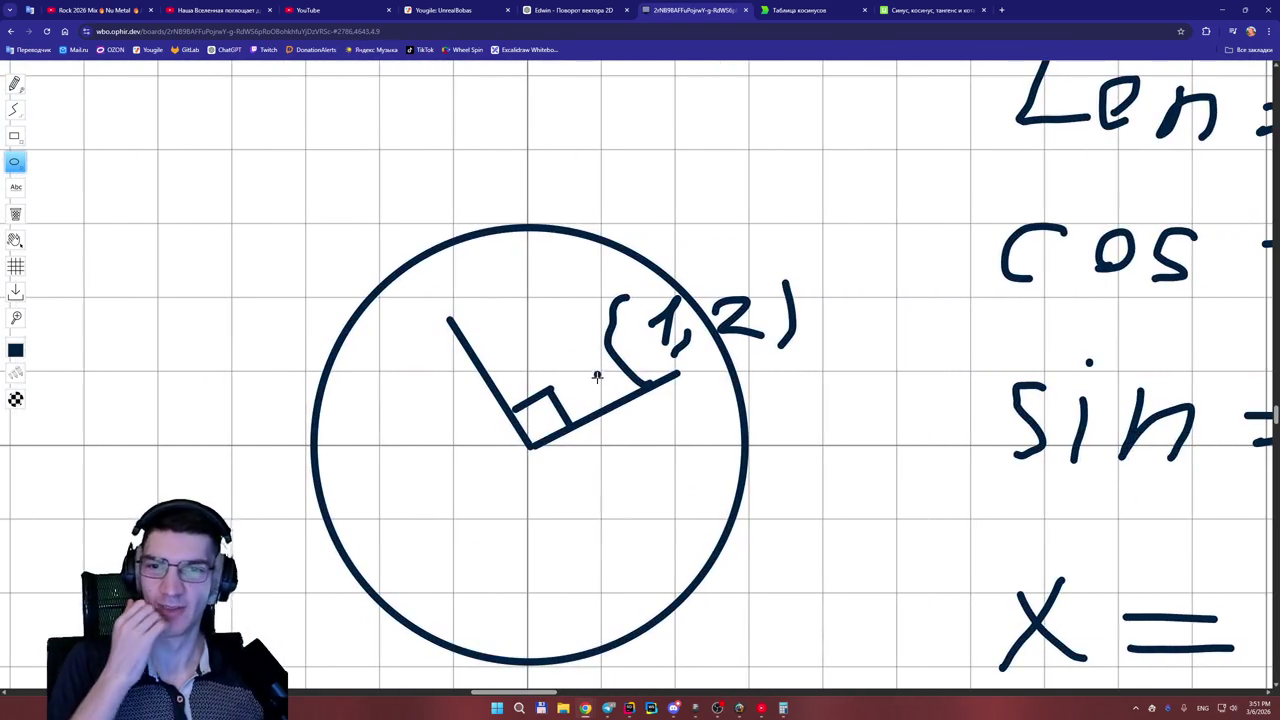
{"action": "scroll", "coordinate": [1265, 425], "scroll_direction": "down", "scroll_amount": 2}
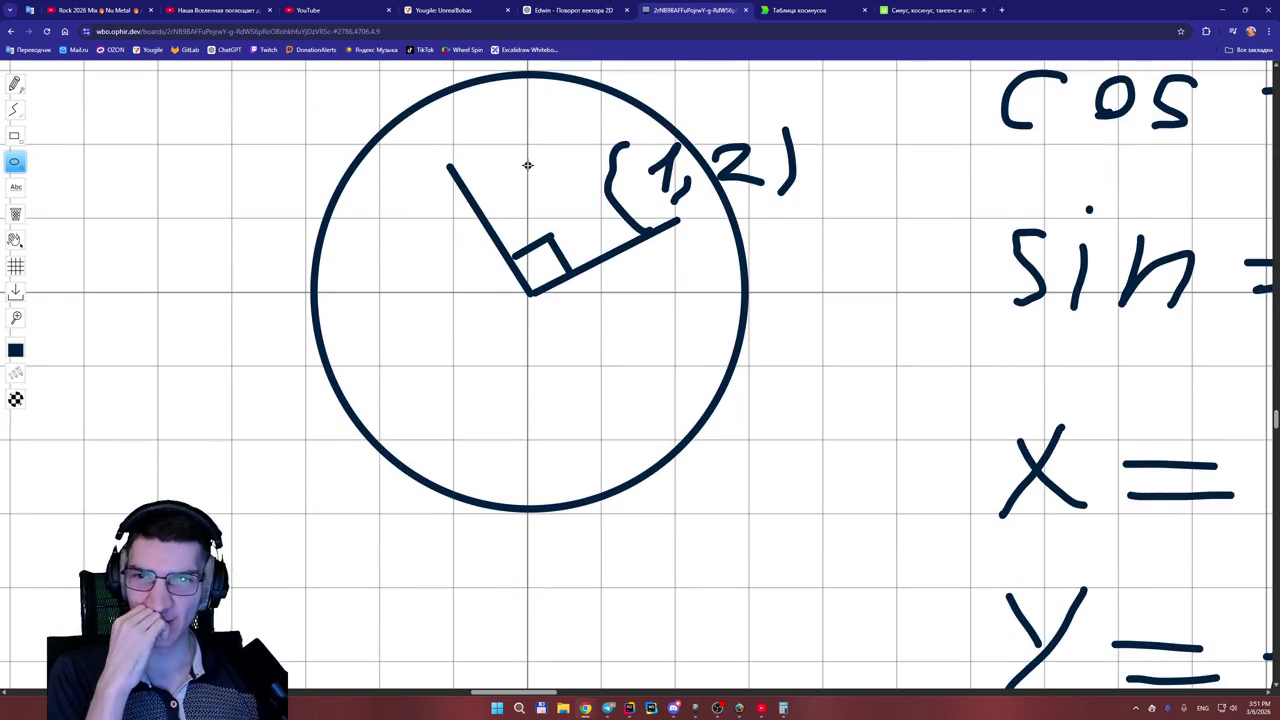
{"action": "left_click", "coordinate": [443, 10]}
{"action": "left_click", "coordinate": [568, 10]}
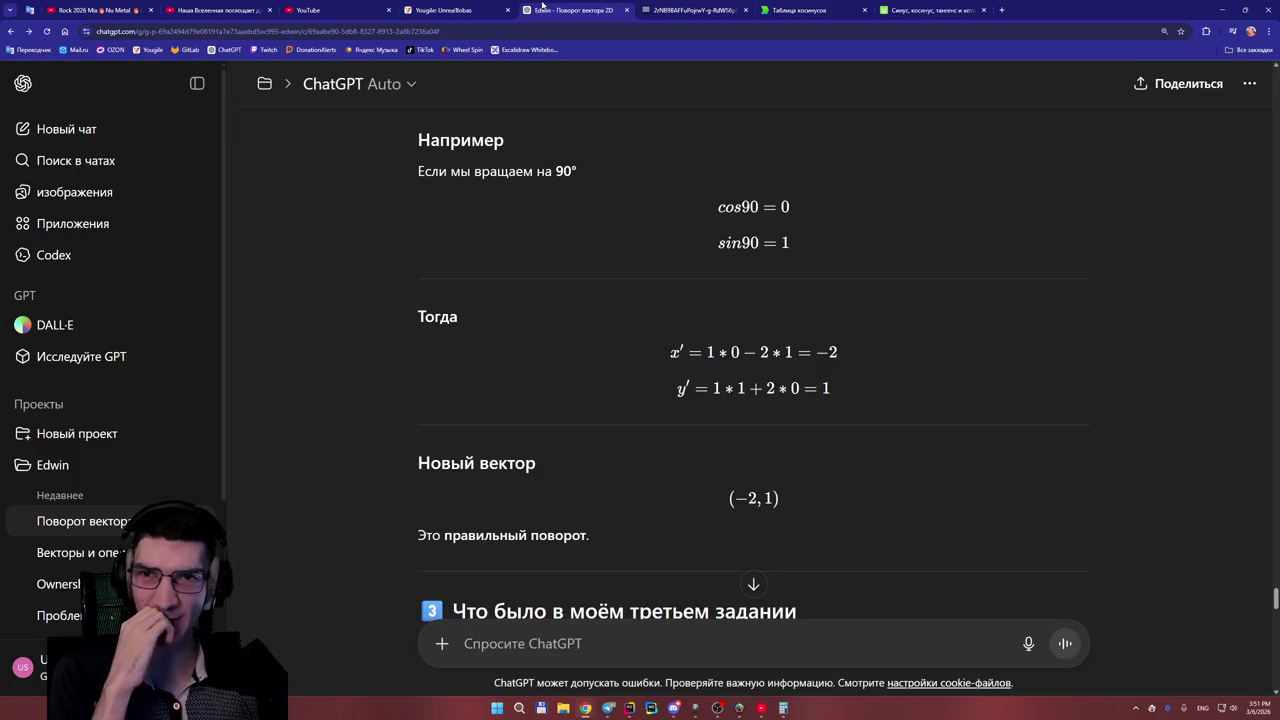
- Scroll past the cos30/sin30 example turning (1, 0) into (0.866, 0.5) to 'Самая важная мысль'
{"action": "scroll", "coordinate": [634, 284], "scroll_direction": "down", "scroll_amount": 1}
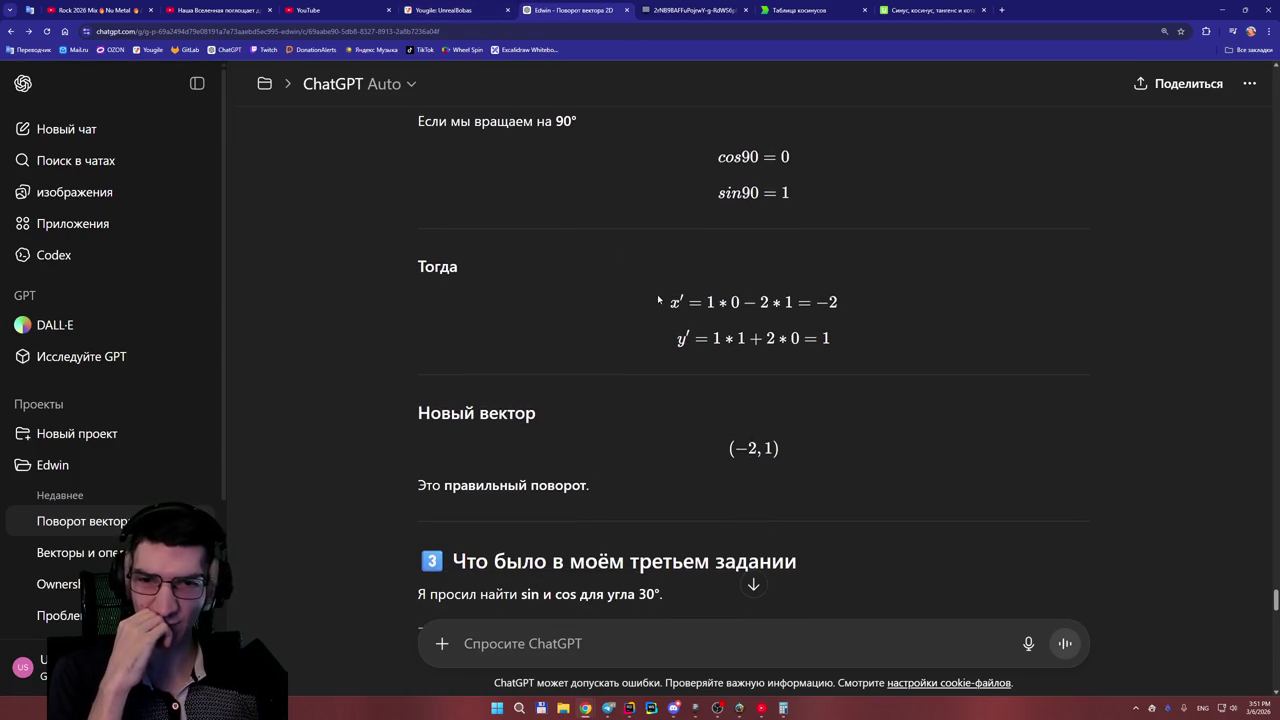
{"action": "scroll", "coordinate": [657, 294], "scroll_direction": "down", "scroll_amount": 3}
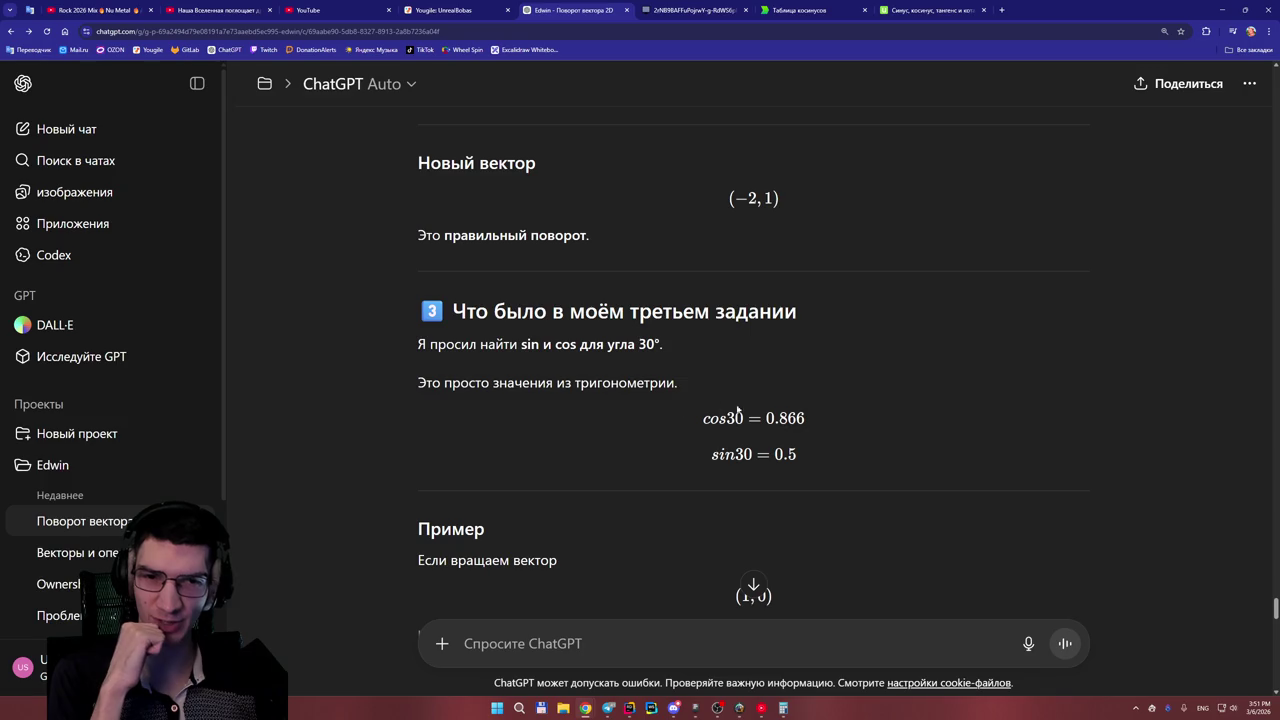
{"action": "scroll", "coordinate": [803, 440], "scroll_direction": "down", "scroll_amount": 2}
{"action": "scroll", "coordinate": [797, 423], "scroll_direction": "down", "scroll_amount": 1}
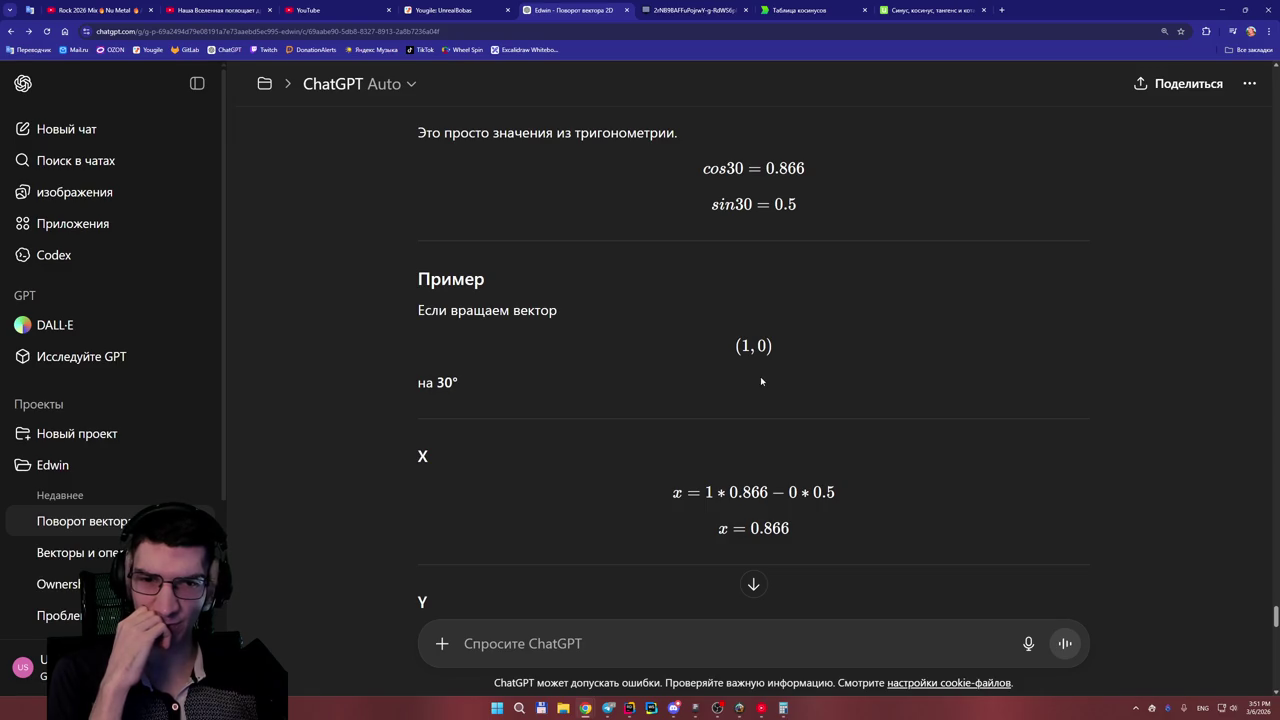
{"action": "scroll", "coordinate": [760, 381], "scroll_direction": "down", "scroll_amount": 2}
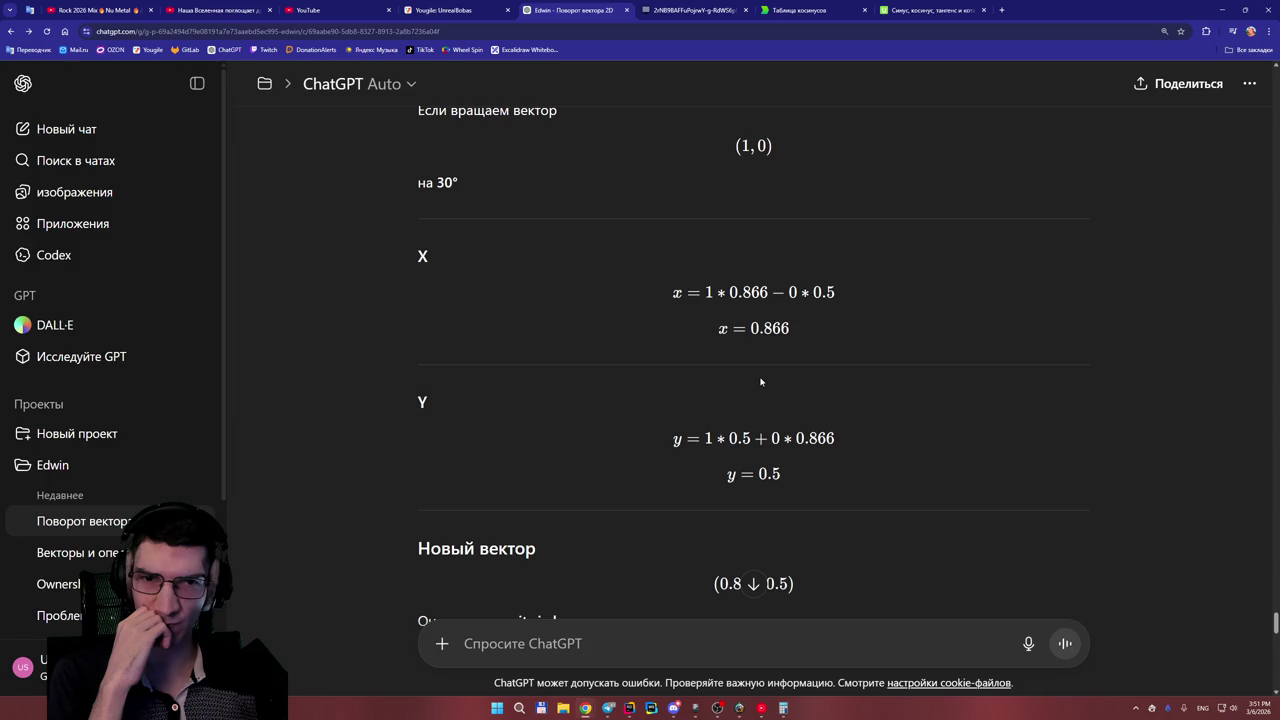
{"action": "scroll", "coordinate": [760, 381], "scroll_direction": "up", "scroll_amount": 1}
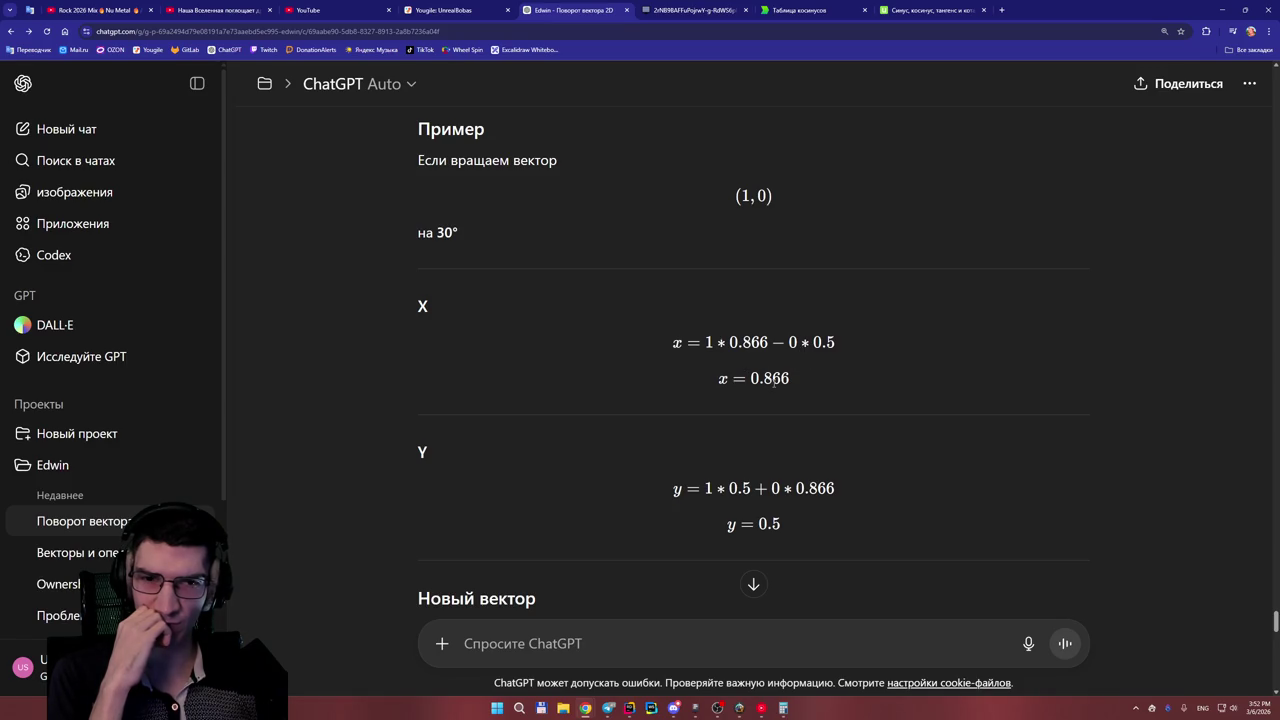
{"action": "scroll", "coordinate": [782, 446], "scroll_direction": "down", "scroll_amount": 1}
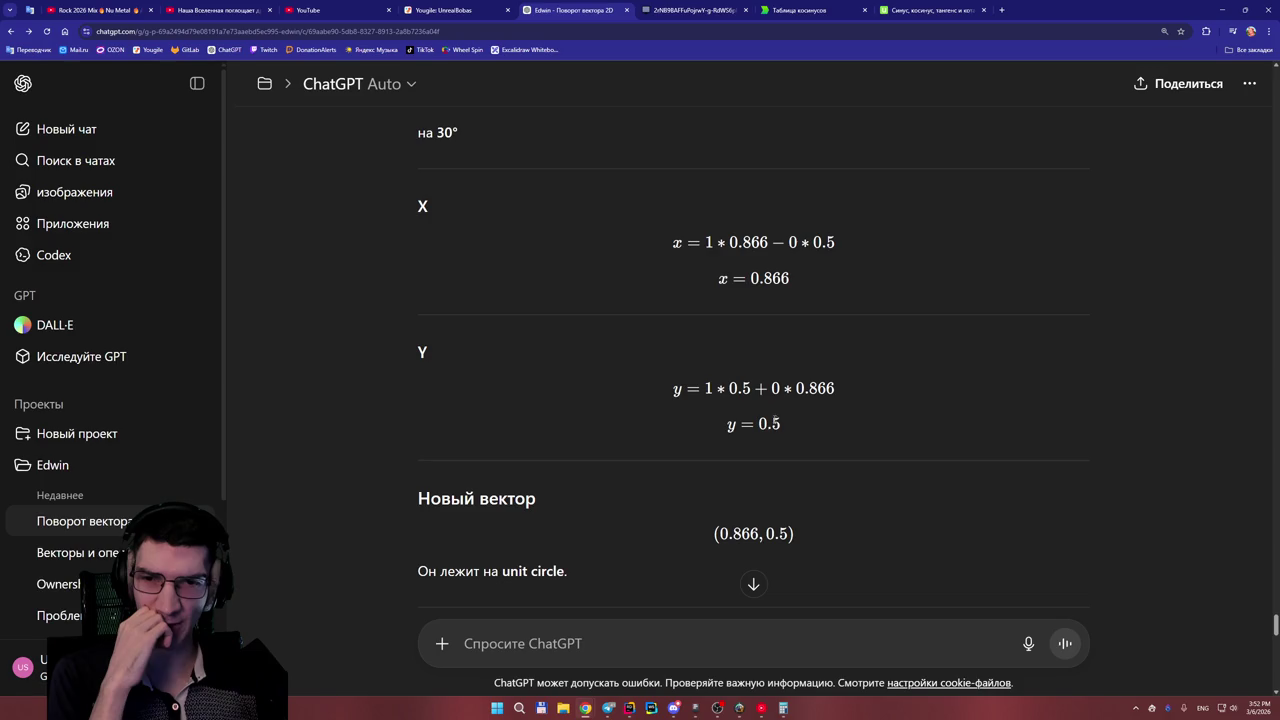
{"action": "scroll", "coordinate": [783, 432], "scroll_direction": "down", "scroll_amount": 1}
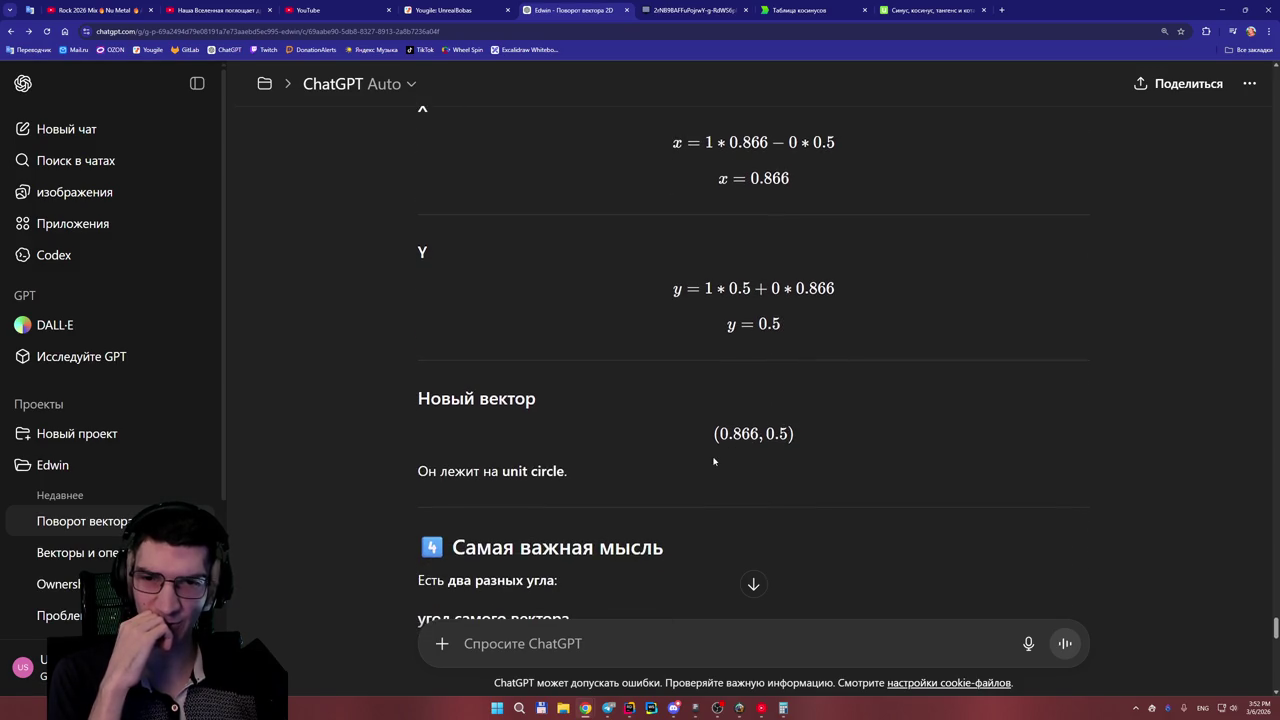
{"action": "scroll", "coordinate": [730, 452], "scroll_direction": "down", "scroll_amount": 3}
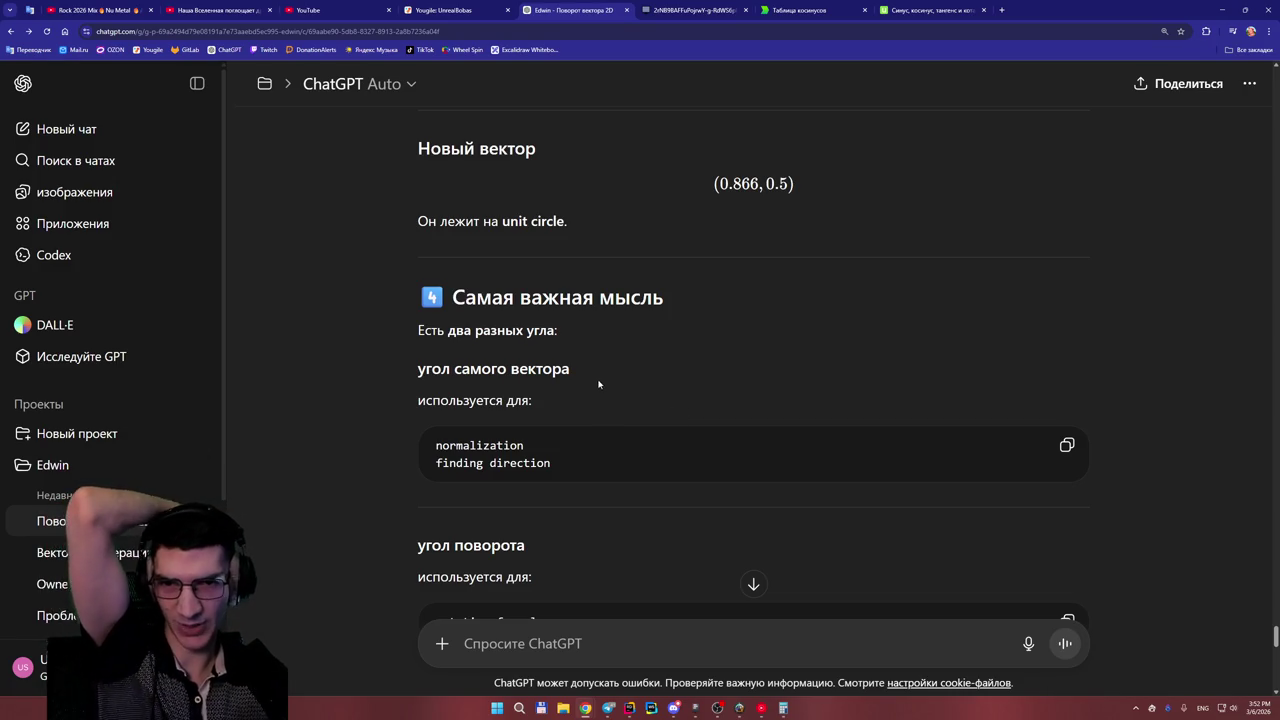
- Scroll below the mini-quiz to the closing note and select 'unit circle' for DeepL translation
{"action": "scroll", "coordinate": [600, 386], "scroll_direction": "down", "scroll_amount": 1}
{"action": "scroll", "coordinate": [551, 381], "scroll_direction": "down", "scroll_amount": 2}
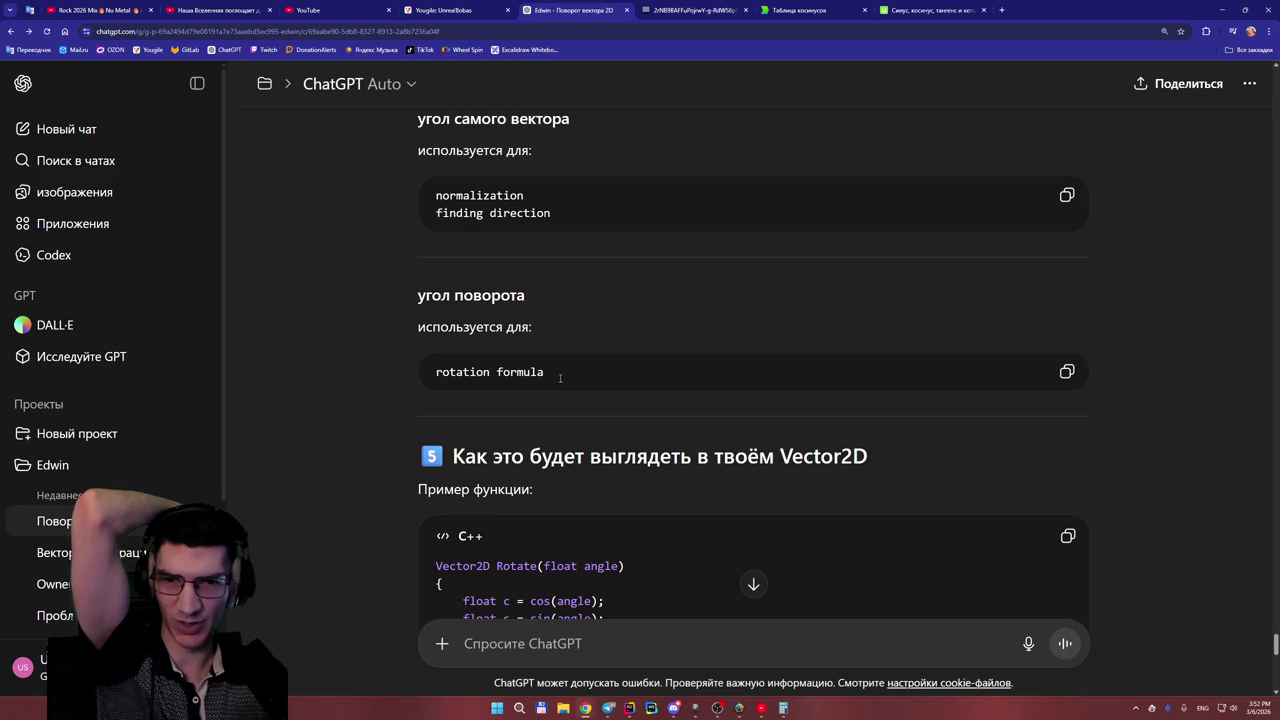
{"action": "scroll", "coordinate": [600, 406], "scroll_direction": "down", "scroll_amount": 1}
{"action": "scroll", "coordinate": [612, 396], "scroll_direction": "down", "scroll_amount": 1}
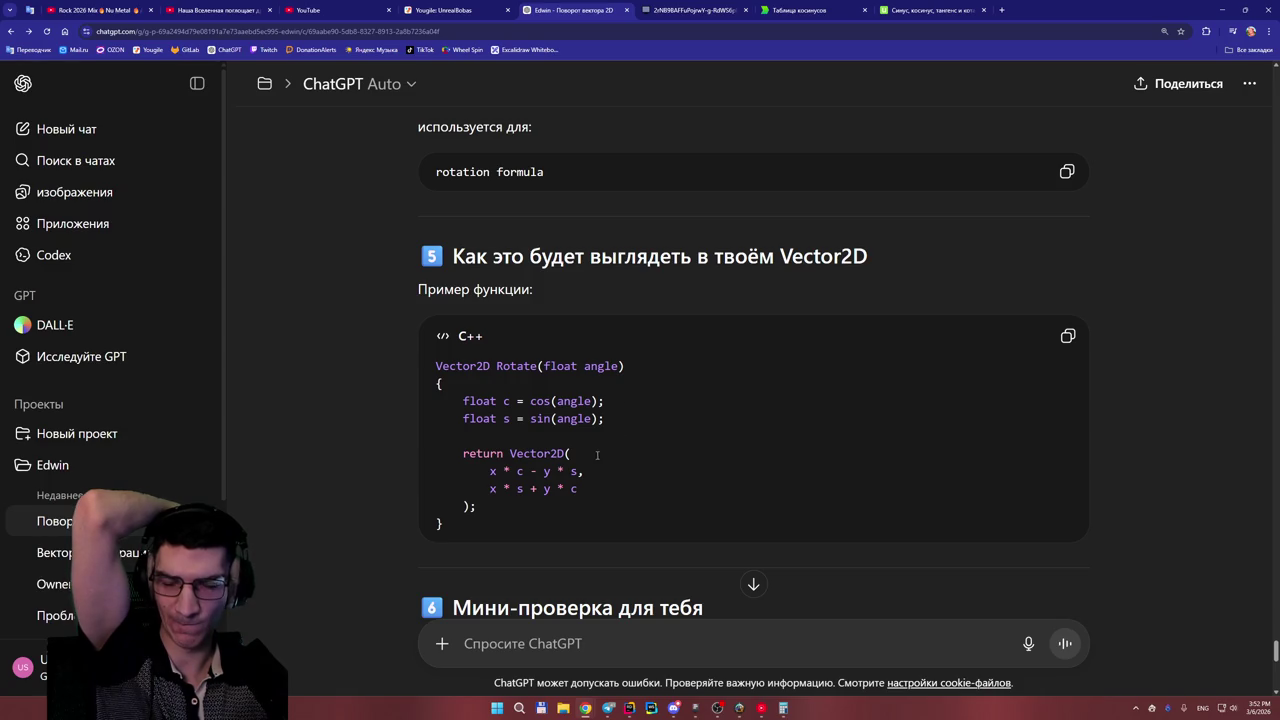
{"action": "scroll", "coordinate": [585, 450], "scroll_direction": "down", "scroll_amount": 1}
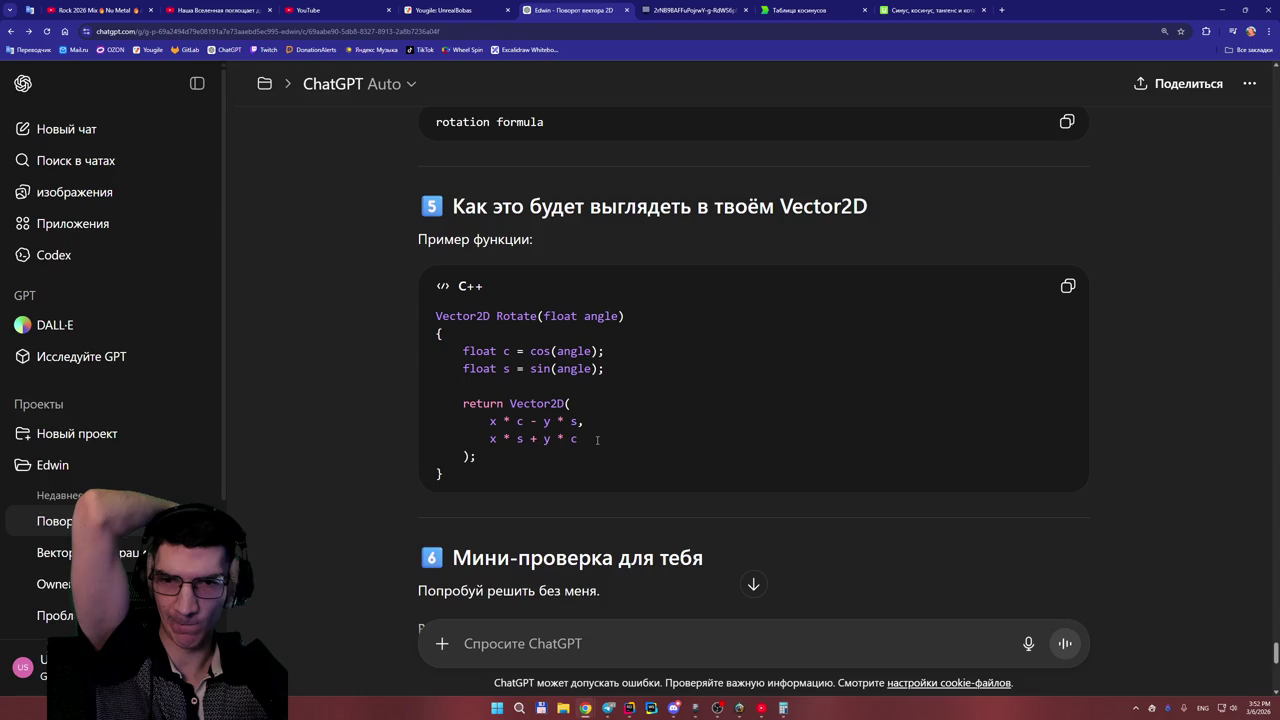
{"action": "scroll", "coordinate": [597, 440], "scroll_direction": "down", "scroll_amount": 2}
{"action": "scroll", "coordinate": [600, 440], "scroll_direction": "down", "scroll_amount": 2}
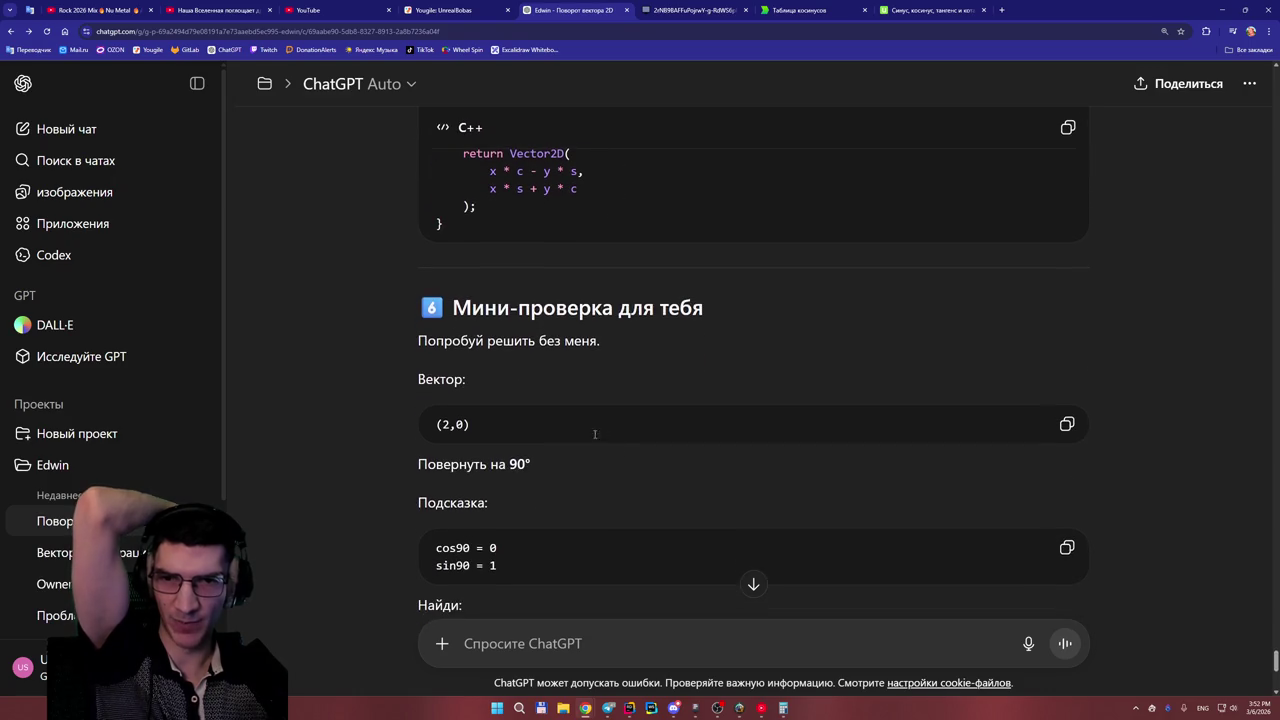
{"action": "scroll", "coordinate": [566, 349], "scroll_direction": "down", "scroll_amount": 1}
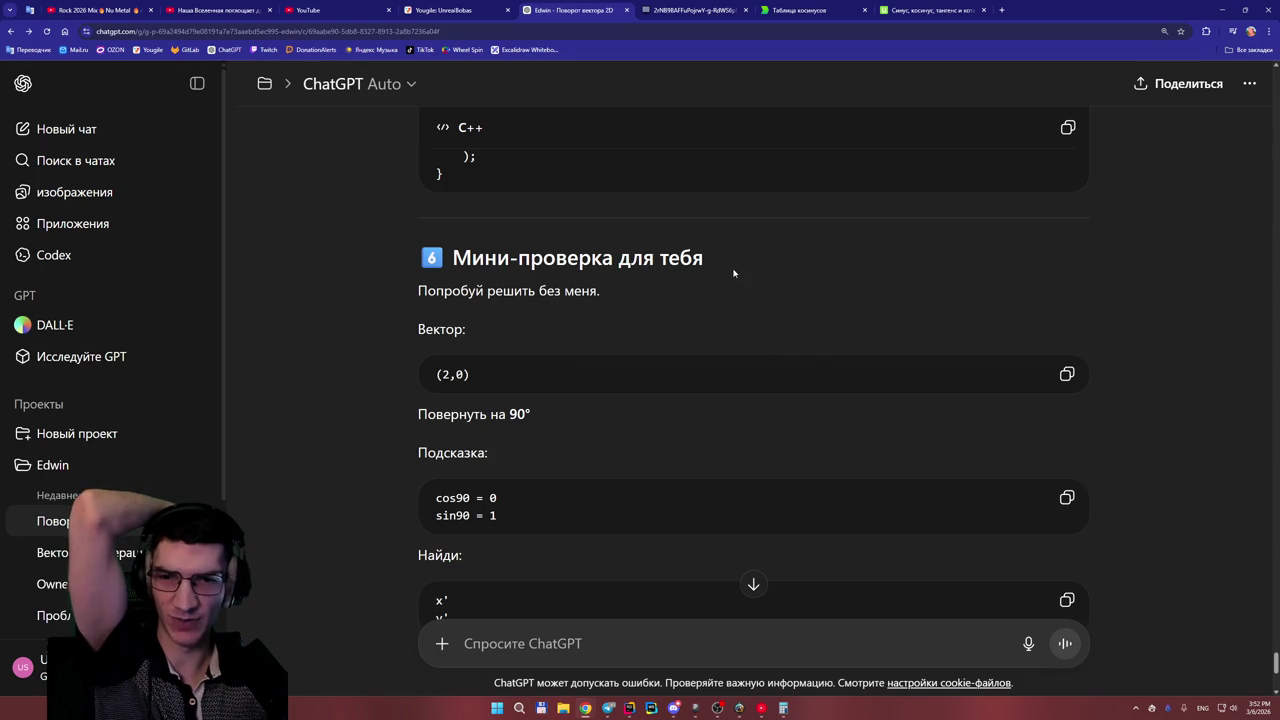
{"action": "scroll", "coordinate": [737, 329], "scroll_direction": "down", "scroll_amount": 2}
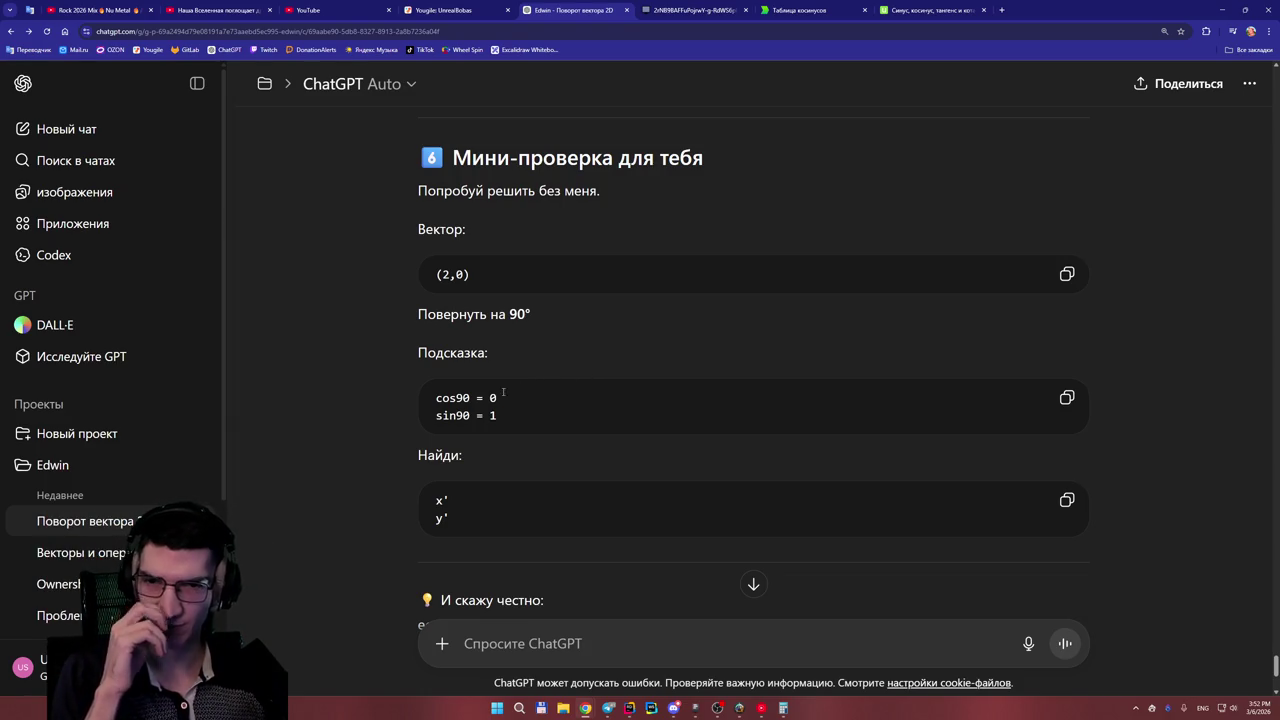
{"action": "scroll", "coordinate": [515, 390], "scroll_direction": "down", "scroll_amount": 2}
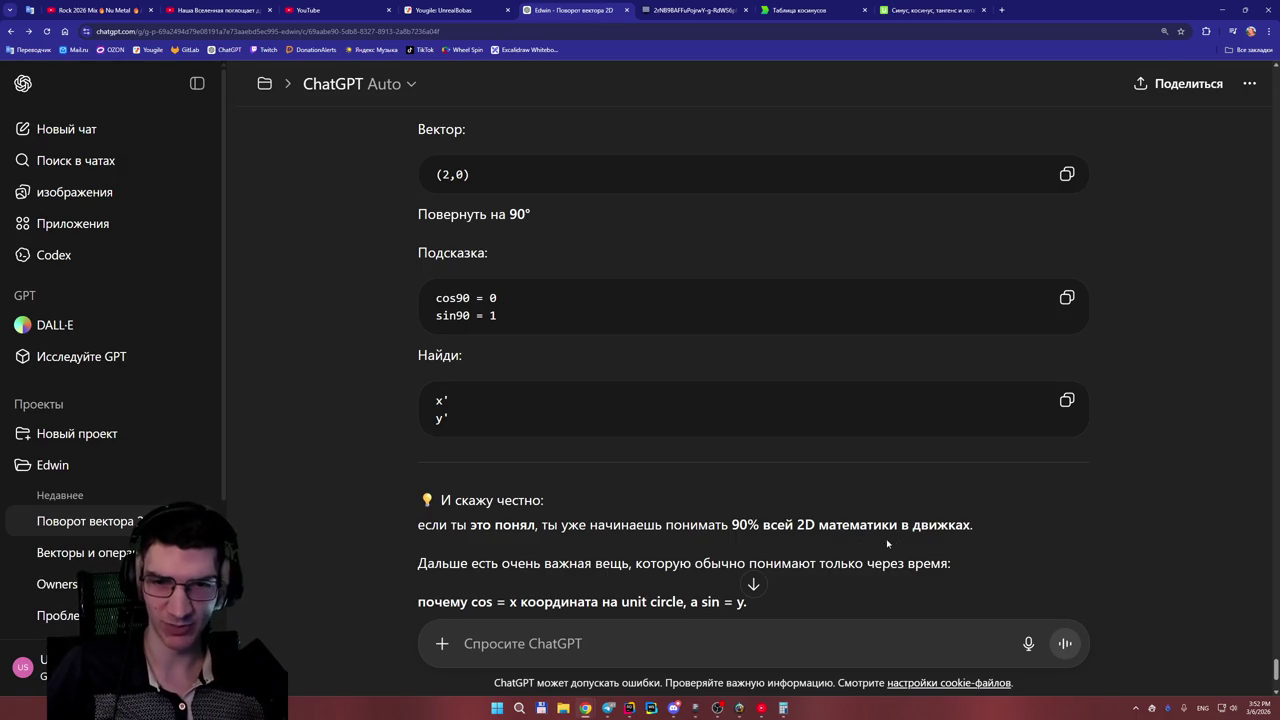
{"action": "scroll", "coordinate": [598, 553], "scroll_direction": "down", "scroll_amount": 1}
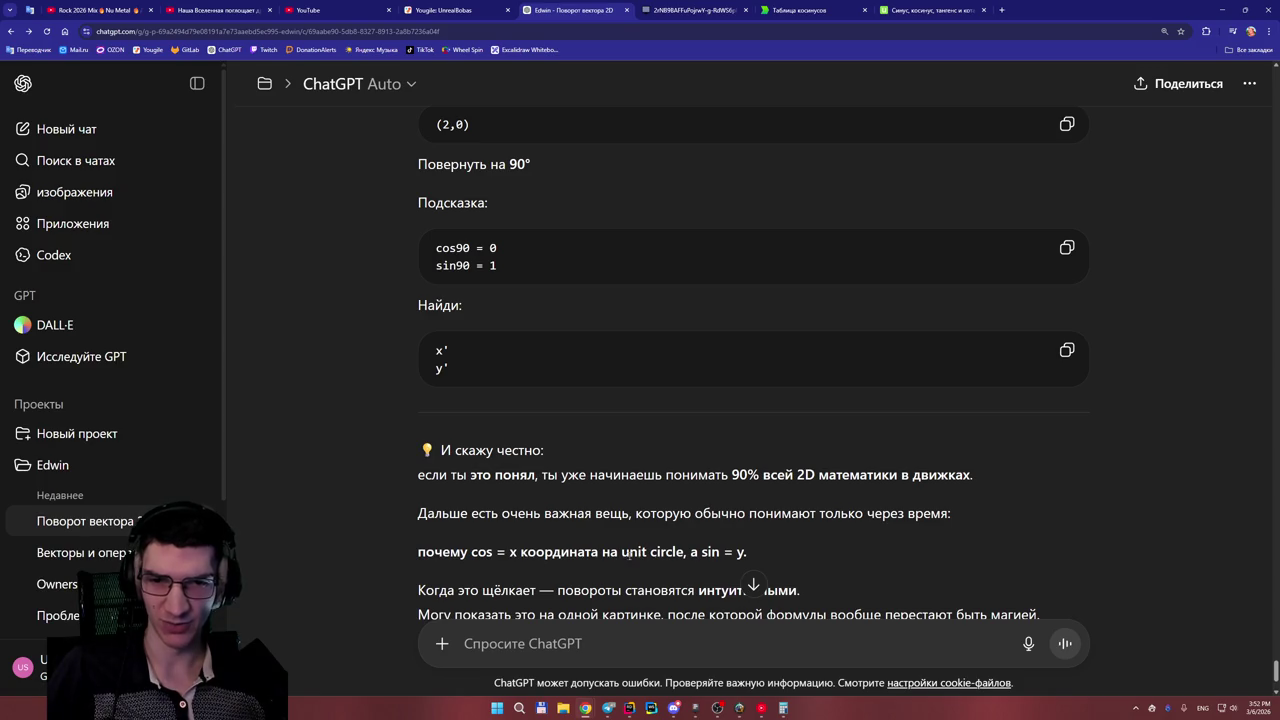
{"action": "left_click_drag", "start_coordinate": [621, 552], "coordinate": [685, 553]}
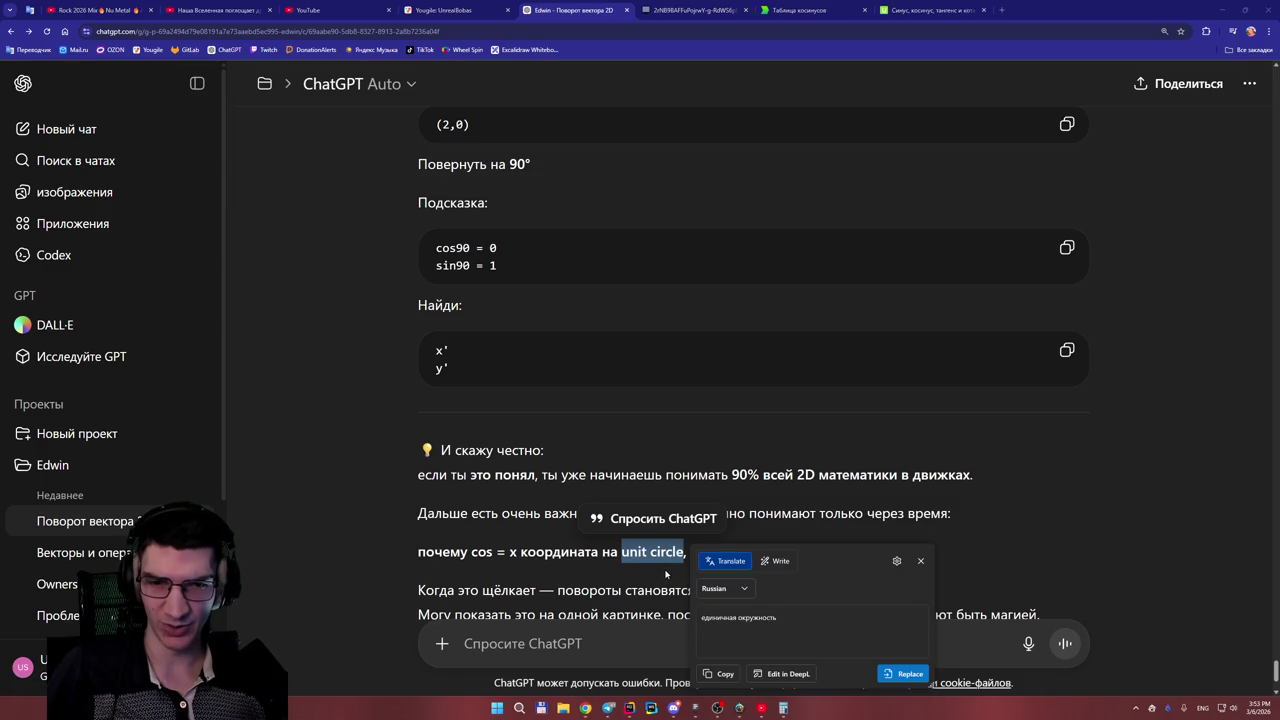
- Dismiss the DeepL 'единичная окружность' translation and scroll back to the mini-quiz
{"action": "left_click", "coordinate": [922, 561]}
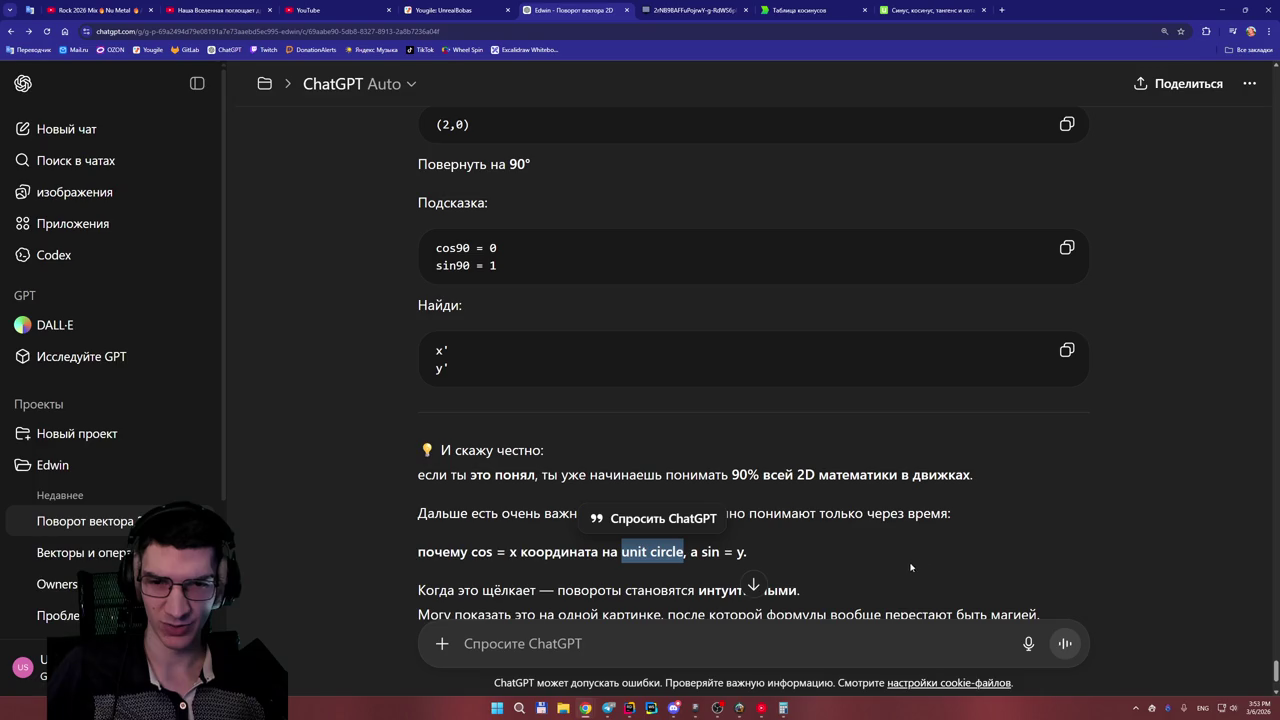
{"action": "left_click", "coordinate": [720, 578]}
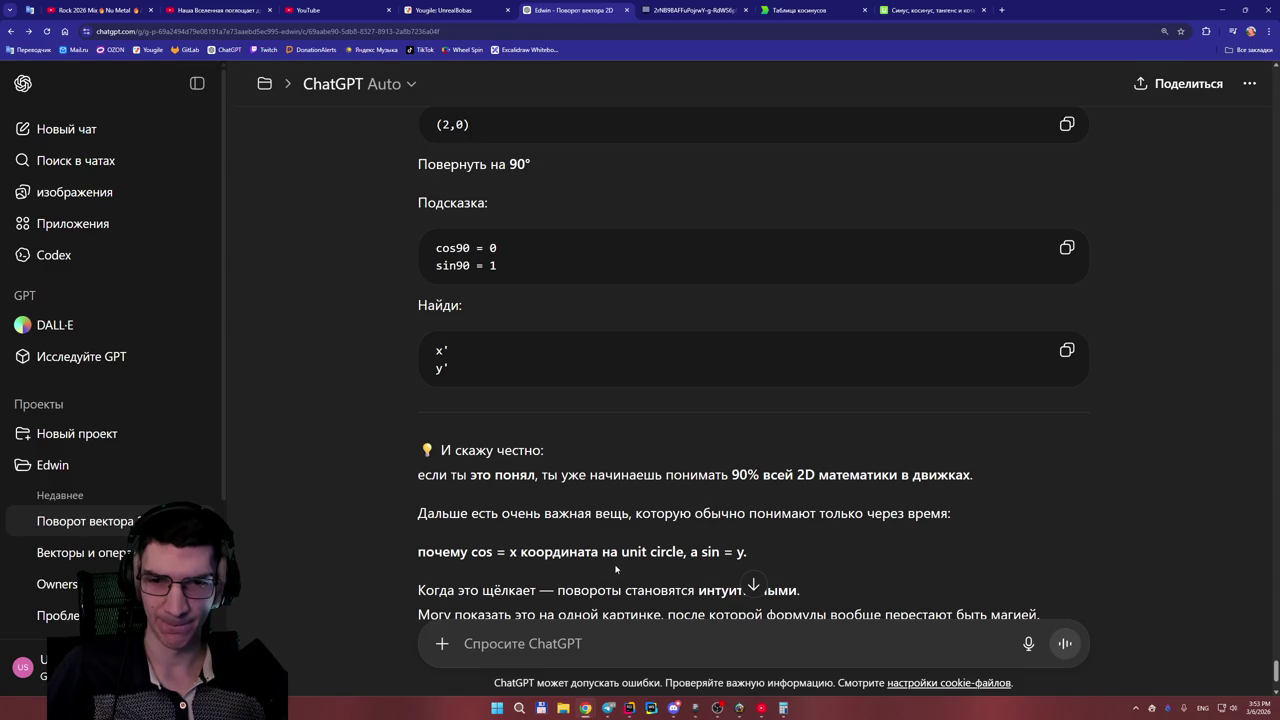
{"action": "scroll", "coordinate": [640, 548], "scroll_direction": "down", "scroll_amount": 2}
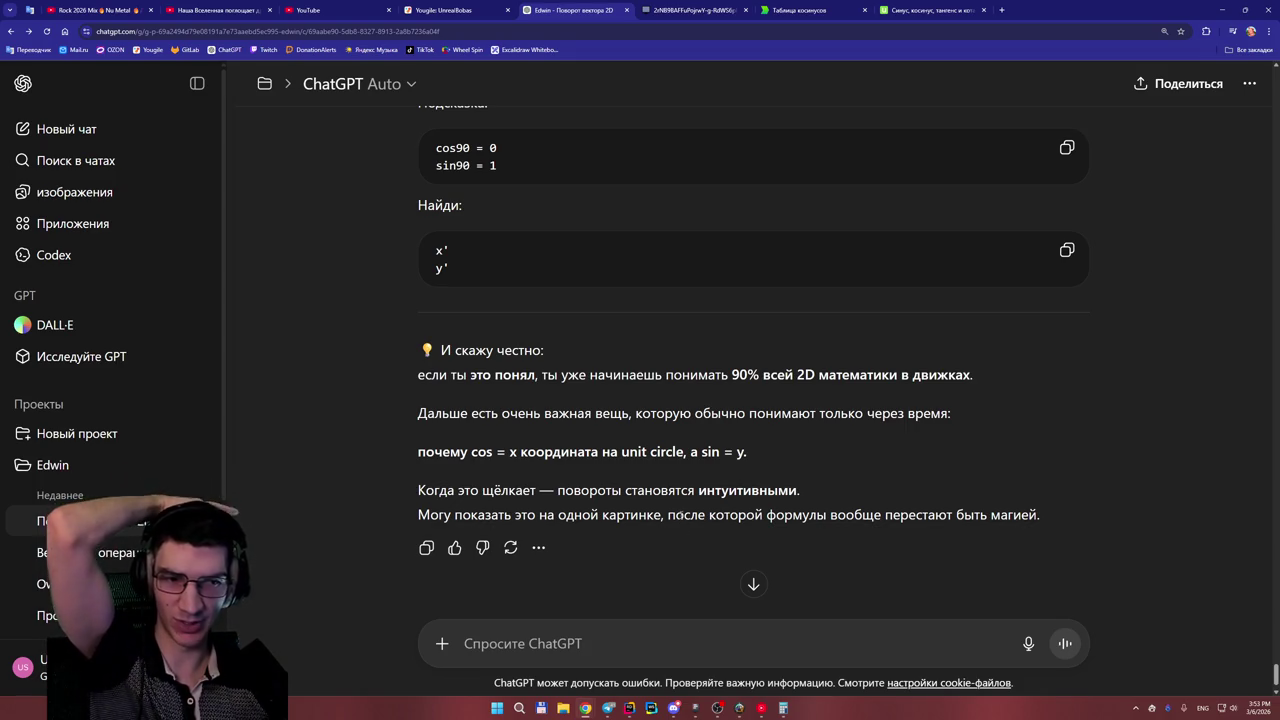
{"action": "scroll", "coordinate": [673, 515], "scroll_direction": "up", "scroll_amount": 3}
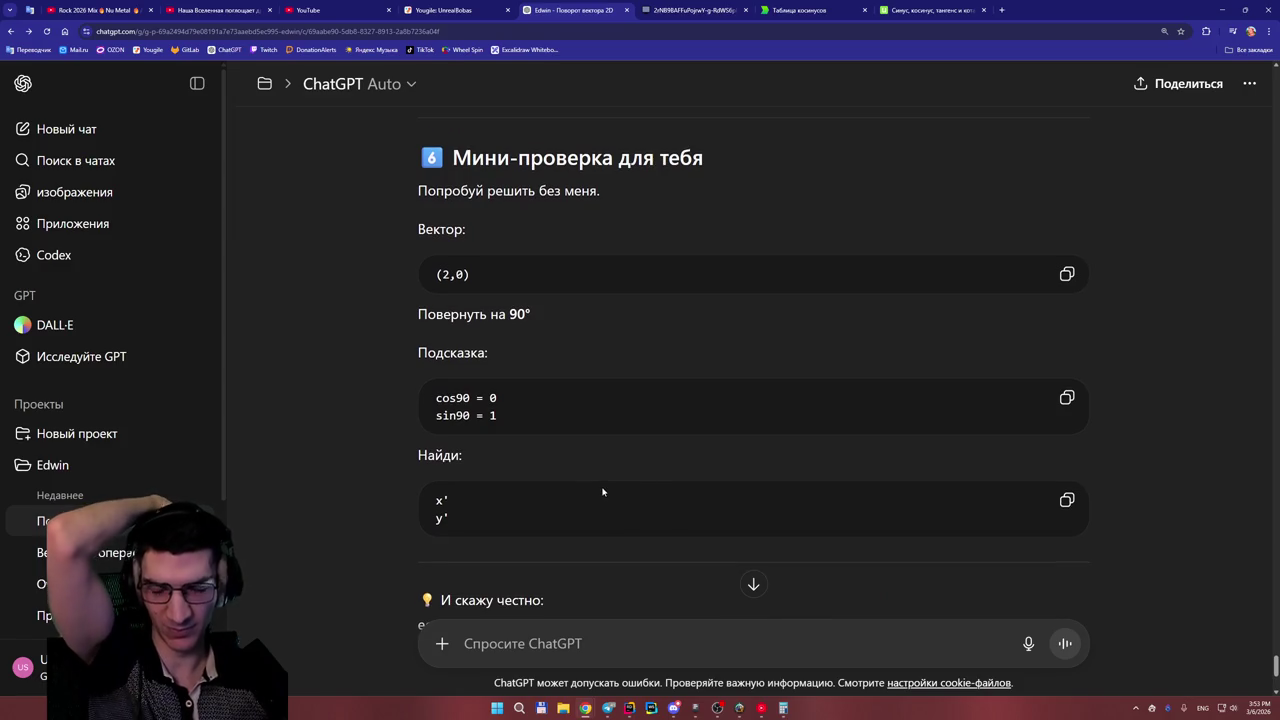
{"action": "scroll", "coordinate": [603, 491], "scroll_direction": "up", "scroll_amount": 1}
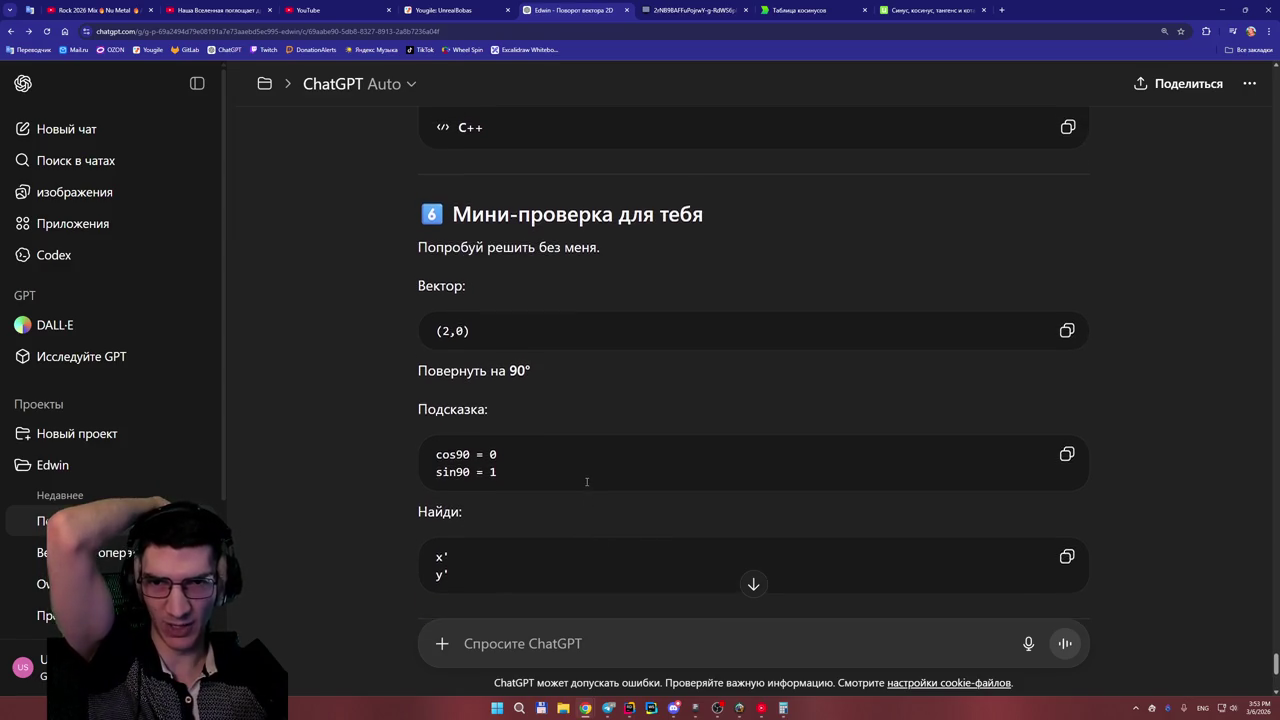
{"action": "scroll", "coordinate": [565, 430], "scroll_direction": "up", "scroll_amount": 2}
{"action": "scroll", "coordinate": [572, 376], "scroll_direction": "down", "scroll_amount": 1}
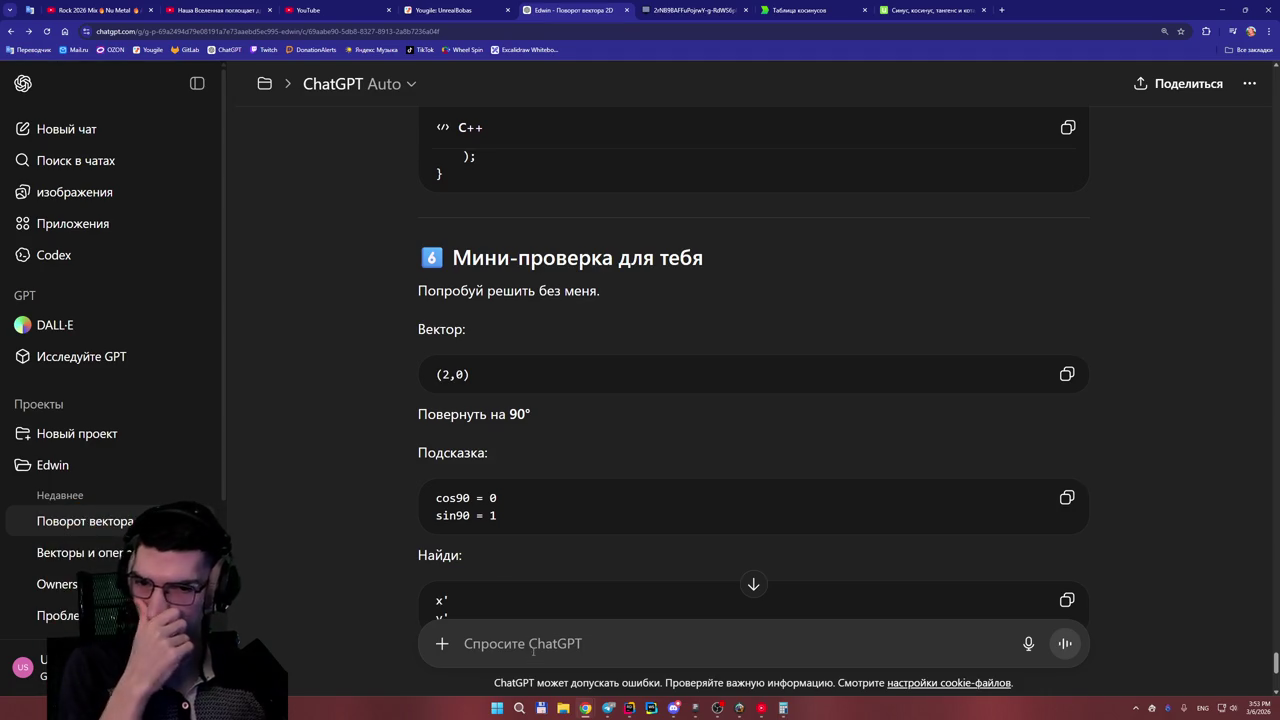
- Switch to the wbo.ophir.dev whiteboard tab with the handwritten math
{"action": "left_click", "coordinate": [480, 5]}
{"action": "left_click", "coordinate": [578, 9]}
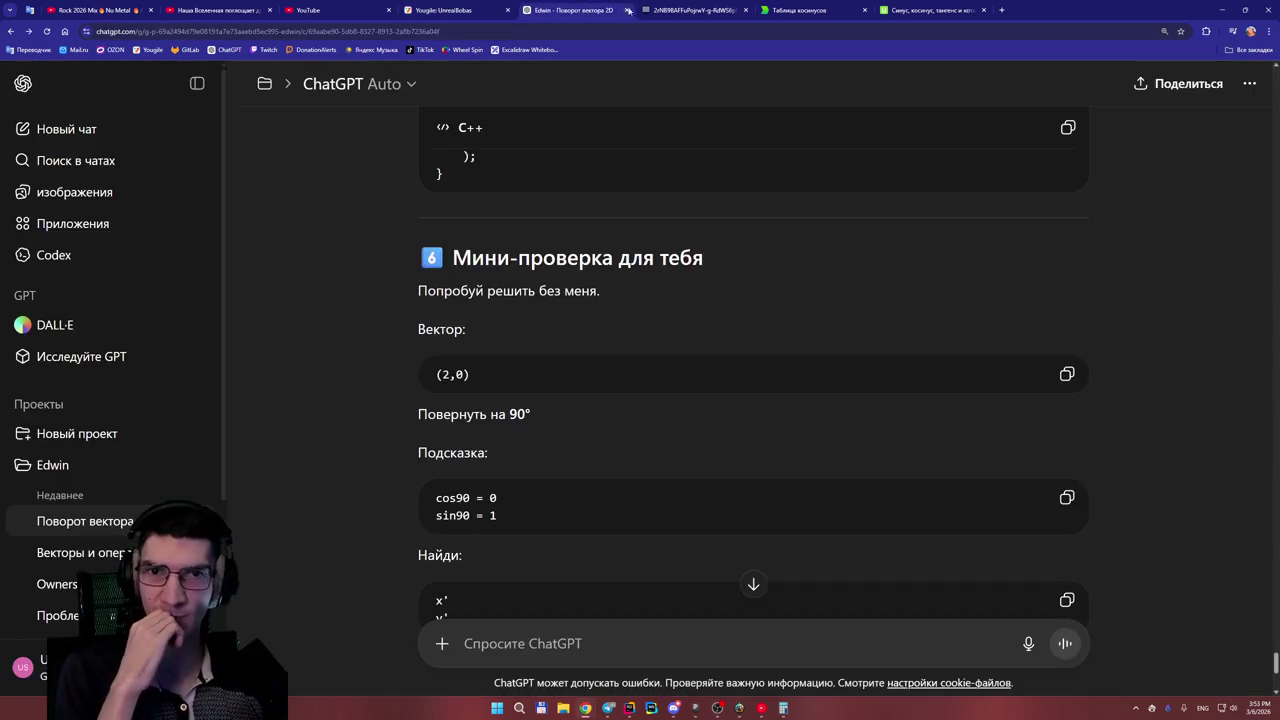
{"action": "left_click", "coordinate": [671, 10]}
{"action": "scroll", "coordinate": [725, 555], "scroll_direction": "down", "scroll_amount": 5, "text": "ctrl"}
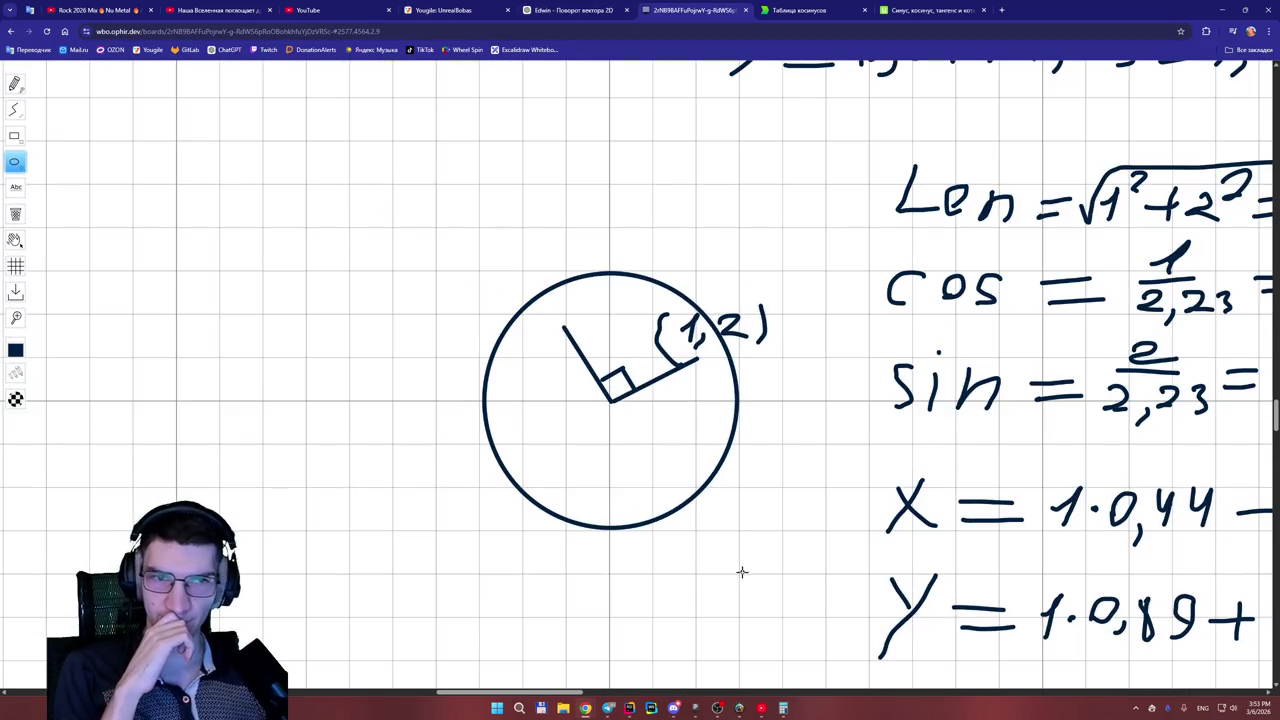
- Pan over the Len, cos and sin working, then return to the (2,0) 90° rotation task
{"action": "left_click_drag", "start_coordinate": [533, 693], "coordinate": [578, 695]}
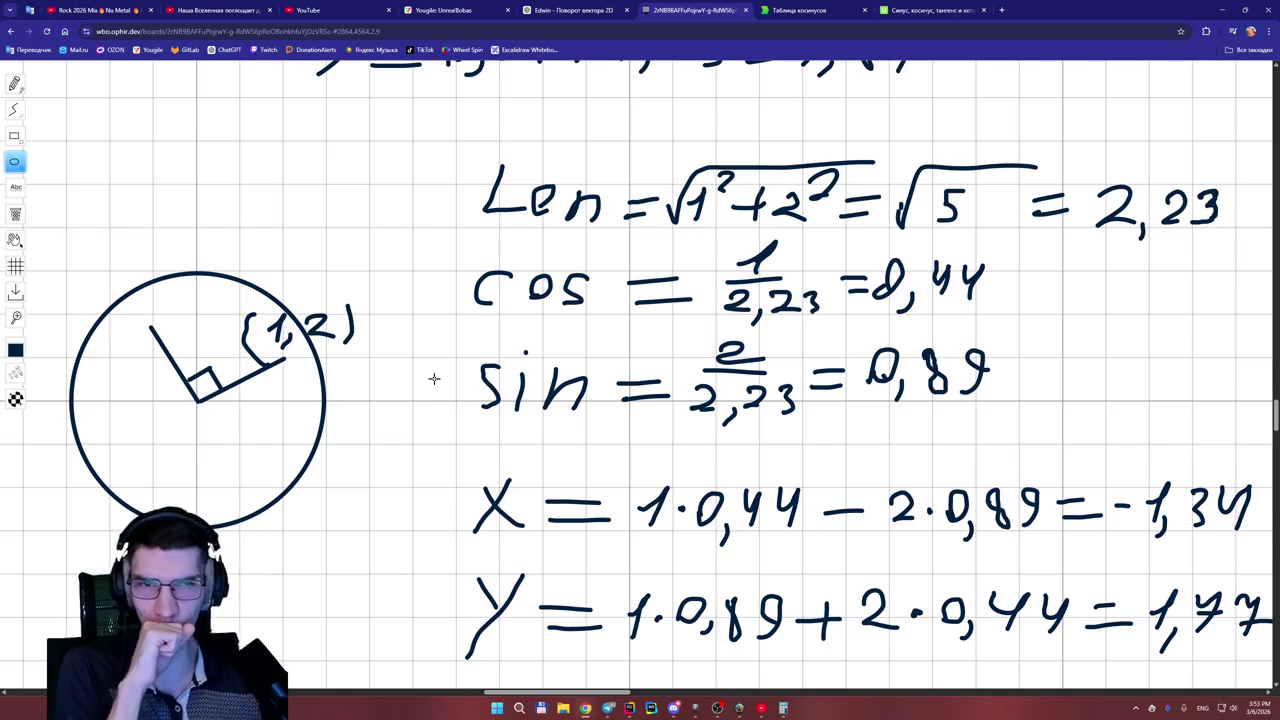
{"action": "left_click", "coordinate": [458, 10]}
{"action": "left_click", "coordinate": [550, 10]}
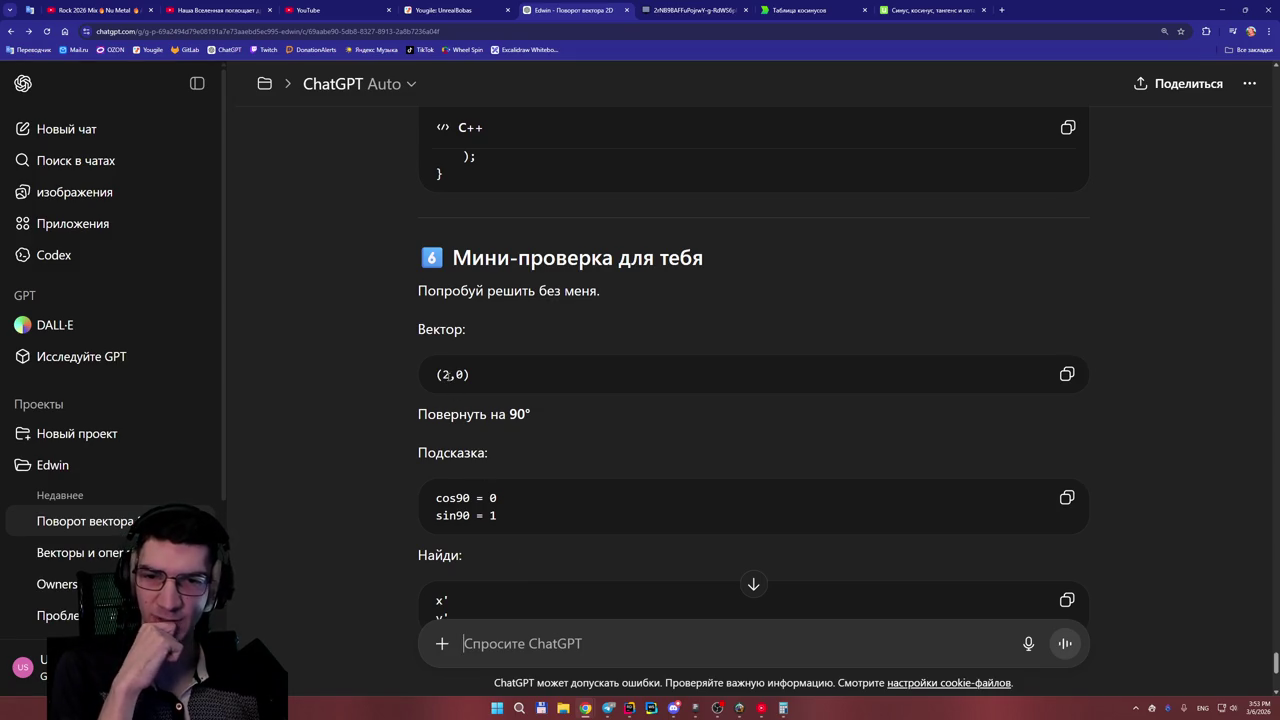
- Compute the square root of 4 (result 2) in Calculator, minimize it, and go to the whiteboard
{"action": "left_click", "coordinate": [783, 707]}
{"action": "left_click", "coordinate": [438, 342]}
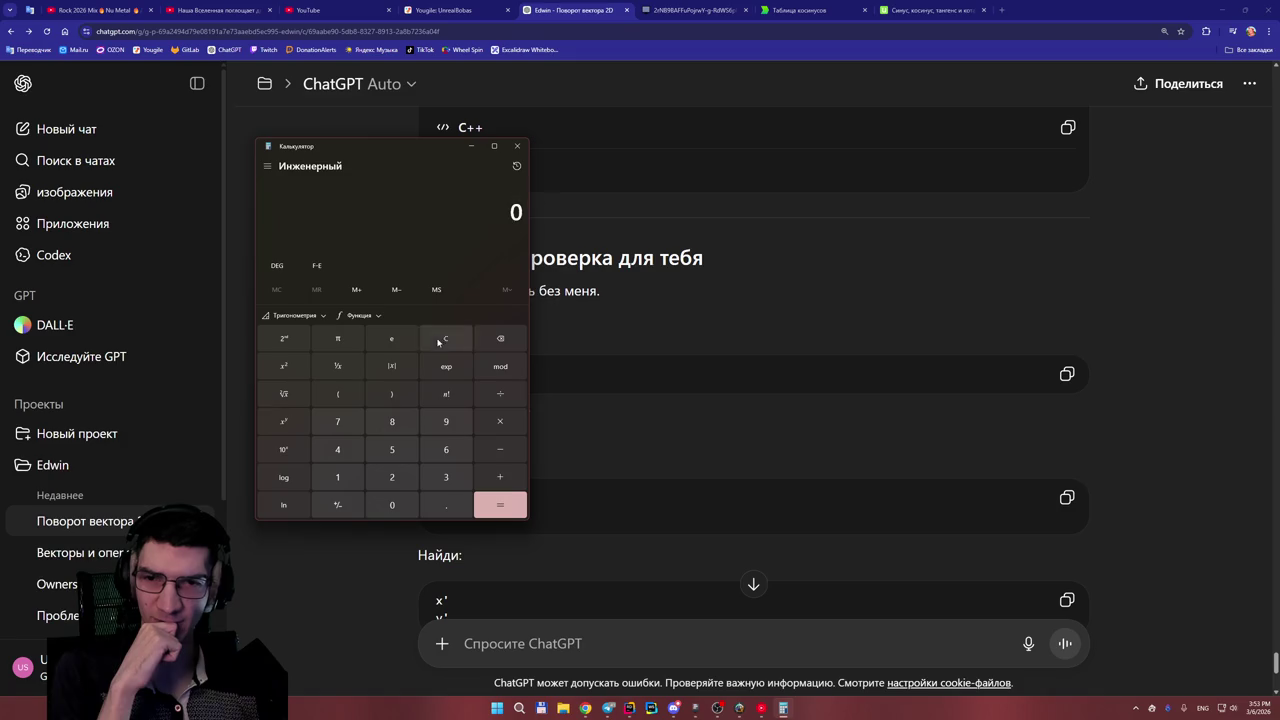
{"action": "left_click", "coordinate": [337, 449]}
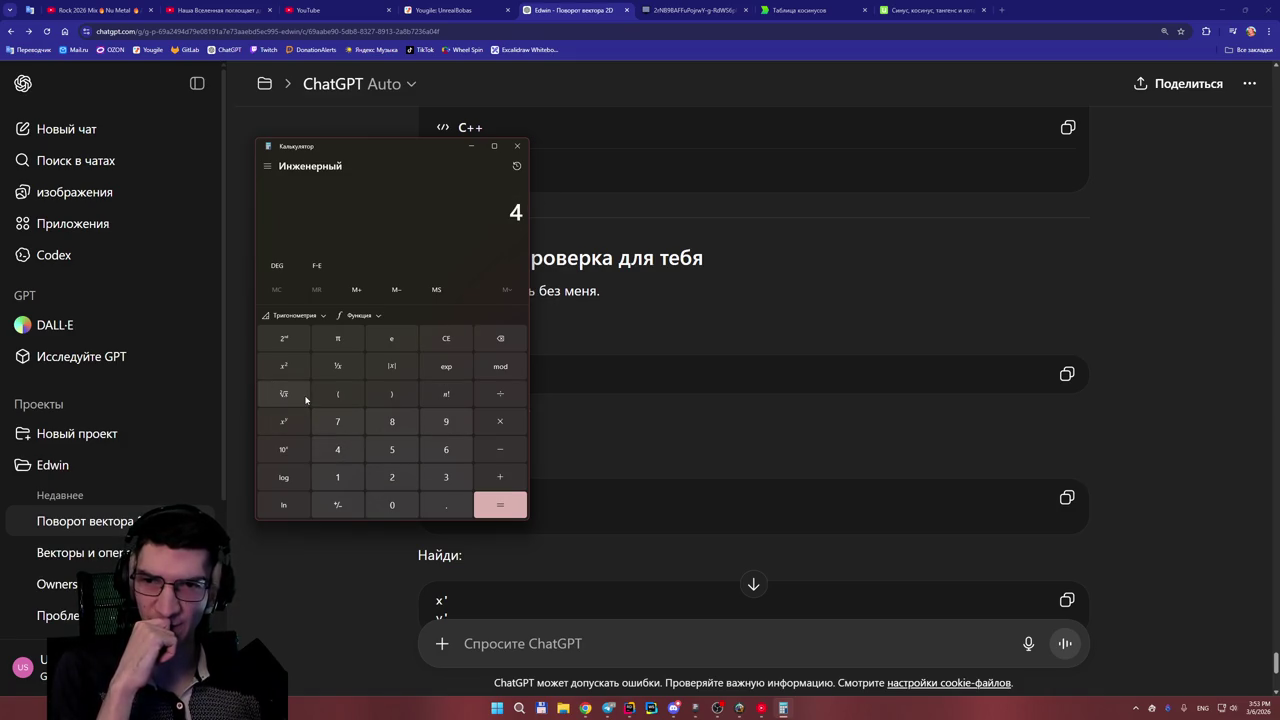
{"action": "left_click", "coordinate": [286, 396]}
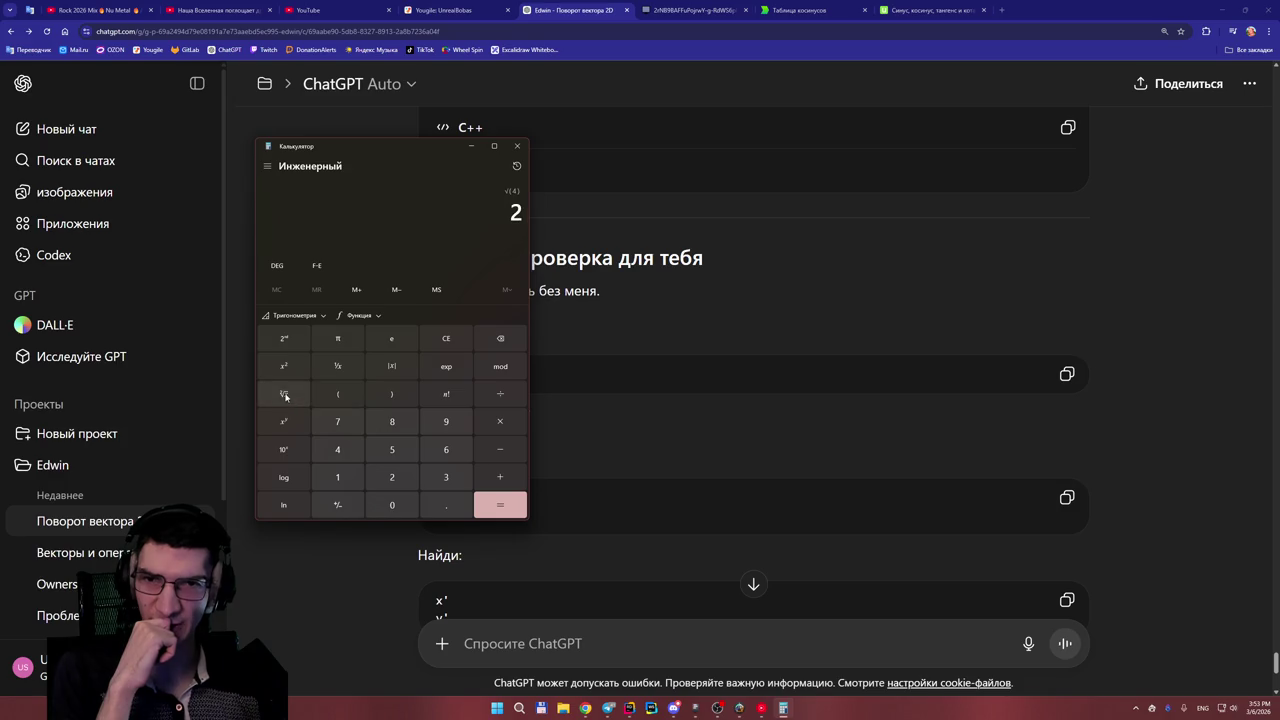
{"action": "left_click", "coordinate": [471, 146]}
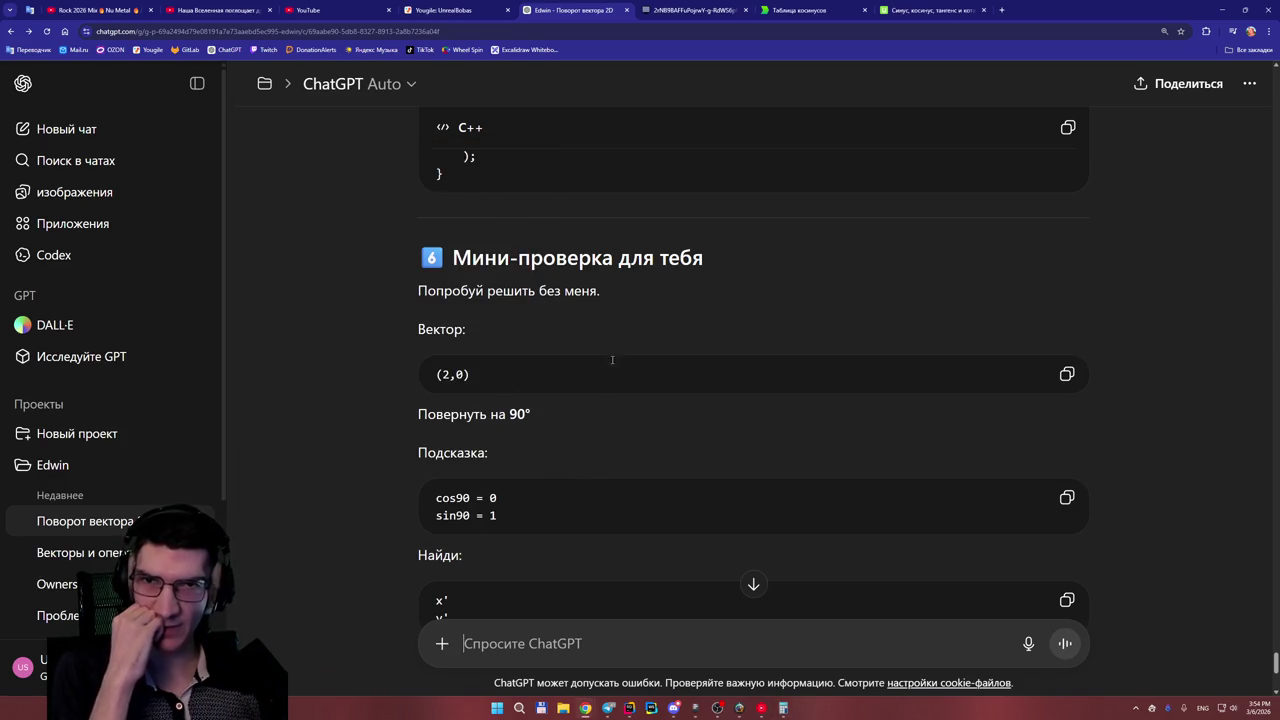
{"action": "left_click", "coordinate": [698, 14]}
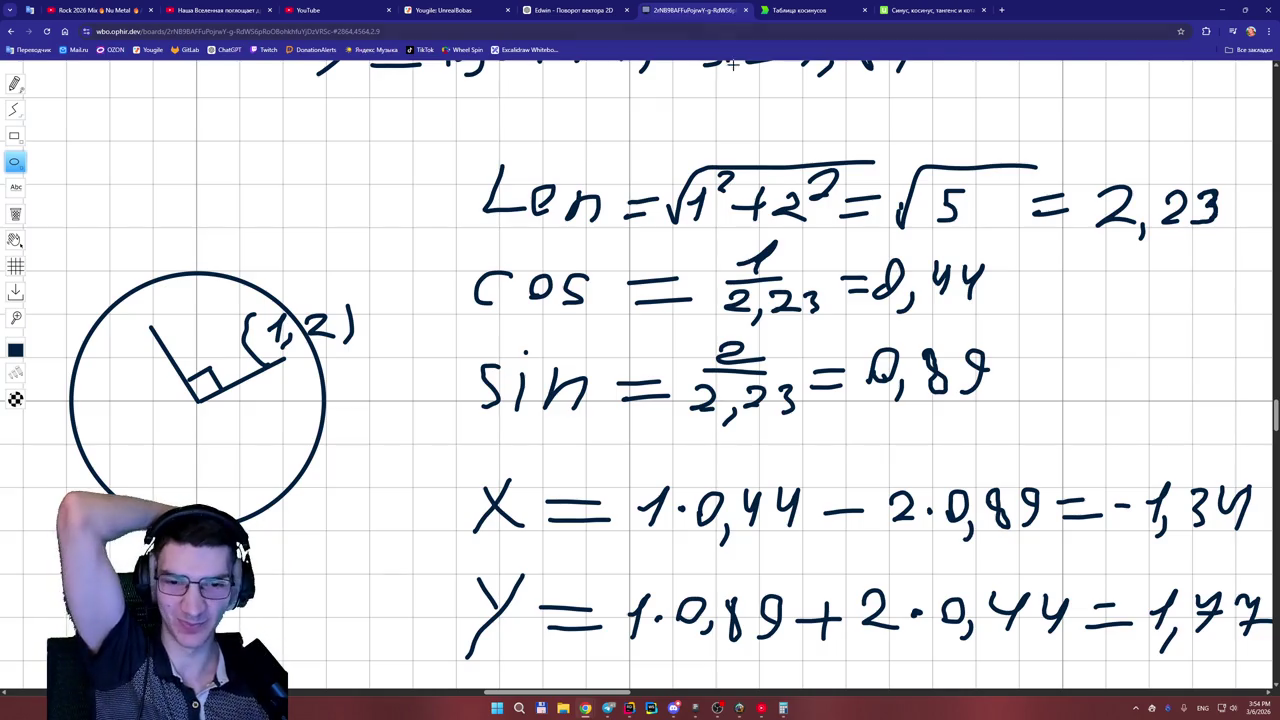
- Scroll the whiteboard to review the Len, cos, sin and rotated x, y working for (1,2)
{"action": "scroll", "coordinate": [637, 686], "scroll_direction": "right", "scroll_amount": 2}
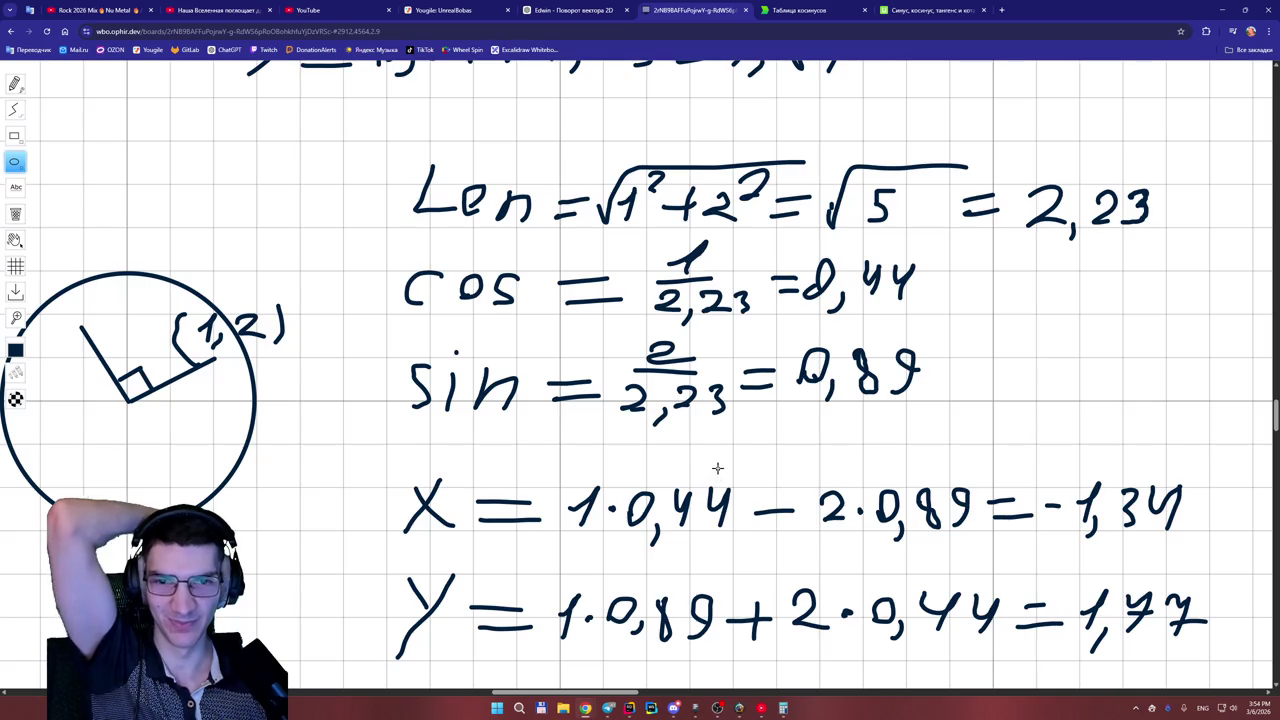
{"action": "mouse_move", "coordinate": [785, 712]}
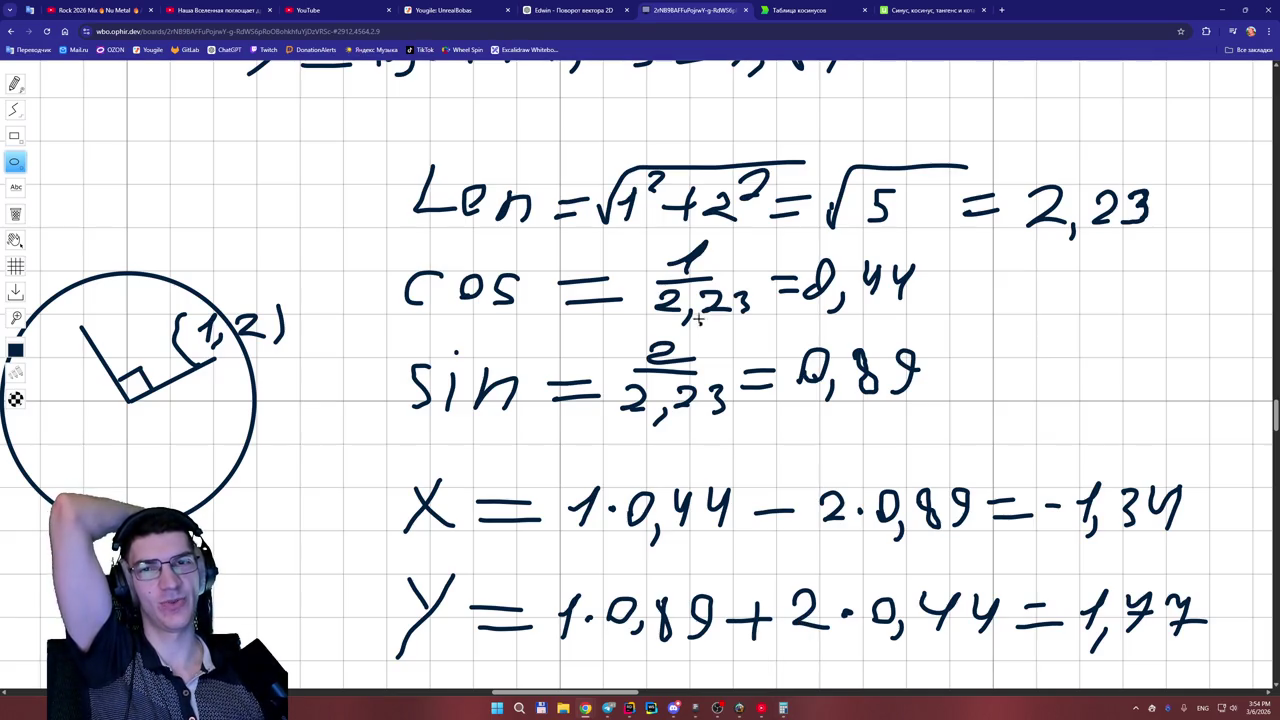
{"action": "left_click", "coordinate": [574, 11]}
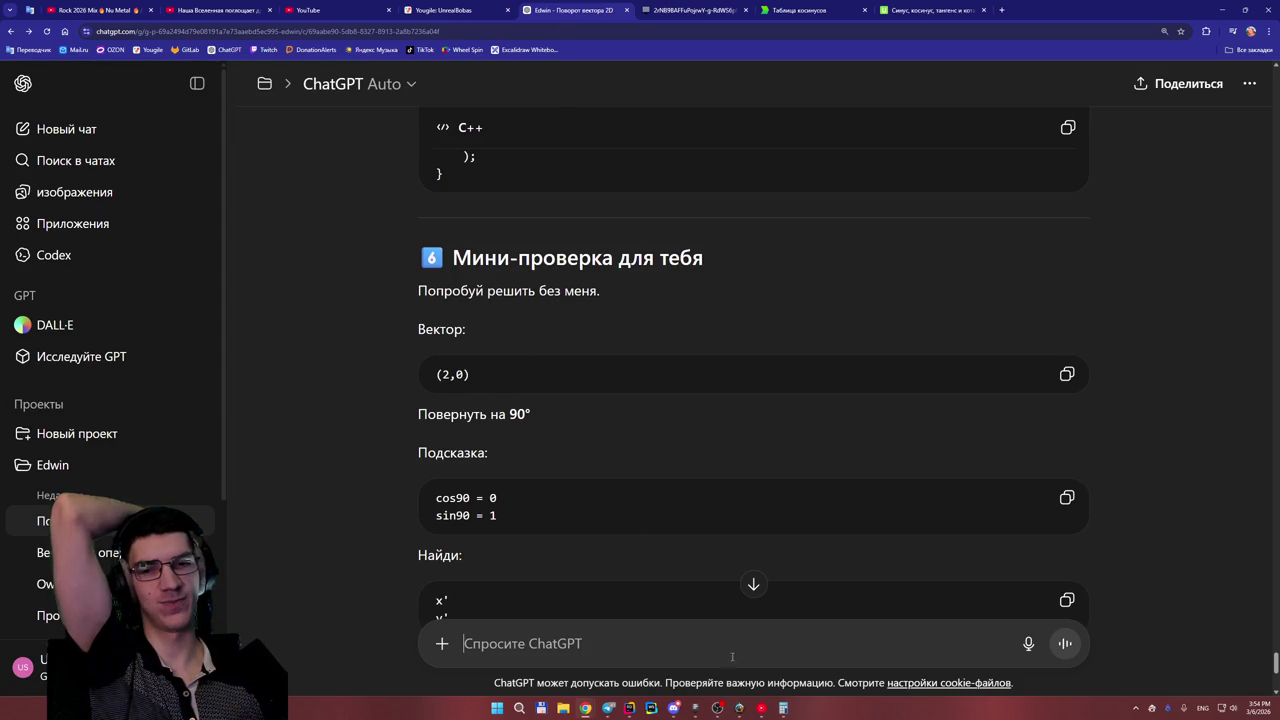
- Draft the answer '2/2 = 1' with a second line '0/2 =' in the ChatGPT message box
{"action": "type", "text": "1"}
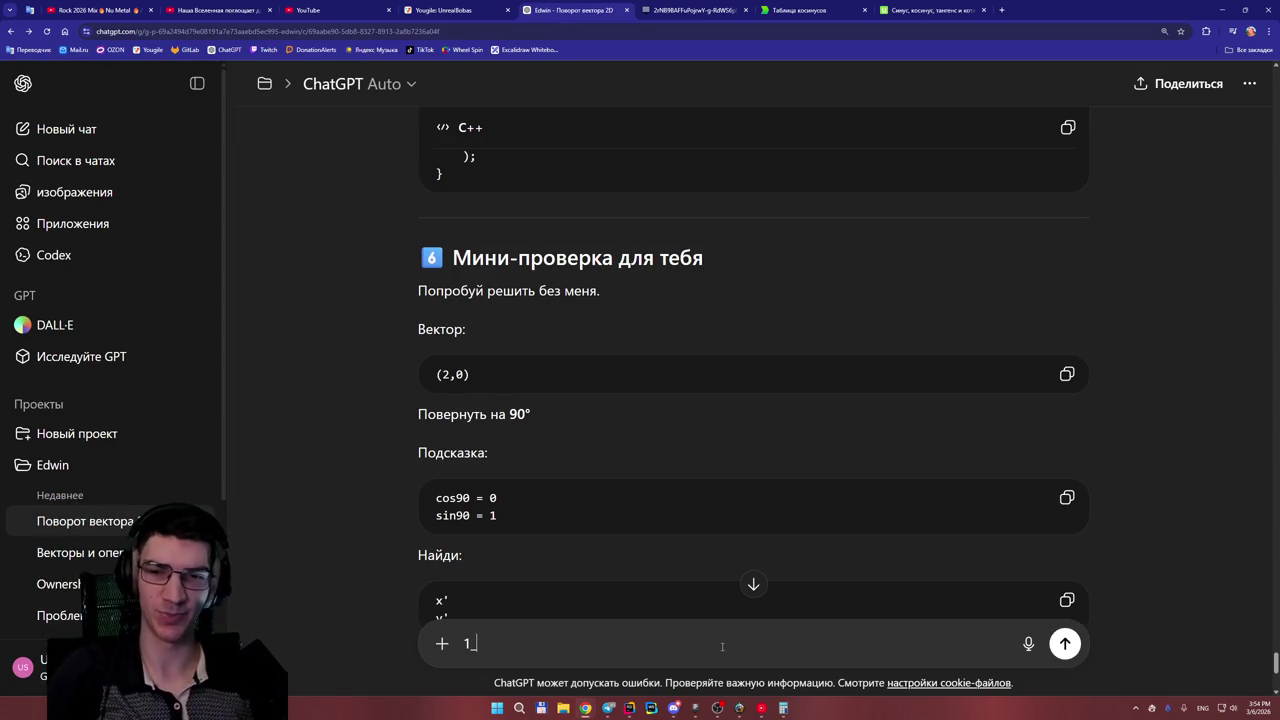
{"action": "key", "text": "BackSpace"}
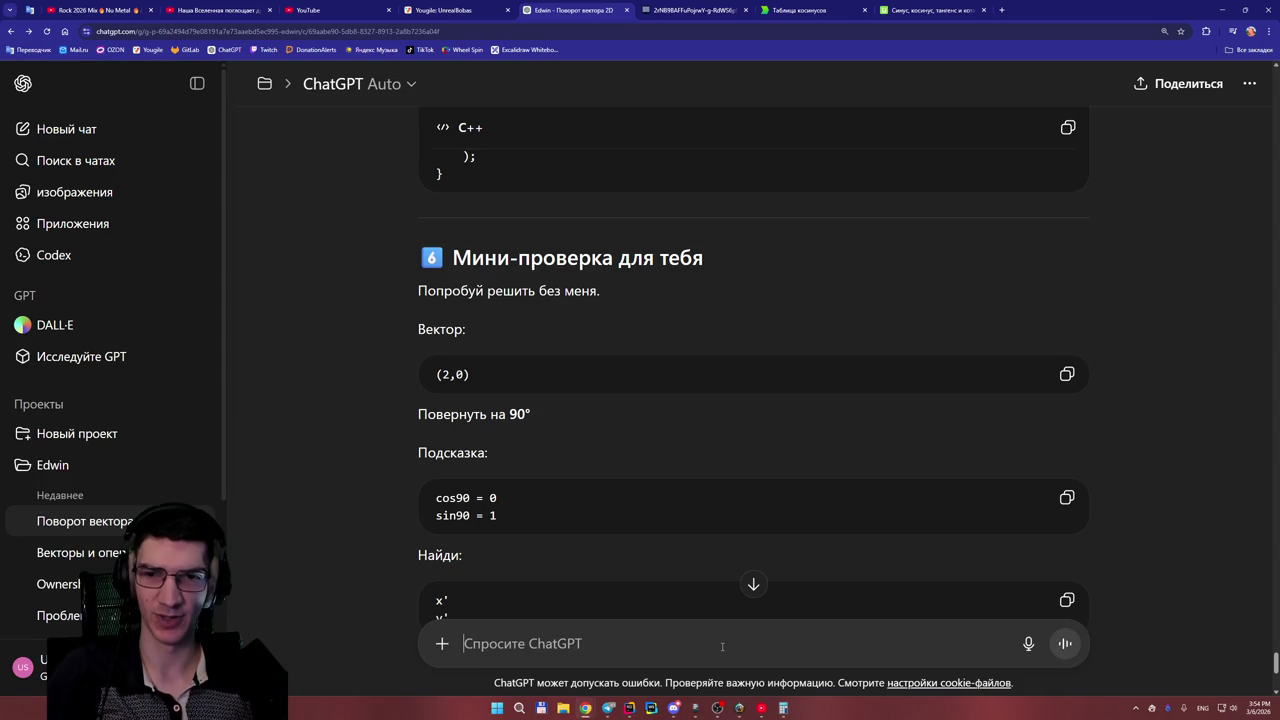
{"action": "type", "text": "2/"}
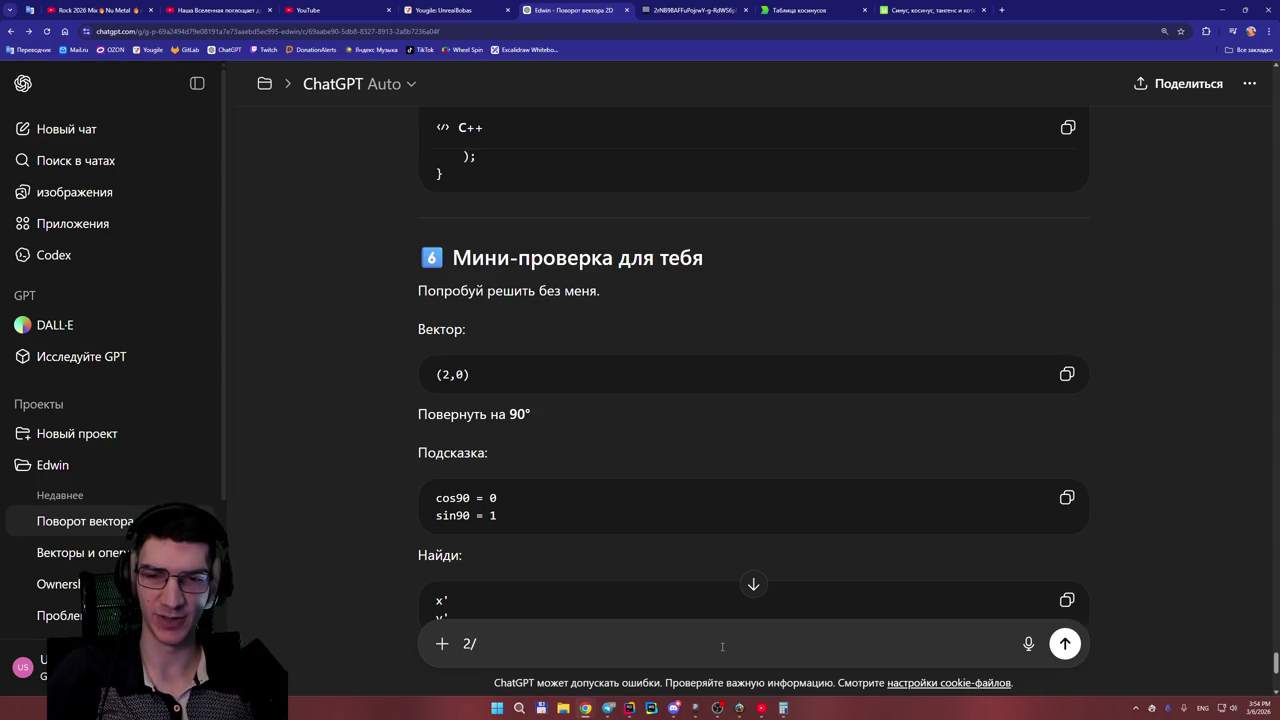
{"action": "type", "text": "2"}
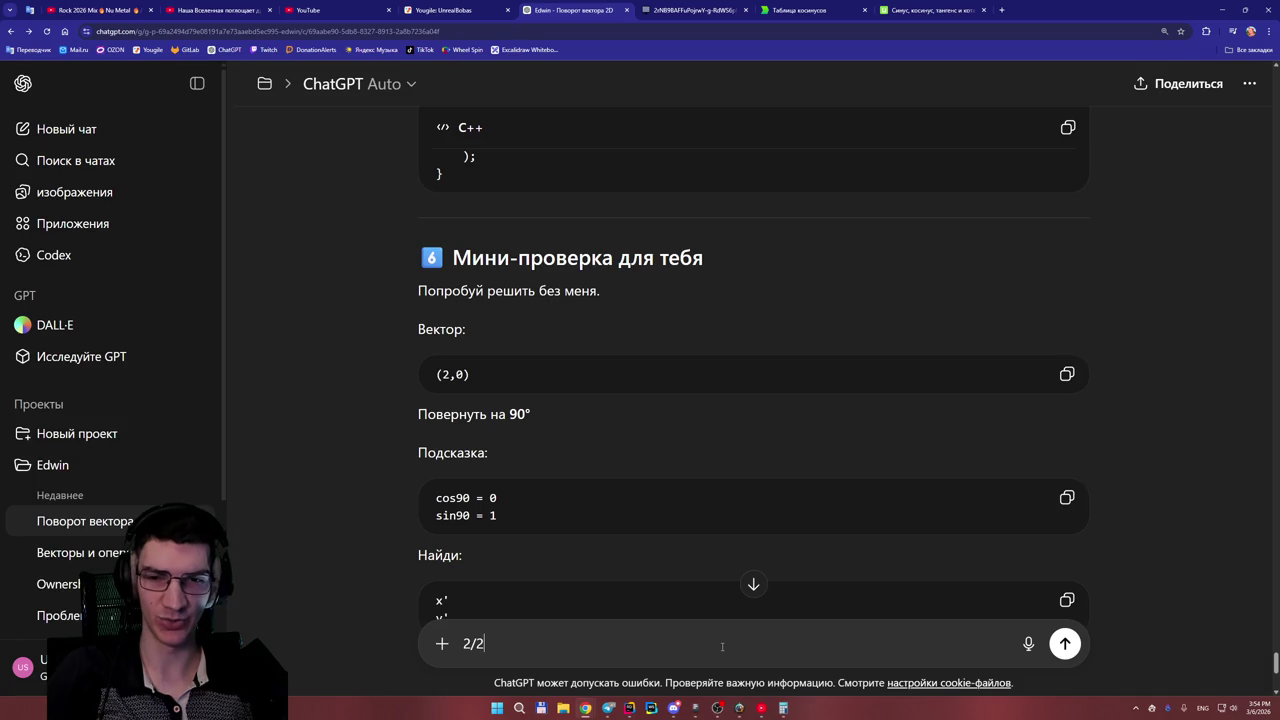
{"action": "type", "text": " = 1"}
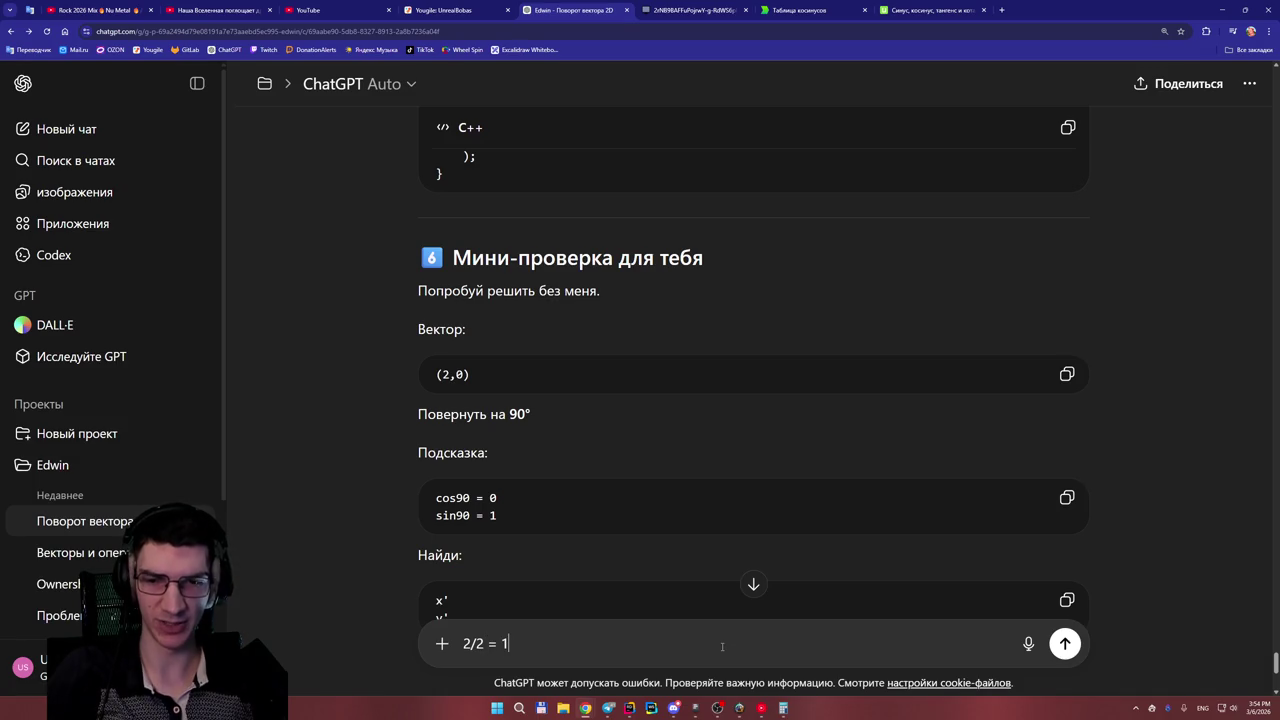
{"action": "key", "text": "shift+Return"}
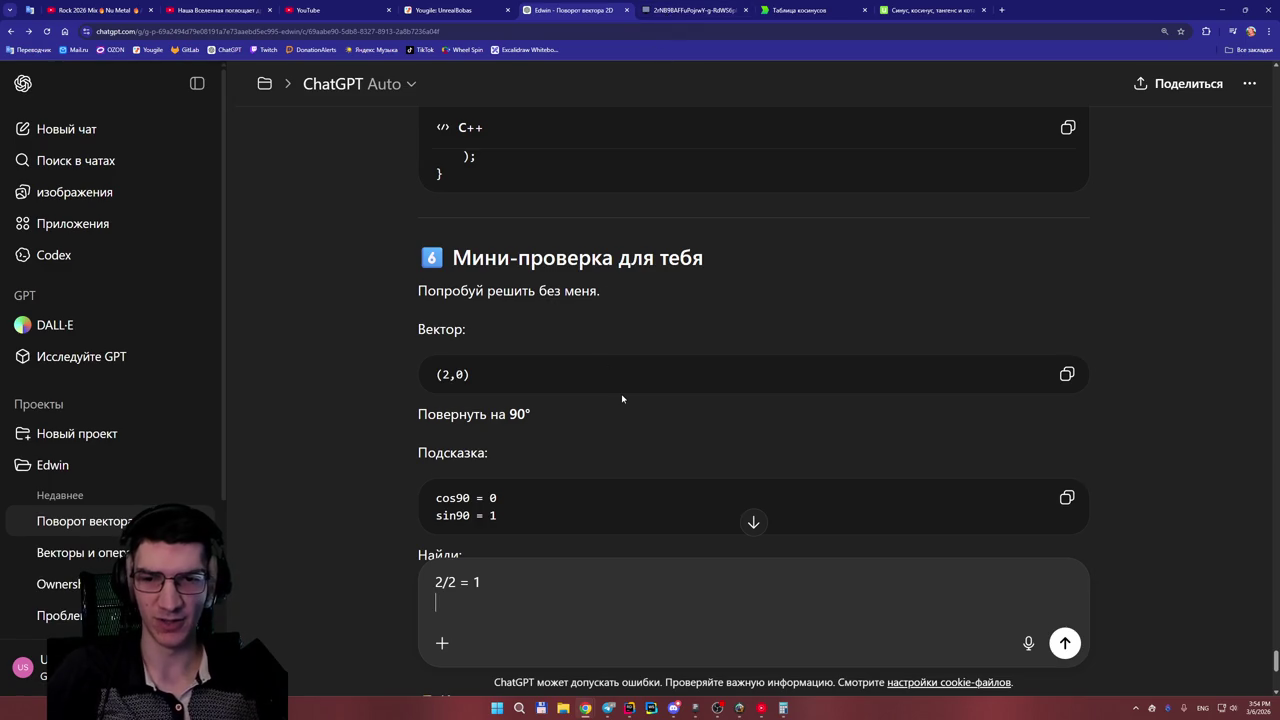
{"action": "scroll", "coordinate": [622, 398], "scroll_direction": "down", "scroll_amount": 1}
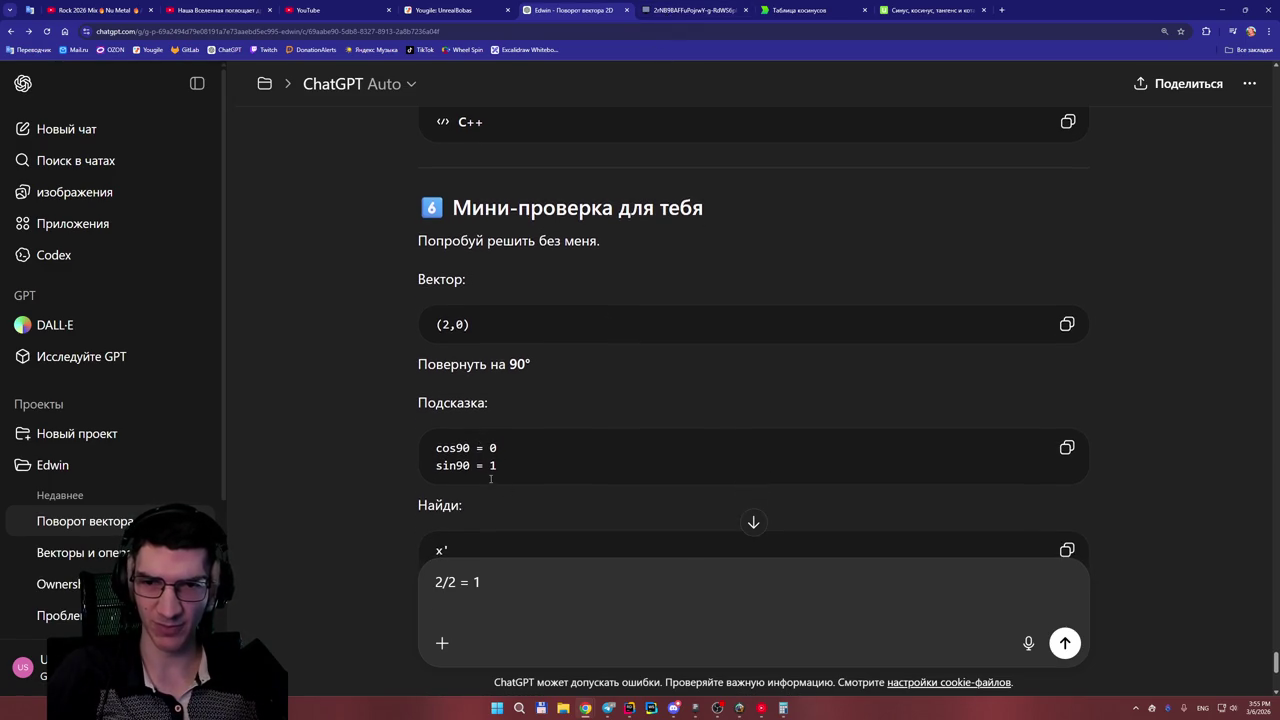
{"action": "key", "text": "shift+Return"}
{"action": "type", "text": "0/2 ="}
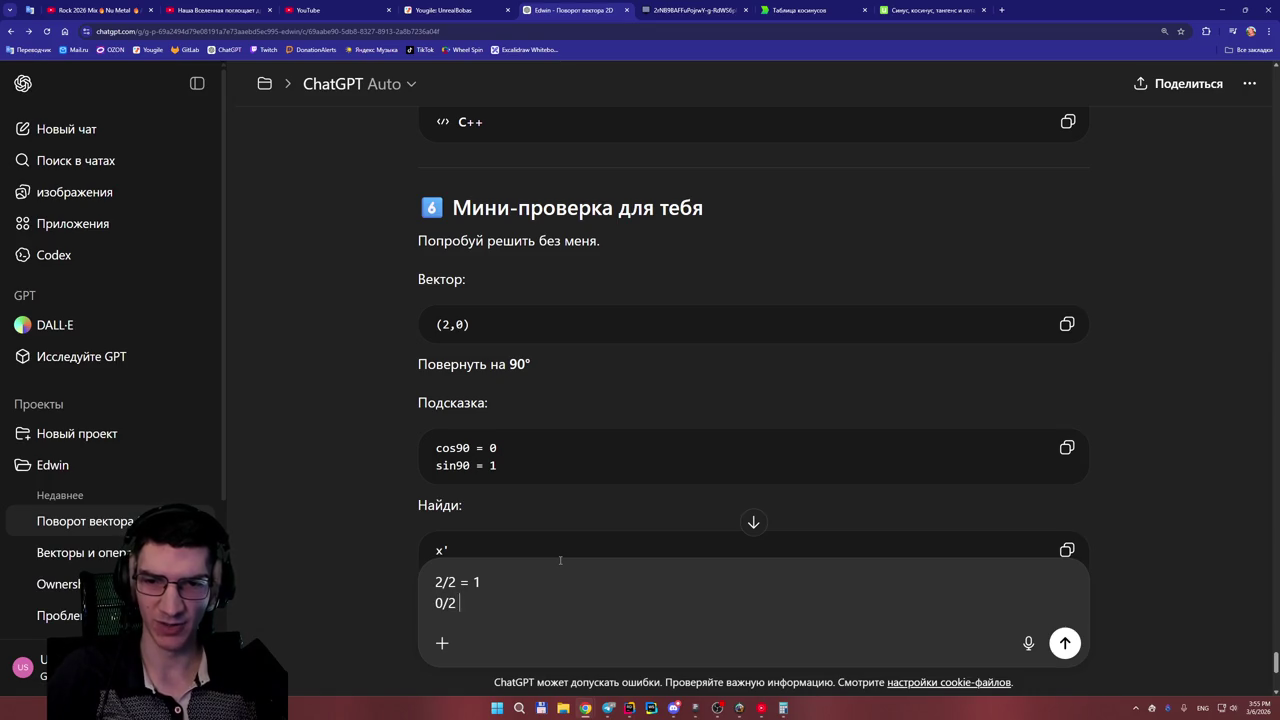
{"action": "left_click", "coordinate": [783, 710]}
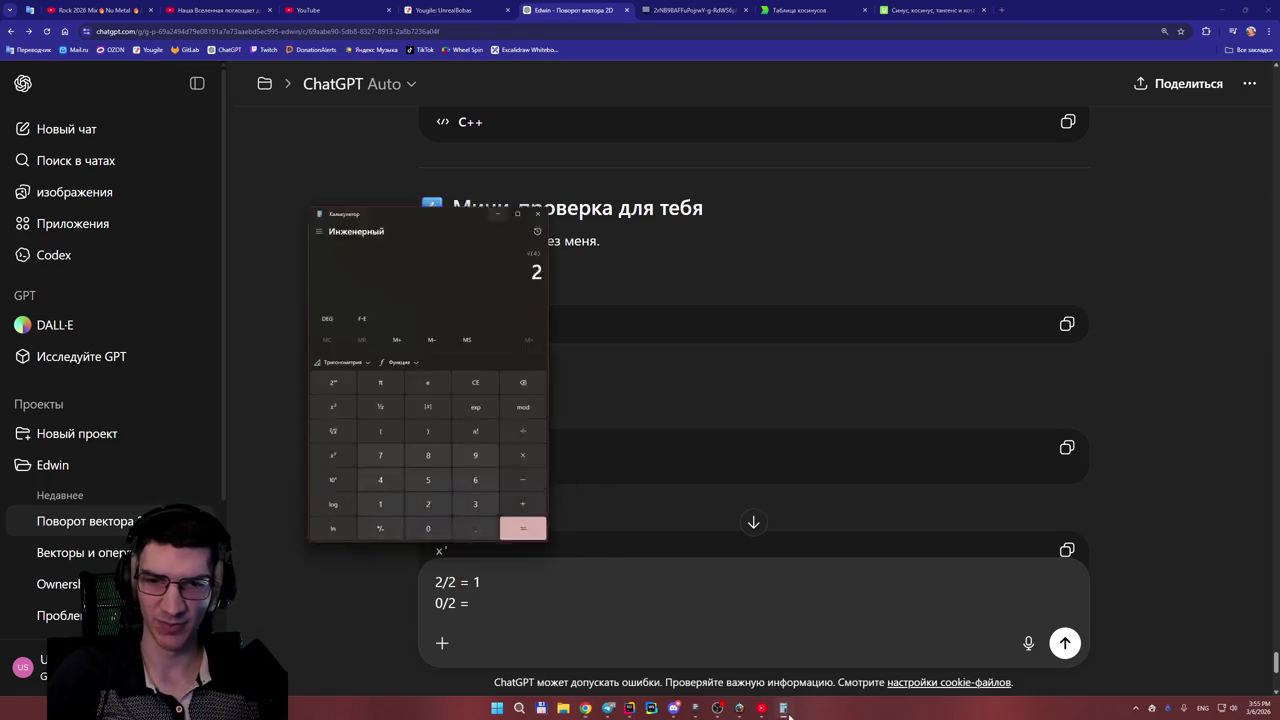
- Clear the calculator and compute 0 ÷ 2 = 0
{"action": "left_click", "coordinate": [446, 344]}
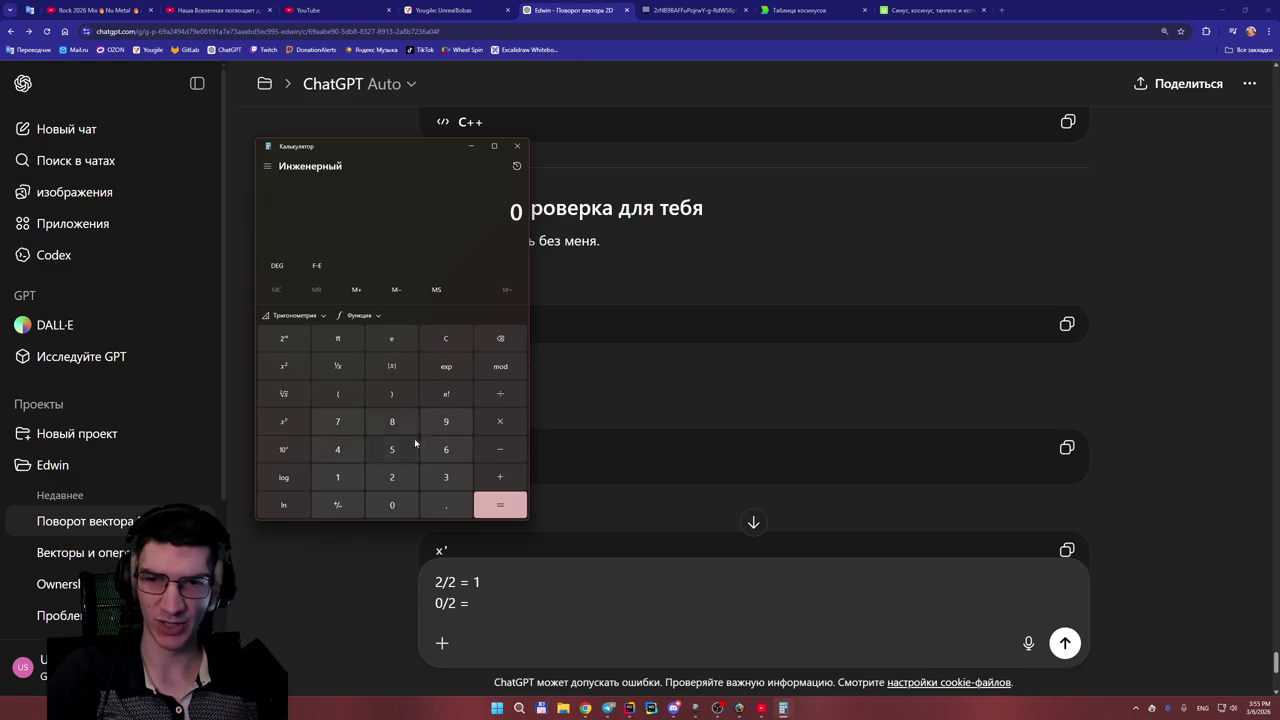
{"action": "left_click", "coordinate": [392, 504]}
{"action": "left_click", "coordinate": [500, 393]}
{"action": "left_click", "coordinate": [392, 477]}
{"action": "left_click", "coordinate": [497, 505]}
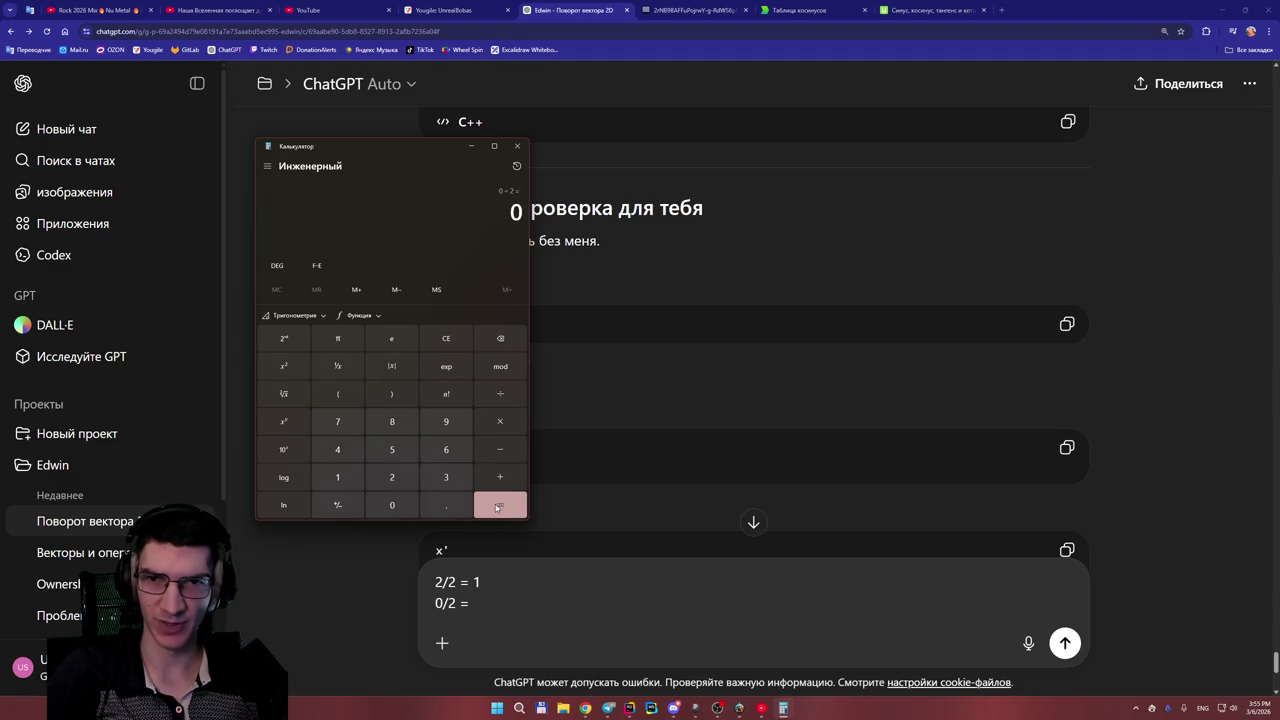
- Complete the draft line as '0/2 = 0' and start a new line below it
{"action": "left_click", "coordinate": [505, 602]}
{"action": "type", "text": "0"}
{"action": "key", "text": "shift+Return"}
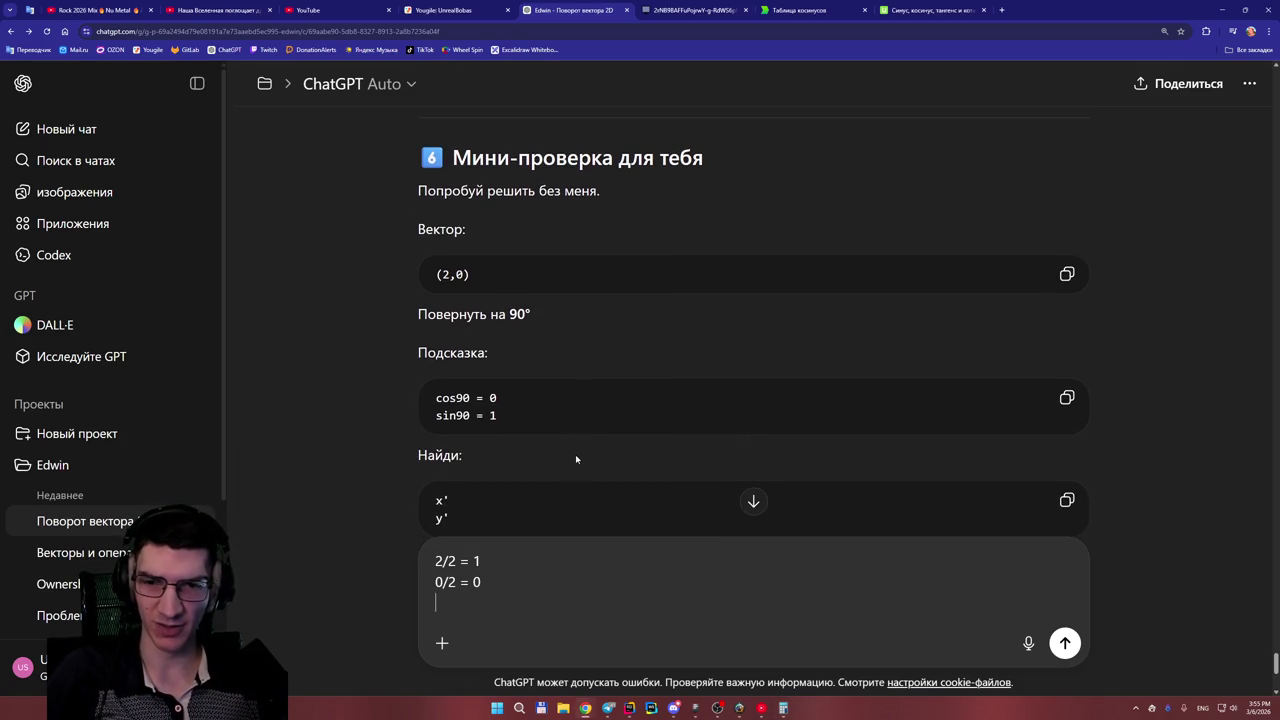
{"action": "left_click", "coordinate": [472, 18]}
- Scroll through the earlier cos/sin rotation working on the whiteboard
{"action": "left_click", "coordinate": [575, 10]}
{"action": "left_click", "coordinate": [690, 10]}
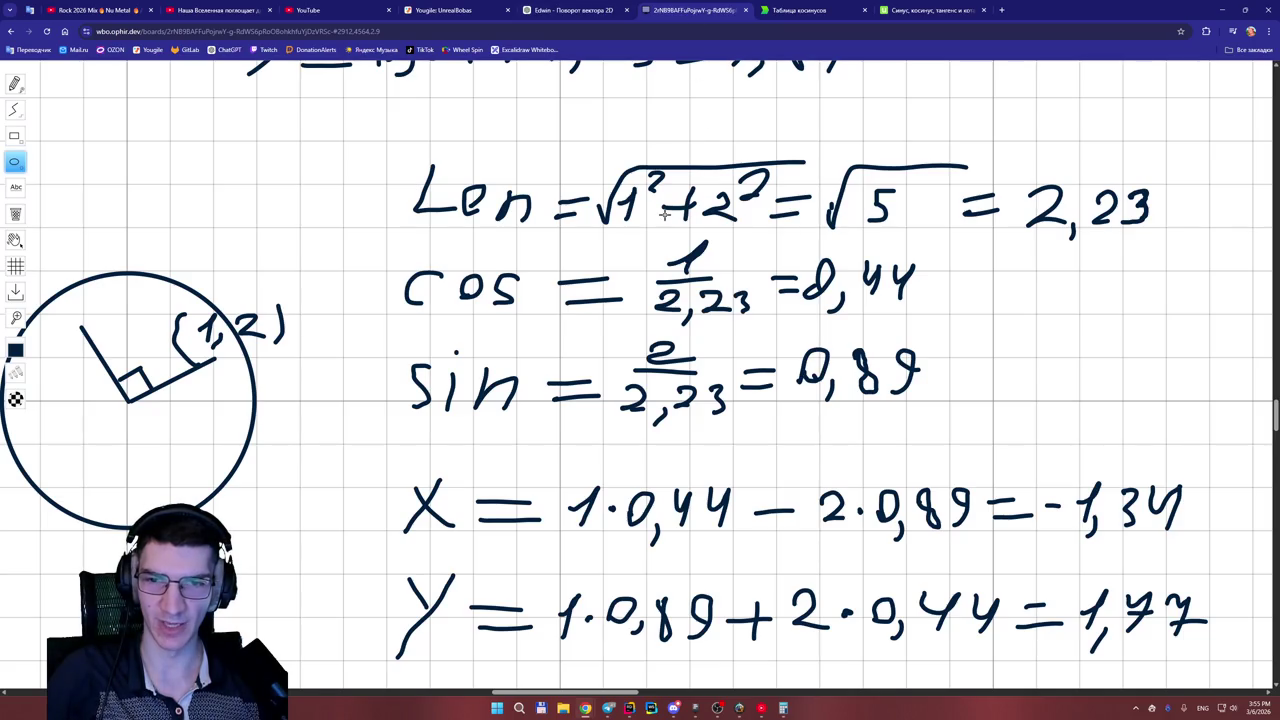
{"action": "scroll", "coordinate": [1275, 418], "scroll_direction": "down", "scroll_amount": 2}
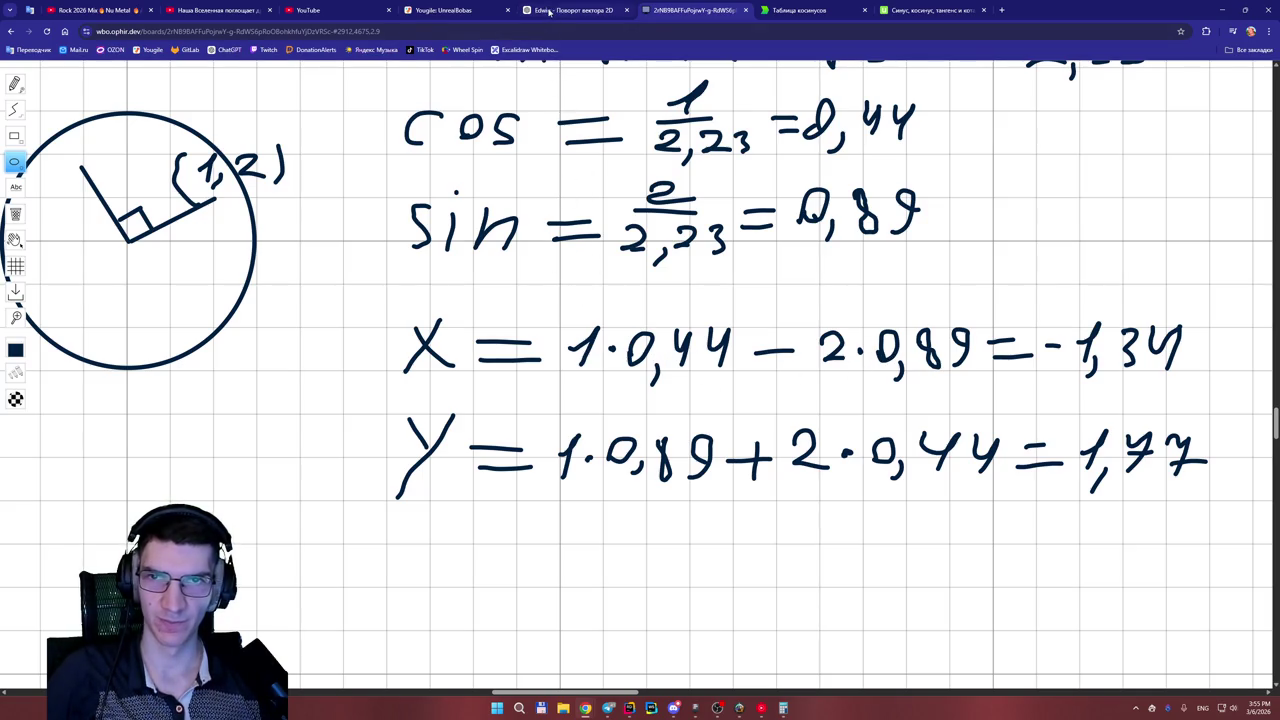
- Add 'x = 2' as the next line of the ChatGPT answer draft
{"action": "left_click", "coordinate": [552, 12]}
{"action": "type", "text": "x = 2"}
{"action": "left_click", "coordinate": [466, 10]}
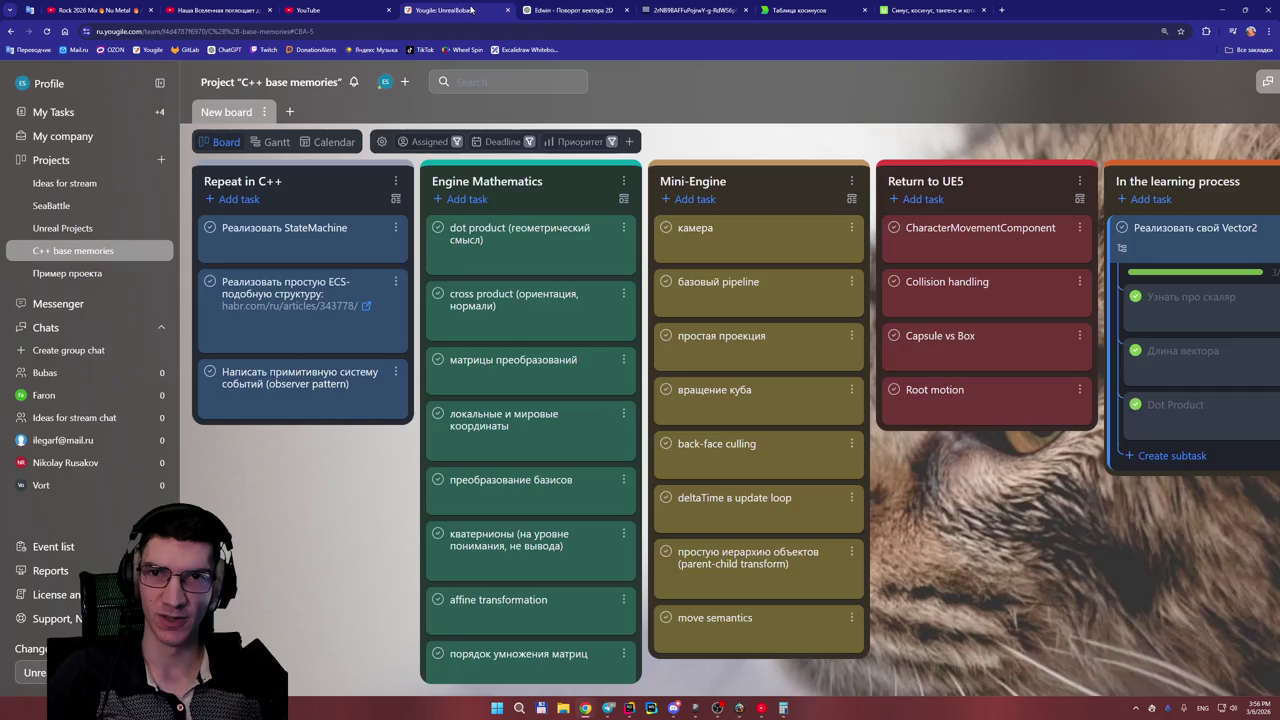
- Recheck the handwritten rotation calculations on the whiteboard before returning to ChatGPT
{"action": "left_click", "coordinate": [565, 10]}
{"action": "left_click", "coordinate": [693, 10]}
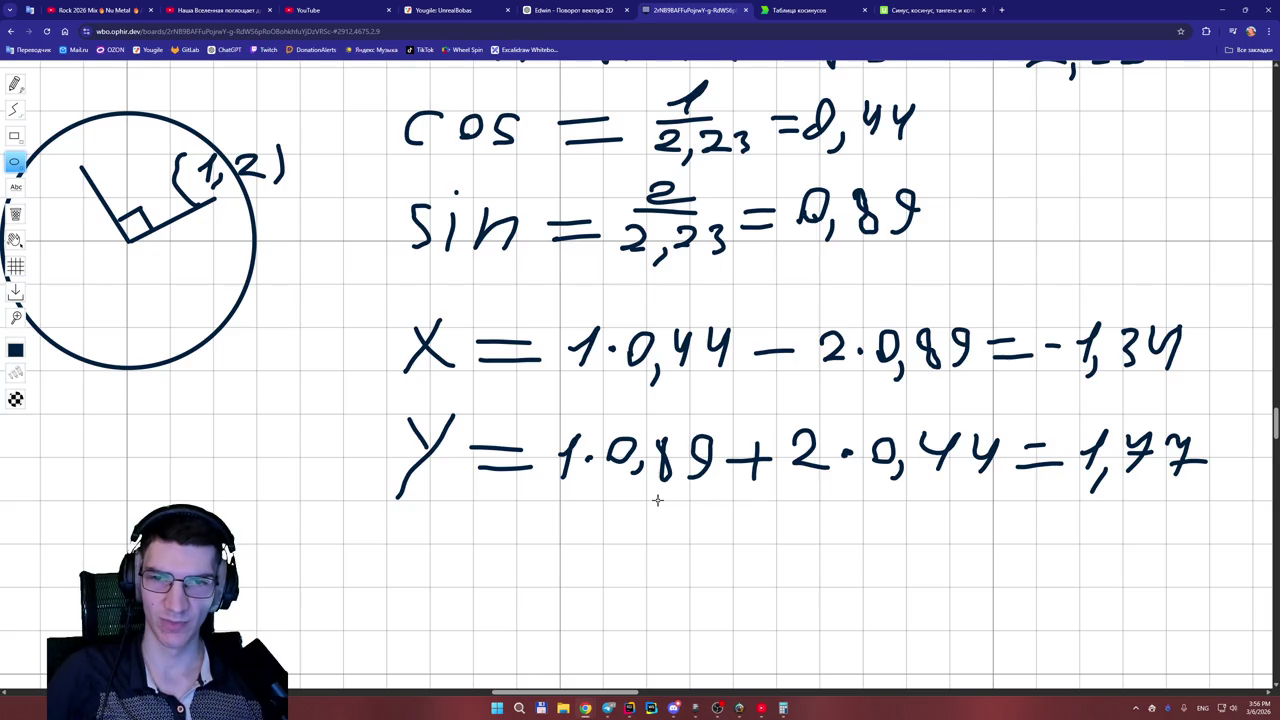
{"action": "left_click", "coordinate": [576, 8]}
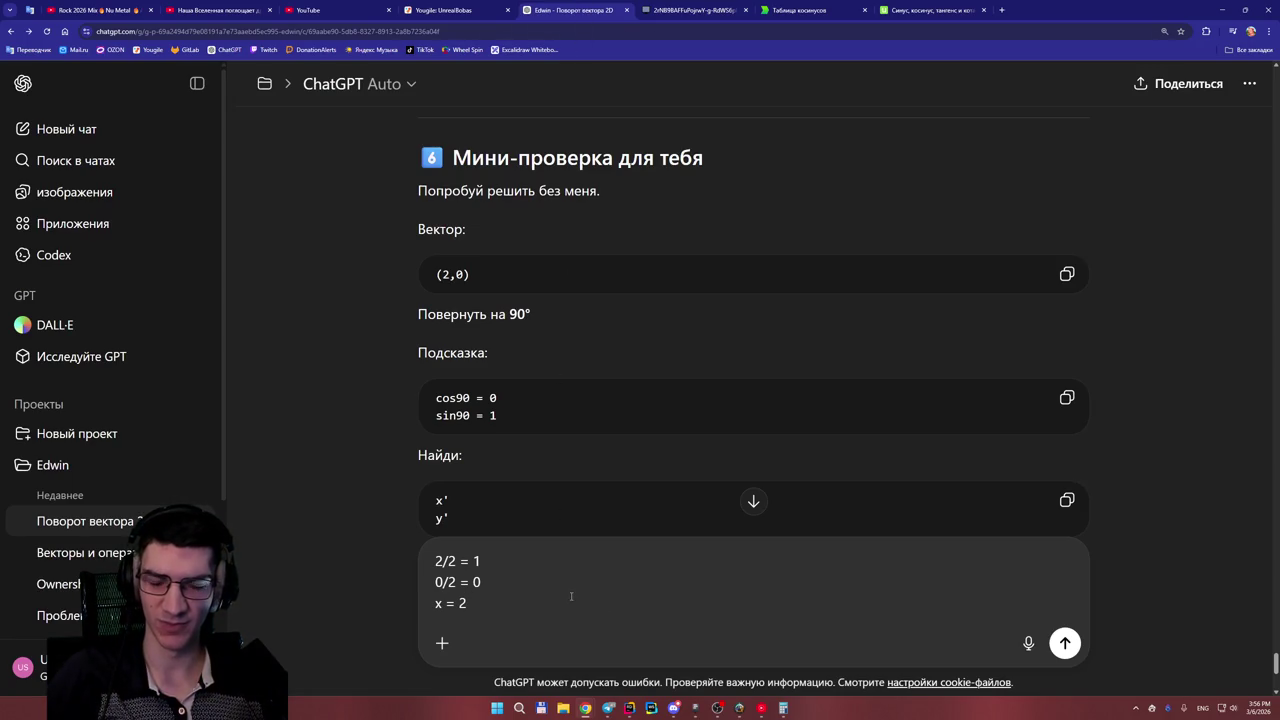
- Add a 'Y = 0' line below 'x = 2' in the answer draft
{"action": "key", "text": "shift+Return"}
{"action": "type", "text": "Y "}
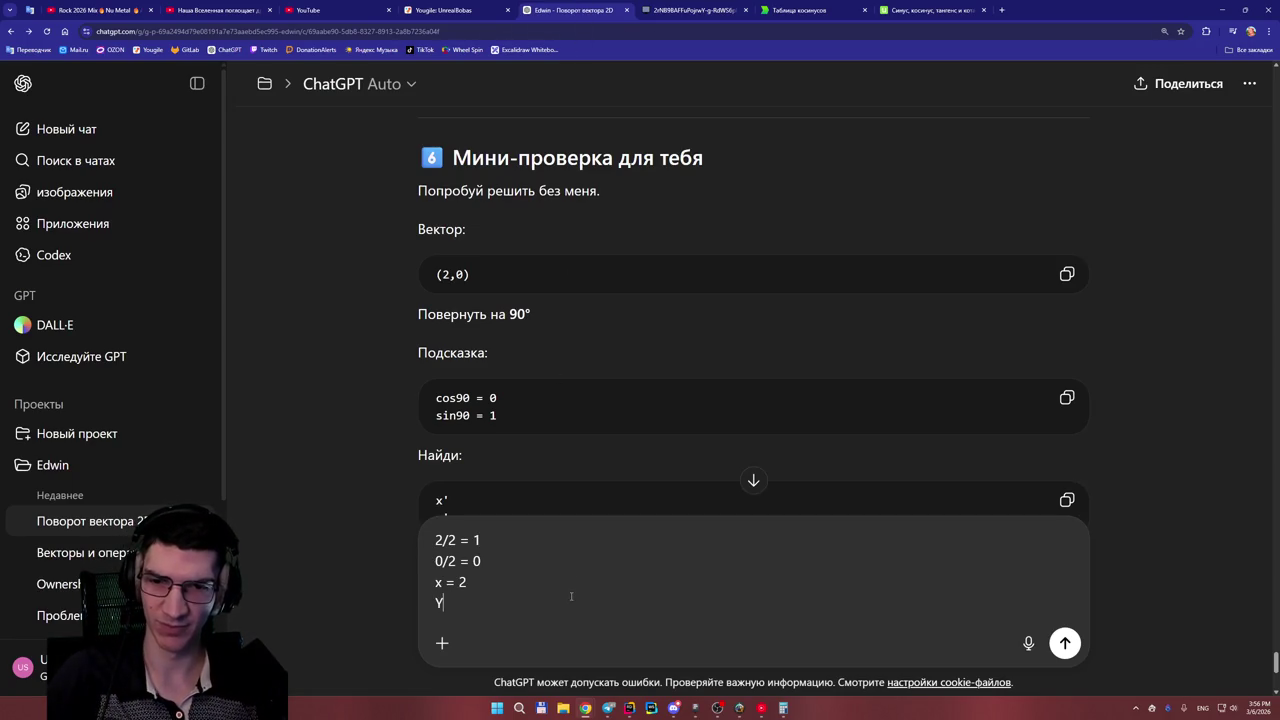
{"action": "type", "text": "= 0"}
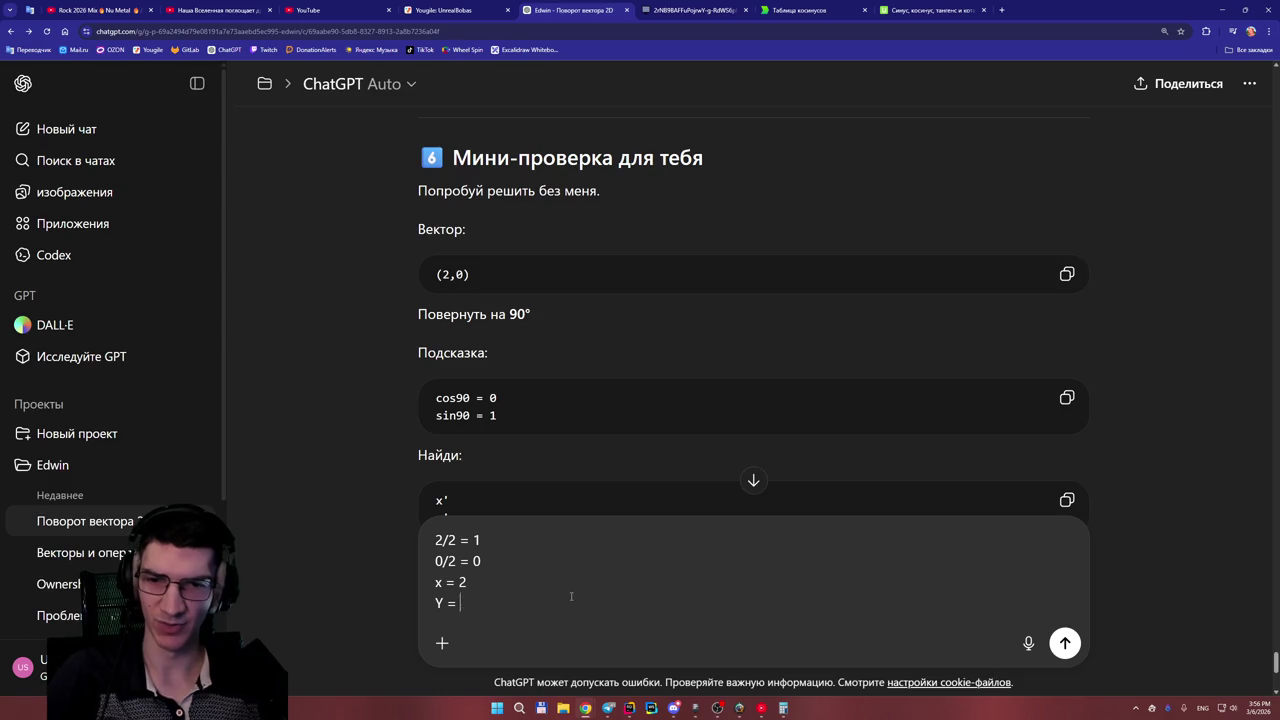
{"action": "scroll", "coordinate": [556, 342], "scroll_direction": "down", "scroll_amount": 1}
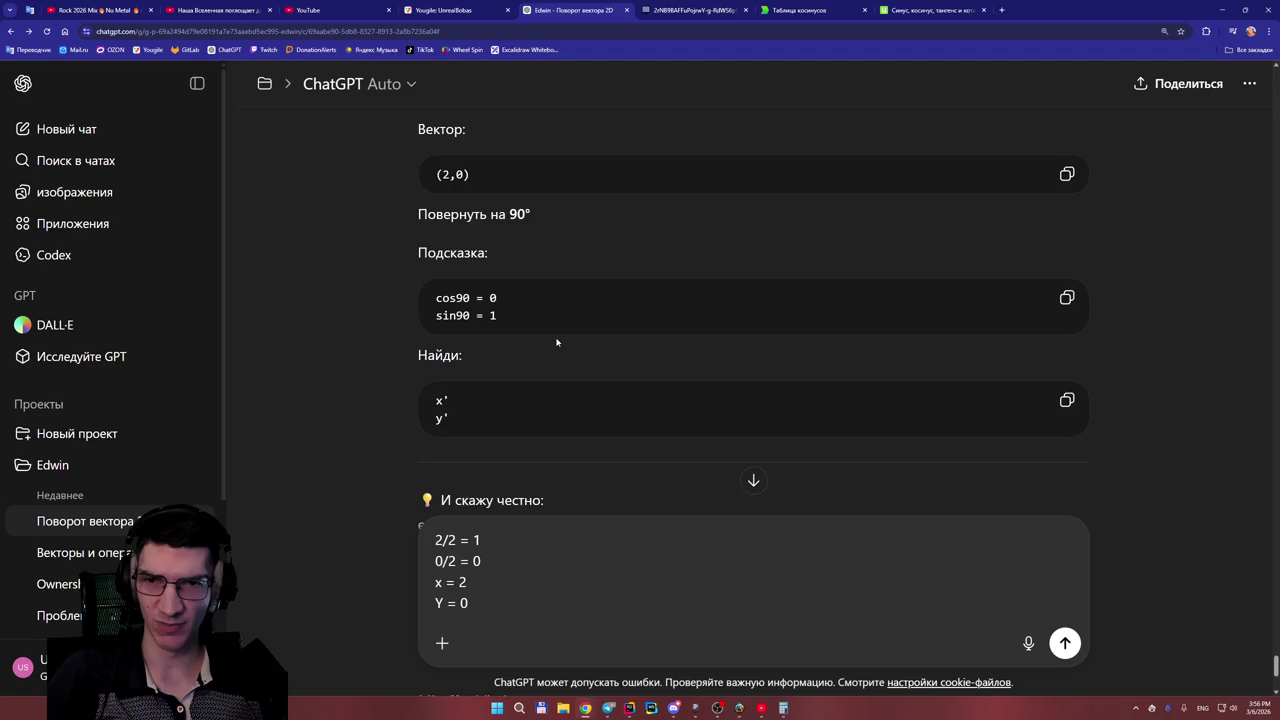
{"action": "scroll", "coordinate": [556, 342], "scroll_direction": "up", "scroll_amount": 1}
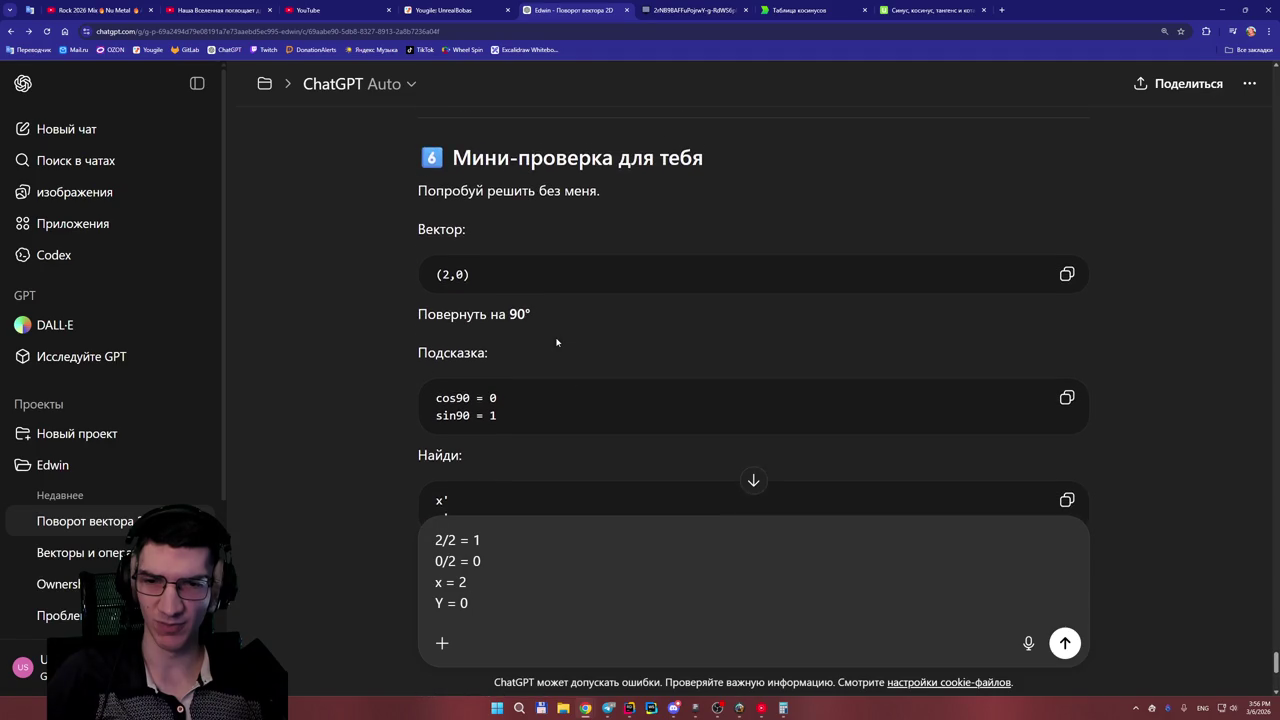
{"action": "scroll", "coordinate": [553, 335], "scroll_direction": "down", "scroll_amount": 1}
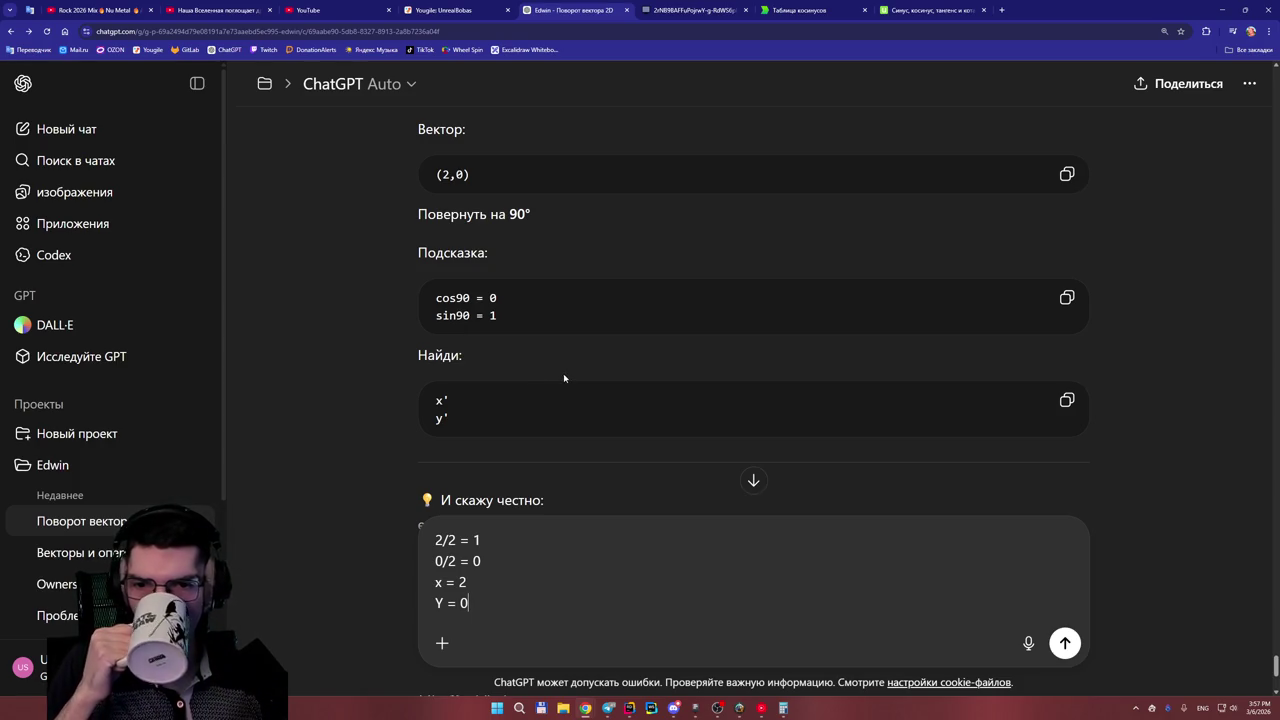
{"action": "scroll", "coordinate": [588, 360], "scroll_direction": "down", "scroll_amount": 2}
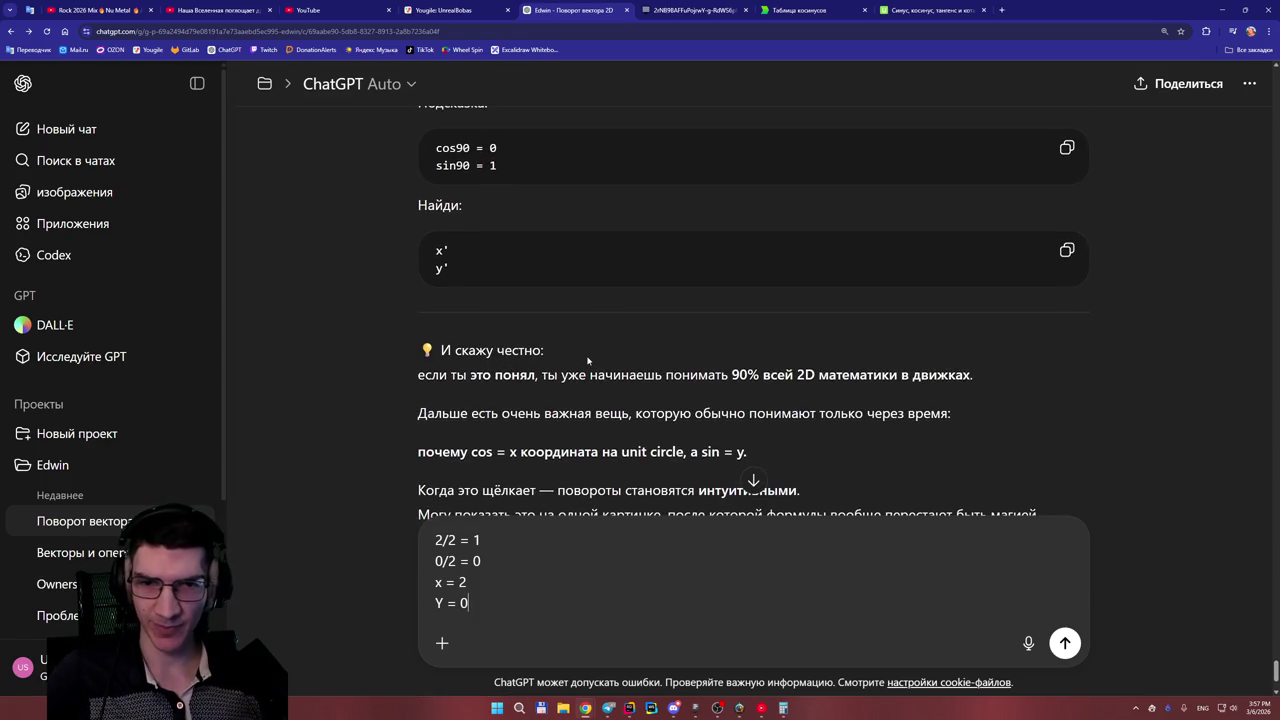
{"action": "scroll", "coordinate": [588, 360], "scroll_direction": "up", "scroll_amount": 2}
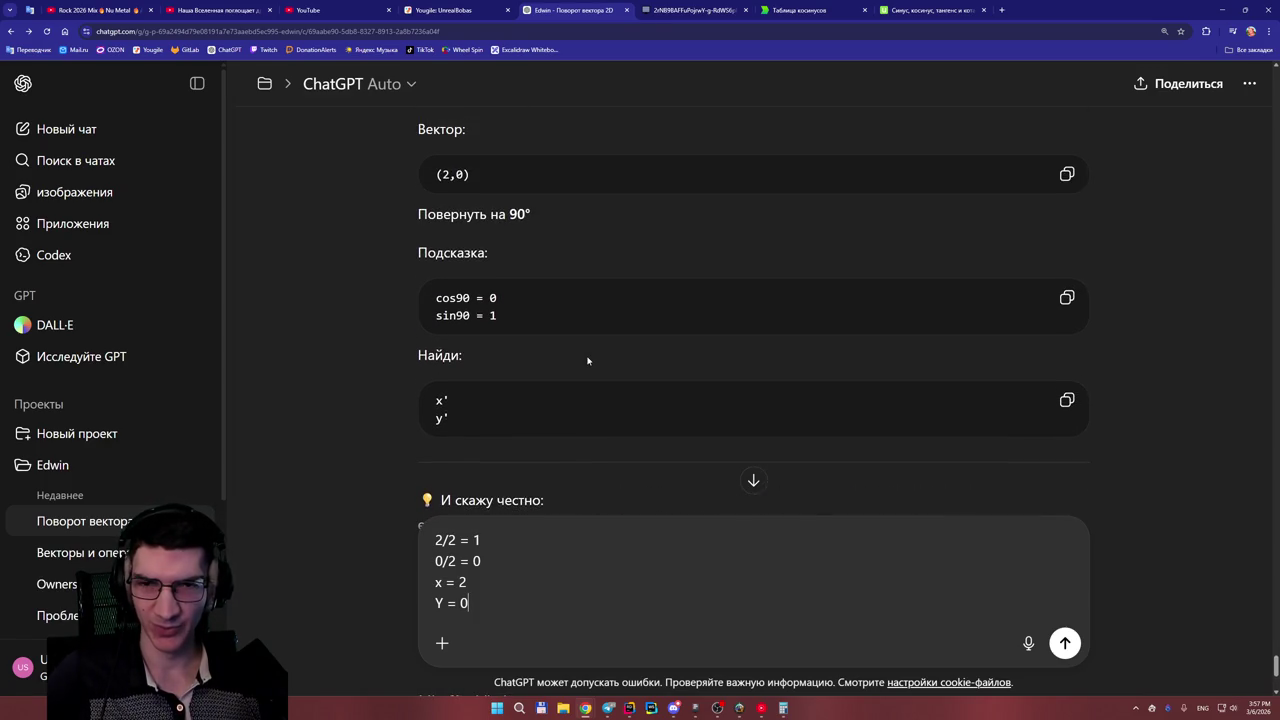
{"action": "scroll", "coordinate": [590, 358], "scroll_direction": "up", "scroll_amount": 15}
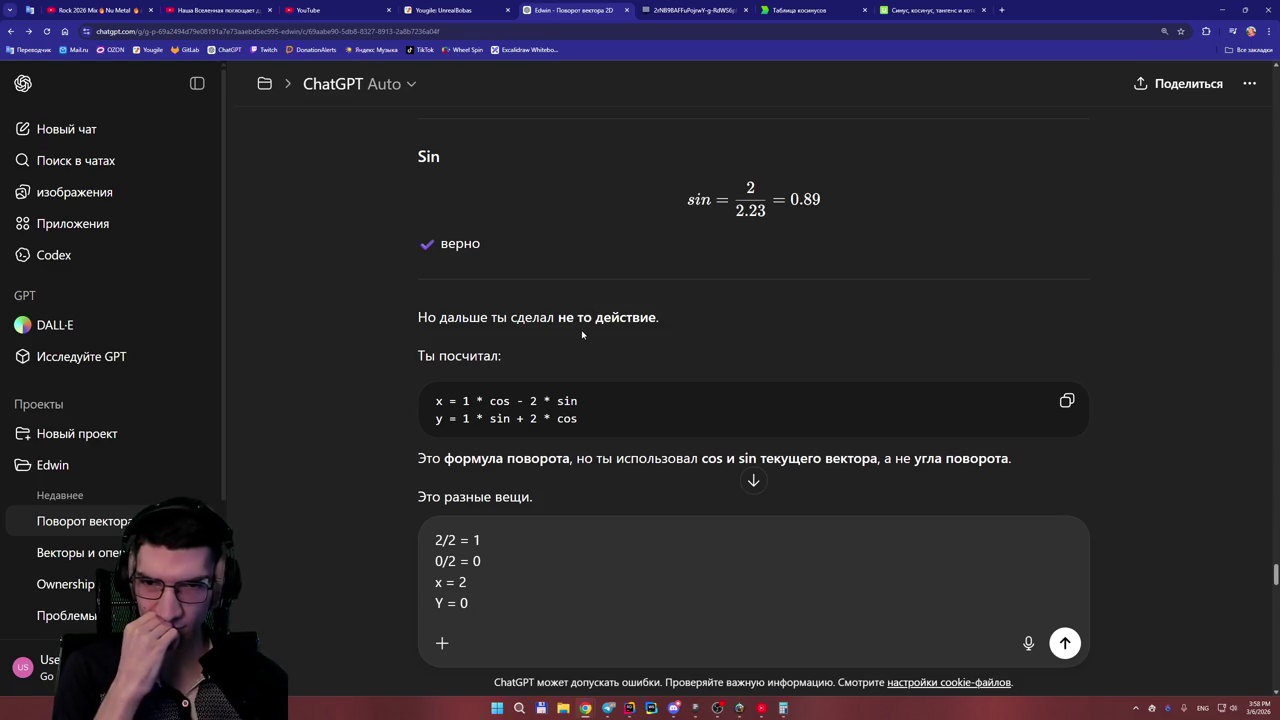
- Scroll to the 'Главное правило' section and briefly highlight 'xcos' in the x′ formula
{"action": "scroll", "coordinate": [582, 335], "scroll_direction": "up", "scroll_amount": 4}
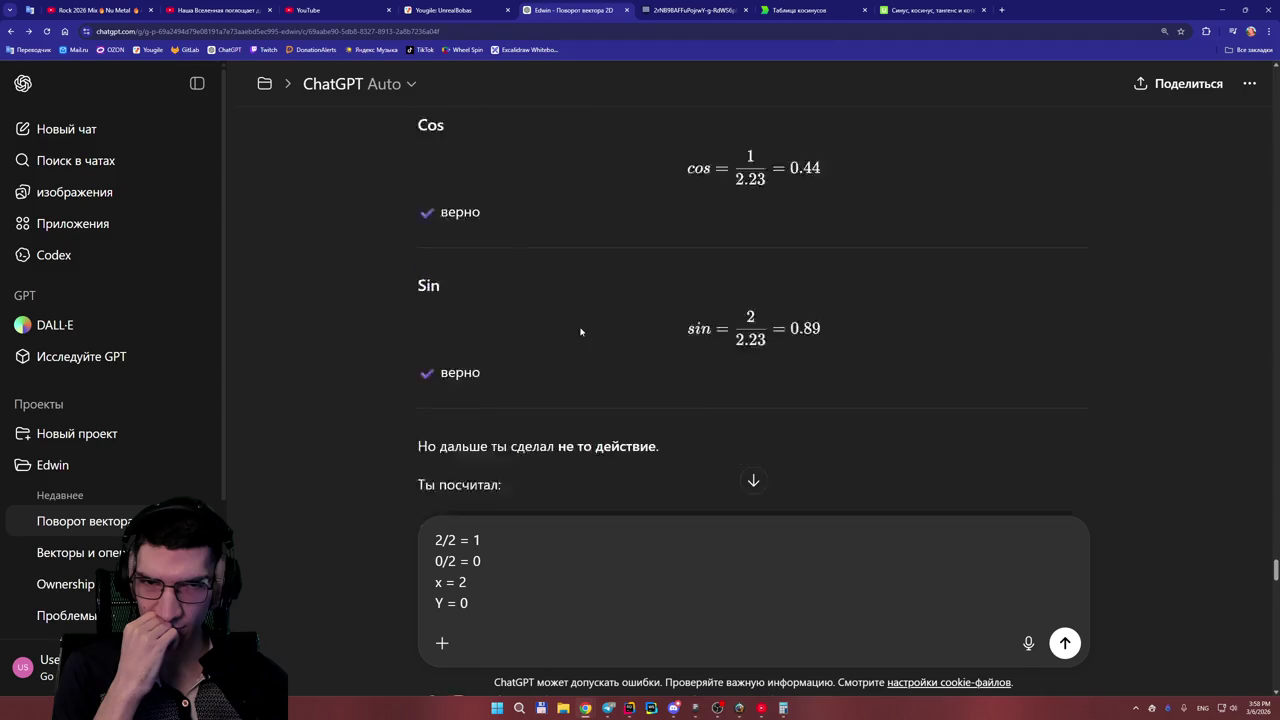
{"action": "scroll", "coordinate": [581, 331], "scroll_direction": "down", "scroll_amount": 8}
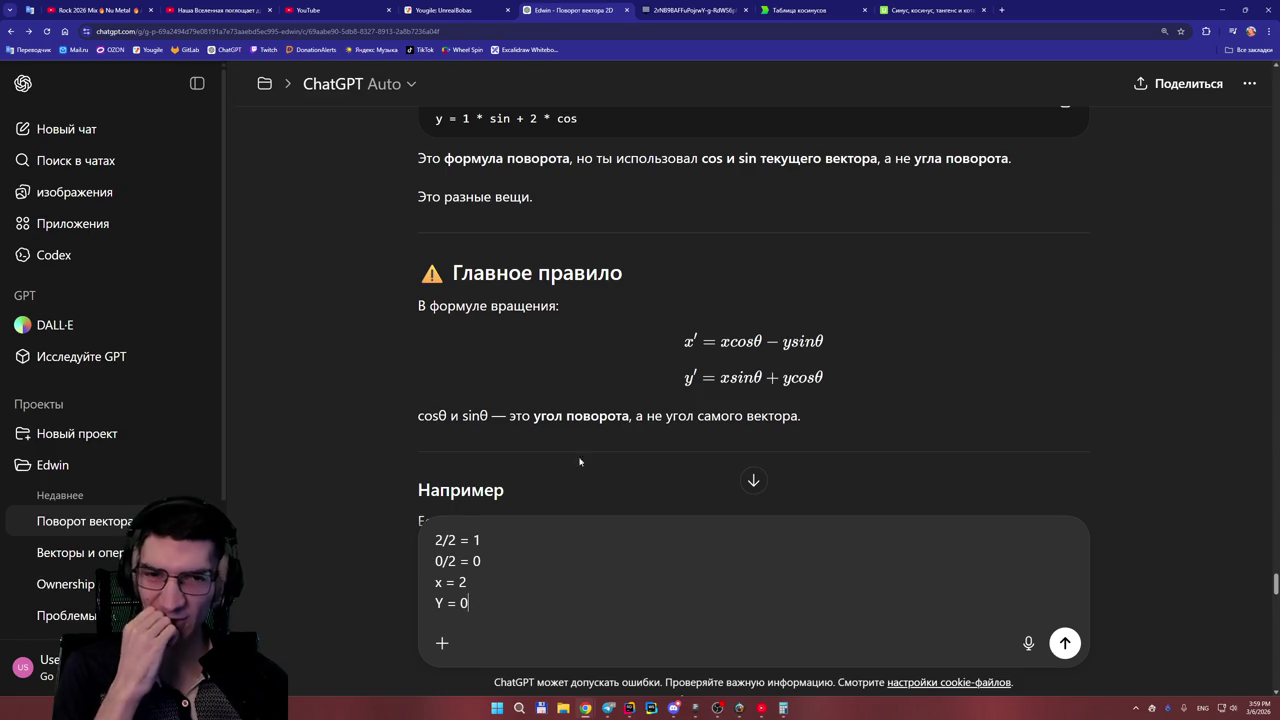
{"action": "left_click_drag", "start_coordinate": [764, 342], "coordinate": [724, 342]}
{"action": "left_click", "coordinate": [724, 367]}
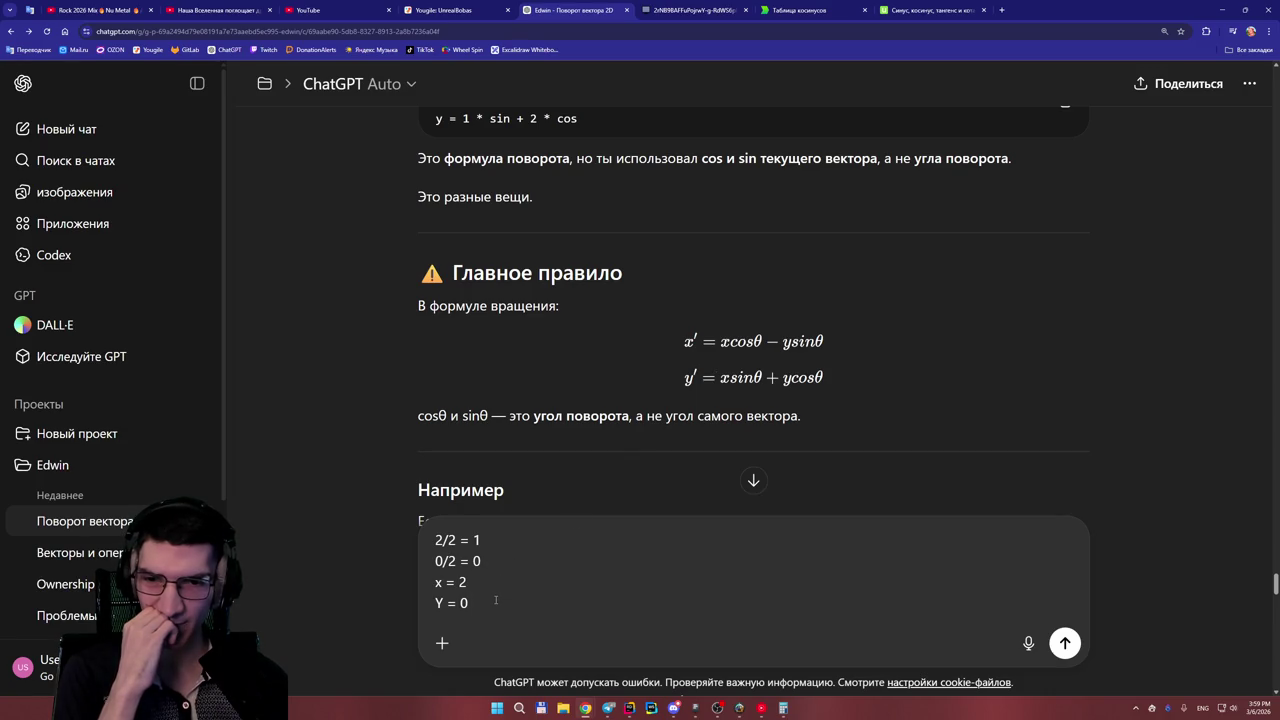
{"action": "scroll", "coordinate": [496, 590], "scroll_direction": "up", "scroll_amount": 1}
{"action": "scroll", "coordinate": [497, 570], "scroll_direction": "down", "scroll_amount": 3}
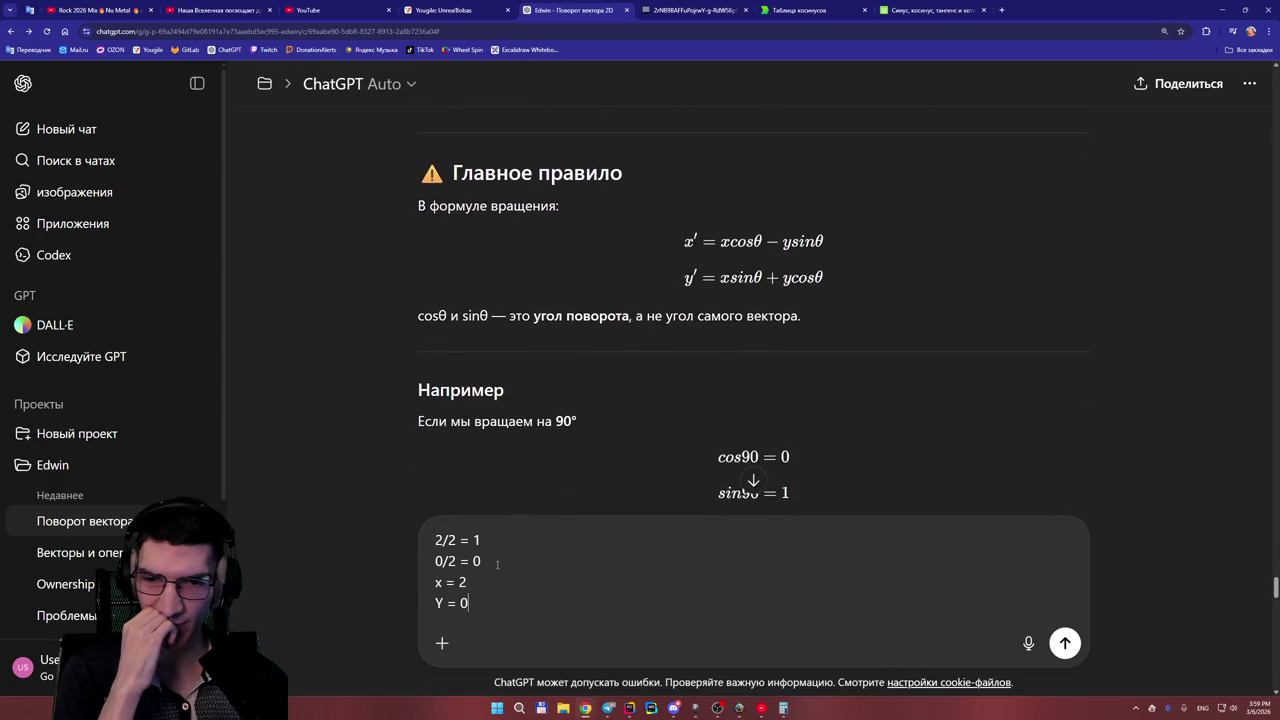
{"action": "scroll", "coordinate": [677, 471], "scroll_direction": "up", "scroll_amount": 2}
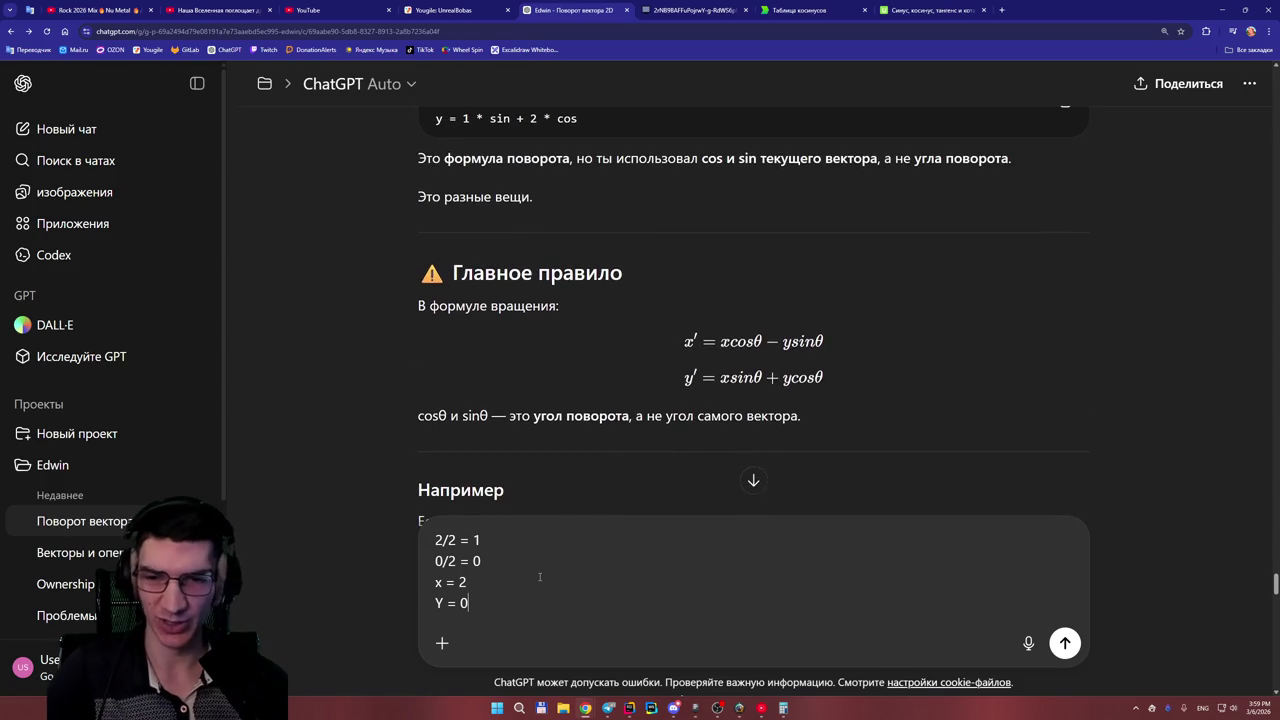
- Write the worked line 'x = 2 * 0 - 0 * 1 = 2' and start a 'y =' line
{"action": "key", "text": "shift+Return"}
{"action": "type", "text": "x = "}
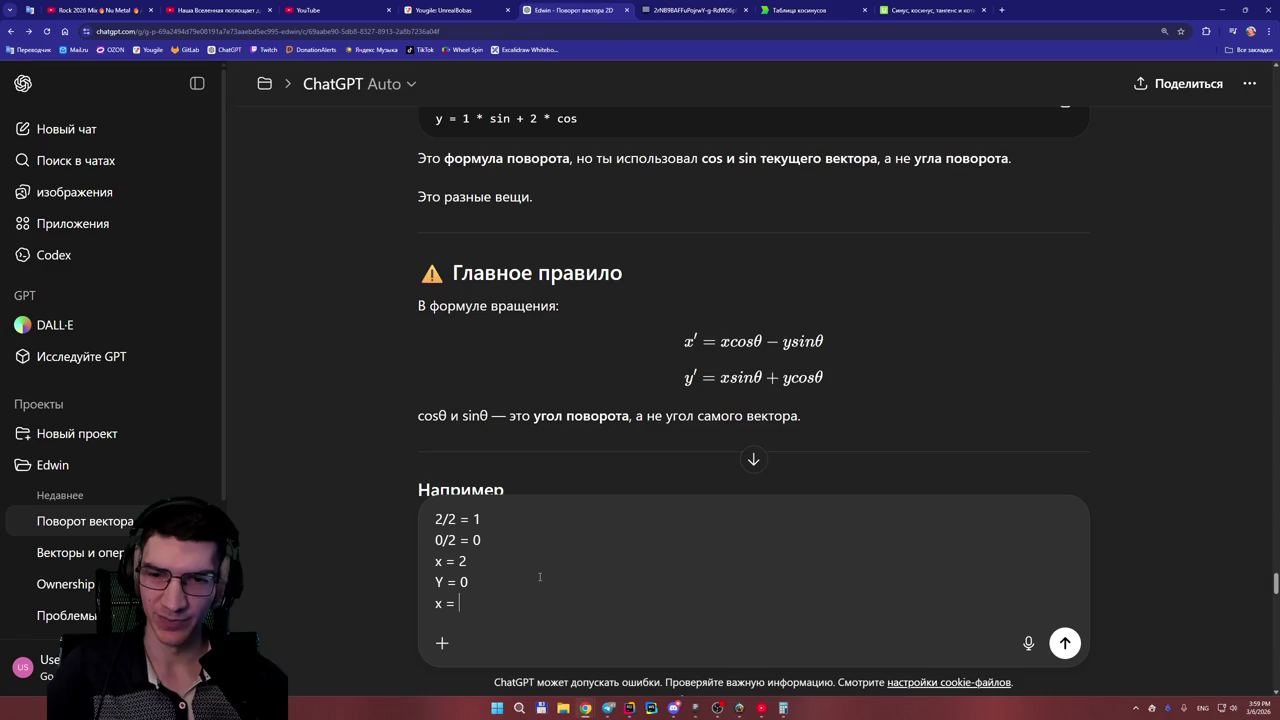
{"action": "type", "text": "2 *"}
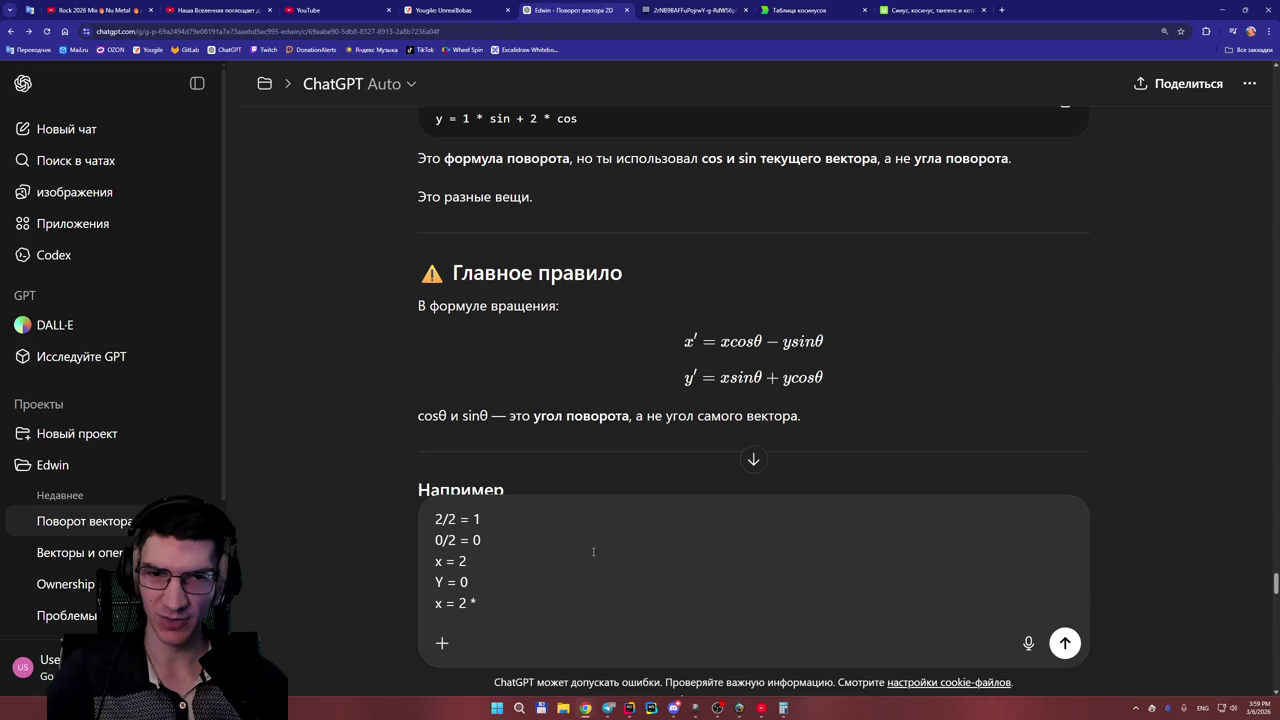
{"action": "type", "text": "0"}
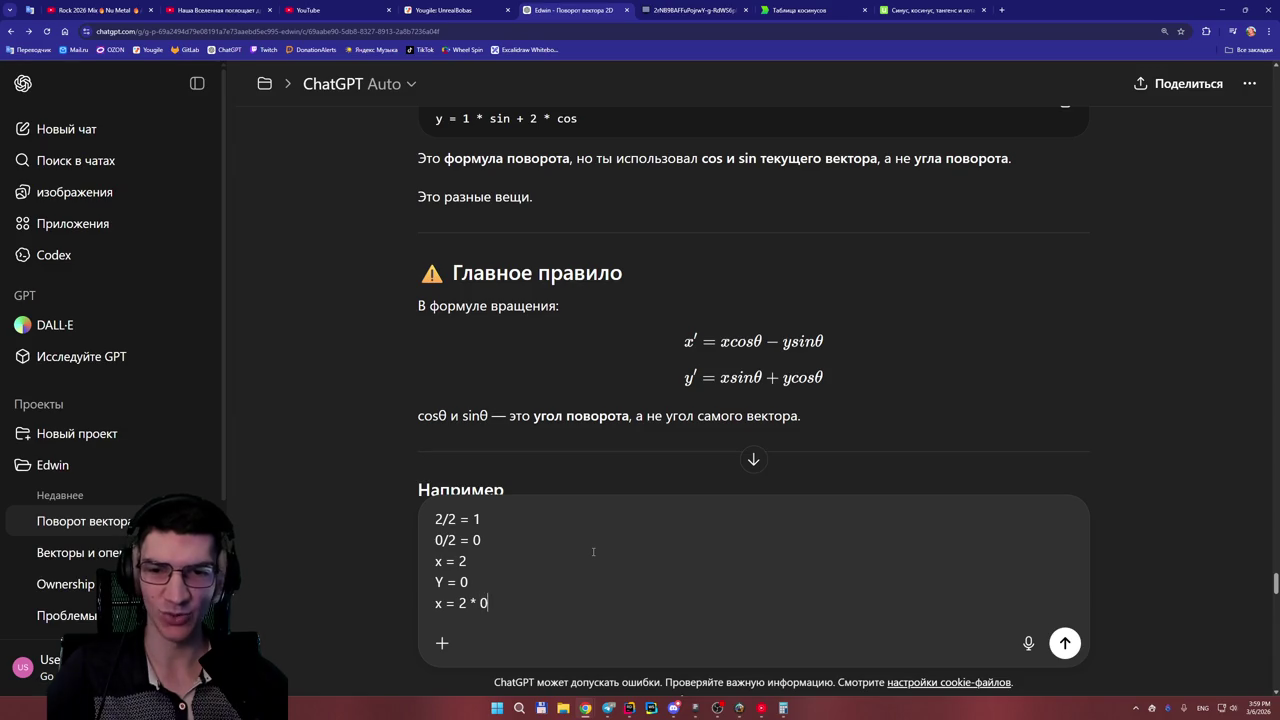
{"action": "type", "text": " - "}
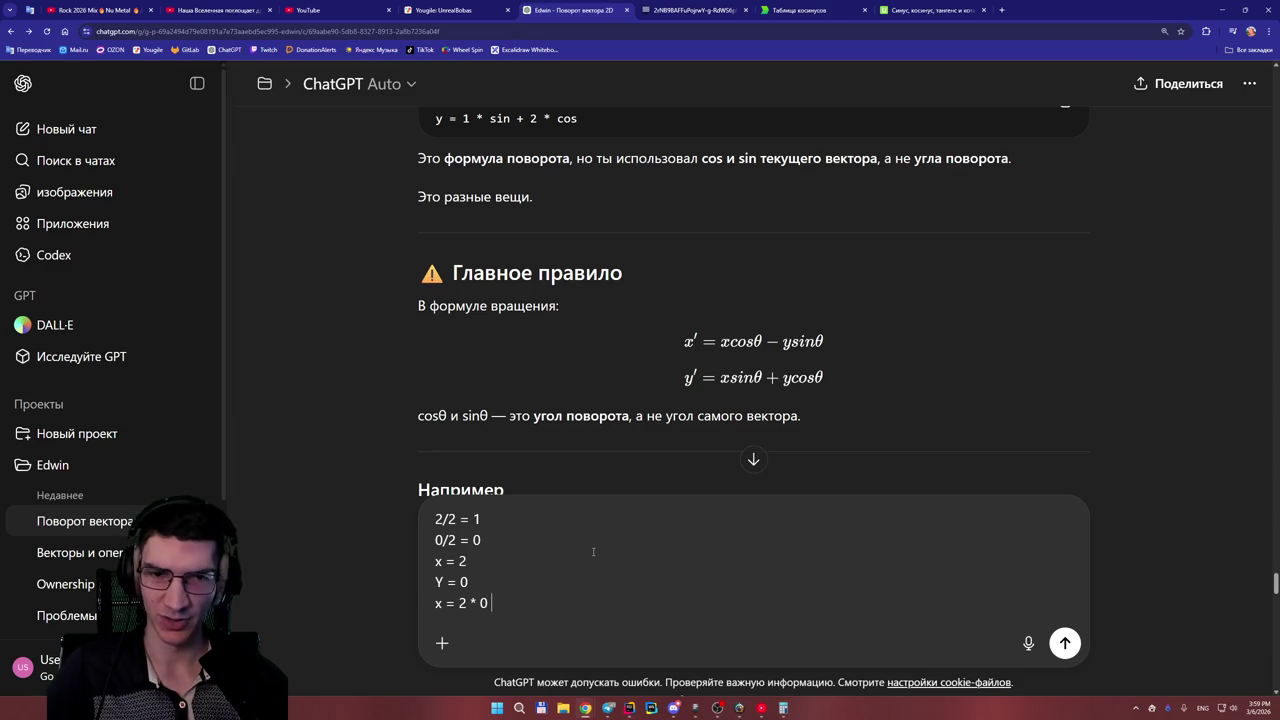
{"action": "type", "text": "0 *"}
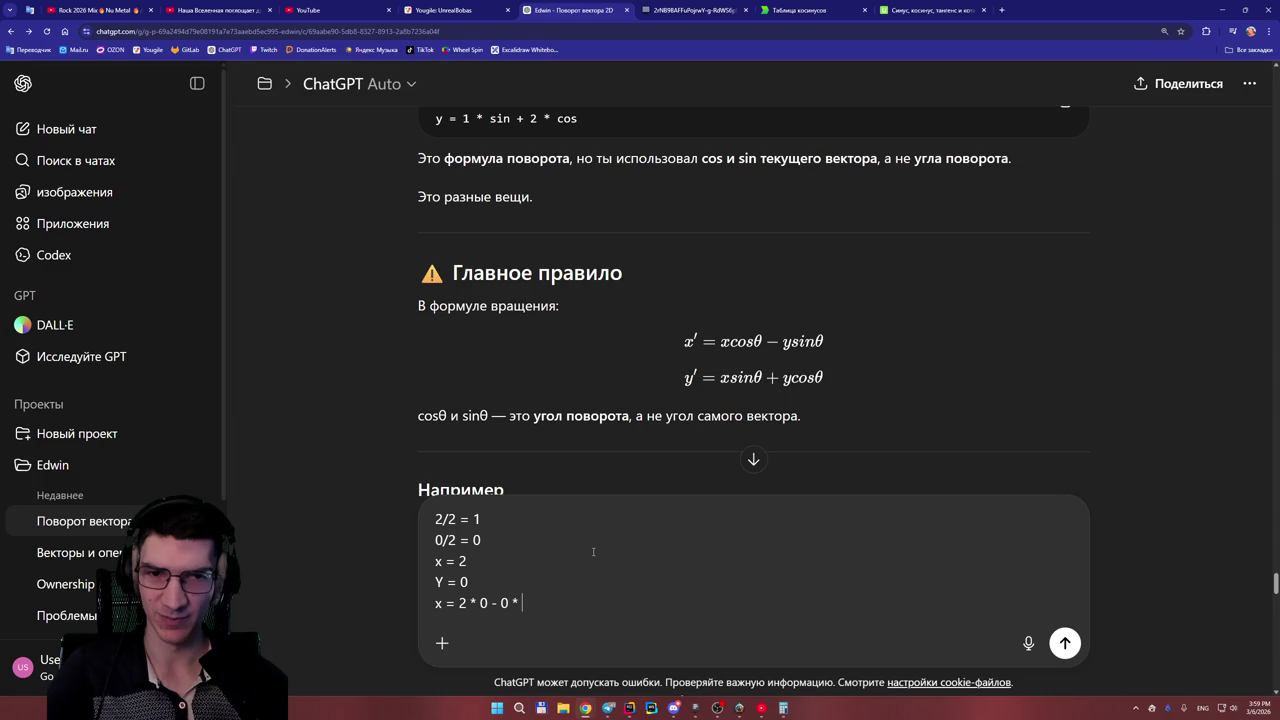
{"action": "type", "text": " 1 = "}
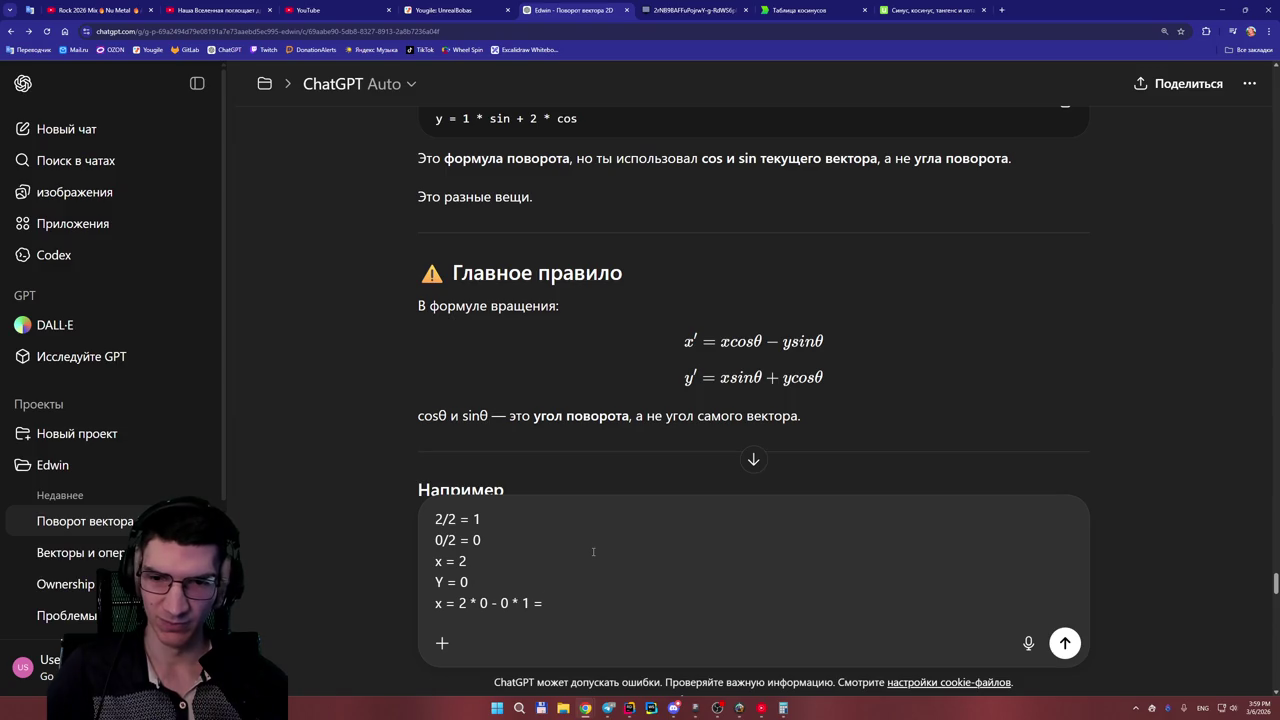
{"action": "type", "text": "2"}
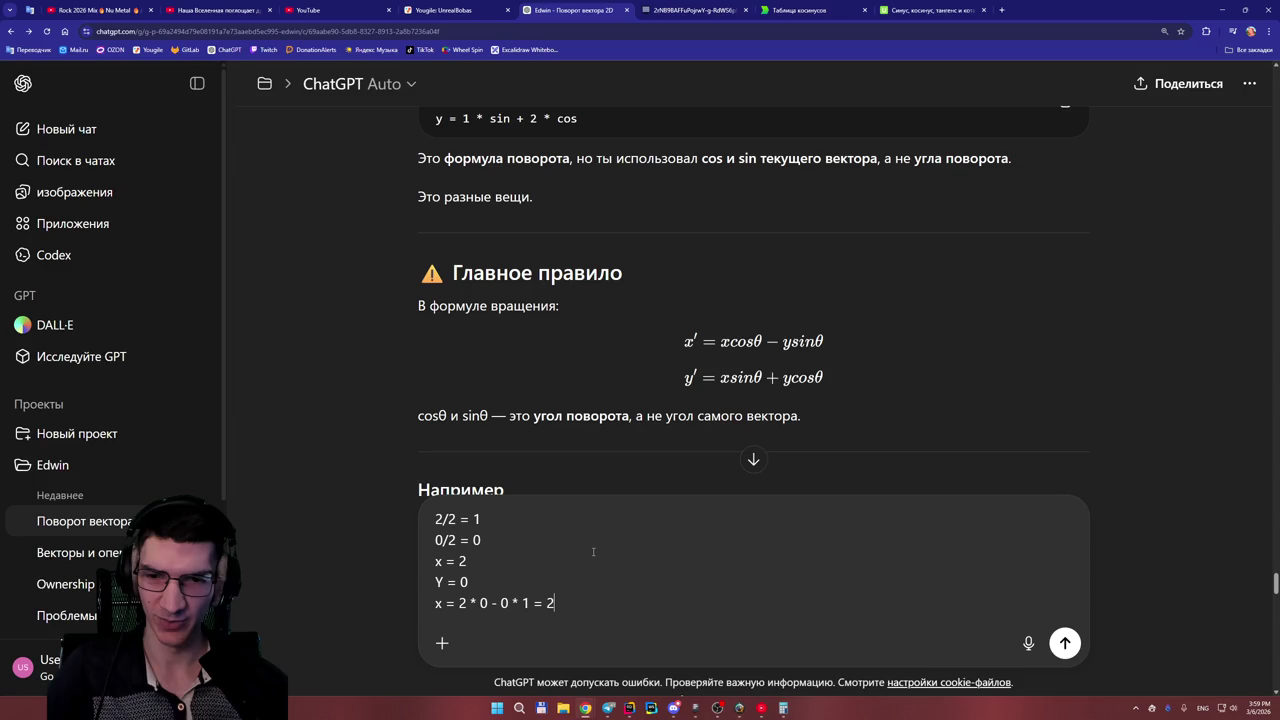
{"action": "key", "text": "shift+Return"}
{"action": "type", "text": "y ="}
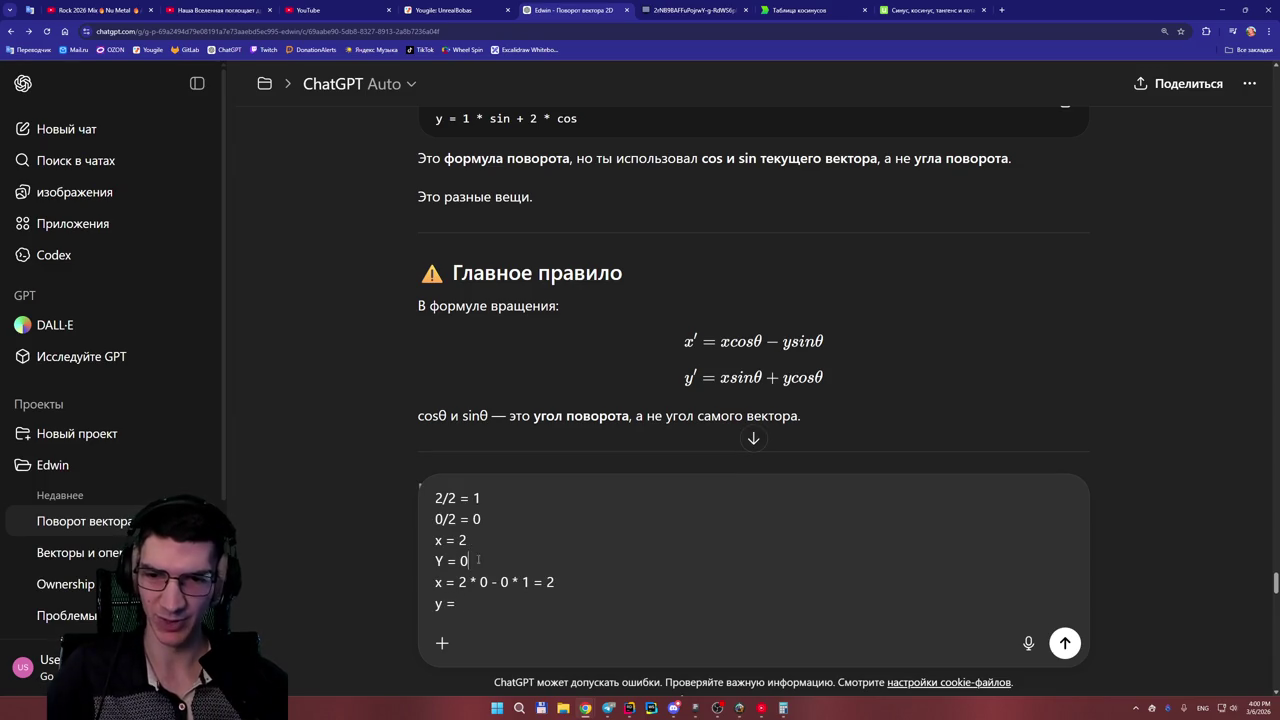
- Delete the old 'x = 2' and 'Y = 0' lines and enter 2 on the y line
{"action": "left_click_drag", "start_coordinate": [468, 561], "coordinate": [436, 540]}
{"action": "key", "text": "BackSpace"}
{"action": "key", "text": "BackSpace"}
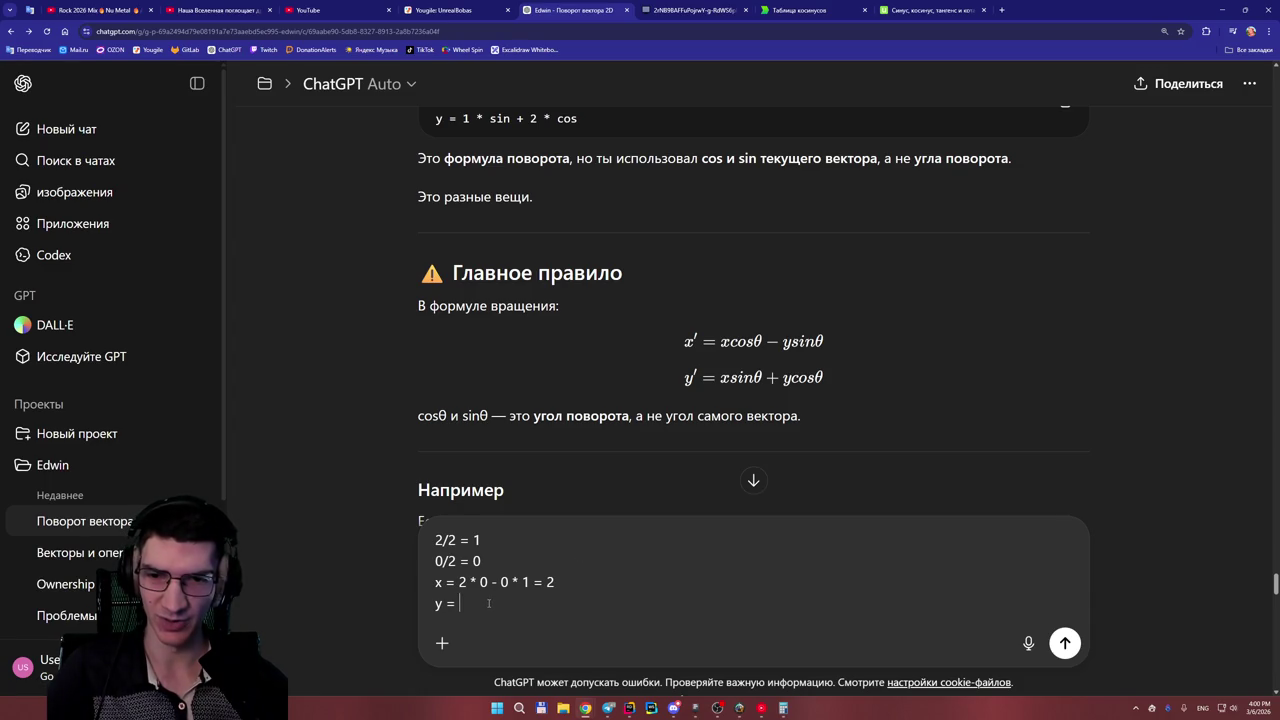
{"action": "type", "text": "2"}
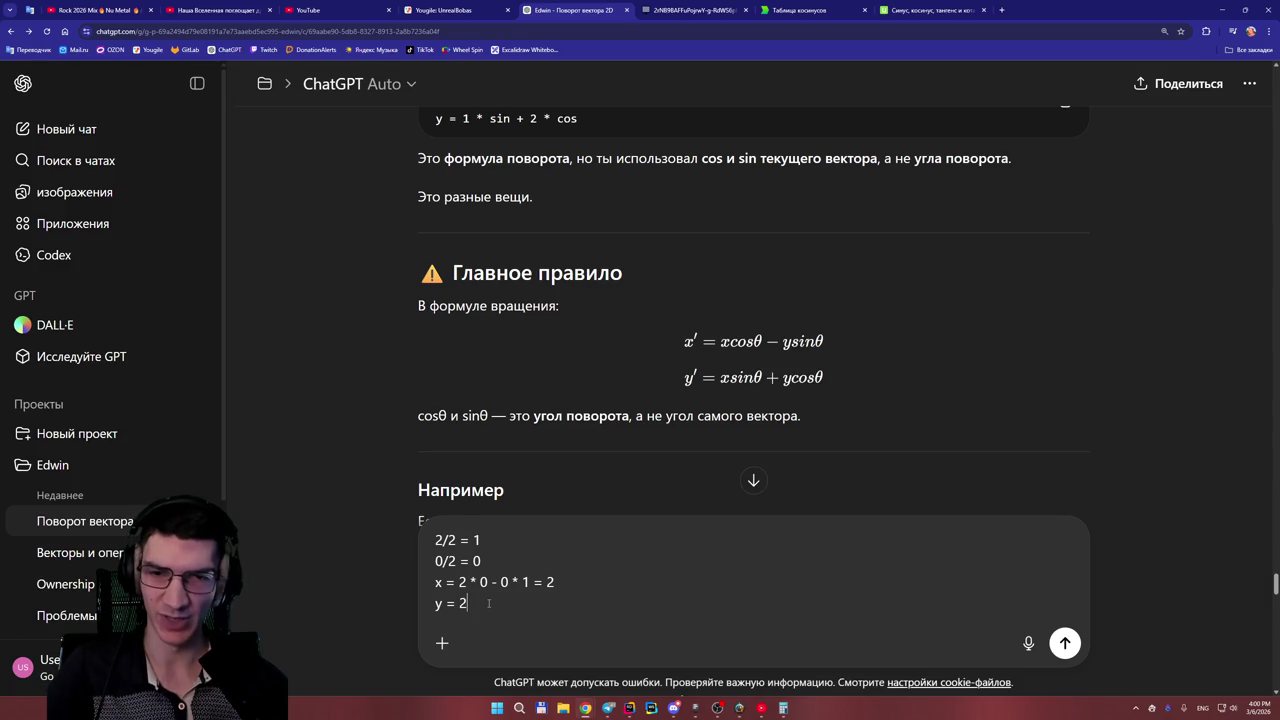